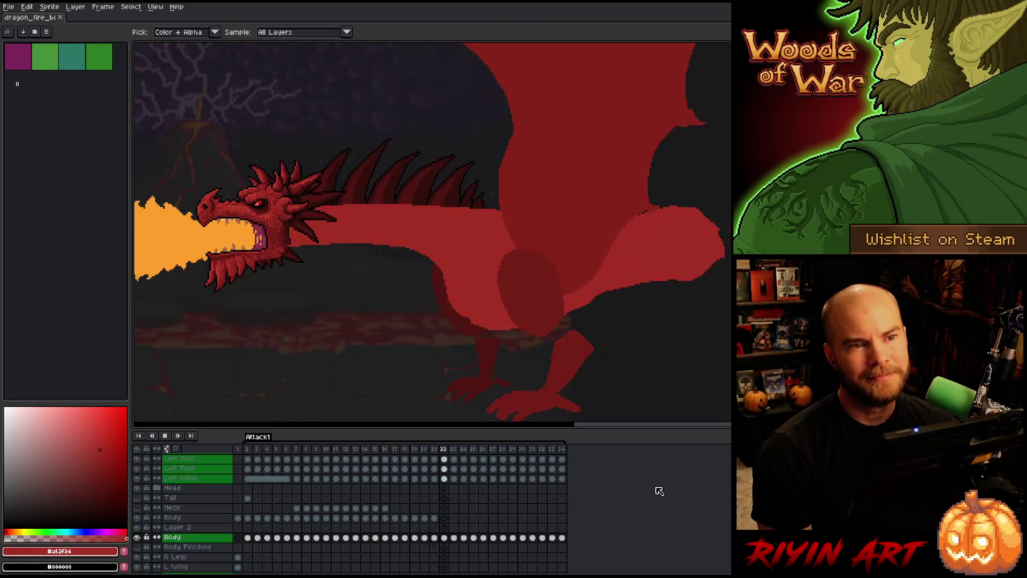
- Stop the looping fire-breath animation on frame 3 of Attack1
{"action": "scroll", "coordinate": [301, 280], "scroll_direction": "down", "scroll_amount": 2}
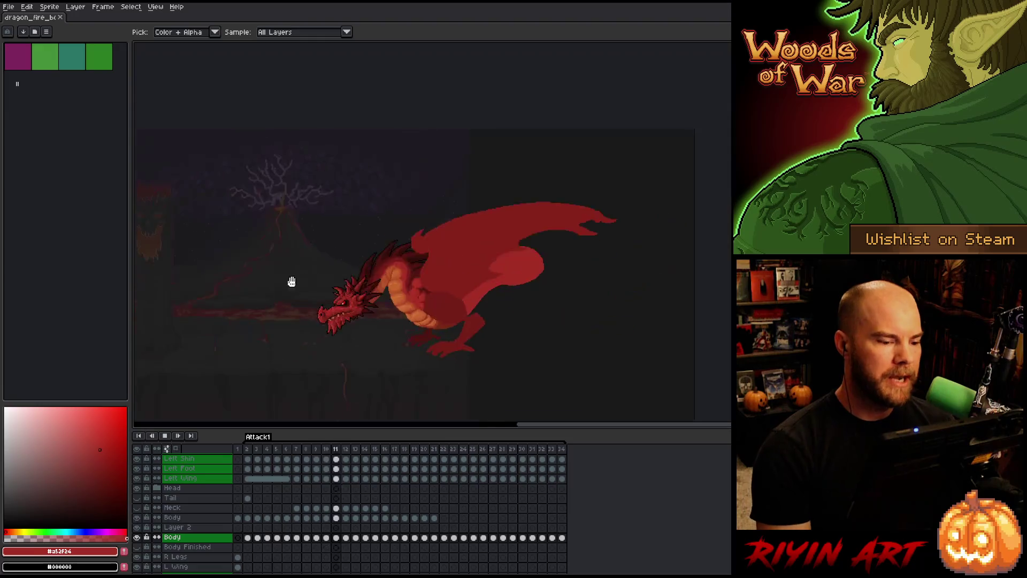
{"action": "scroll", "coordinate": [230, 276], "scroll_direction": "up", "scroll_amount": 2}
{"action": "scroll", "coordinate": [390, 300], "scroll_direction": "down", "scroll_amount": 2}
{"action": "scroll", "coordinate": [401, 345], "scroll_direction": "up", "scroll_amount": 2}
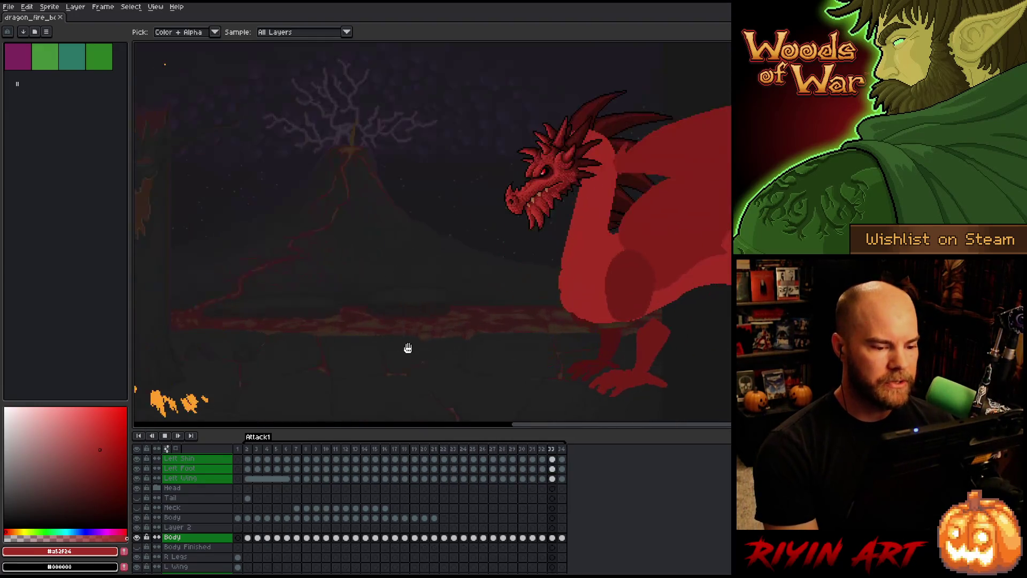
{"action": "scroll", "coordinate": [412, 348], "scroll_direction": "down", "scroll_amount": 1}
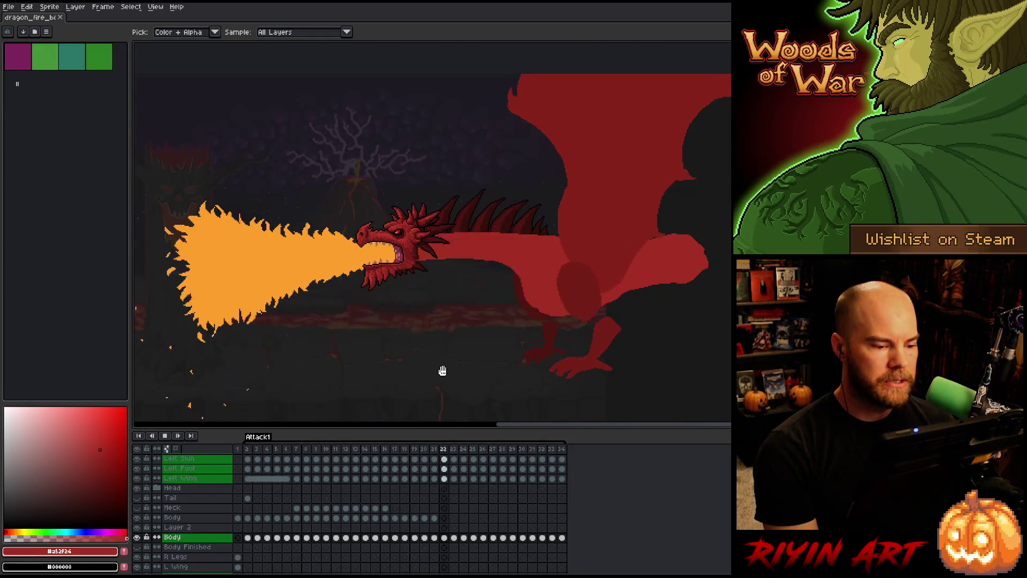
{"action": "key", "text": "Return"}
- Scroll the layer list and briefly switch to the Hand tool, then back to the eyedropper
{"action": "scroll", "coordinate": [165, 546], "scroll_direction": "down", "scroll_amount": 3}
{"action": "scroll", "coordinate": [165, 546], "scroll_direction": "down", "scroll_amount": 1}
{"action": "key", "text": "h"}
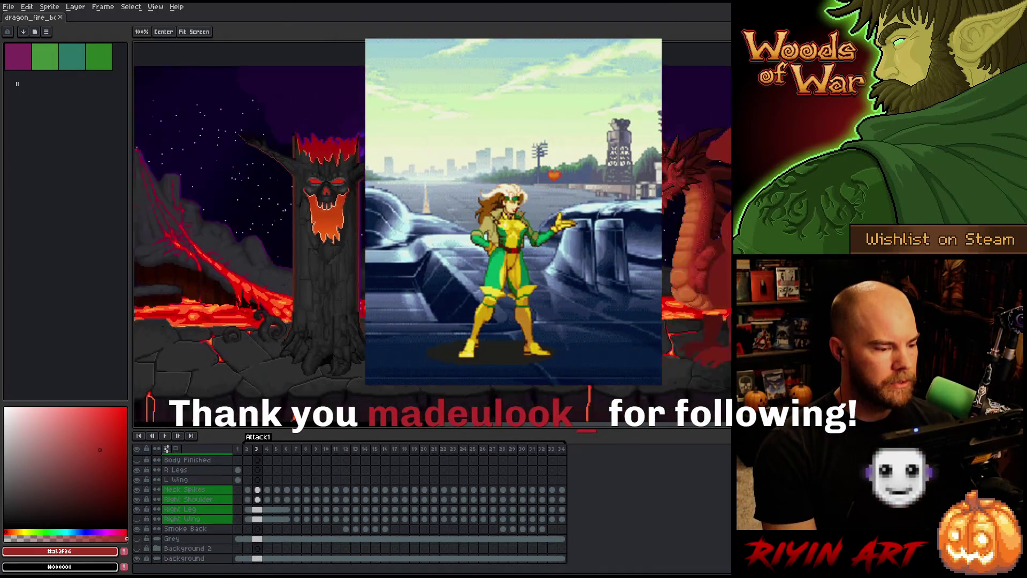
{"action": "key", "text": "i"}
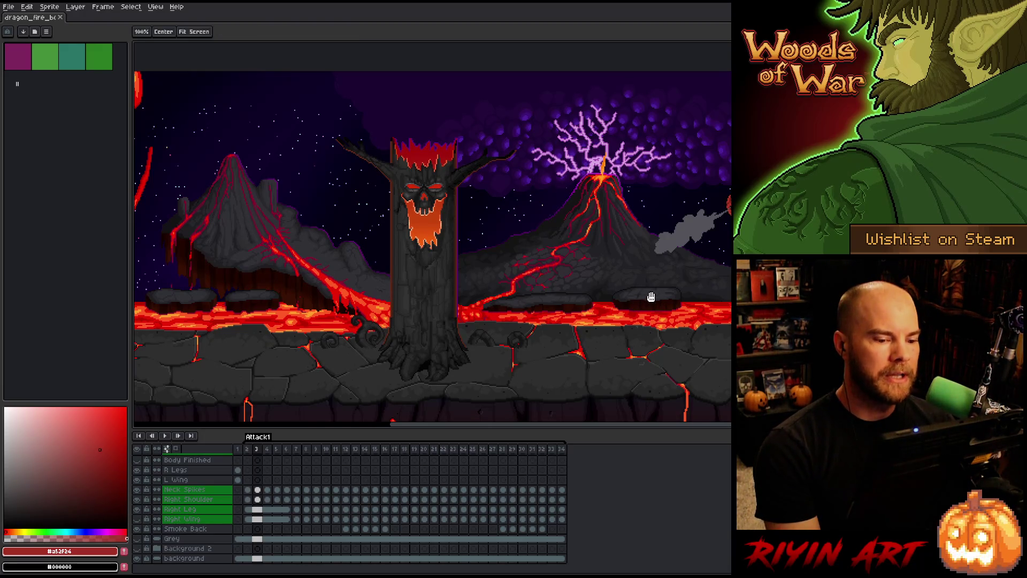
- Pan the canvas to centre the dragon and replay the Attack1 fire-breathing animation
{"action": "left_click_drag", "start_coordinate": [650, 297], "coordinate": [442, 296]}
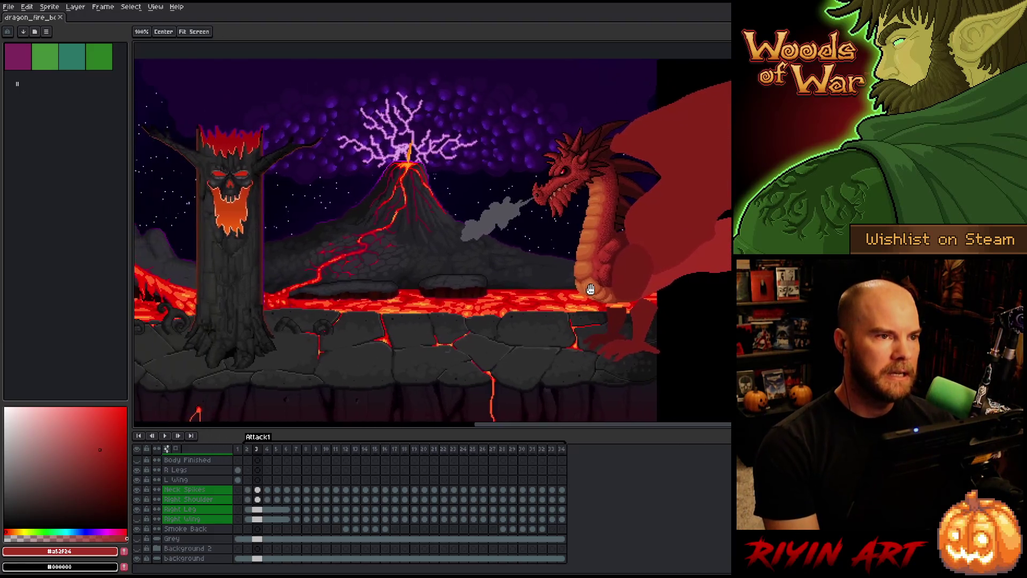
{"action": "left_click_drag", "start_coordinate": [588, 289], "coordinate": [604, 289]}
{"action": "key", "text": "Return"}
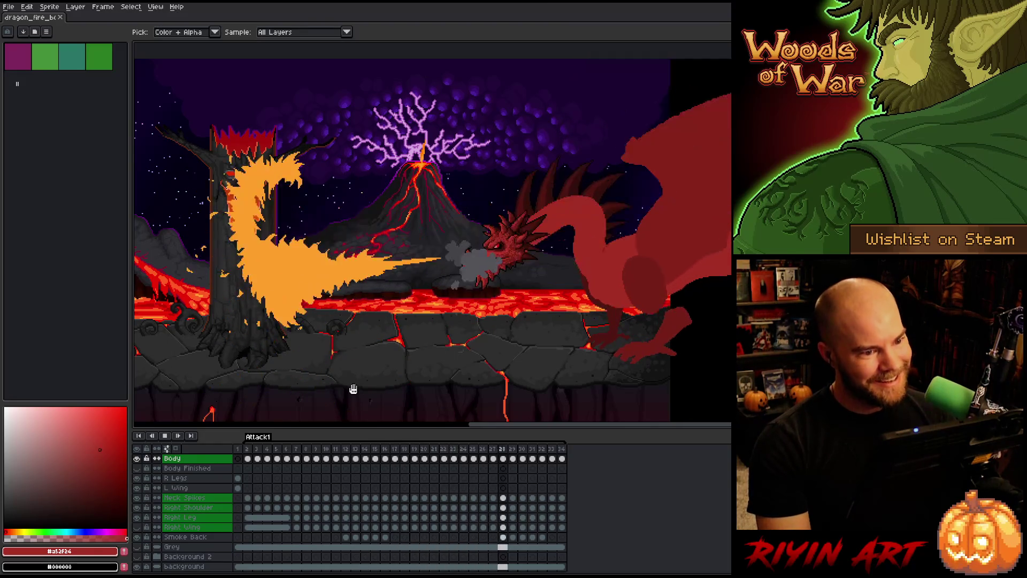
- Stop playback and toggle the Grey layer to dim the background scene
{"action": "left_click", "coordinate": [316, 496]}
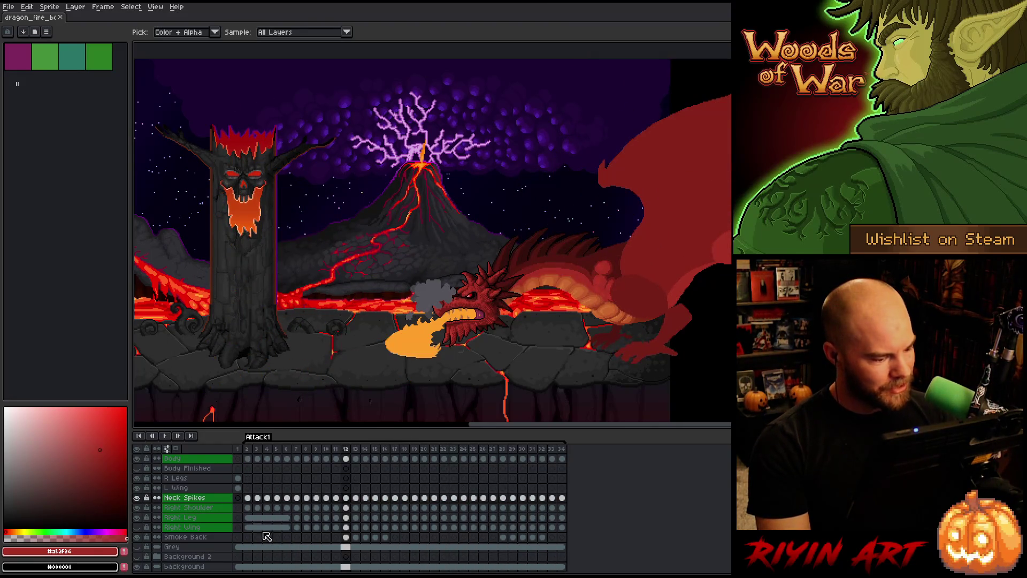
{"action": "left_click", "coordinate": [138, 547]}
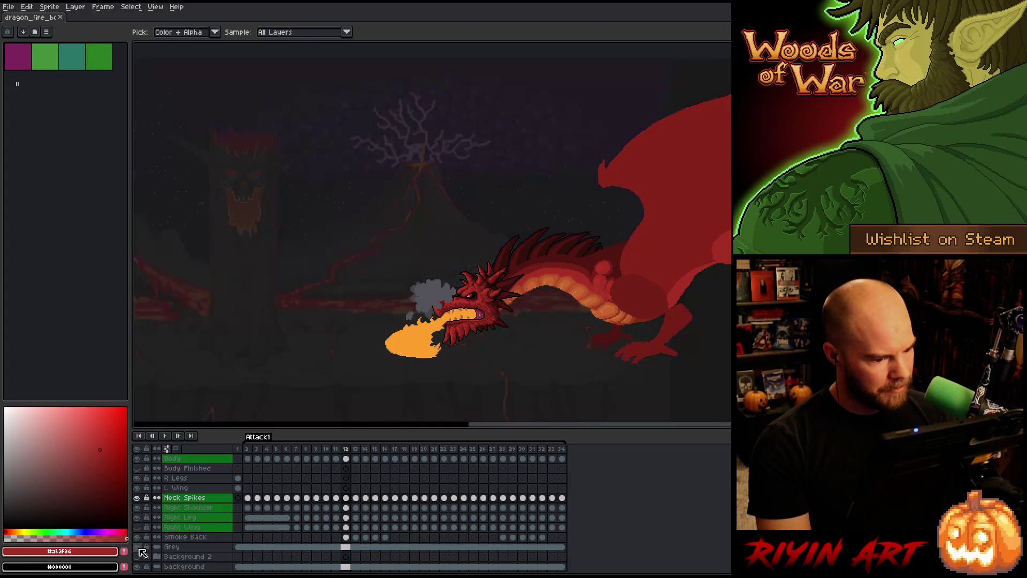
{"action": "scroll", "coordinate": [377, 493], "scroll_direction": "up", "scroll_amount": 2}
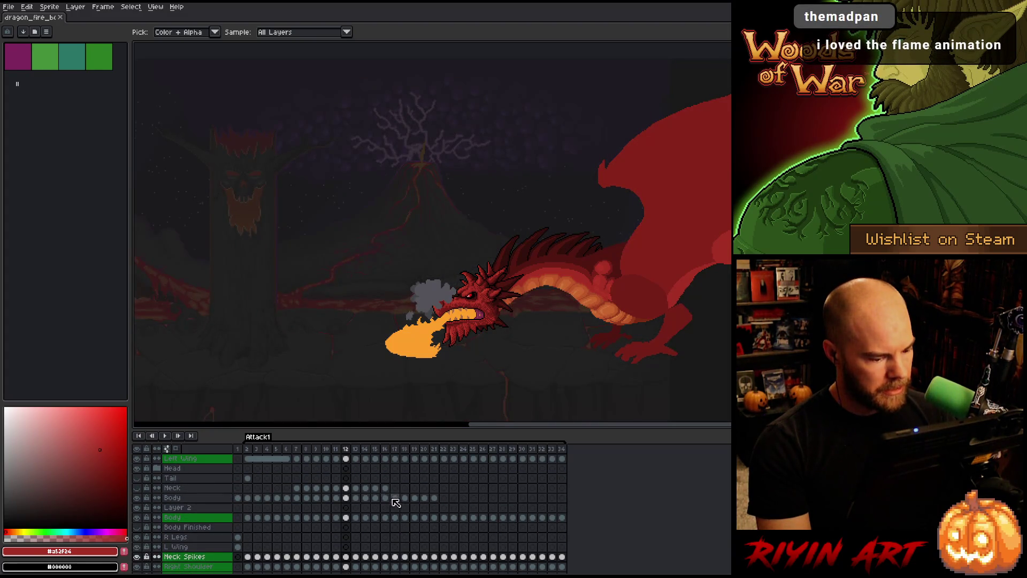
- Go to frame 21 on the Body layer and compare its flames with the neighbouring frame
{"action": "left_click", "coordinate": [435, 498]}
{"action": "key", "text": "Left"}
{"action": "key", "text": "Right"}
{"action": "key", "text": "Left"}
{"action": "key", "text": "Right"}
{"action": "key", "text": "Left"}
{"action": "key", "text": "Right"}
{"action": "key", "text": "Left"}
{"action": "key", "text": "Right"}
{"action": "key", "text": "Left"}
{"action": "key", "text": "Right"}
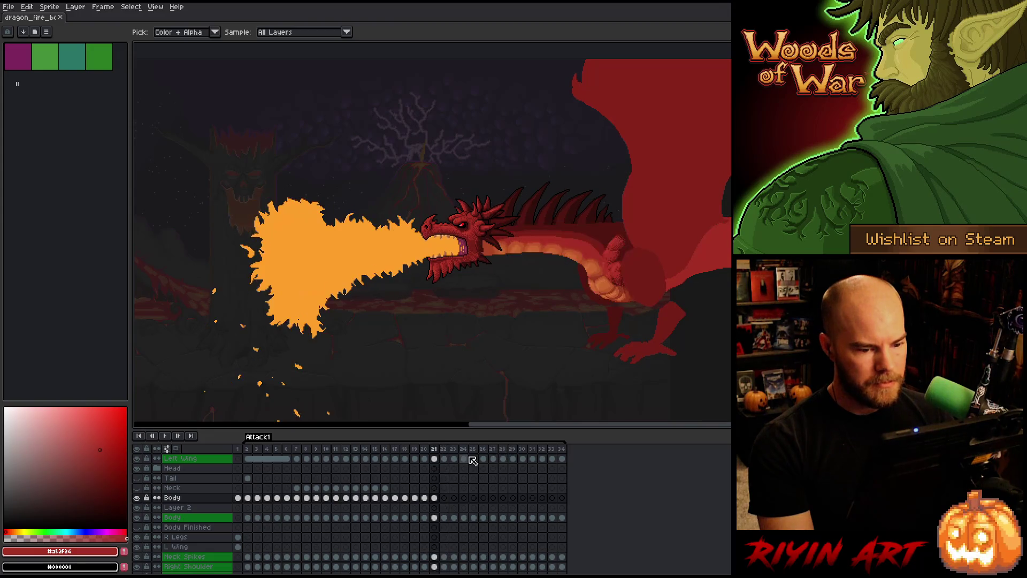
{"action": "key", "text": "Left"}
{"action": "key", "text": "Right"}
{"action": "key", "text": "Left"}
{"action": "key", "text": "Right"}
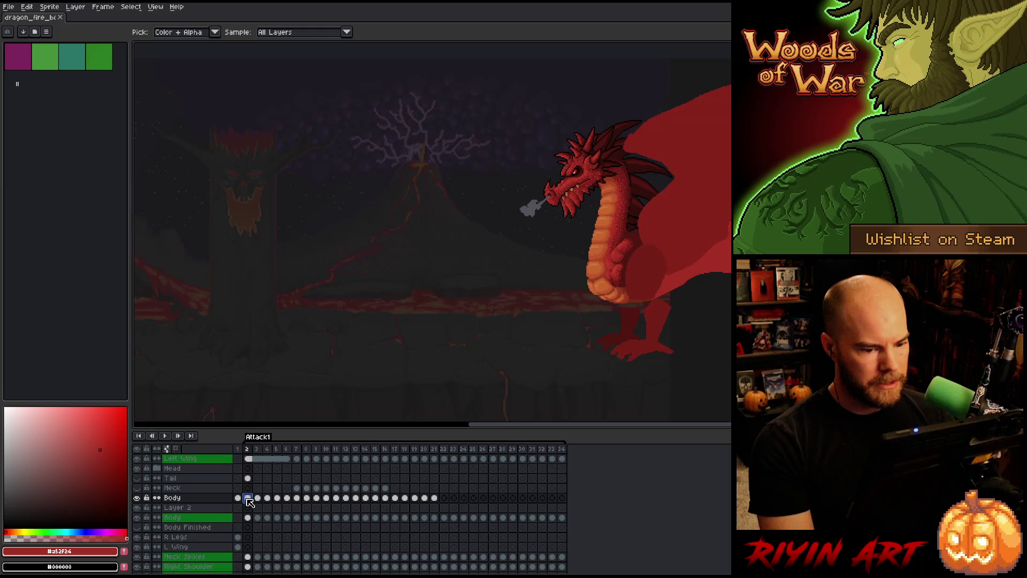
- Move to frame 22 on the Body layer and select the dragon body's pixels
{"action": "left_click", "coordinate": [435, 498]}
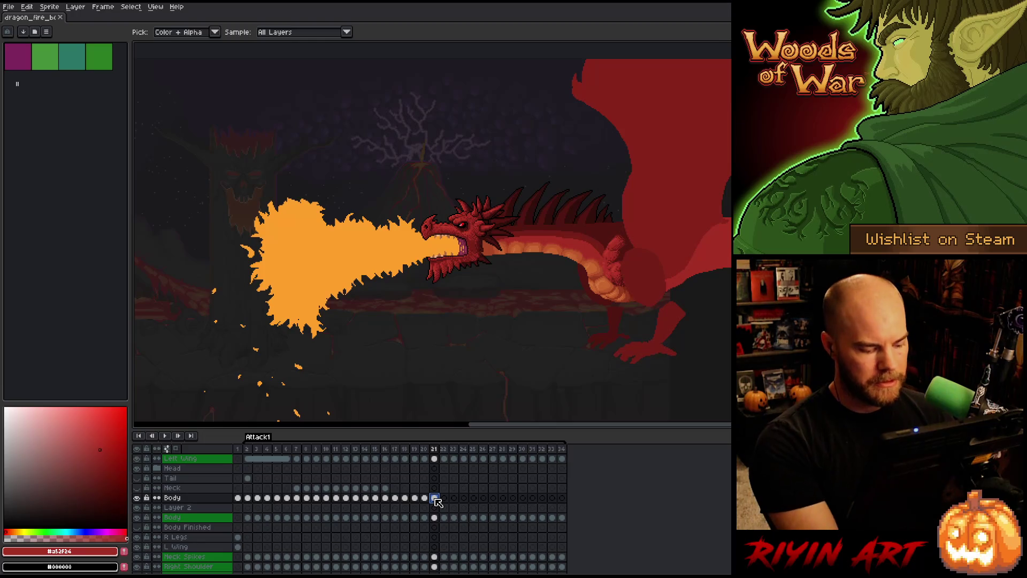
{"action": "left_click", "coordinate": [444, 498]}
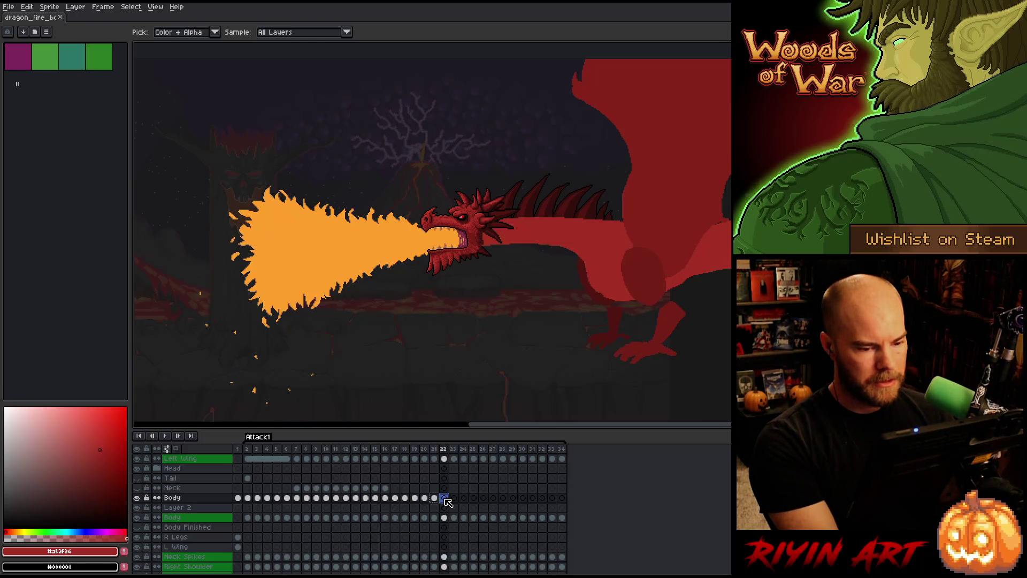
{"action": "left_click", "coordinate": [446, 500], "text": "ctrl"}
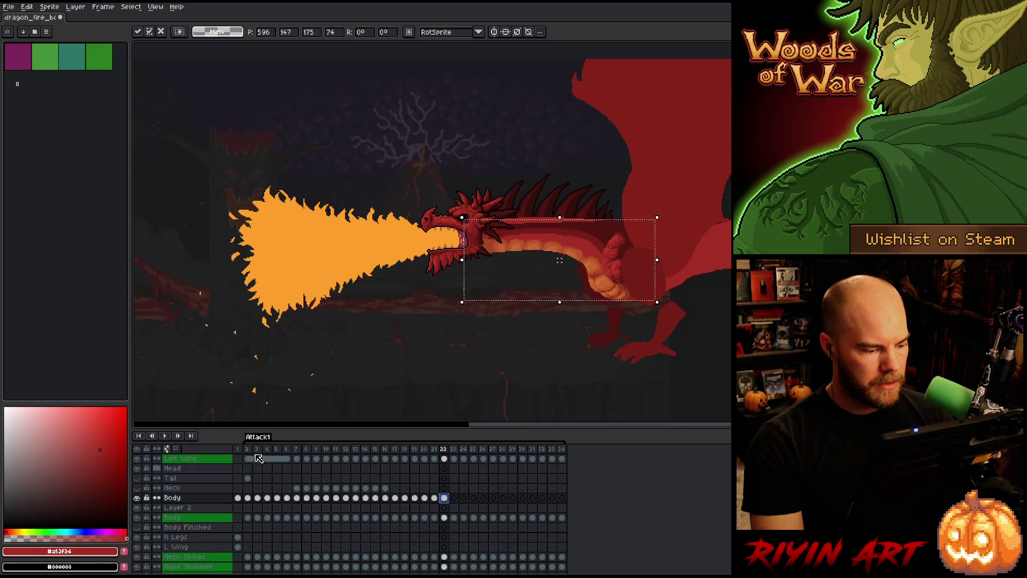
{"action": "left_click", "coordinate": [247, 449]}
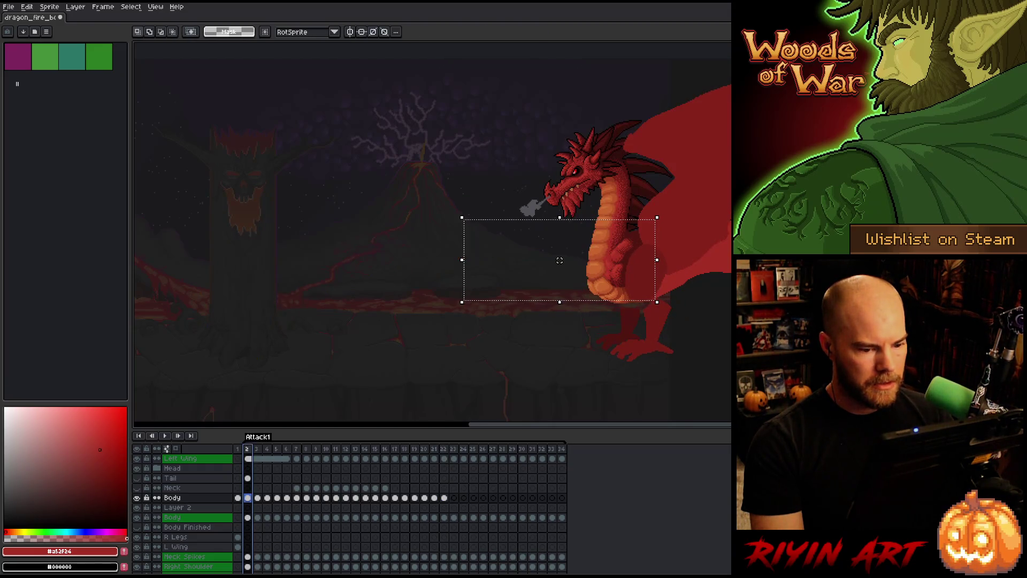
{"action": "left_click", "coordinate": [443, 450]}
{"action": "key", "text": "Left"}
{"action": "key", "text": "Right"}
{"action": "key", "text": "Left"}
{"action": "key", "text": "Right"}
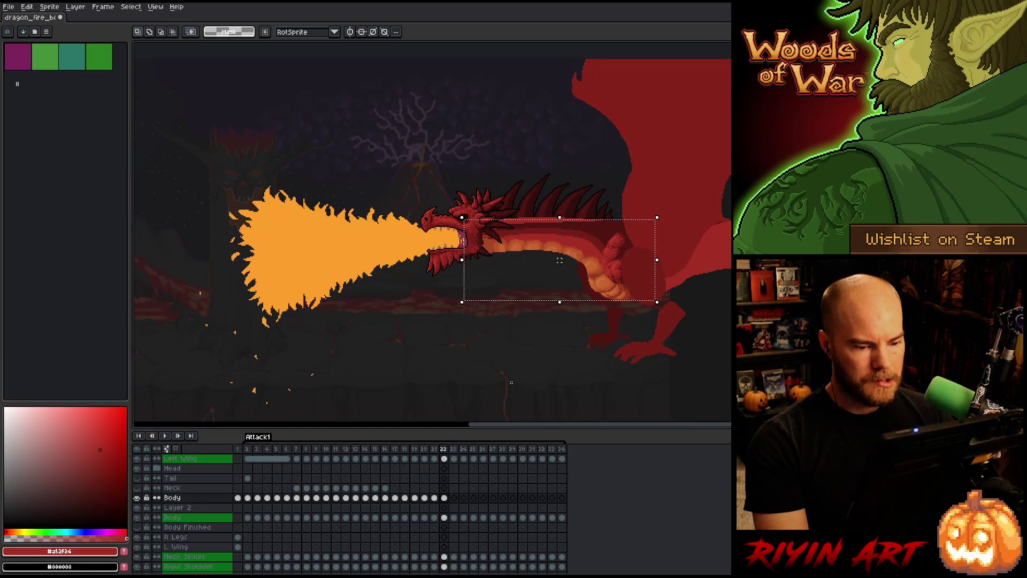
{"action": "scroll", "coordinate": [642, 303], "scroll_direction": "up", "scroll_amount": 3}
{"action": "scroll", "coordinate": [621, 307], "scroll_direction": "up", "scroll_amount": 1}
{"action": "key", "text": "Left"}
{"action": "key", "text": "Right"}
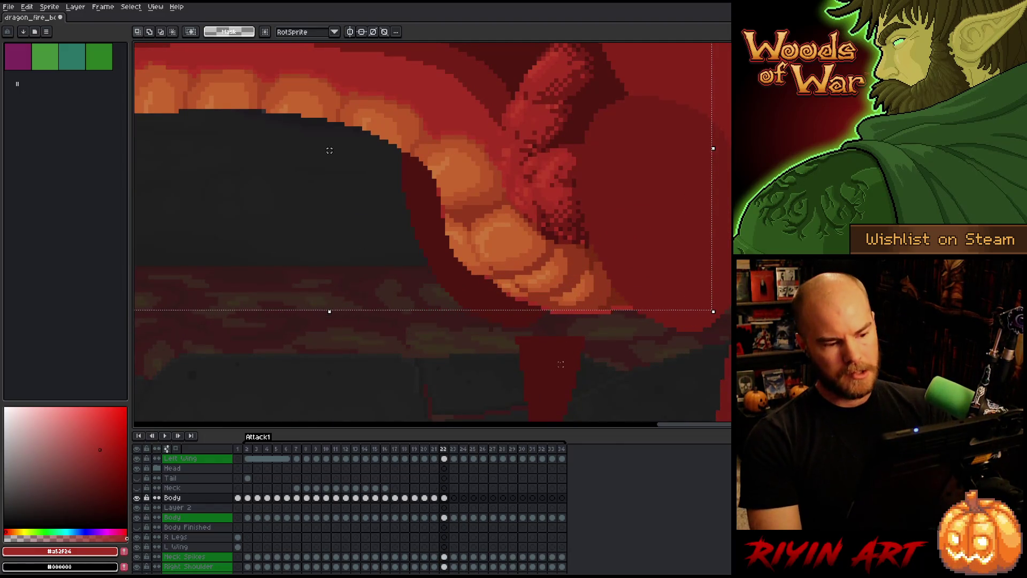
{"action": "key", "text": "Left"}
{"action": "key", "text": "Right"}
{"action": "key", "text": "Left"}
{"action": "key", "text": "Right"}
{"action": "key", "text": "Left"}
{"action": "scroll", "coordinate": [388, 304], "scroll_direction": "down", "scroll_amount": 3}
{"action": "key", "text": "Right"}
{"action": "key", "text": "Left"}
{"action": "key", "text": "Right"}
{"action": "key", "text": "space"}
{"action": "left_click_drag", "start_coordinate": [390, 379], "coordinate": [442, 376]}
{"action": "left_click", "coordinate": [445, 498]}
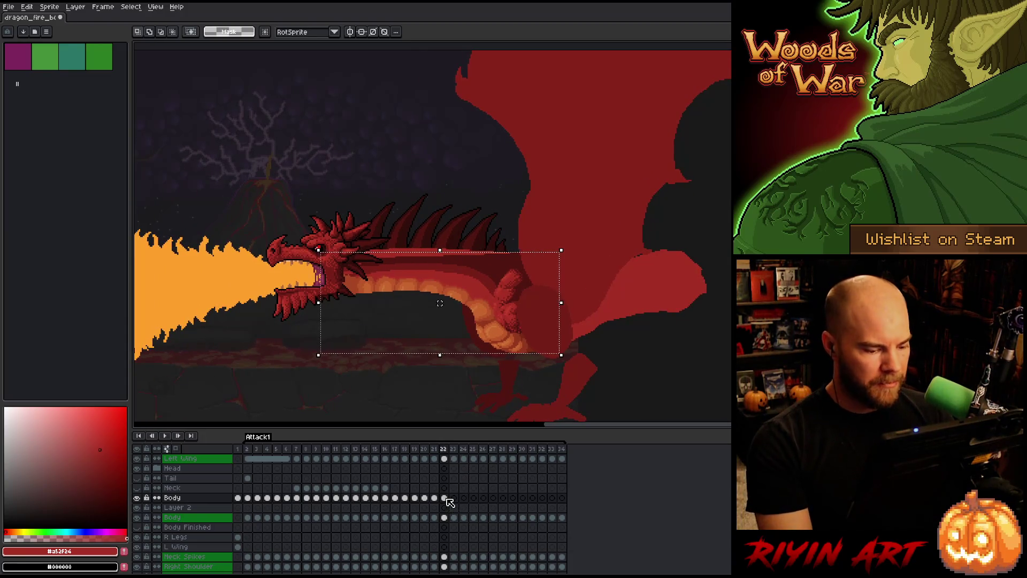
{"action": "key", "text": "Escape"}
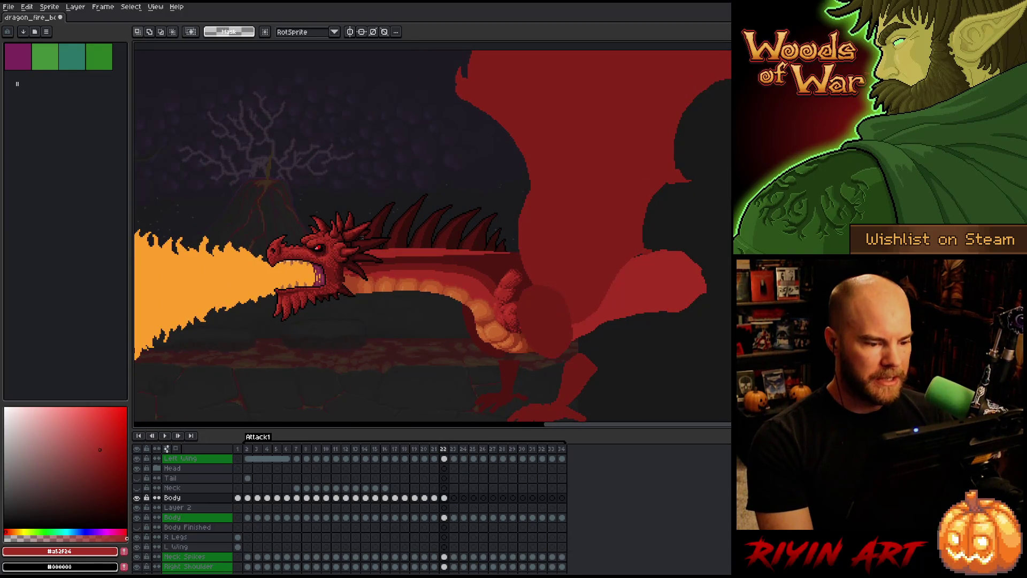
{"action": "key", "text": "Left"}
{"action": "key", "text": "Left"}
{"action": "key", "text": "Left"}
{"action": "scroll", "coordinate": [320, 243], "scroll_direction": "up", "scroll_amount": 1}
{"action": "key", "text": "Right"}
{"action": "key", "text": "Right"}
{"action": "key", "text": "Right"}
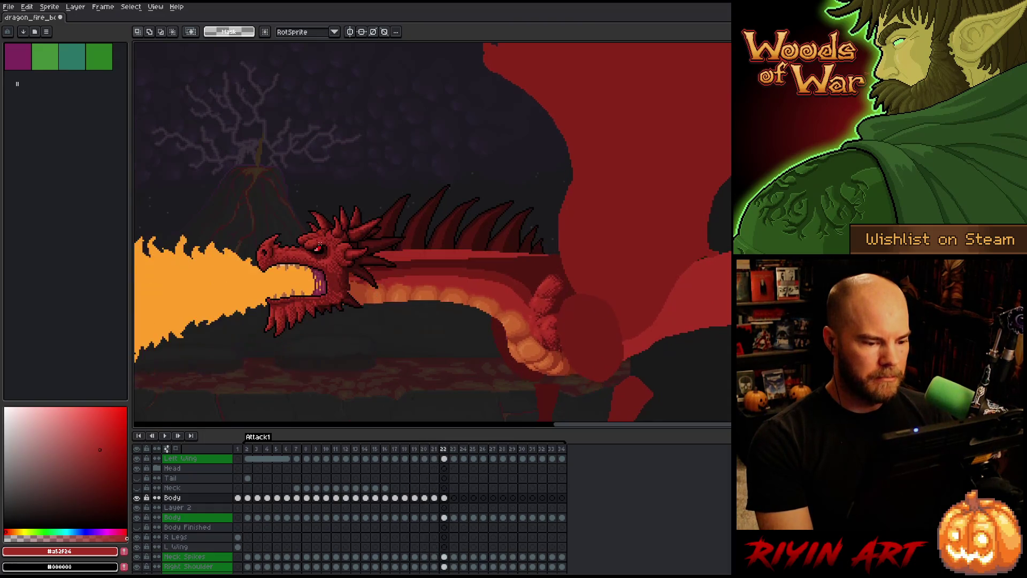
{"action": "key", "text": "Left"}
{"action": "key", "text": "Left"}
{"action": "key", "text": "Left"}
{"action": "key", "text": "Right"}
{"action": "key", "text": "Right"}
{"action": "key", "text": "Left"}
{"action": "key", "text": "Right"}
{"action": "key", "text": "Left"}
{"action": "key", "text": "Right"}
{"action": "key", "text": "Left"}
{"action": "key", "text": "Left"}
{"action": "key", "text": "Right"}
{"action": "key", "text": "Right"}
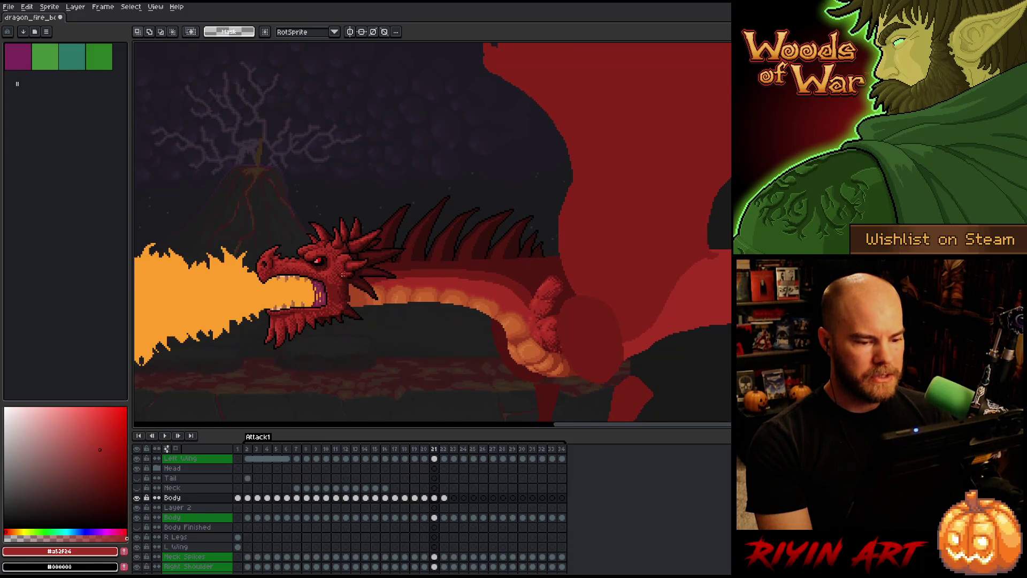
{"action": "key", "text": "Left"}
{"action": "key", "text": "Right"}
{"action": "key", "text": "Left"}
{"action": "key", "text": "Left"}
{"action": "key", "text": "Right"}
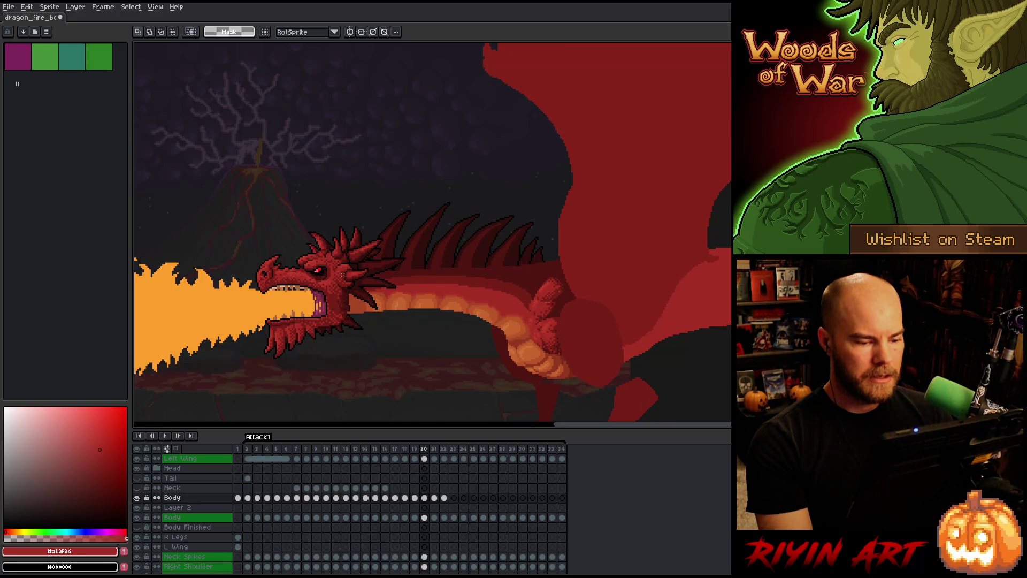
{"action": "key", "text": "Right"}
{"action": "key", "text": "Right"}
{"action": "key", "text": "Left"}
{"action": "key", "text": "Left"}
{"action": "key", "text": "Right"}
{"action": "key", "text": "Left"}
{"action": "key", "text": "Right"}
{"action": "key", "text": "Left"}
{"action": "key", "text": "Right"}
{"action": "key", "text": "Right"}
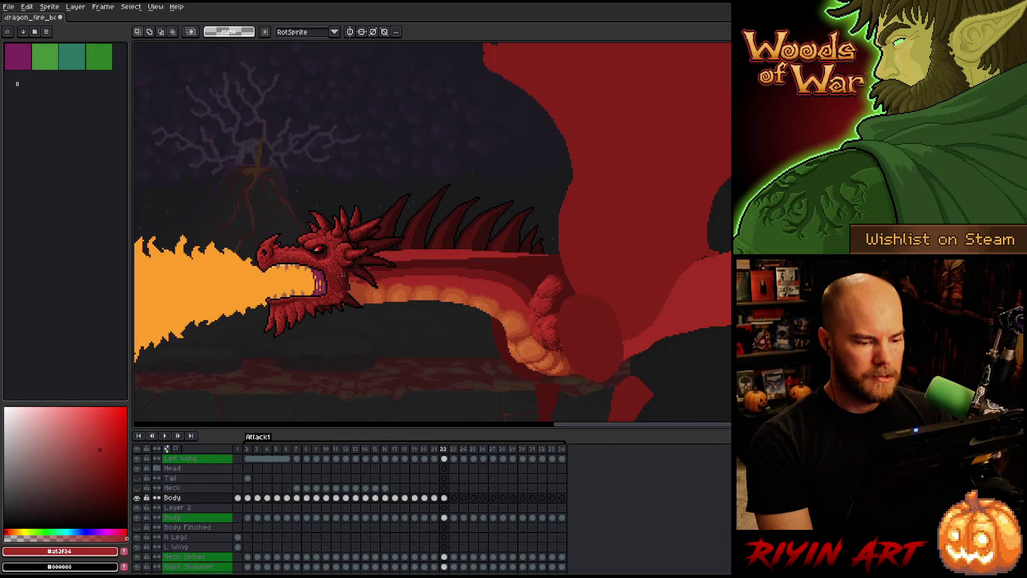
{"action": "key", "text": "Left"}
{"action": "key", "text": "Left"}
{"action": "key", "text": "Right"}
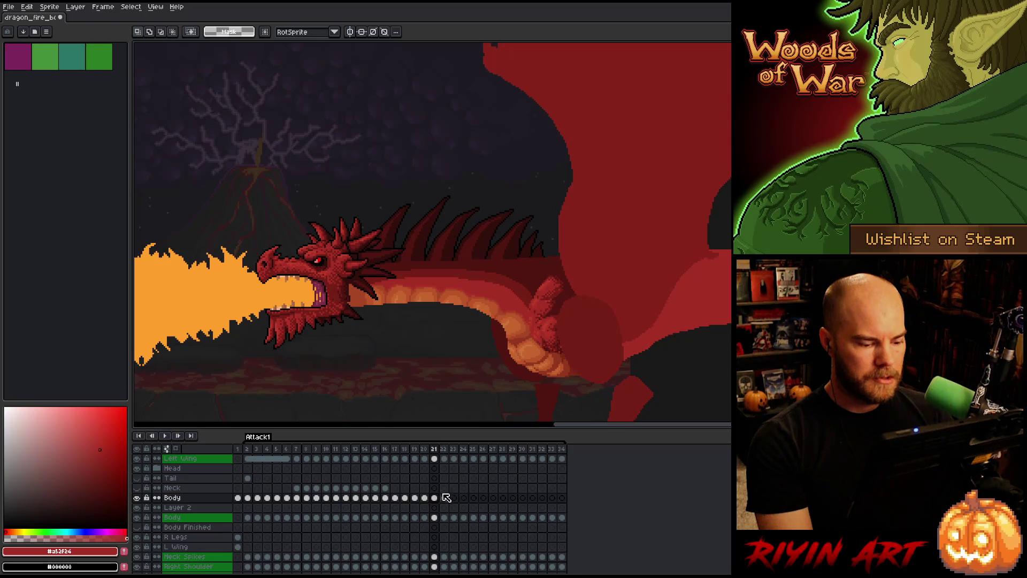
{"action": "key", "text": "Right"}
{"action": "key", "text": "Left"}
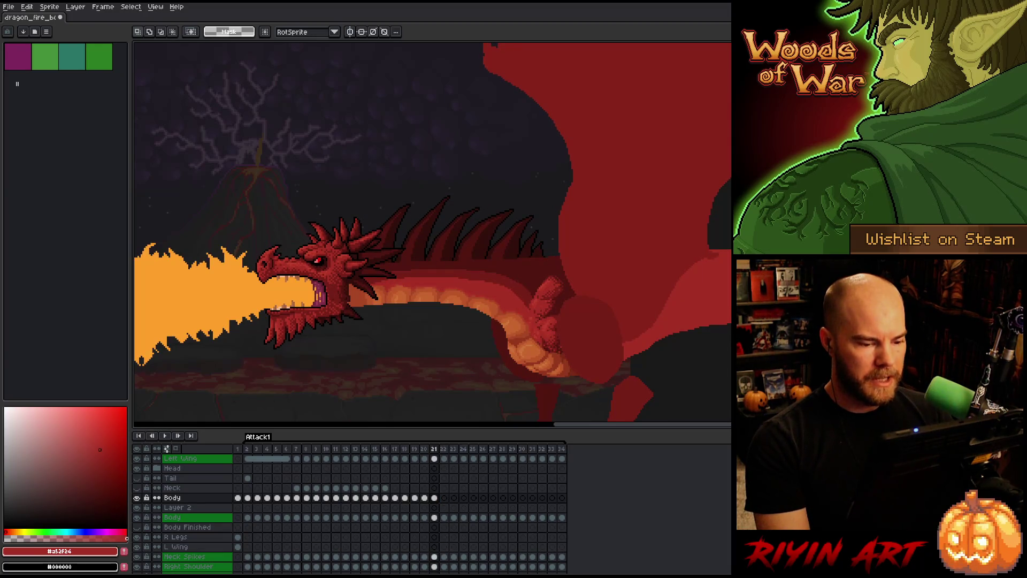
- Marquee the bumpy belly-wing patch and shift the shoulder piece a few pixels left
{"action": "left_click_drag", "start_coordinate": [544, 285], "coordinate": [518, 301]}
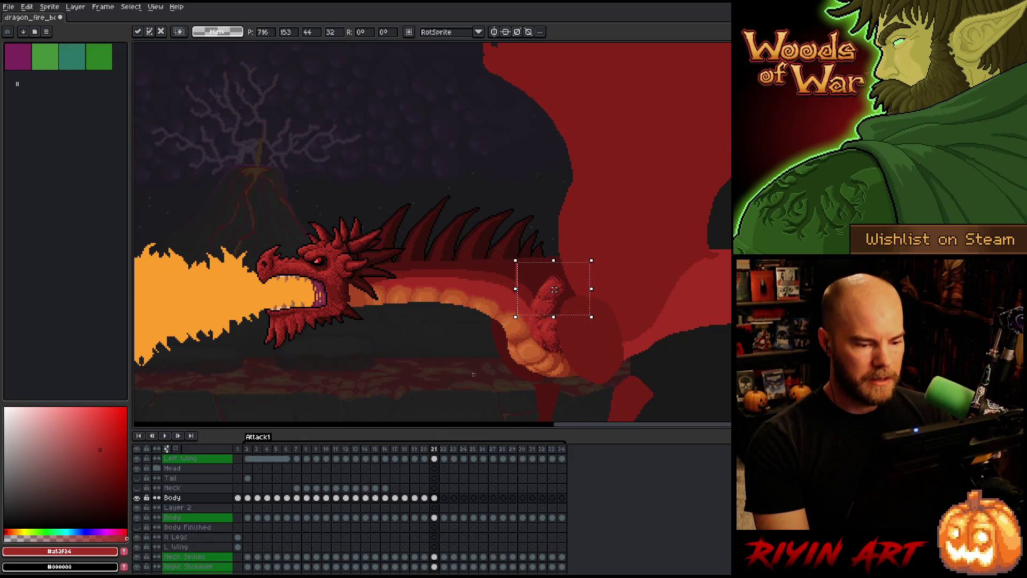
{"action": "key", "text": "Left"}
{"action": "key", "text": "Right"}
{"action": "key", "text": "Left"}
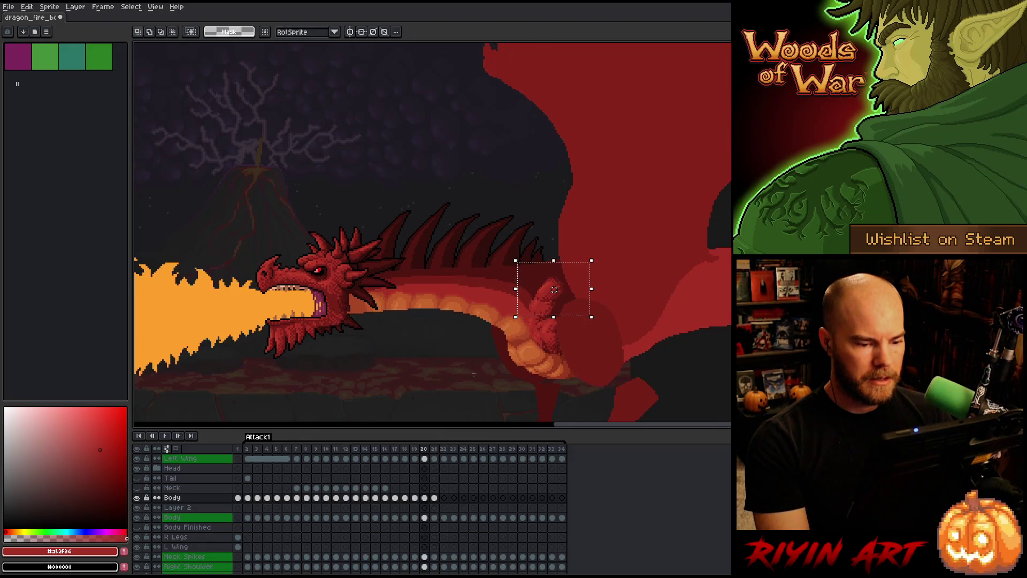
{"action": "key", "text": "Right"}
{"action": "key", "text": "Left"}
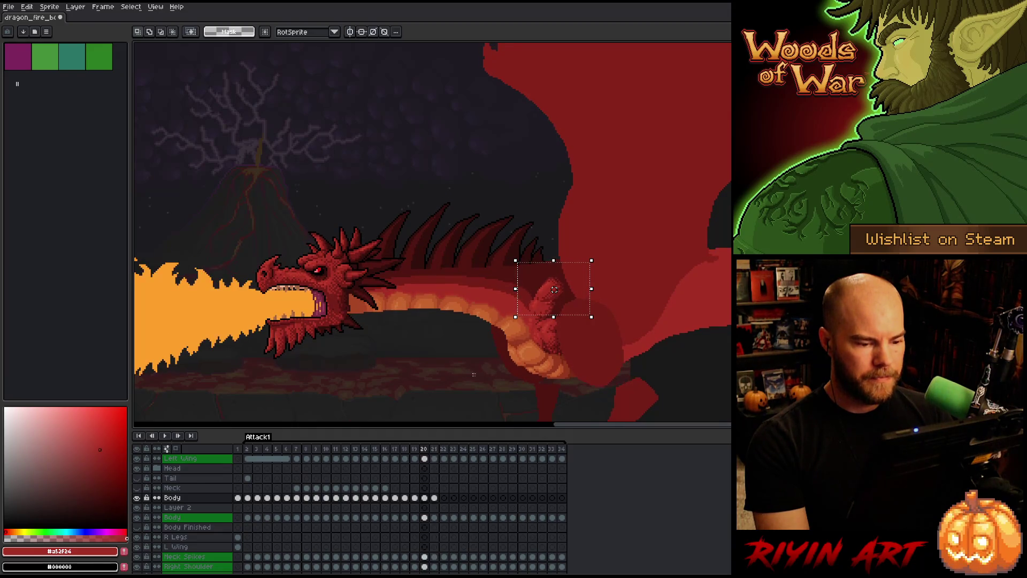
{"action": "key", "text": "Right"}
{"action": "left_click_drag", "start_coordinate": [554, 289], "coordinate": [553, 290]}
- Flip back and forth between frames 20 and 21 to check the shoulder motion
{"action": "key", "text": "Left"}
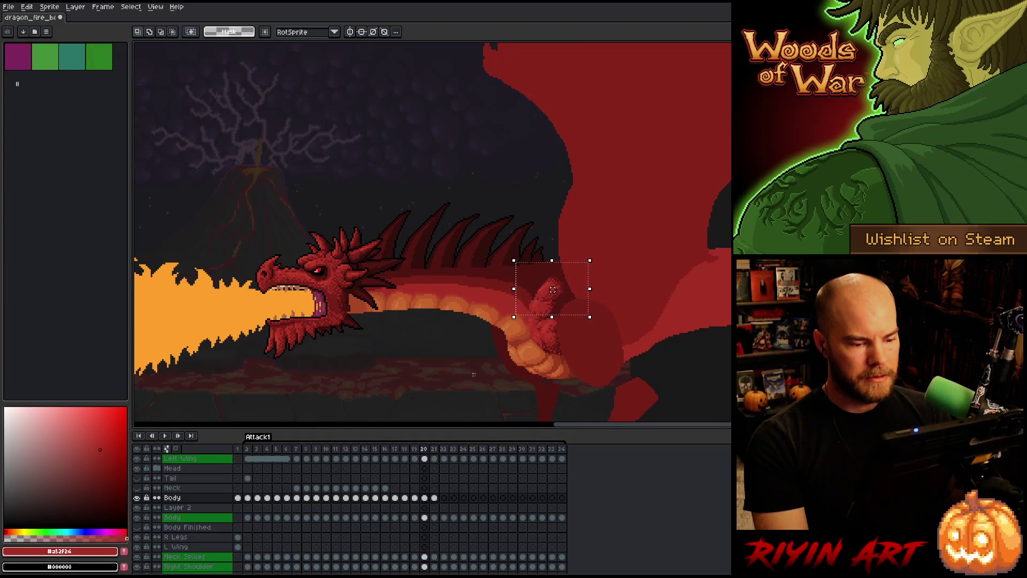
{"action": "key", "text": "Right"}
{"action": "key", "text": "Left"}
{"action": "key", "text": "Right"}
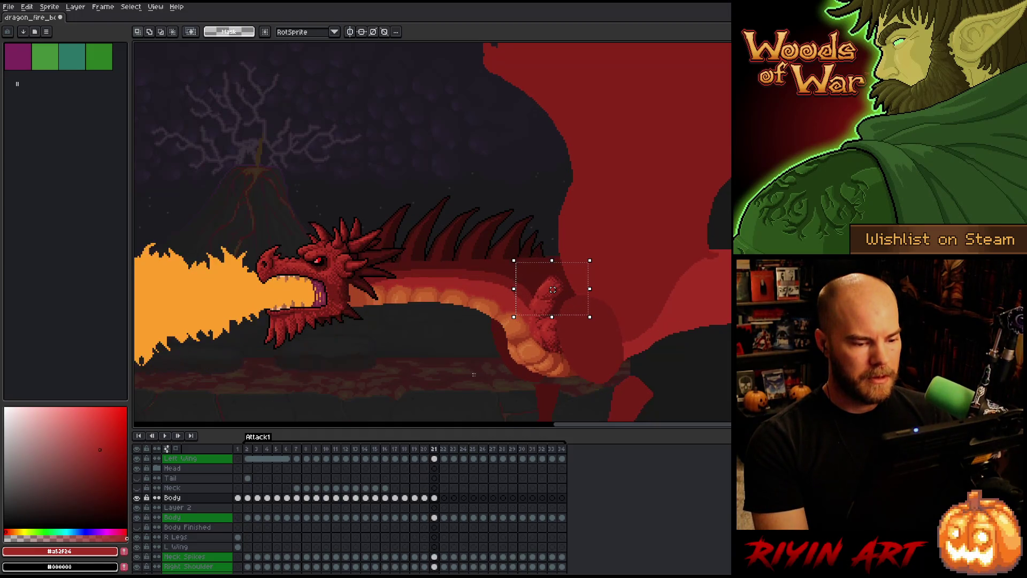
{"action": "key", "text": "Left"}
{"action": "key", "text": "Right"}
{"action": "key", "text": "Left"}
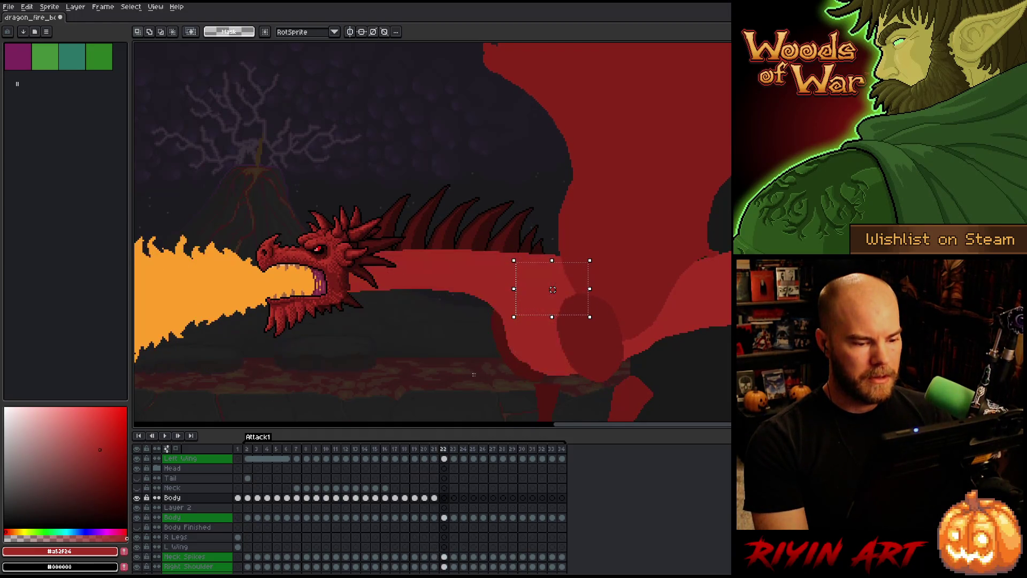
{"action": "key", "text": "Right"}
{"action": "key", "text": "Left"}
{"action": "key", "text": "Right"}
{"action": "key", "text": "Left"}
{"action": "key", "text": "Left"}
{"action": "key", "text": "Right"}
{"action": "key", "text": "Right"}
{"action": "key", "text": "Right"}
{"action": "key", "text": "Left"}
{"action": "key", "text": "Left"}
{"action": "key", "text": "Right"}
{"action": "key", "text": "Right"}
{"action": "key", "text": "Left"}
{"action": "key", "text": "Left"}
{"action": "key", "text": "Left"}
{"action": "key", "text": "Left"}
{"action": "key", "text": "Right"}
{"action": "key", "text": "Right"}
{"action": "key", "text": "Right"}
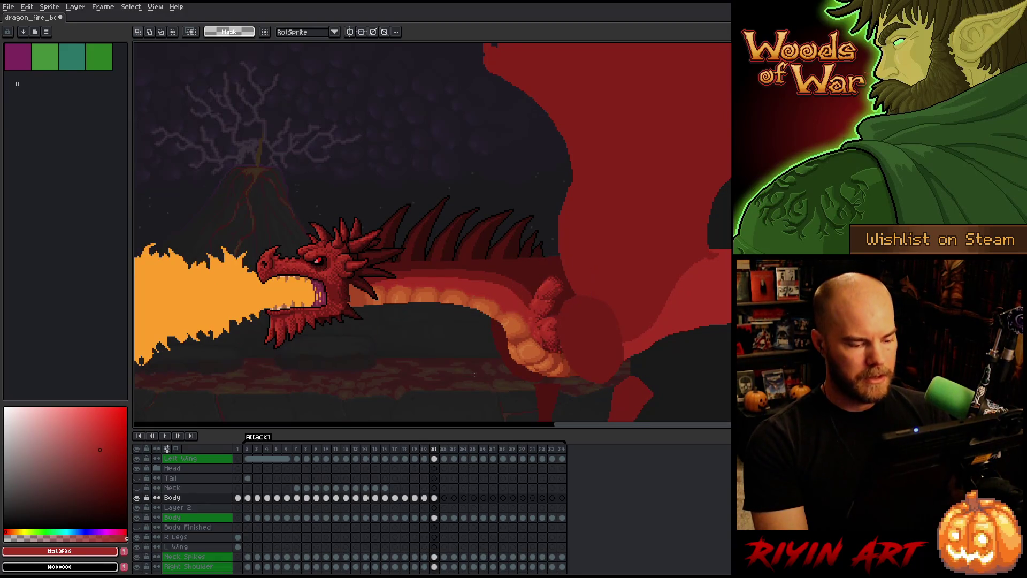
- Advance to frame 22 with its restored Body cel and compare it against frame 21
{"action": "key", "text": "Right"}
{"action": "key", "text": "Left"}
{"action": "key", "text": "Right"}
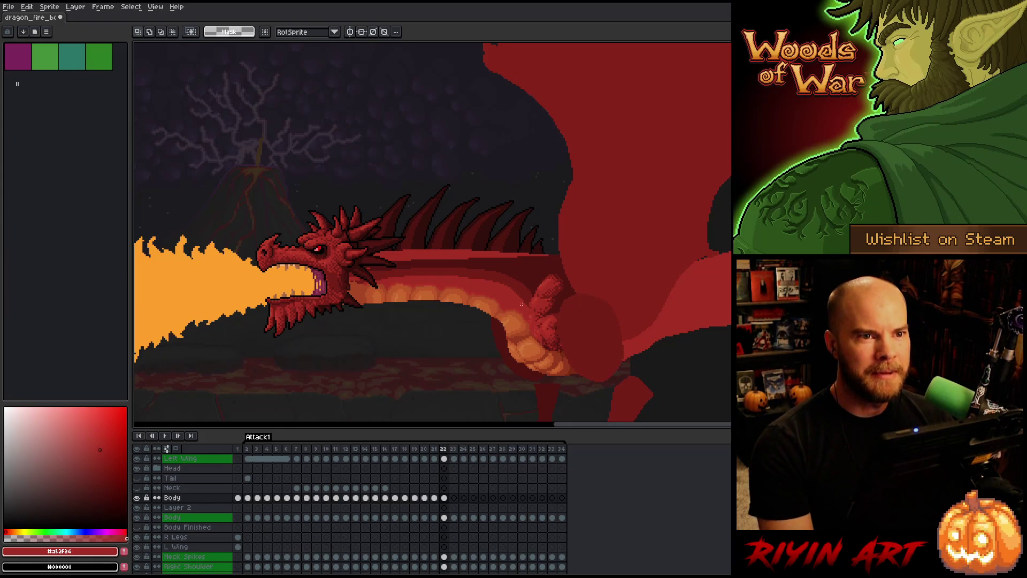
{"action": "key", "text": "Left"}
{"action": "key", "text": "Right"}
{"action": "key", "text": "Left"}
{"action": "key", "text": "Right"}
{"action": "key", "text": "Left"}
{"action": "key", "text": "Right"}
{"action": "key", "text": "Left"}
{"action": "key", "text": "Right"}
{"action": "key", "text": "Left"}
{"action": "key", "text": "Right"}
{"action": "key", "text": "Left"}
{"action": "key", "text": "Right"}
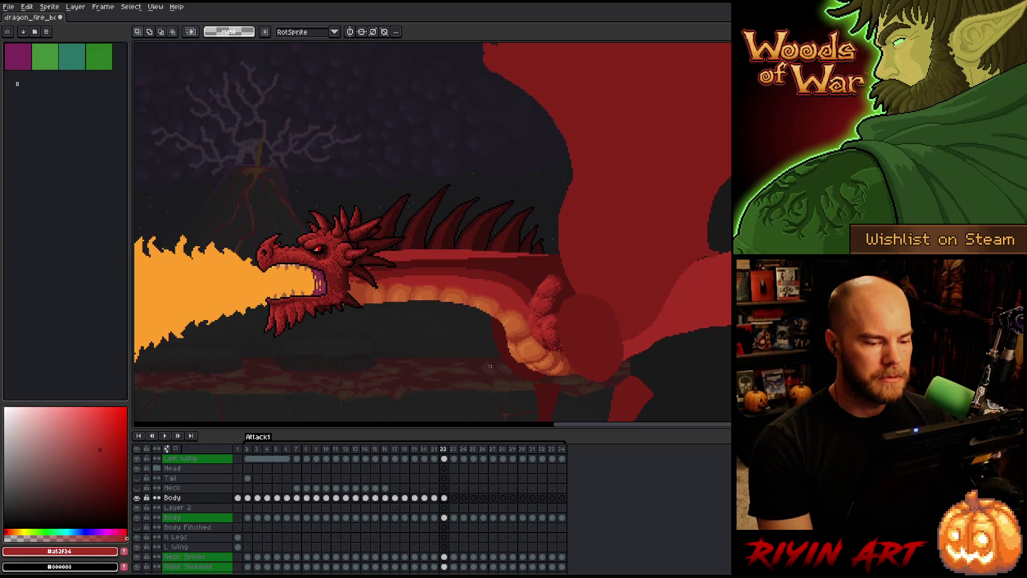
- Jump to frame 1 with the standing dragon and zoom in on it
{"action": "scroll", "coordinate": [490, 366], "scroll_direction": "down", "scroll_amount": 2}
{"action": "scroll", "coordinate": [473, 345], "scroll_direction": "up", "scroll_amount": 2}
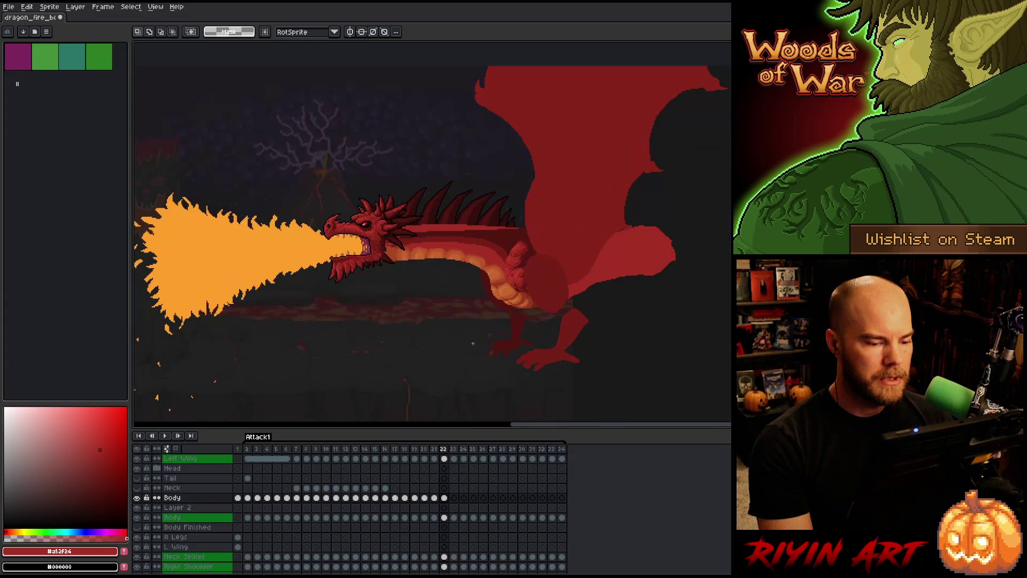
{"action": "left_click", "coordinate": [240, 450]}
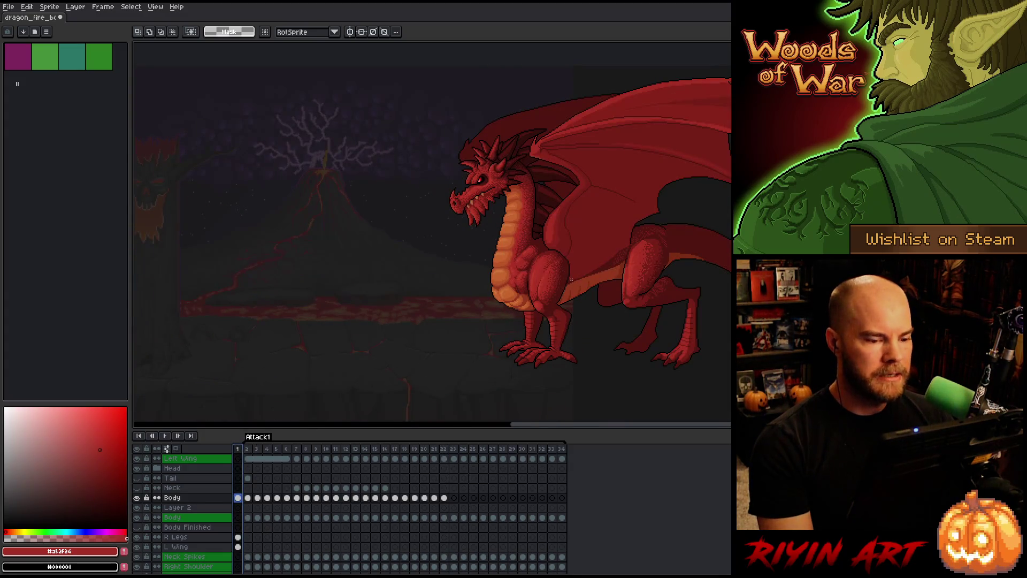
{"action": "scroll", "coordinate": [570, 280], "scroll_direction": "up", "scroll_amount": 1}
{"action": "scroll", "coordinate": [441, 294], "scroll_direction": "up", "scroll_amount": 2}
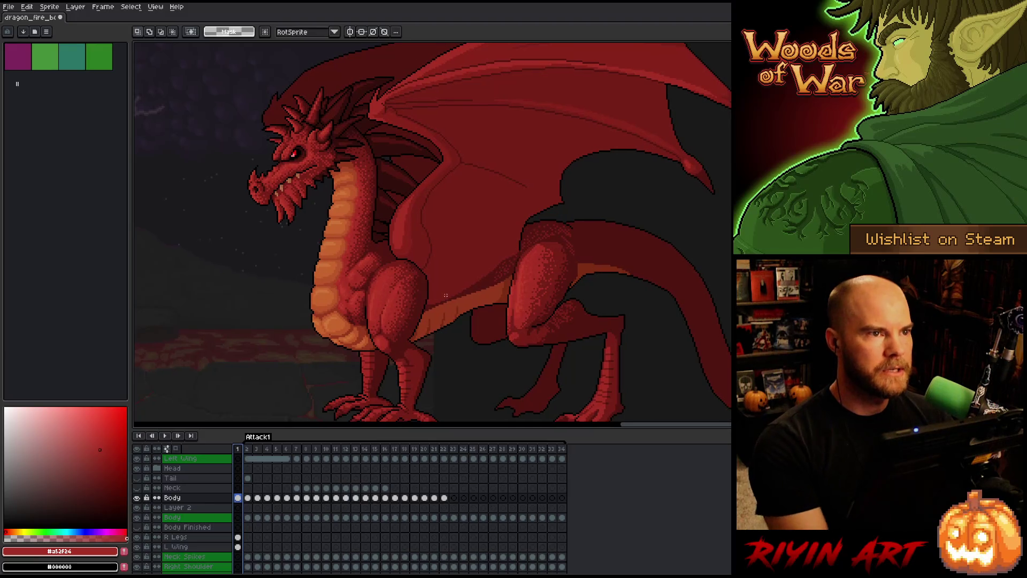
- Hide the timeline, pan over the dragon's chest to study the belly plates, then restore the timeline
{"action": "key", "text": "Tab"}
{"action": "mouse_move", "coordinate": [446, 295]}
{"action": "left_mouse_down"}
{"action": "mouse_move", "coordinate": [423, 342]}
{"action": "mouse_move", "coordinate": [441, 335]}
{"action": "mouse_move", "coordinate": [434, 314]}
{"action": "left_mouse_up"}
{"action": "scroll", "coordinate": [434, 314], "scroll_direction": "up", "scroll_amount": 1}
{"action": "scroll", "coordinate": [434, 314], "scroll_direction": "down", "scroll_amount": 1}
{"action": "scroll", "coordinate": [434, 314], "scroll_direction": "up", "scroll_amount": 1}
{"action": "left_click_drag", "start_coordinate": [422, 348], "coordinate": [431, 300]}
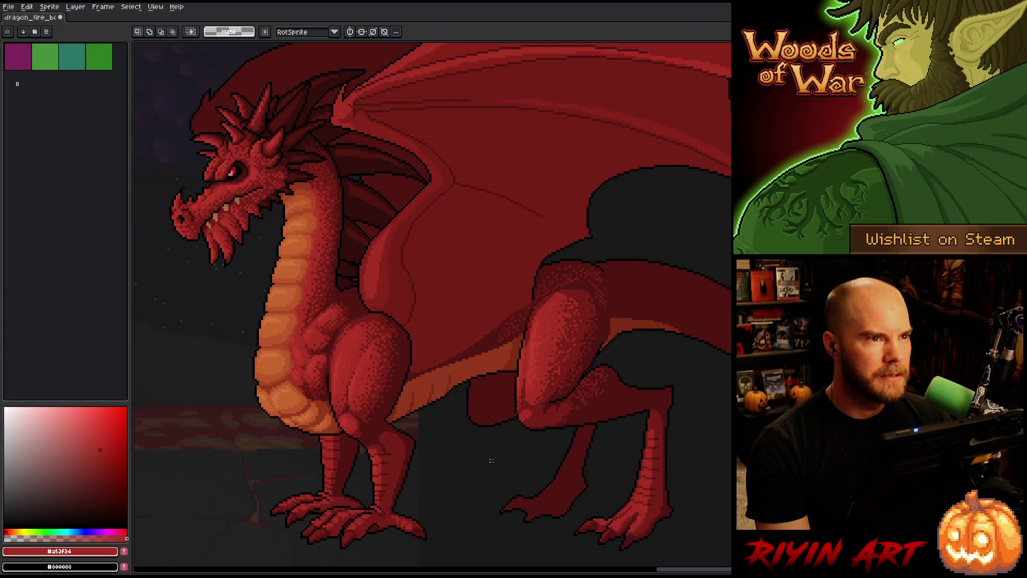
{"action": "scroll", "coordinate": [491, 460], "scroll_direction": "down", "scroll_amount": 1}
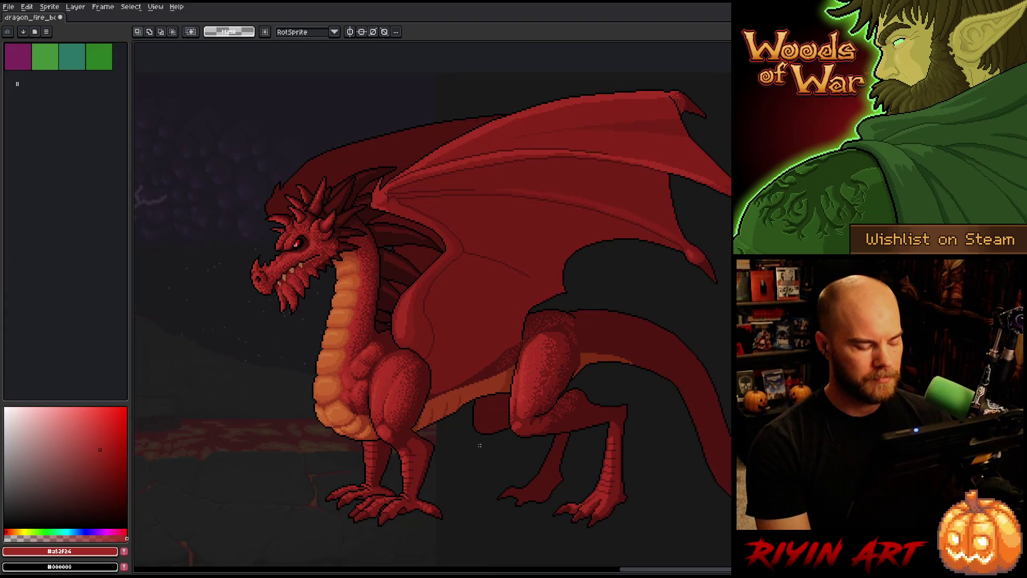
{"action": "key", "text": "Tab"}
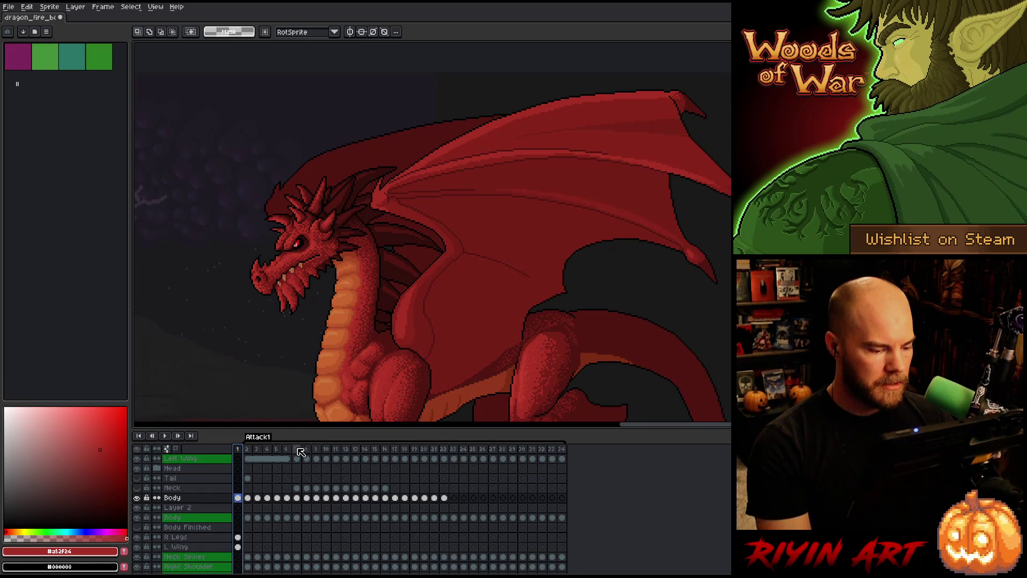
- Go to frame 2 and play the fire-breathing animation
{"action": "left_click", "coordinate": [247, 449]}
{"action": "scroll", "coordinate": [351, 365], "scroll_direction": "down", "scroll_amount": 1}
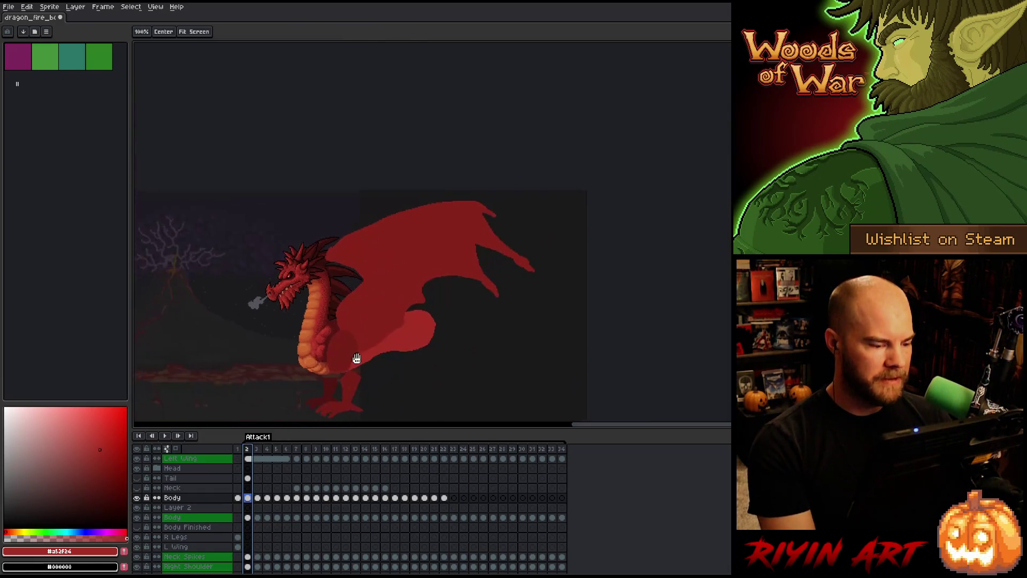
{"action": "scroll", "coordinate": [351, 364], "scroll_direction": "up", "scroll_amount": 2}
{"action": "key", "text": "Return"}
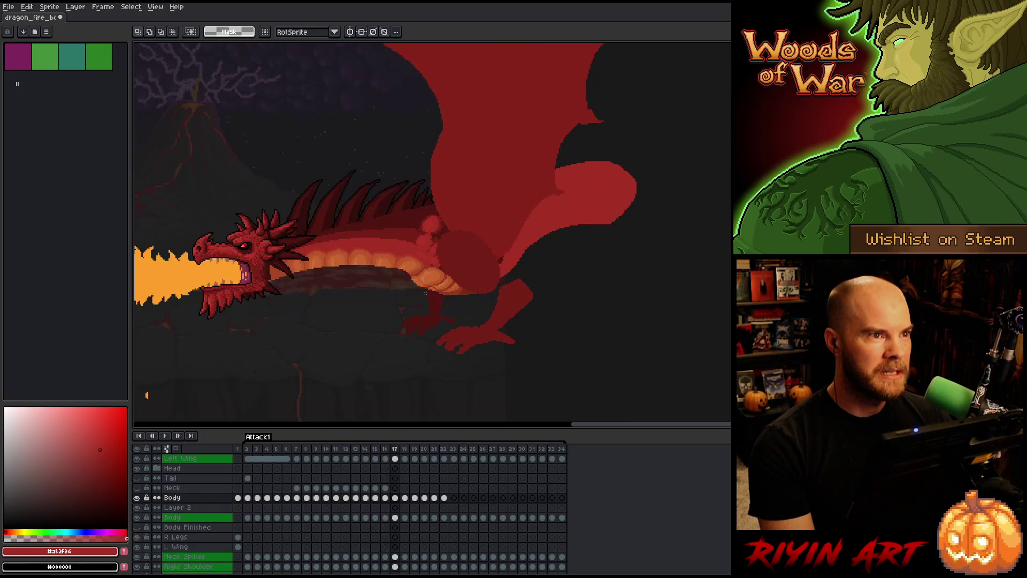
- Select the shoulder blob on the next frame, transform it with Ctrl+T and commit
{"action": "scroll", "coordinate": [430, 253], "scroll_direction": "up", "scroll_amount": 1}
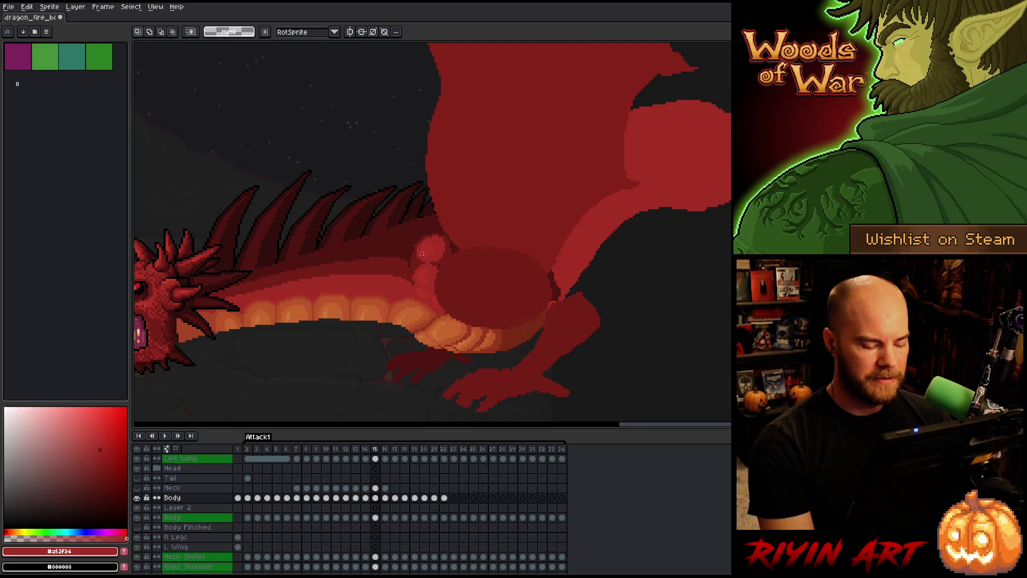
{"action": "left_click_drag", "start_coordinate": [405, 203], "coordinate": [298, 295]}
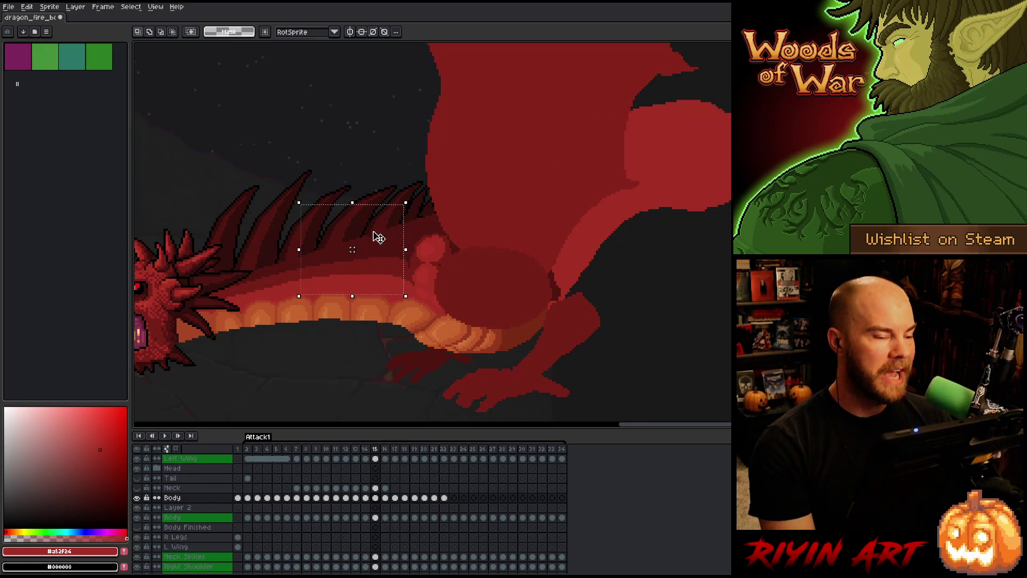
{"action": "left_click_drag", "start_coordinate": [402, 301], "coordinate": [397, 305]}
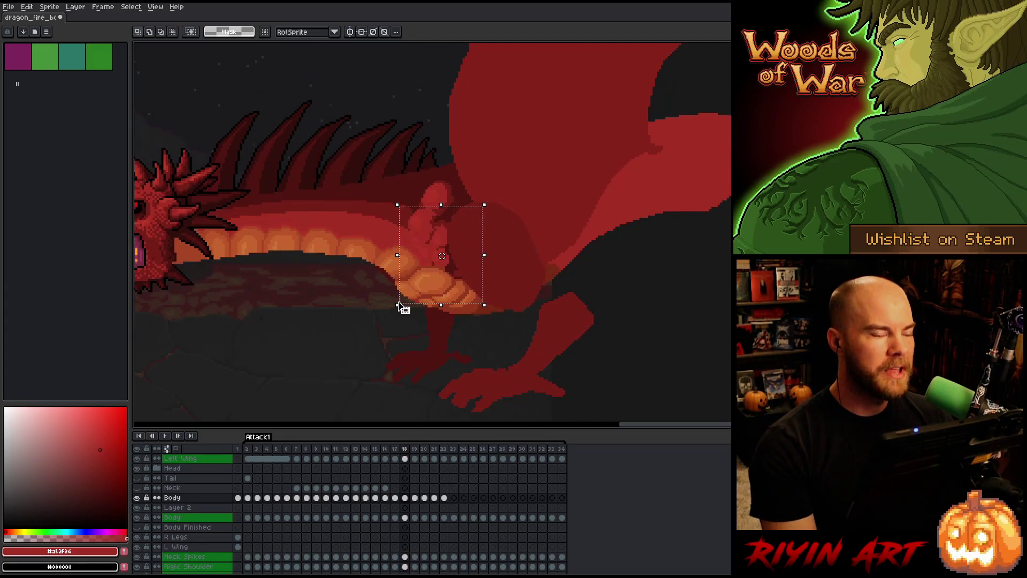
{"action": "key", "text": "Right"}
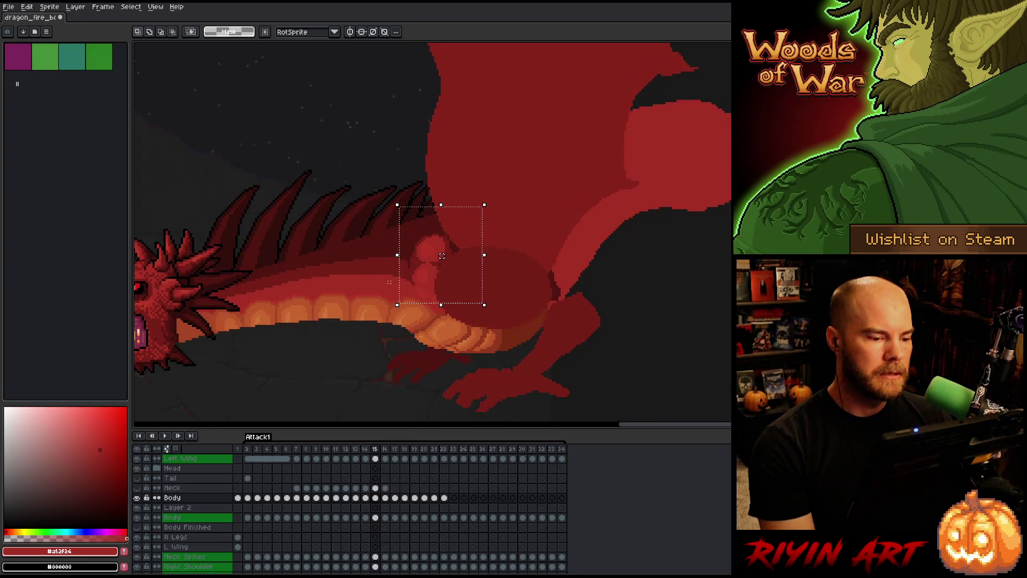
{"action": "mouse_move", "coordinate": [467, 203]}
{"action": "left_mouse_down"}
{"action": "mouse_move", "coordinate": [403, 255]}
{"action": "mouse_move", "coordinate": [402, 271]}
{"action": "left_mouse_up"}
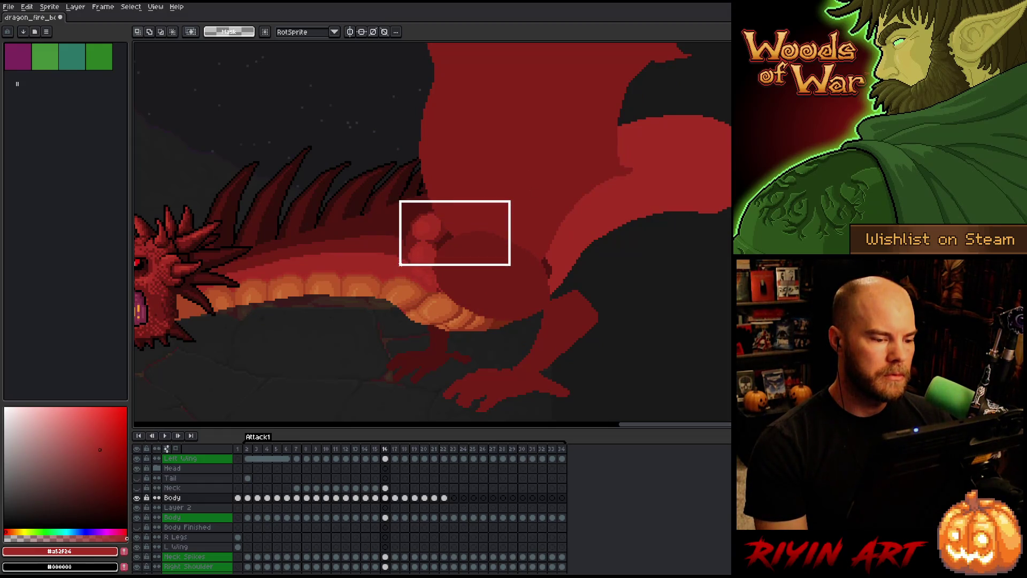
{"action": "left_click_drag", "start_coordinate": [404, 264], "coordinate": [404, 268]}
{"action": "key", "text": "ctrl+t"}
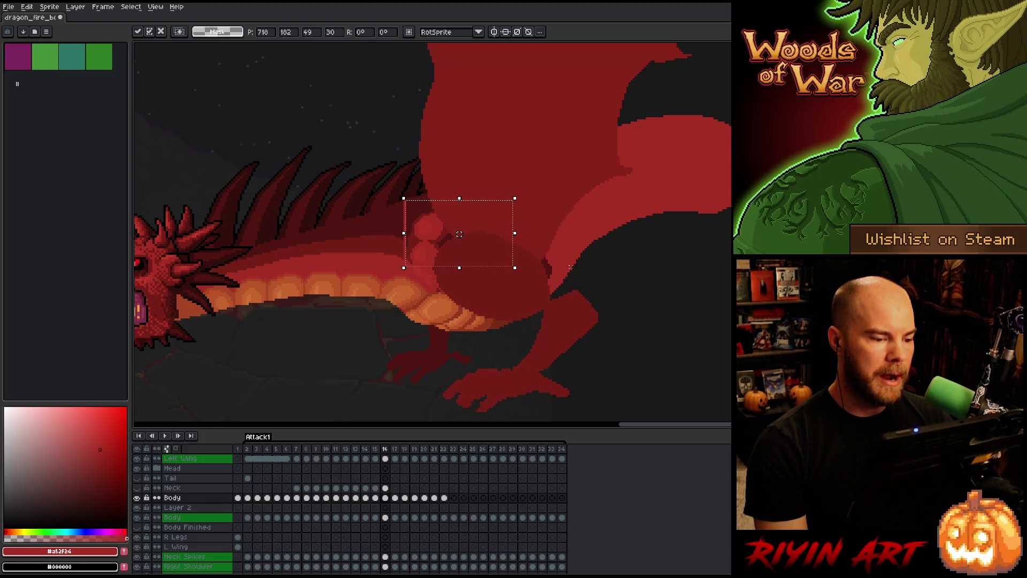
{"action": "key", "text": "Return"}
- Select and drop a thin strip beside the shoulder, then step to frame 17
{"action": "scroll", "coordinate": [388, 216], "scroll_direction": "up", "scroll_amount": 2}
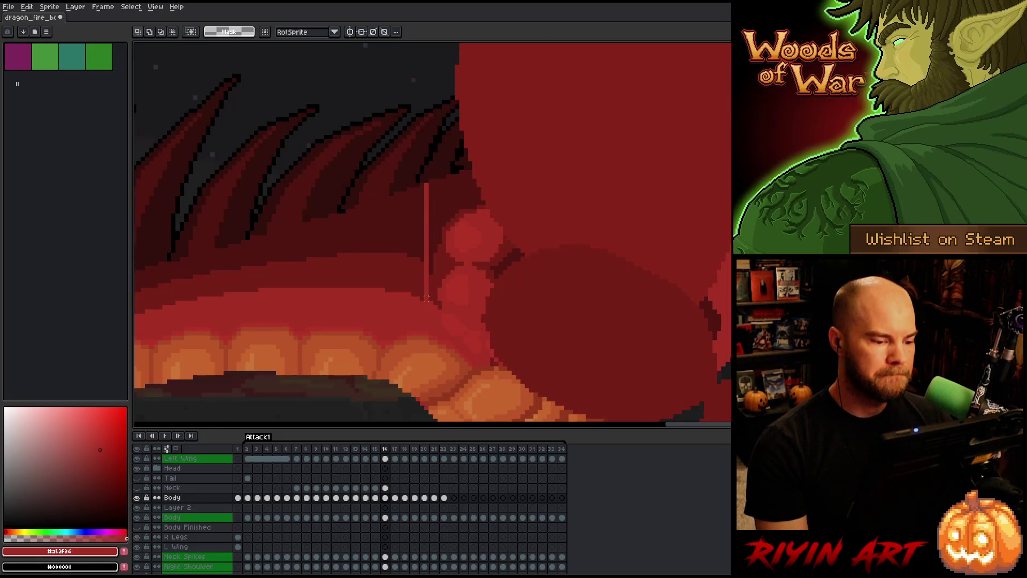
{"action": "left_click_drag", "start_coordinate": [422, 298], "coordinate": [422, 176]}
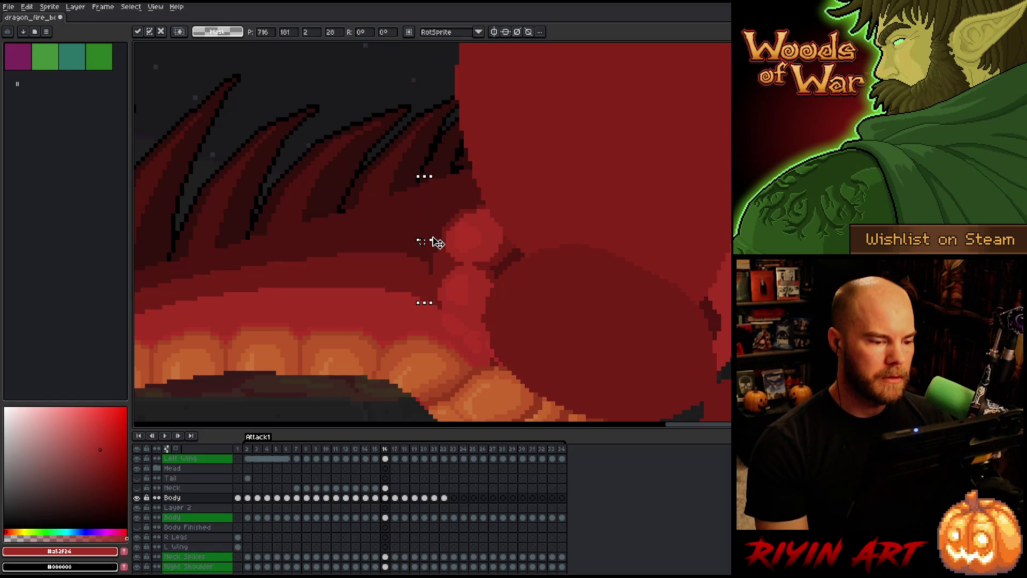
{"action": "key", "text": "Return"}
{"action": "key", "text": "Left"}
{"action": "key", "text": "Right"}
{"action": "key", "text": "Right"}
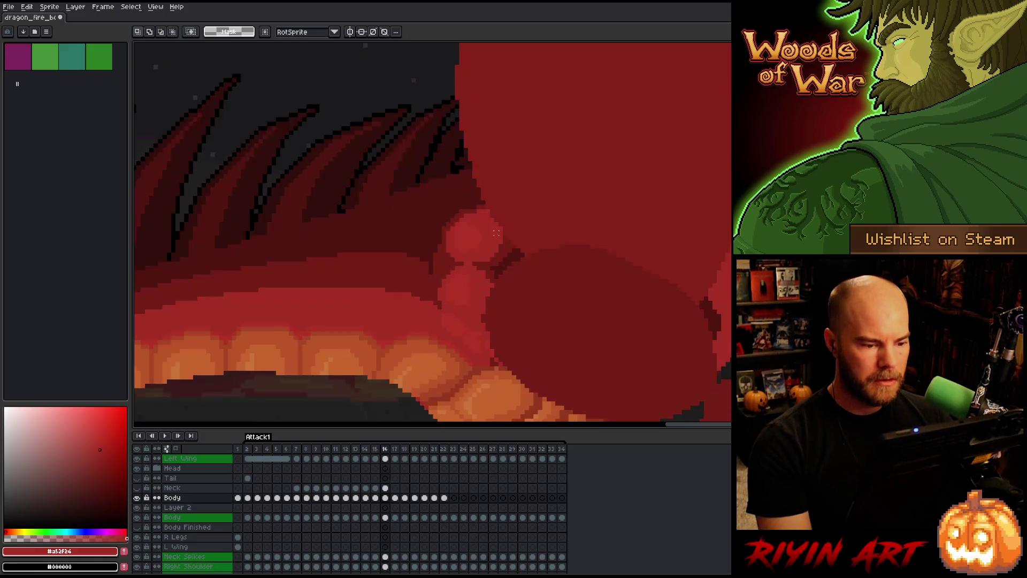
{"action": "scroll", "coordinate": [431, 270], "scroll_direction": "down", "scroll_amount": 4}
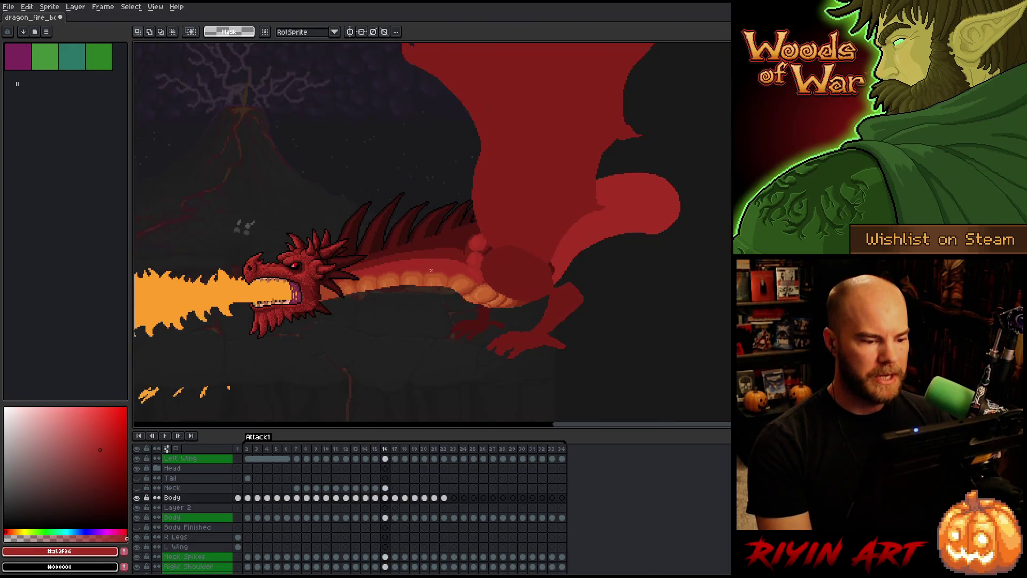
{"action": "scroll", "coordinate": [453, 244], "scroll_direction": "up", "scroll_amount": 4}
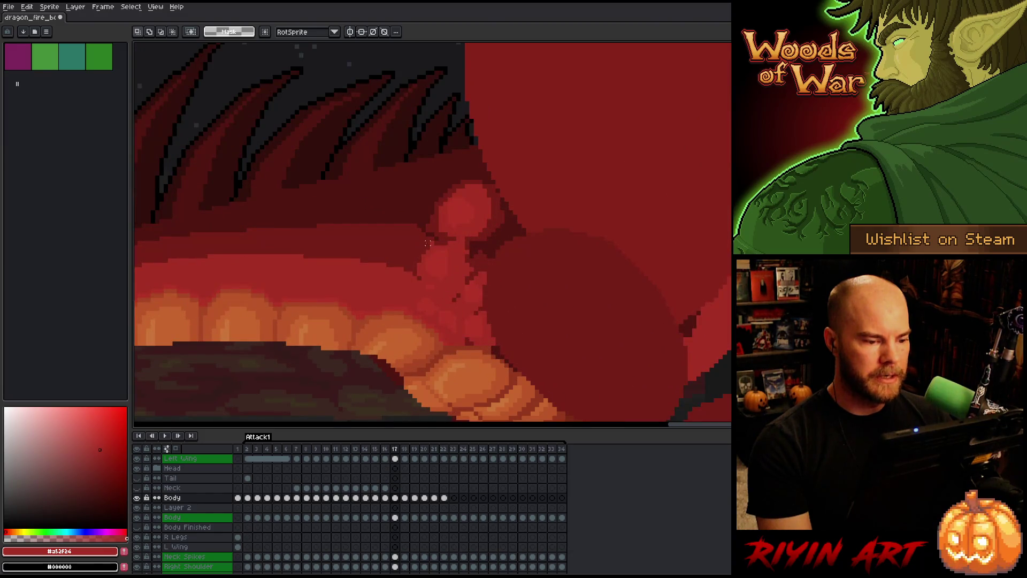
- Adjust the shoulder area and a thin 2x9 strip on frame 17, then deselect
{"action": "mouse_move", "coordinate": [416, 236]}
{"action": "left_mouse_down"}
{"action": "mouse_move", "coordinate": [485, 304]}
{"action": "mouse_move", "coordinate": [523, 304]}
{"action": "left_mouse_up"}
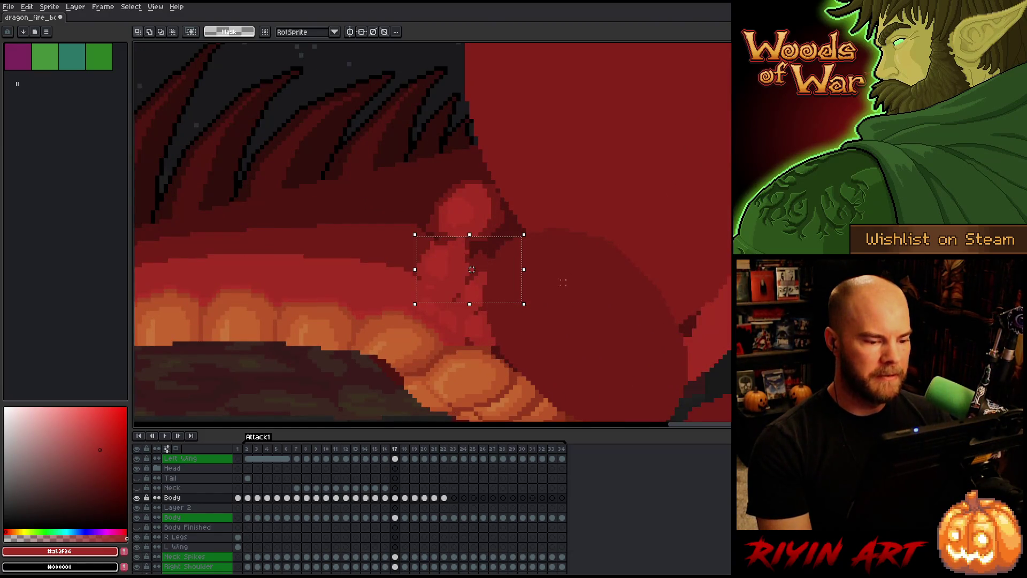
{"action": "key", "text": "ctrl+d"}
{"action": "key", "text": "Left"}
{"action": "key", "text": "Right"}
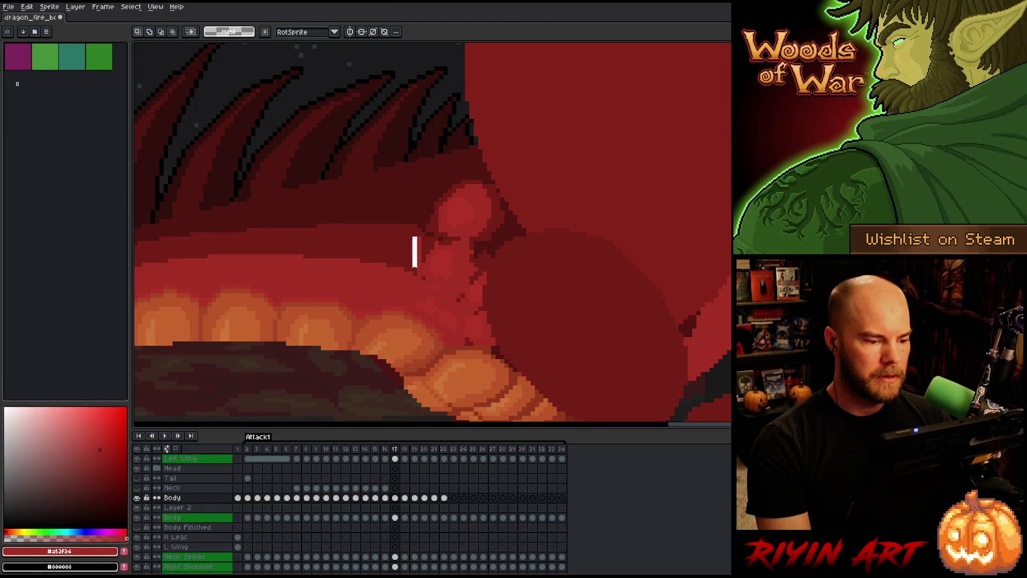
{"action": "left_click_drag", "start_coordinate": [418, 275], "coordinate": [419, 277]}
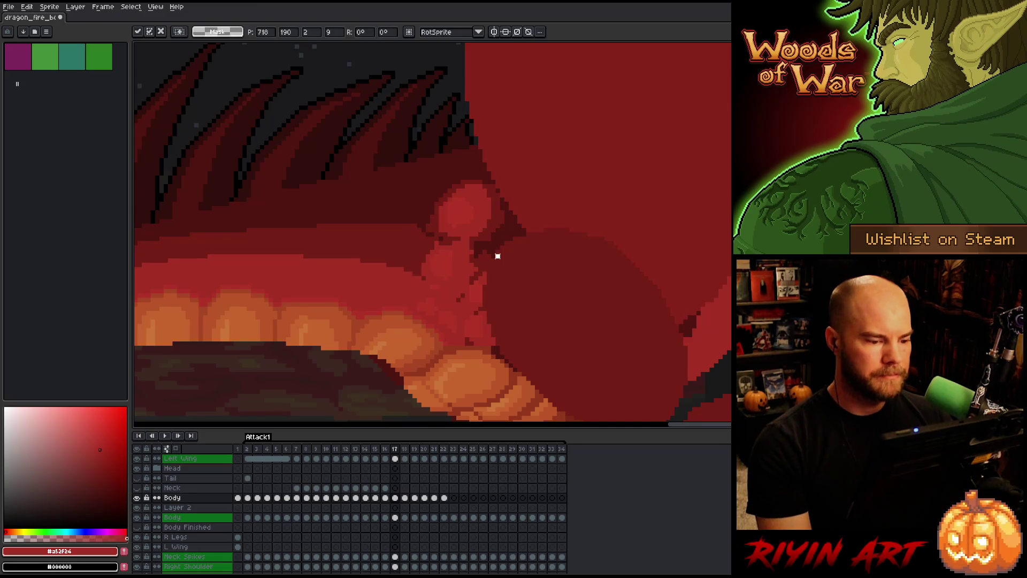
{"action": "key", "text": "ctrl+d"}
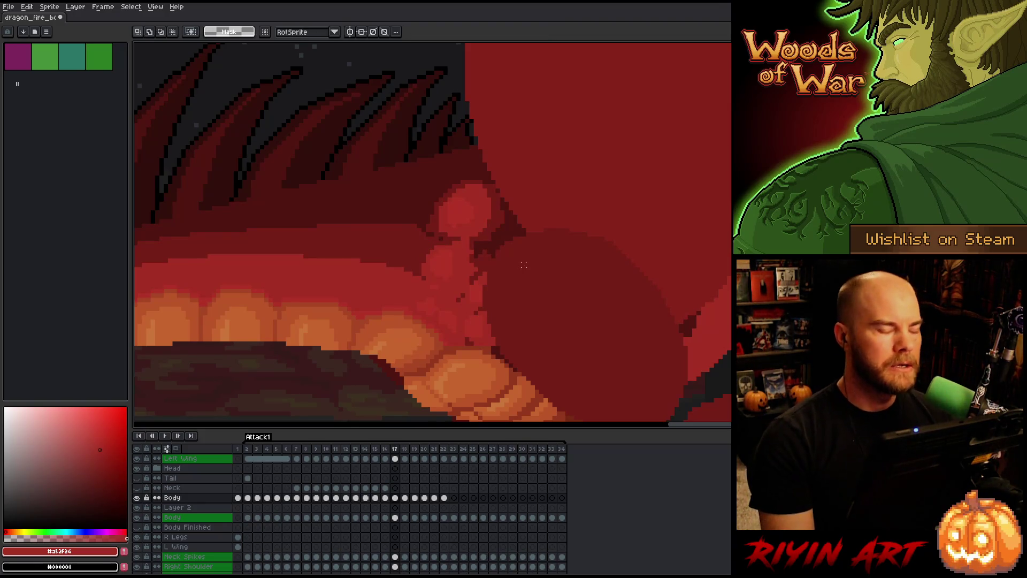
- Step back to frame 16 and save the dragon animation
{"action": "key", "text": "comma"}
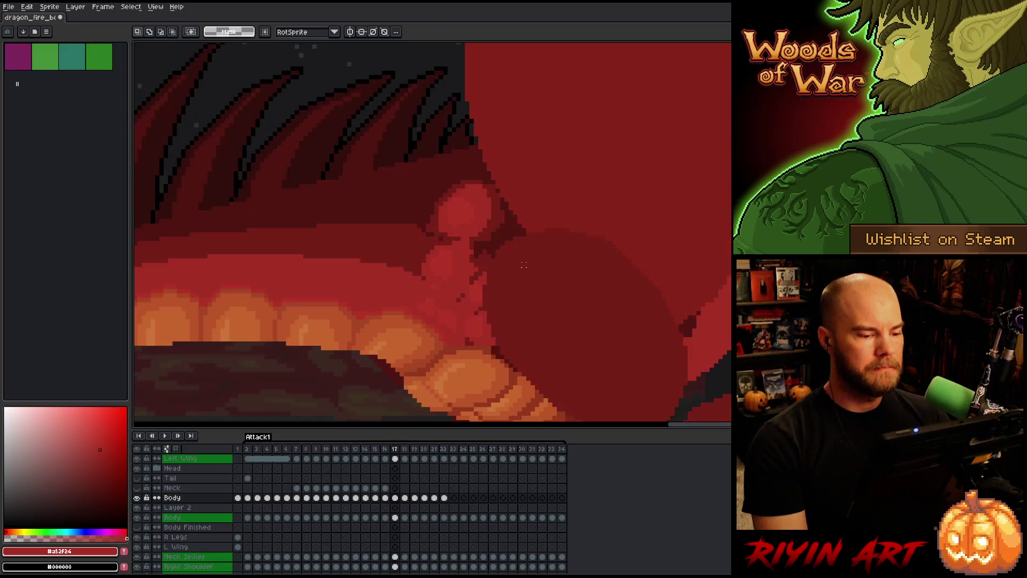
{"action": "key", "text": "ctrl+s"}
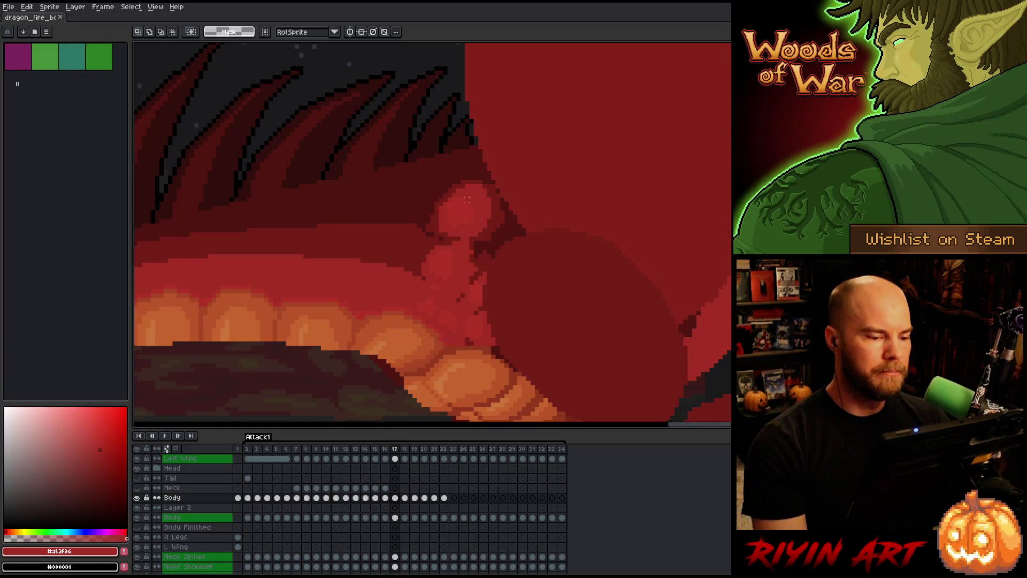
{"action": "scroll", "coordinate": [482, 230], "scroll_direction": "down", "scroll_amount": 3}
{"action": "scroll", "coordinate": [443, 195], "scroll_direction": "up", "scroll_amount": 3}
{"action": "scroll", "coordinate": [444, 196], "scroll_direction": "down", "scroll_amount": 2}
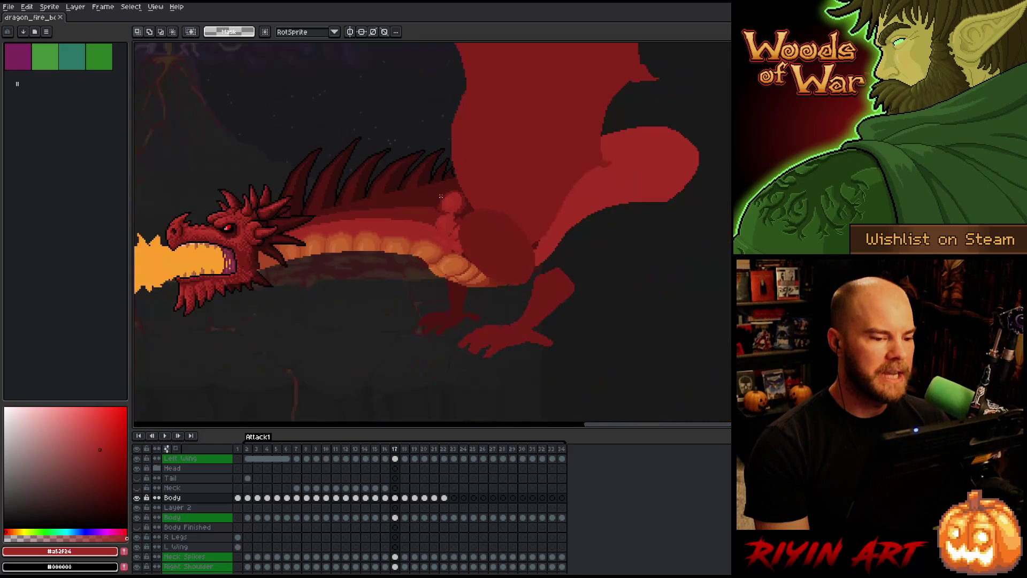
{"action": "scroll", "coordinate": [459, 237], "scroll_direction": "up", "scroll_amount": 2}
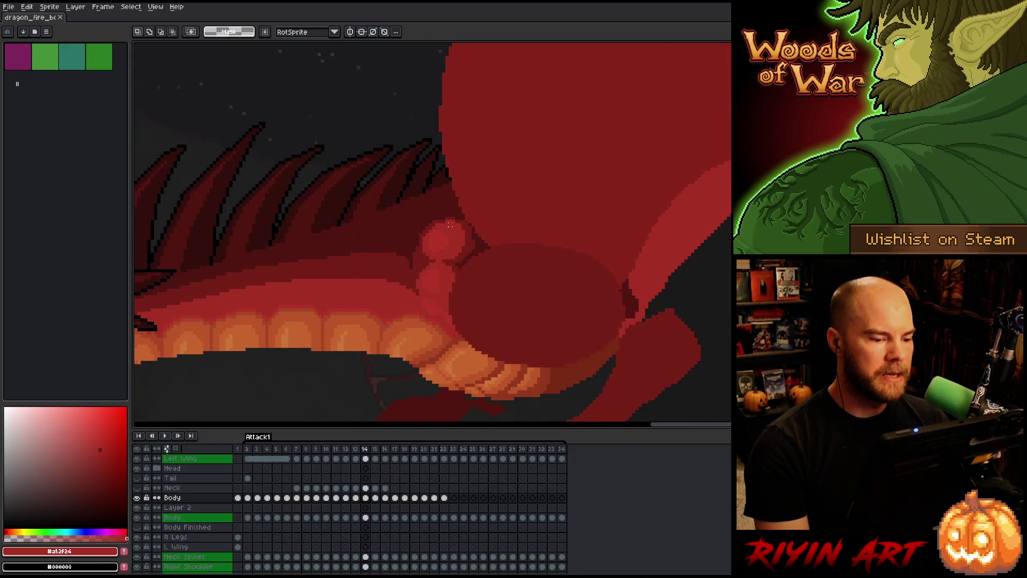
- Flip between frames 17 and 19 to compare the body poses, zooming in and out
{"action": "key", "text": "Left"}
{"action": "key", "text": "Left"}
{"action": "key", "text": "Left"}
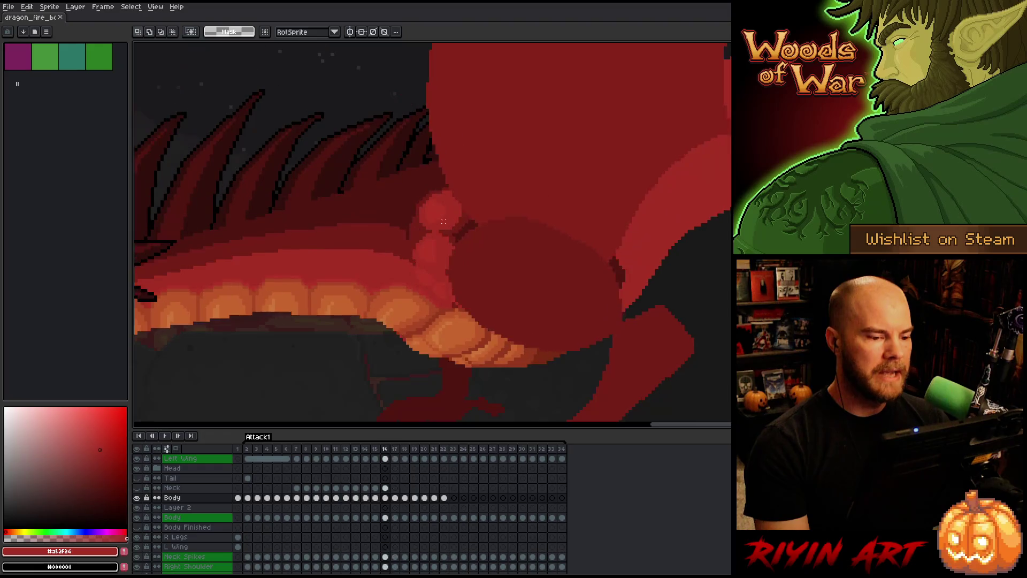
{"action": "key", "text": "Right"}
{"action": "key", "text": "Right"}
{"action": "key", "text": "Right"}
{"action": "key", "text": "Left"}
{"action": "key", "text": "Left"}
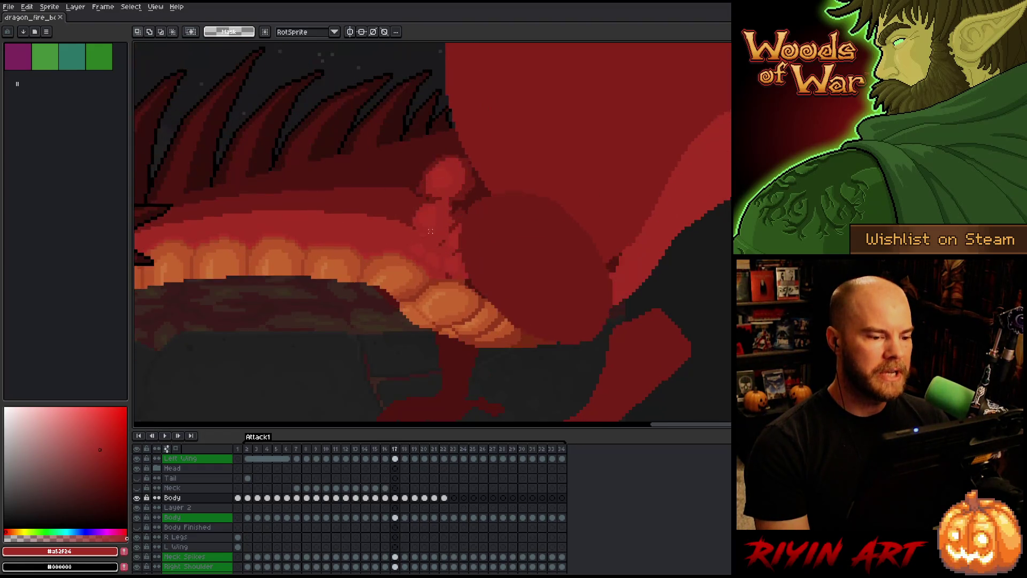
{"action": "key", "text": "Right"}
{"action": "key", "text": "Right"}
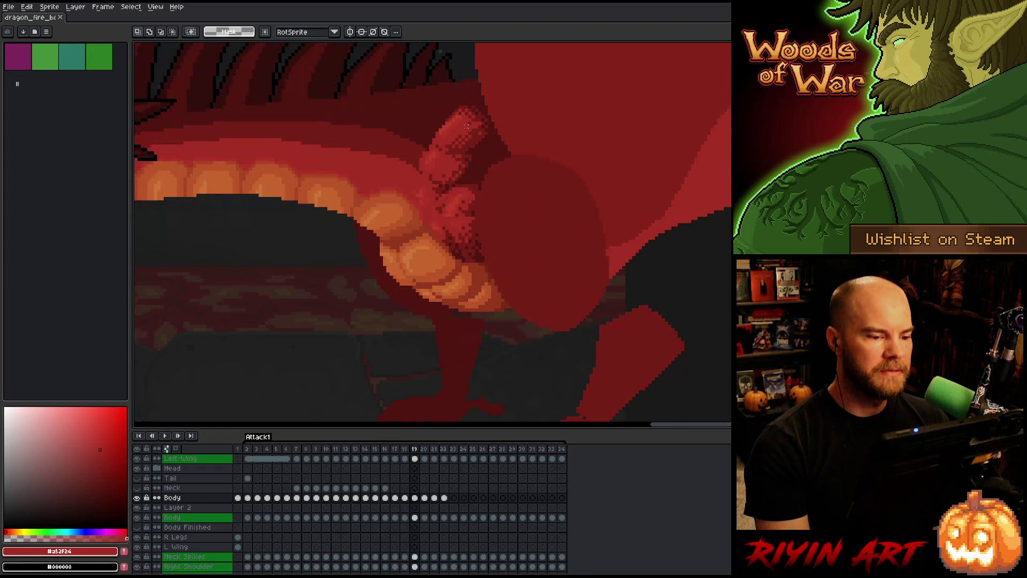
{"action": "scroll", "coordinate": [461, 139], "scroll_direction": "down", "scroll_amount": 3}
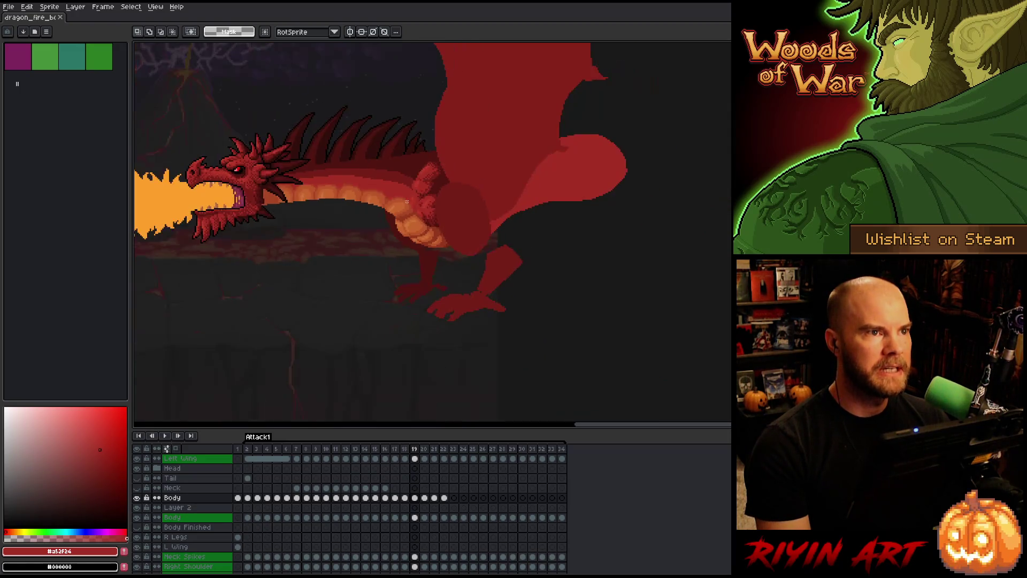
{"action": "scroll", "coordinate": [416, 159], "scroll_direction": "up", "scroll_amount": 3}
{"action": "scroll", "coordinate": [416, 159], "scroll_direction": "down", "scroll_amount": 5}
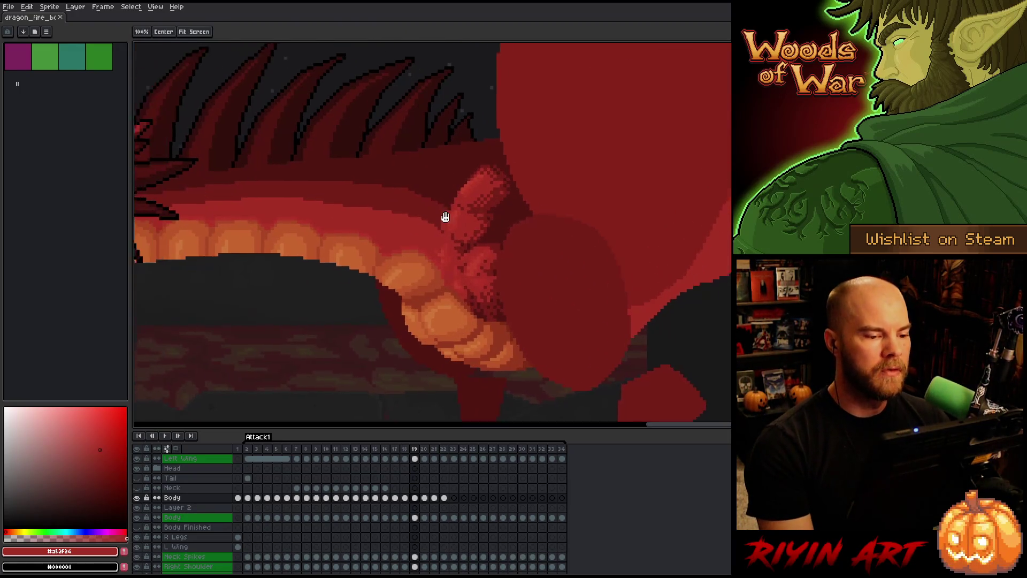
- Flip between frames 16, 17 and 18 to compare them, settling on frame 17
{"action": "key", "text": "Left"}
{"action": "key", "text": "Left"}
{"action": "key", "text": "Left"}
{"action": "key", "text": "Right"}
{"action": "key", "text": "Left"}
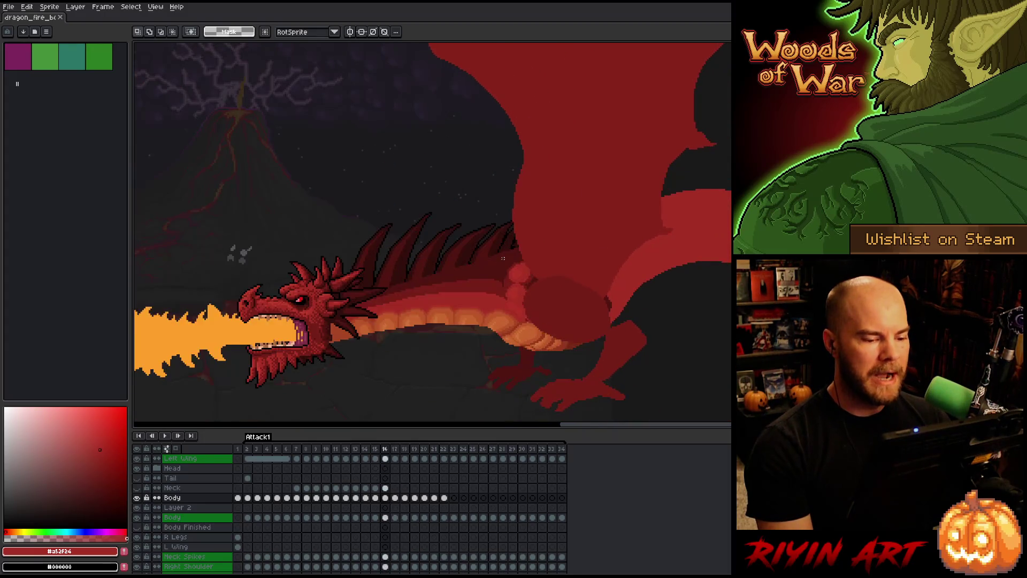
{"action": "key", "text": "Right"}
{"action": "key", "text": "Right"}
{"action": "key", "text": "Left"}
{"action": "key", "text": "Right"}
{"action": "key", "text": "Left"}
{"action": "key", "text": "Left"}
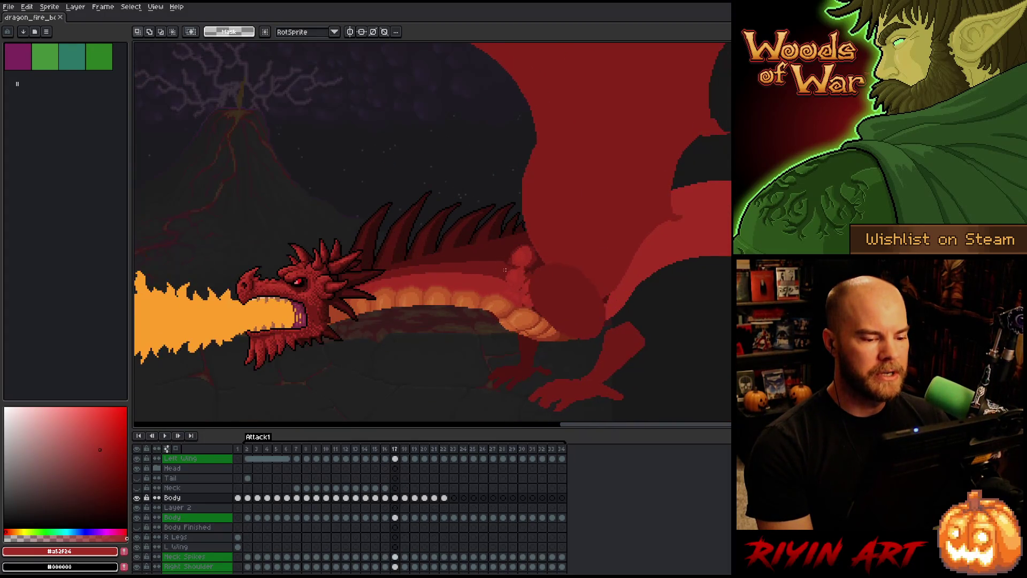
{"action": "key", "text": "Right"}
{"action": "key", "text": "Left"}
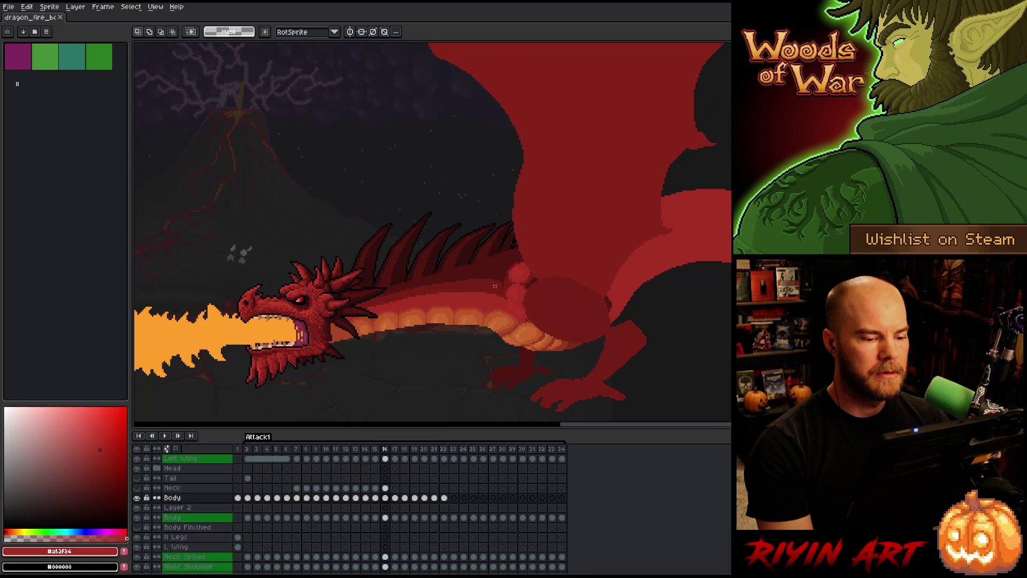
{"action": "key", "text": "Right"}
{"action": "key", "text": "Left"}
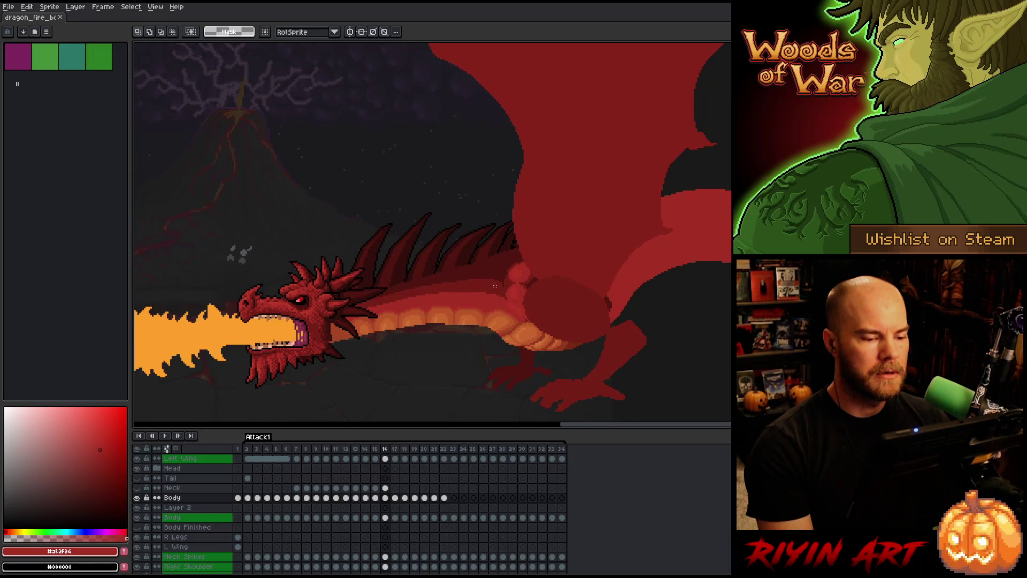
{"action": "key", "text": "Right"}
{"action": "key", "text": "Left"}
{"action": "key", "text": "Right"}
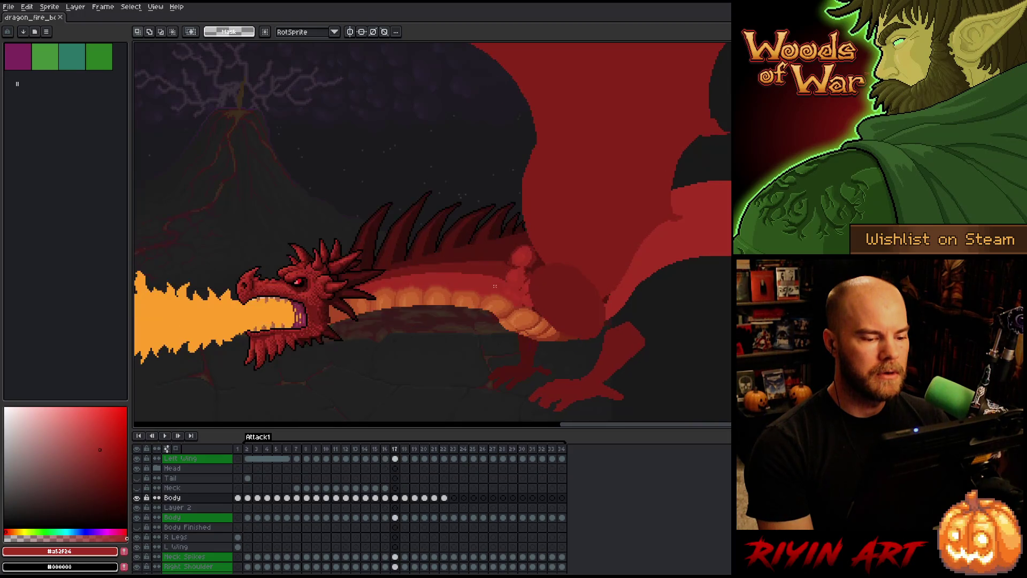
{"action": "key", "text": "Right"}
{"action": "key", "text": "Left"}
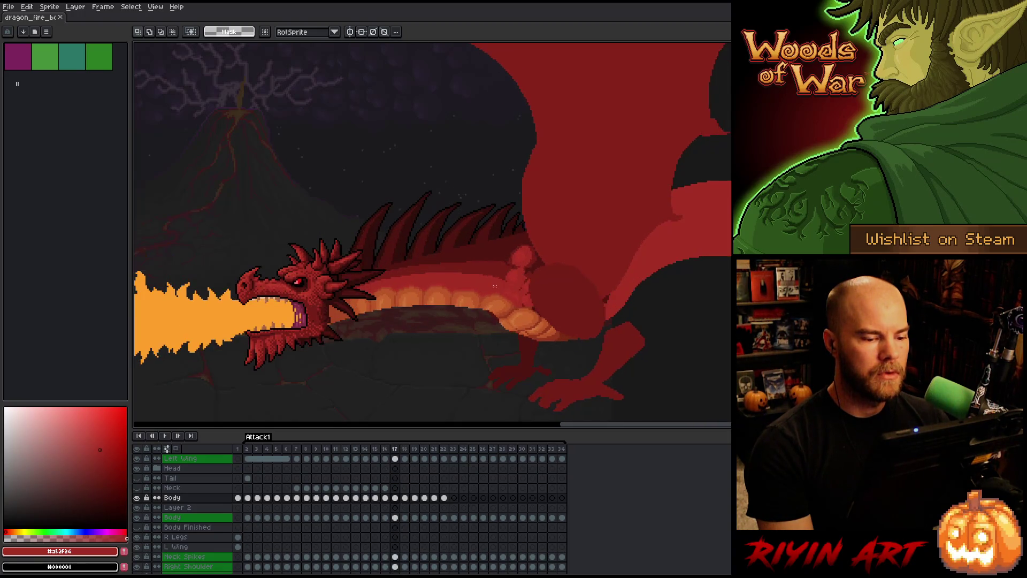
- Select the shoulder knob area on frame 17 and zoom in, undoing a trial nudge
{"action": "left_click_drag", "start_coordinate": [582, 219], "coordinate": [505, 259]}
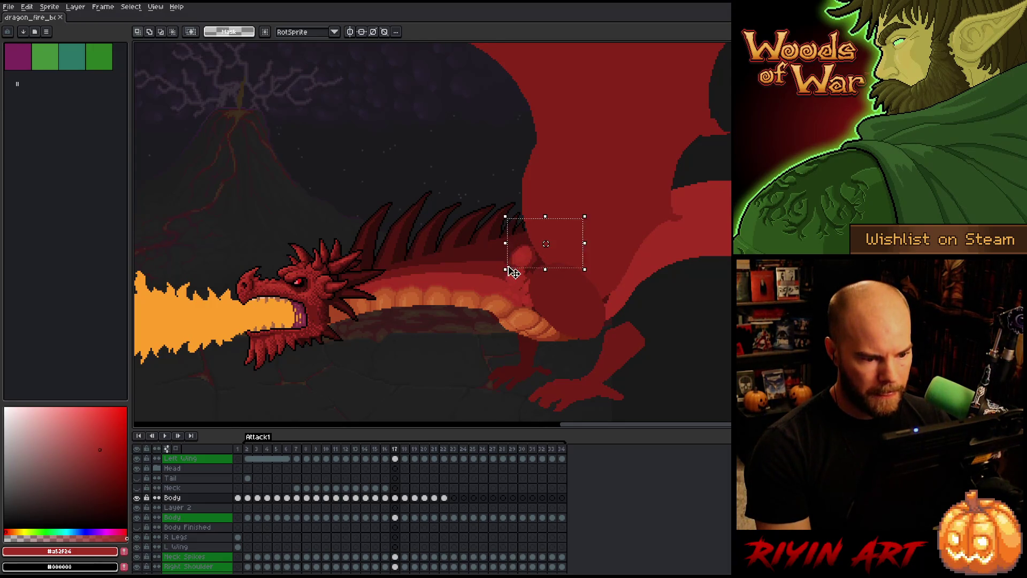
{"action": "key", "text": "Right"}
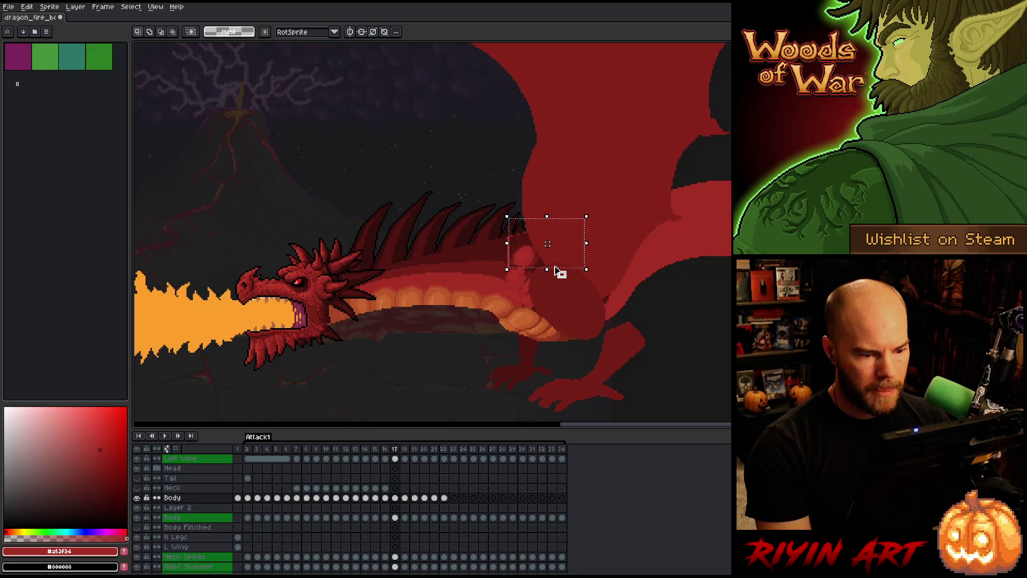
{"action": "key", "text": "period"}
{"action": "key", "text": "ctrl+z"}
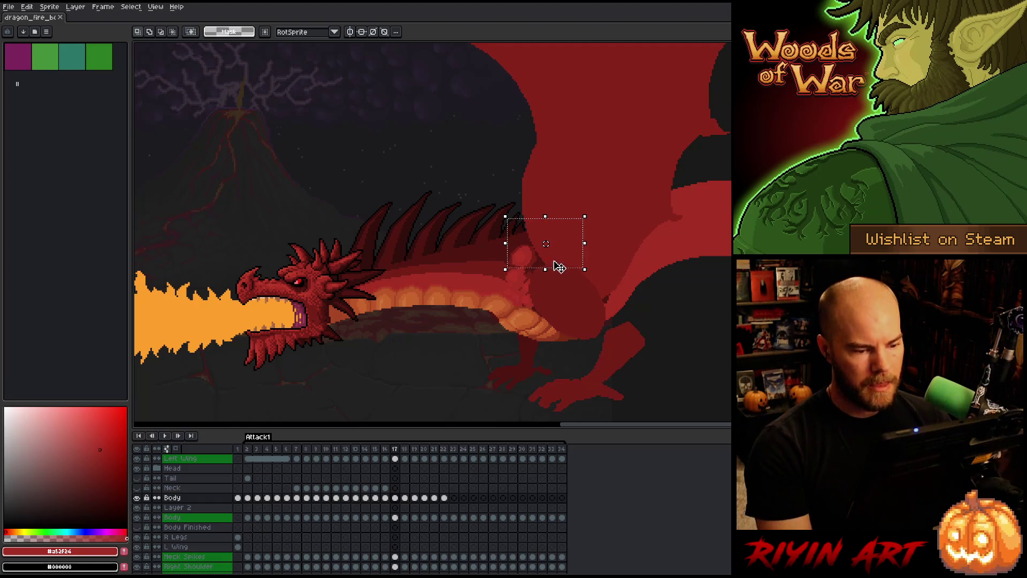
{"action": "mouse_move", "coordinate": [410, 170]}
{"action": "left_mouse_down"}
{"action": "mouse_move", "coordinate": [649, 229]}
{"action": "mouse_move", "coordinate": [650, 242]}
{"action": "left_mouse_up"}
{"action": "key", "text": "period"}
{"action": "key", "text": "comma"}
{"action": "key", "text": "period"}
{"action": "key", "text": "comma"}
{"action": "scroll", "coordinate": [530, 257], "scroll_direction": "up", "scroll_amount": 3}
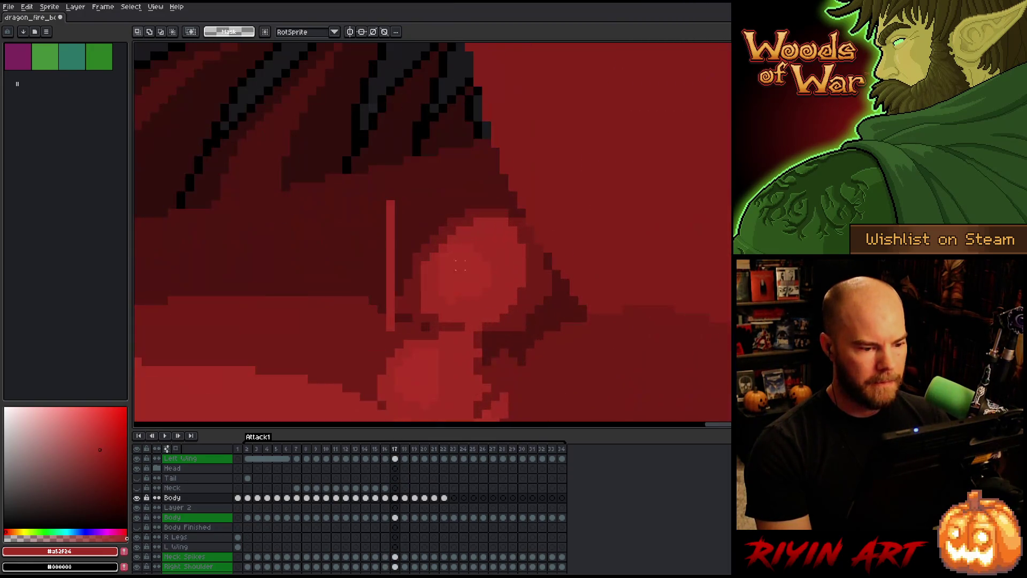
- Select the stray light vertical stroke, delete it, and deselect
{"action": "left_click_drag", "start_coordinate": [381, 327], "coordinate": [389, 198]}
{"action": "key", "text": "Delete"}
{"action": "key", "text": "ctrl+d"}
- Flip between frames 16 and 17 to check the motion, then take the pencil in dark red #501612
{"action": "scroll", "coordinate": [408, 364], "scroll_direction": "down", "scroll_amount": 3}
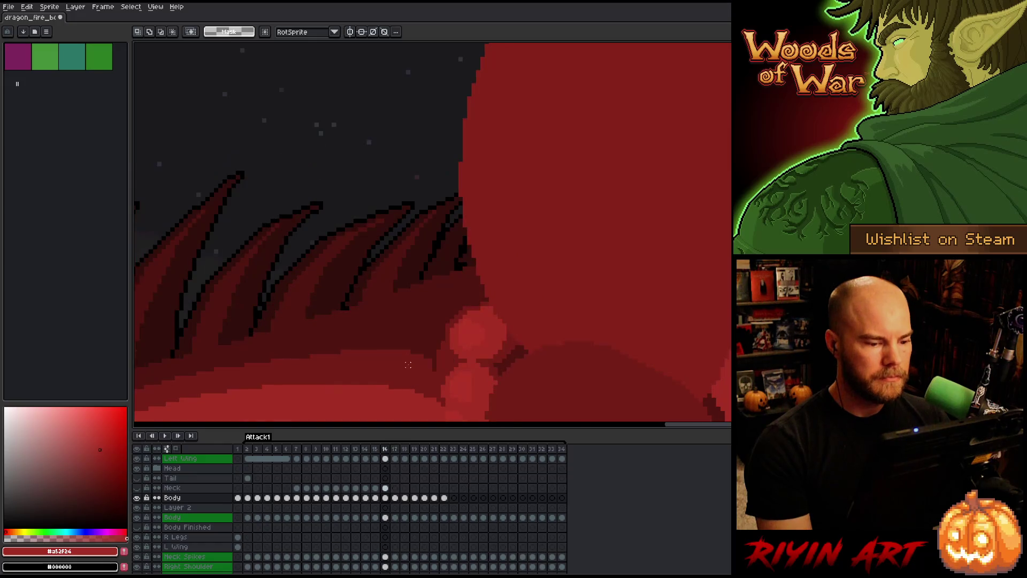
{"action": "scroll", "coordinate": [409, 365], "scroll_direction": "down", "scroll_amount": 3}
{"action": "scroll", "coordinate": [422, 368], "scroll_direction": "up", "scroll_amount": 3}
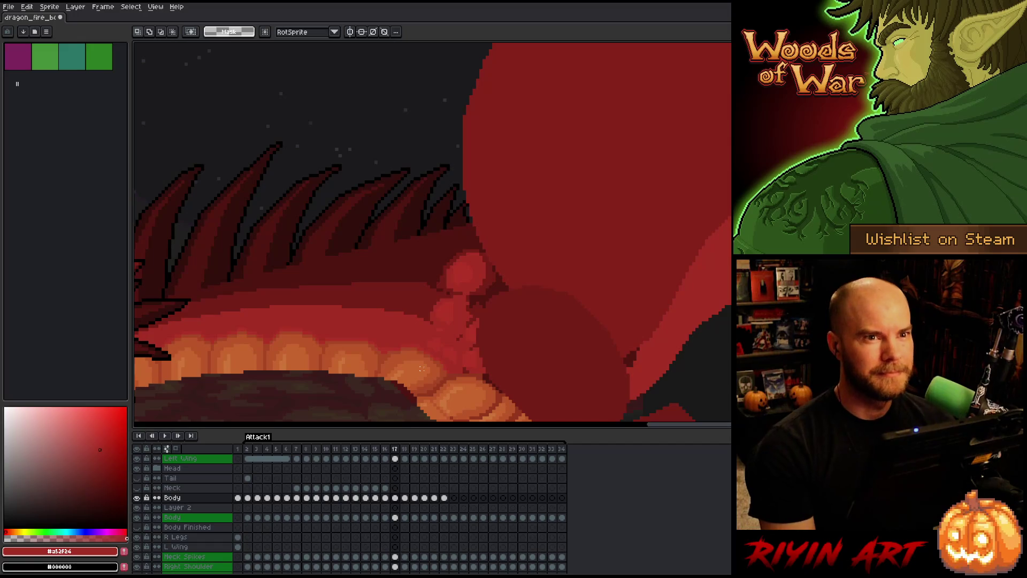
{"action": "scroll", "coordinate": [442, 338], "scroll_direction": "down", "scroll_amount": 4}
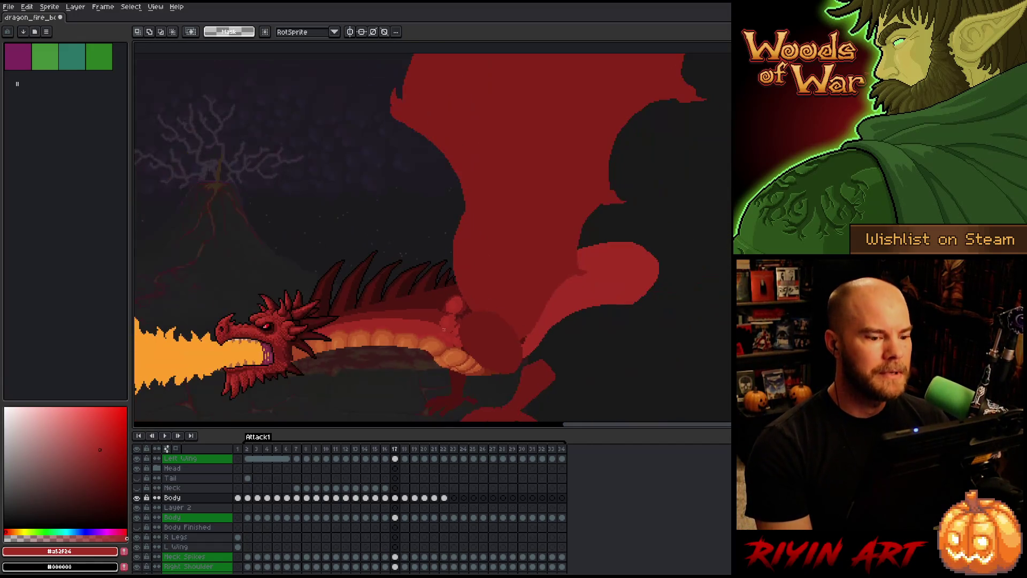
{"action": "scroll", "coordinate": [447, 321], "scroll_direction": "up", "scroll_amount": 2}
{"action": "scroll", "coordinate": [449, 281], "scroll_direction": "up", "scroll_amount": 2}
{"action": "key", "text": "comma"}
{"action": "key", "text": "period"}
{"action": "key", "text": "comma"}
{"action": "key", "text": "period"}
{"action": "key", "text": "comma"}
{"action": "key", "text": "period"}
{"action": "key", "text": "period"}
{"action": "key", "text": "comma"}
{"action": "key", "text": "period"}
{"action": "key", "text": "comma"}
{"action": "key", "text": "period"}
{"action": "key", "text": "comma"}
{"action": "key", "text": "period"}
{"action": "key", "text": "comma"}
{"action": "key", "text": "period"}
{"action": "key", "text": "comma"}
{"action": "key", "text": "comma"}
{"action": "scroll", "coordinate": [516, 196], "scroll_direction": "up", "scroll_amount": 4}
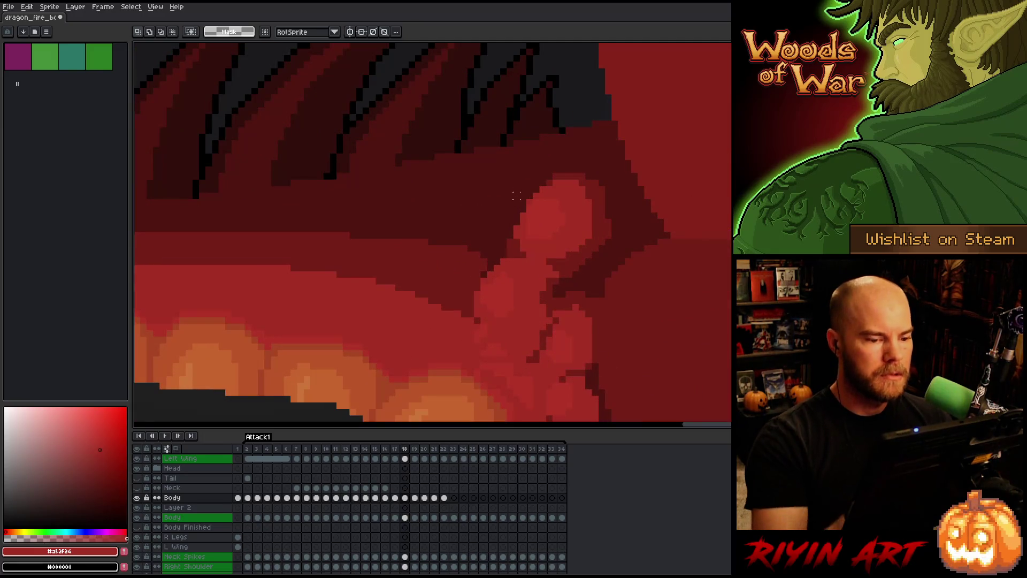
{"action": "key", "text": "b"}
{"action": "left_click", "coordinate": [509, 201], "text": "alt"}
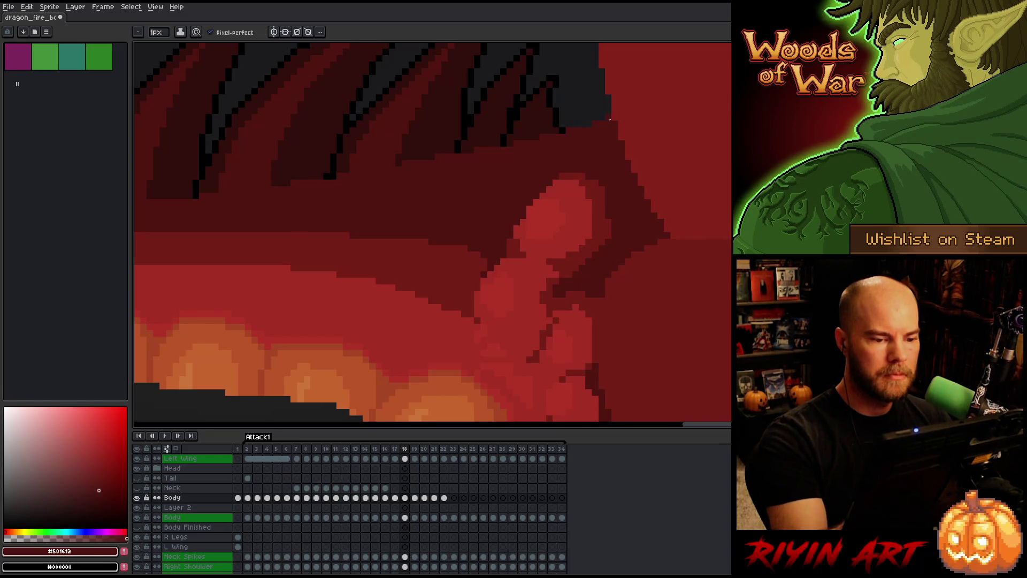
- On frame 17, draw a dark outline along the shoulder knob's upper-left edge
{"action": "key", "text": "End"}
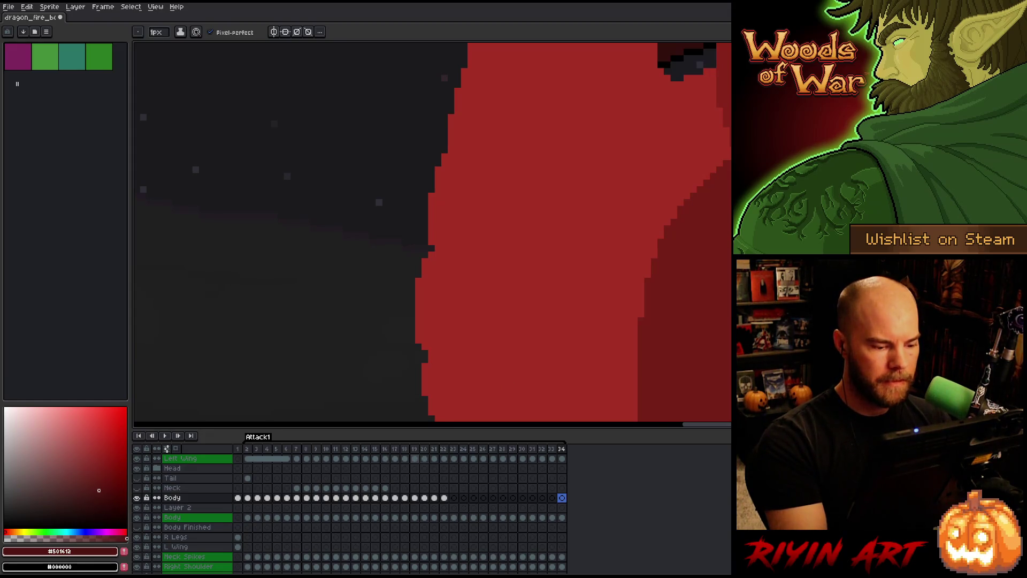
{"action": "left_click", "coordinate": [415, 497]}
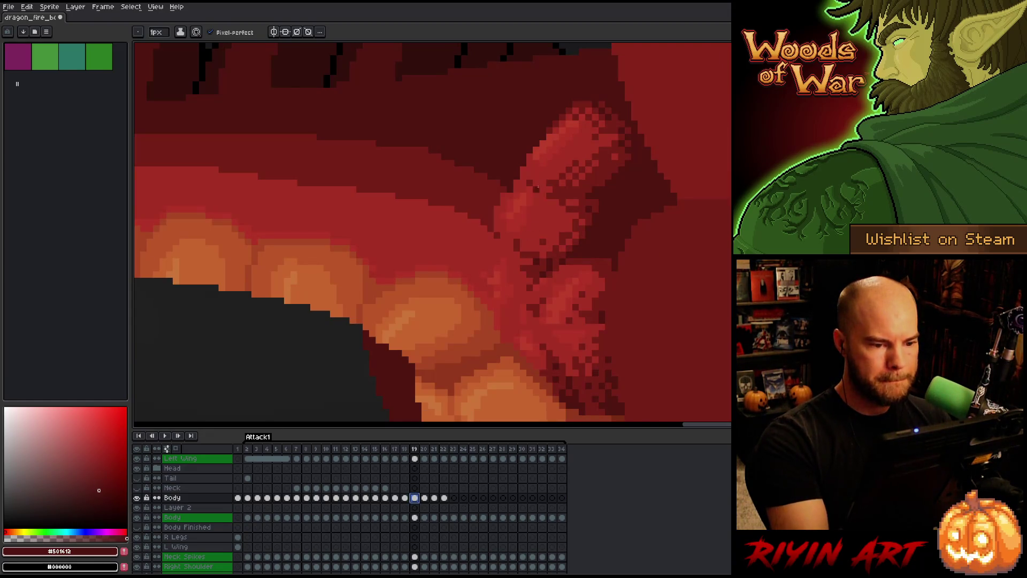
{"action": "key", "text": "Left"}
{"action": "key", "text": "Right"}
{"action": "key", "text": "Right"}
{"action": "key", "text": "Left"}
{"action": "key", "text": "Left"}
{"action": "key", "text": "Left"}
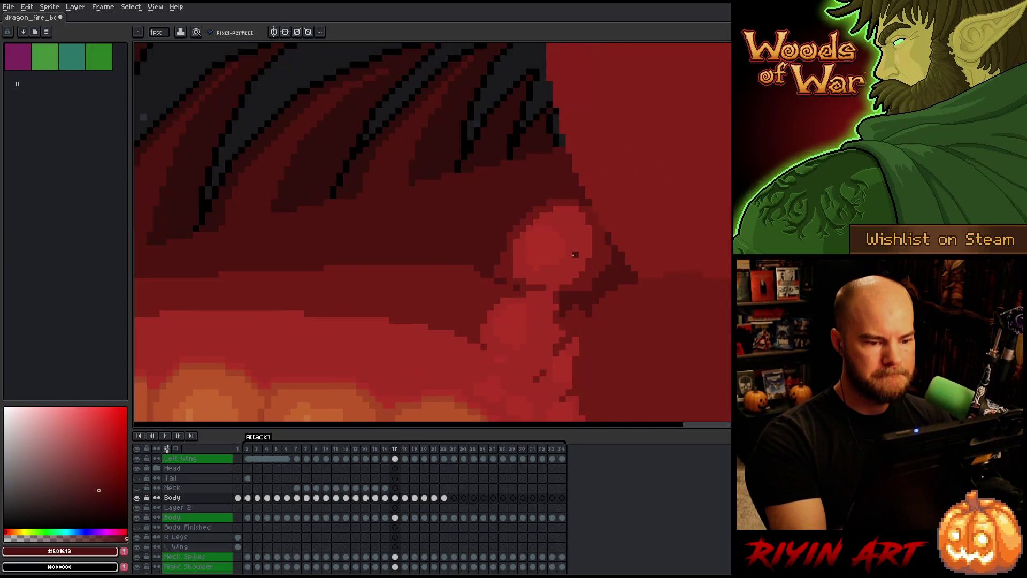
{"action": "left_click_drag", "start_coordinate": [504, 273], "coordinate": [557, 191]}
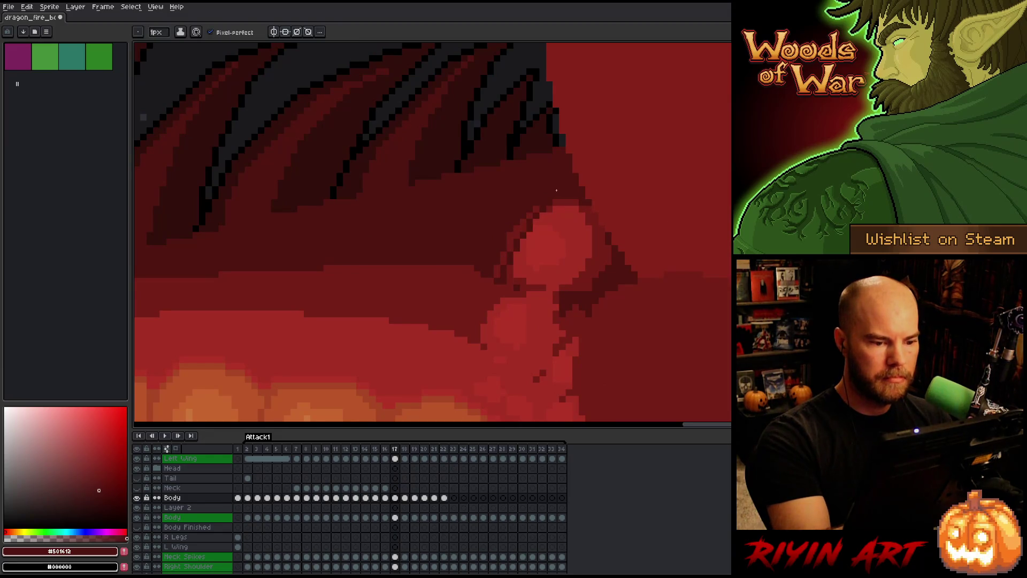
{"action": "key", "text": "ctrl+z"}
{"action": "left_click_drag", "start_coordinate": [503, 277], "coordinate": [549, 196]}
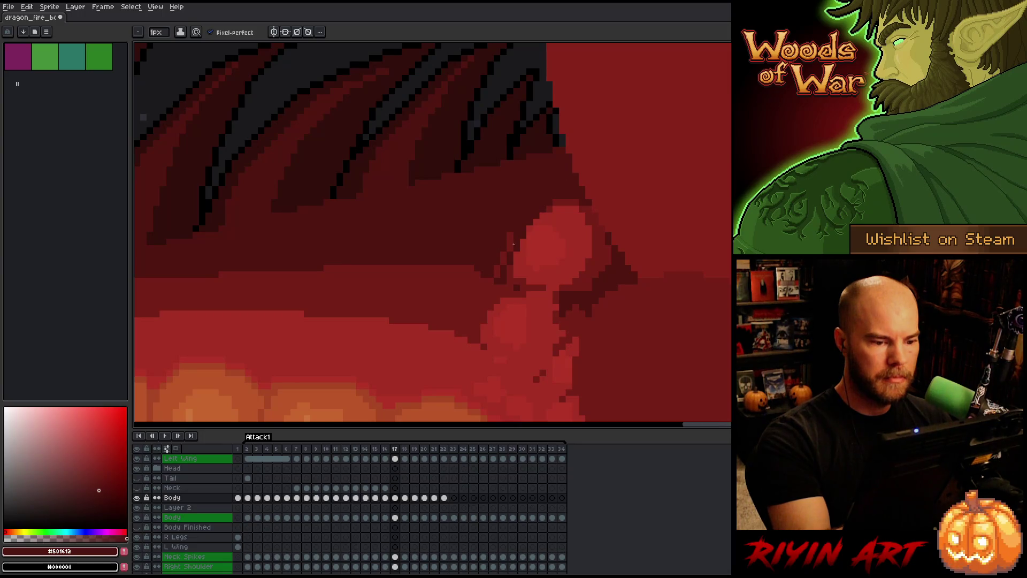
- On the previous frames, darken the lighter circle's left edge with dark pixels
{"action": "key", "text": "Left"}
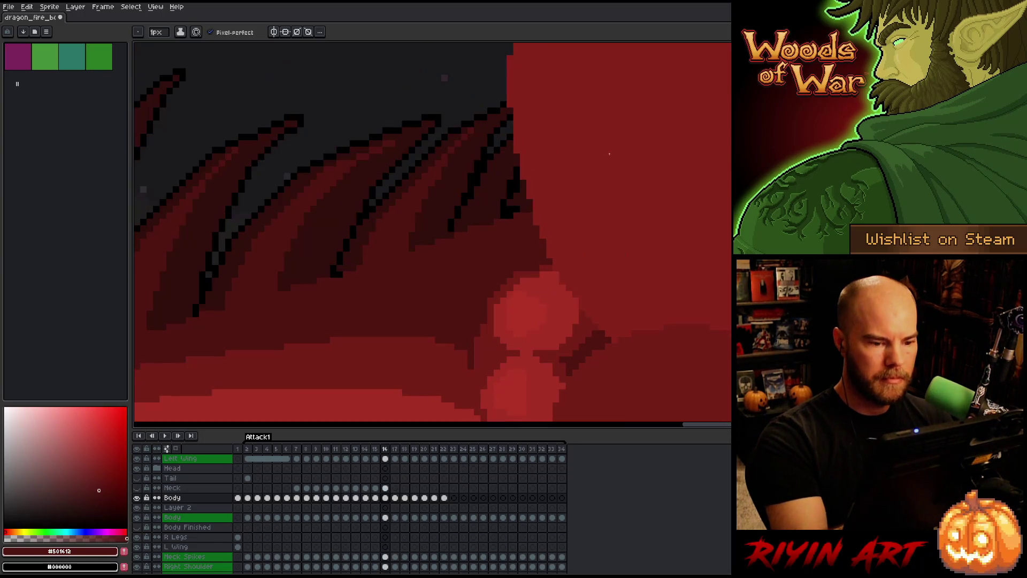
{"action": "left_click_drag", "start_coordinate": [480, 358], "coordinate": [525, 272]}
{"action": "left_click_drag", "start_coordinate": [482, 329], "coordinate": [496, 302]}
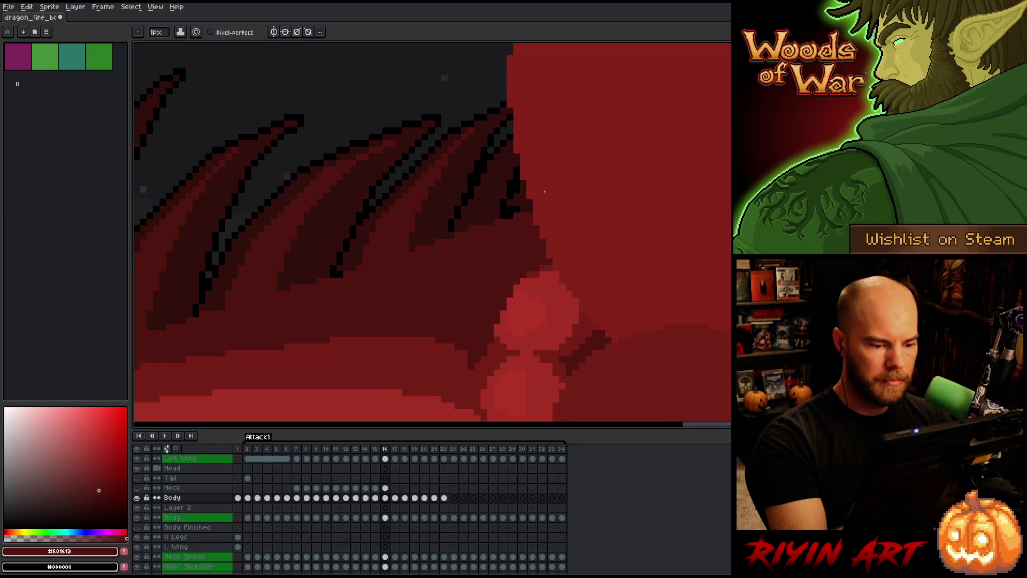
{"action": "key", "text": "Right"}
{"action": "key", "text": "Left"}
{"action": "key", "text": "Left"}
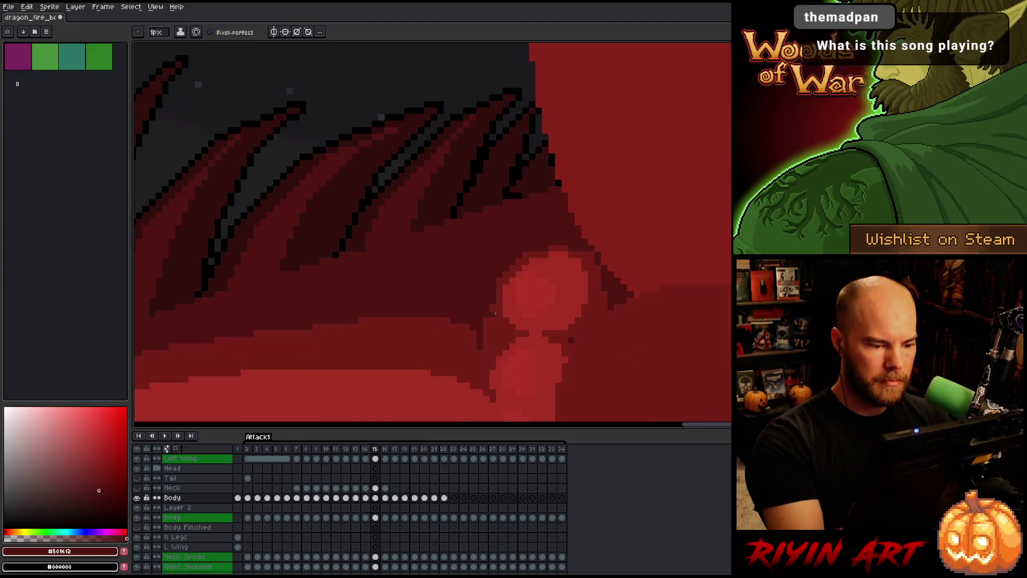
{"action": "mouse_move", "coordinate": [488, 342]}
{"action": "left_mouse_down"}
{"action": "mouse_move", "coordinate": [524, 263]}
{"action": "mouse_move", "coordinate": [490, 318]}
{"action": "left_mouse_up"}
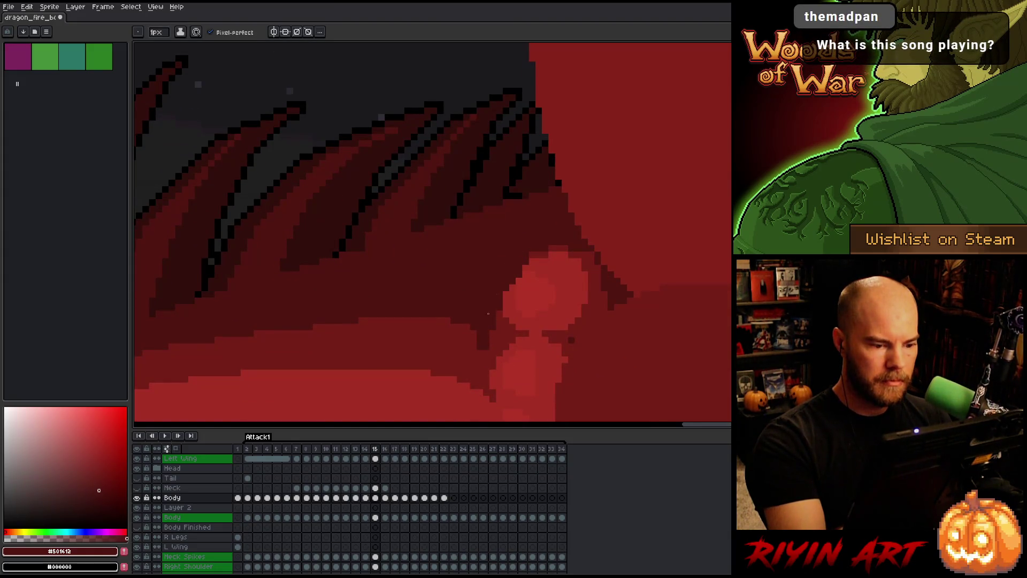
- Pick reds including #761f18, outline the circle's left edge on frame 14, then play the animation
{"action": "left_click", "coordinate": [516, 291], "text": "alt"}
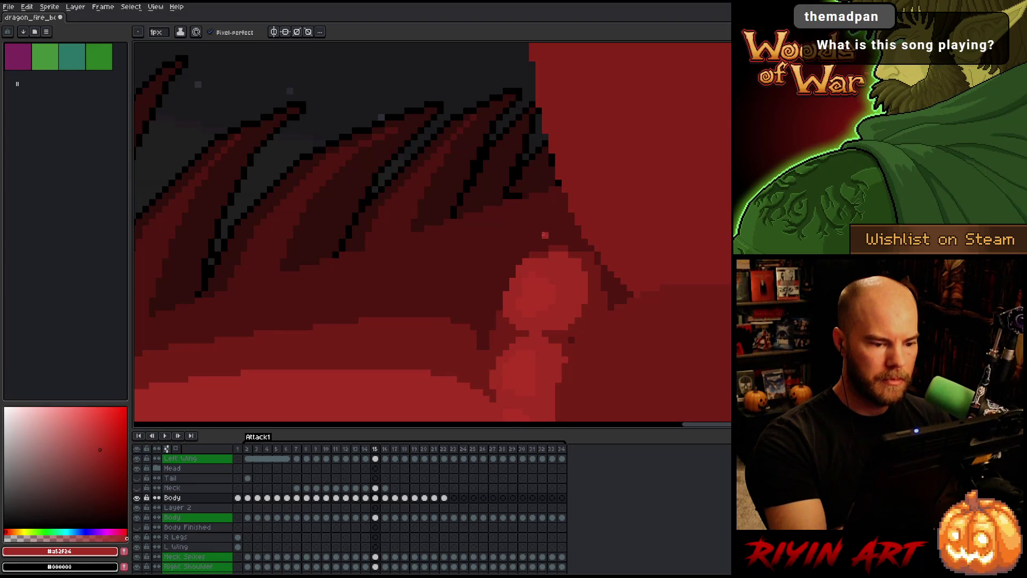
{"action": "left_click", "coordinate": [535, 278], "text": "alt"}
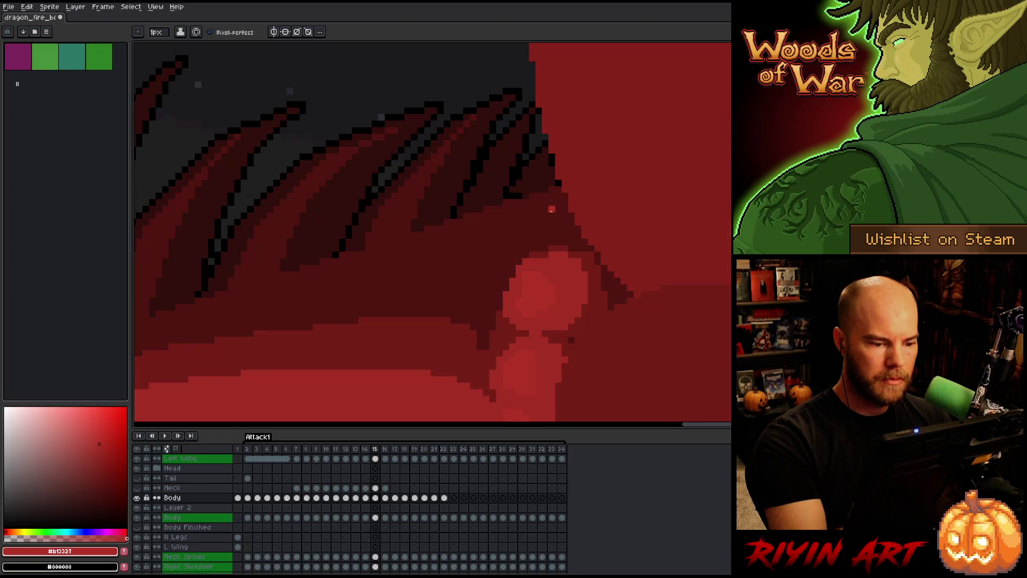
{"action": "left_click", "coordinate": [474, 354], "text": "alt"}
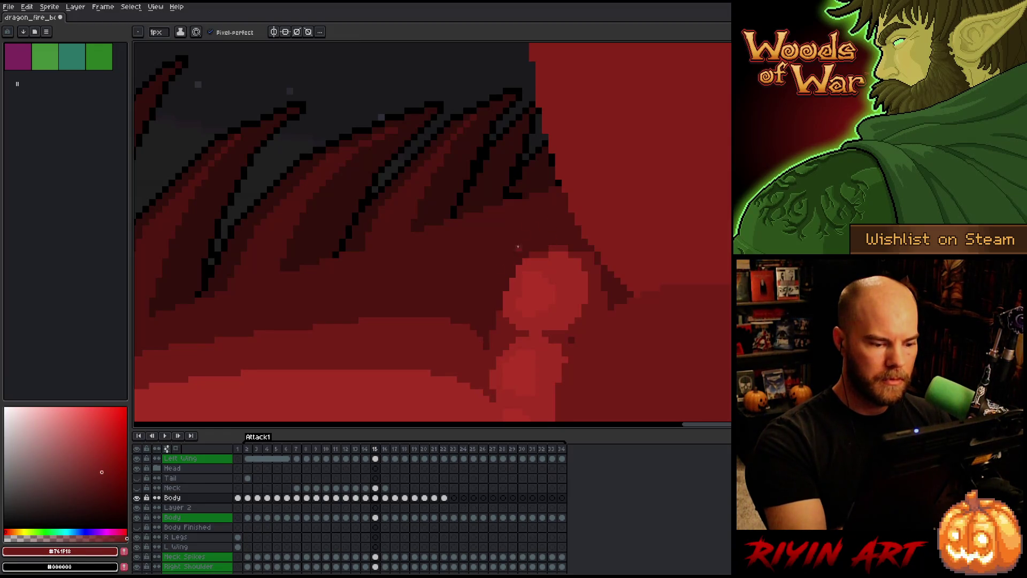
{"action": "key", "text": "comma"}
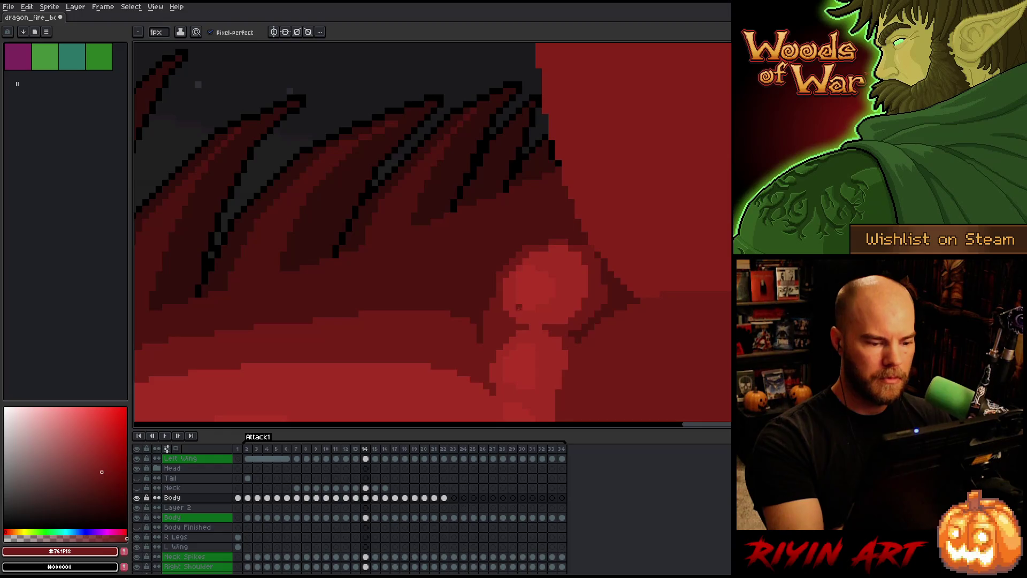
{"action": "left_click", "coordinate": [486, 291], "text": "alt"}
{"action": "left_click_drag", "start_coordinate": [484, 334], "coordinate": [514, 275]}
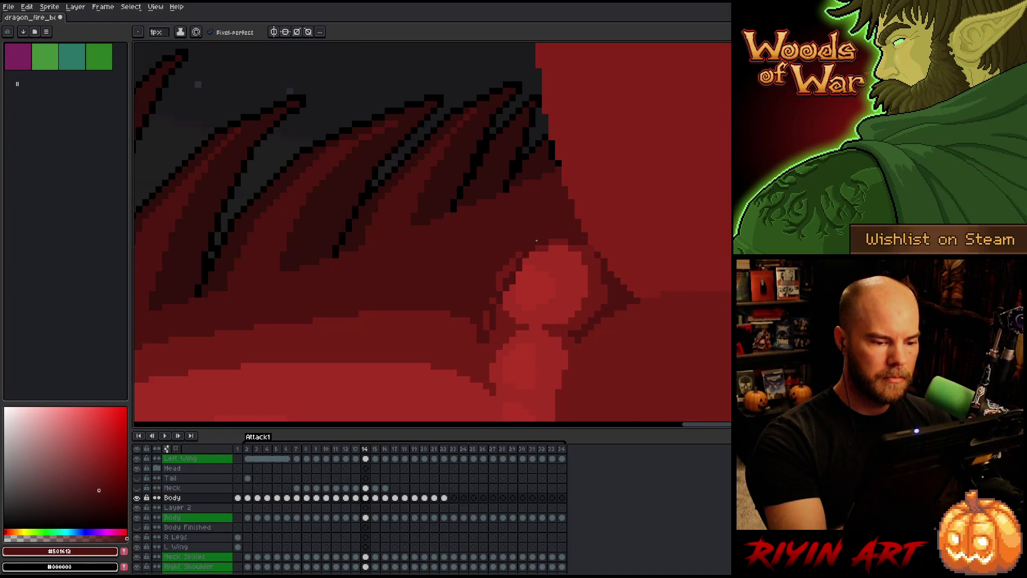
{"action": "left_click", "coordinate": [479, 358], "text": "alt"}
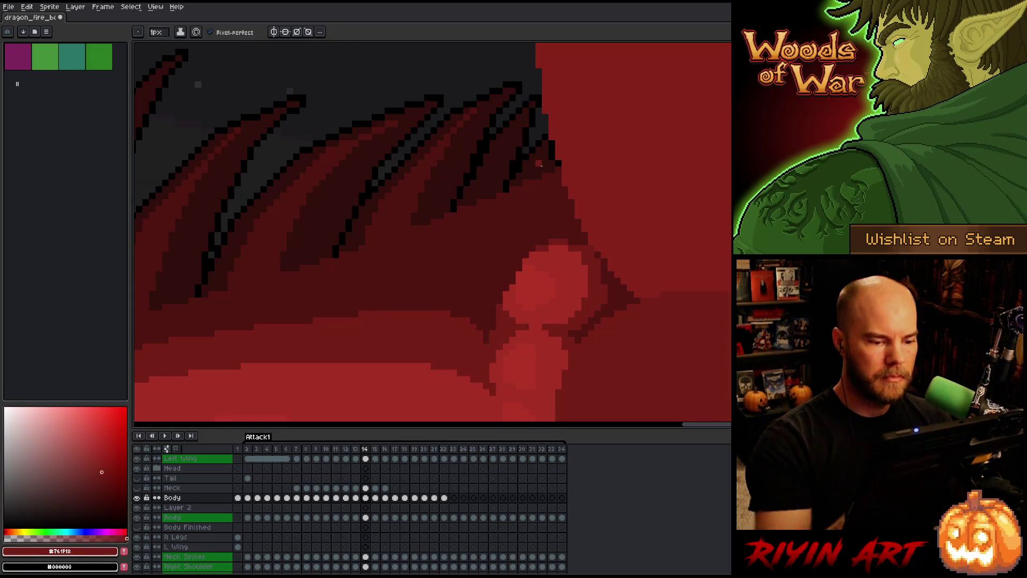
{"action": "key", "text": "Left"}
{"action": "scroll", "coordinate": [489, 300], "scroll_direction": "down", "scroll_amount": 4}
{"action": "key", "text": "Return"}
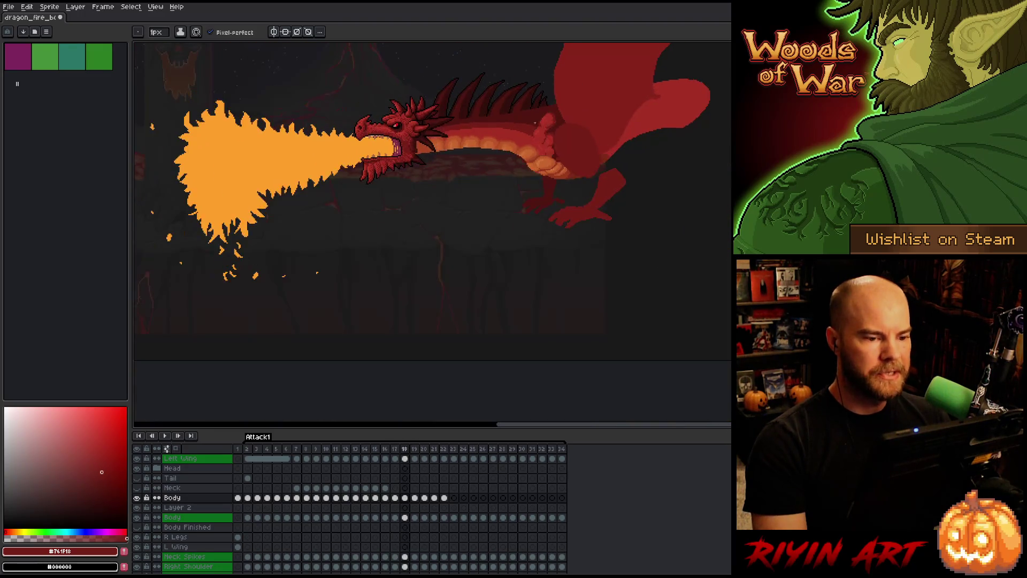
- Zoom in and out around the playing fire-breathing animation
{"action": "scroll", "coordinate": [580, 181], "scroll_direction": "up", "scroll_amount": 2}
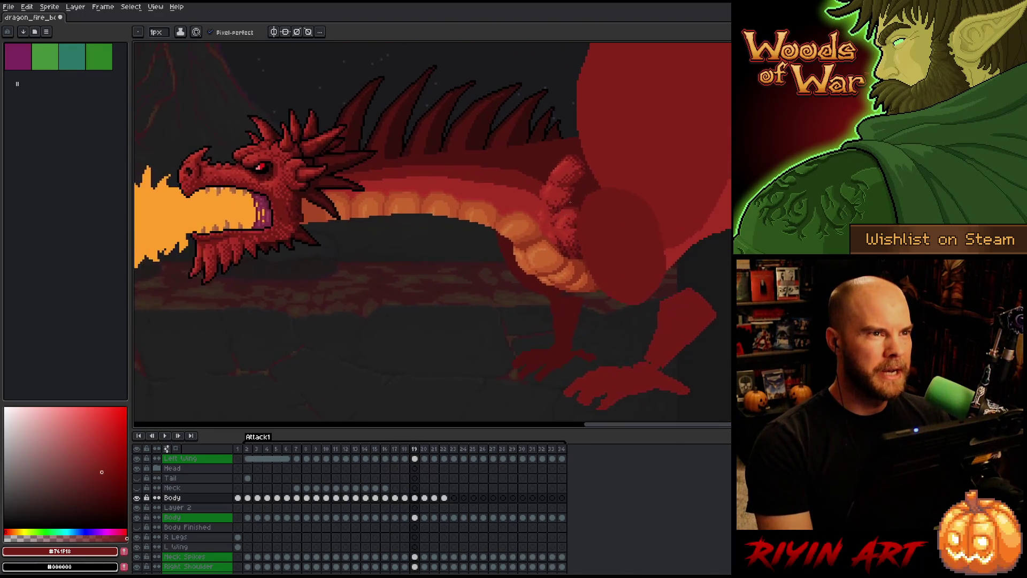
{"action": "scroll", "coordinate": [580, 182], "scroll_direction": "up", "scroll_amount": 2}
{"action": "scroll", "coordinate": [537, 182], "scroll_direction": "down", "scroll_amount": 3}
{"action": "scroll", "coordinate": [538, 182], "scroll_direction": "up", "scroll_amount": 2}
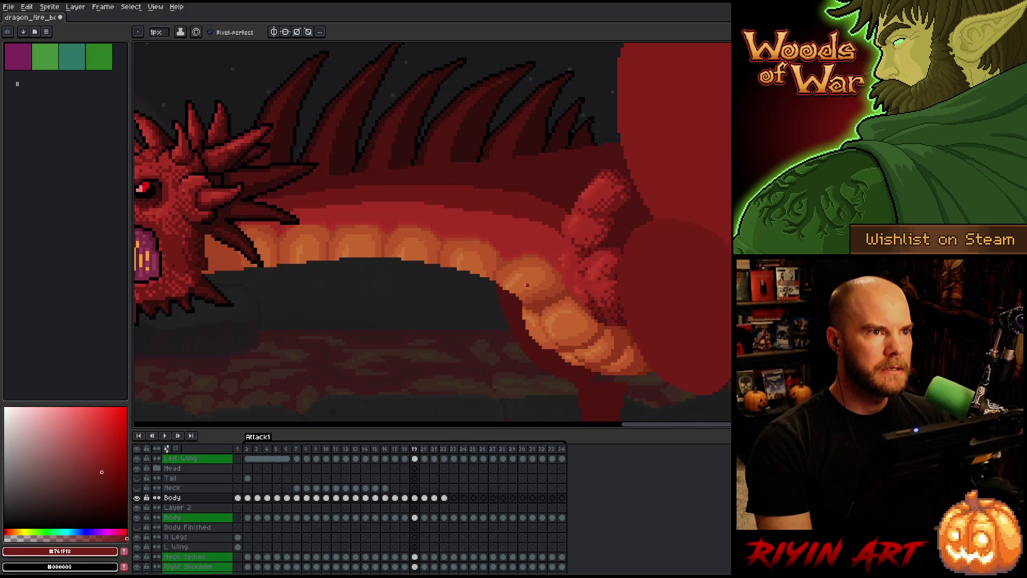
{"action": "scroll", "coordinate": [452, 311], "scroll_direction": "down", "scroll_amount": 3}
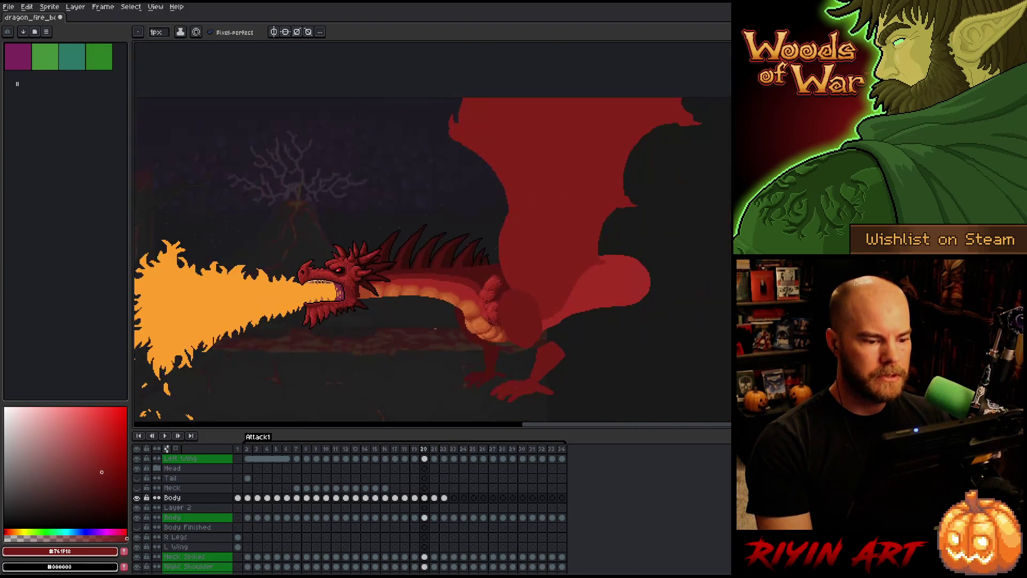
{"action": "scroll", "coordinate": [431, 329], "scroll_direction": "up", "scroll_amount": 3}
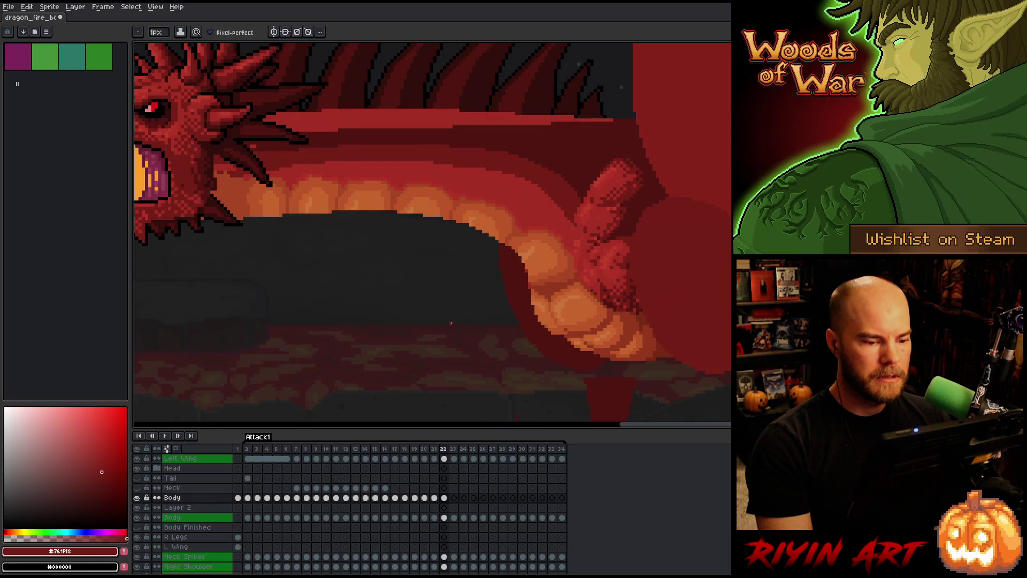
{"action": "scroll", "coordinate": [451, 324], "scroll_direction": "down", "scroll_amount": 3}
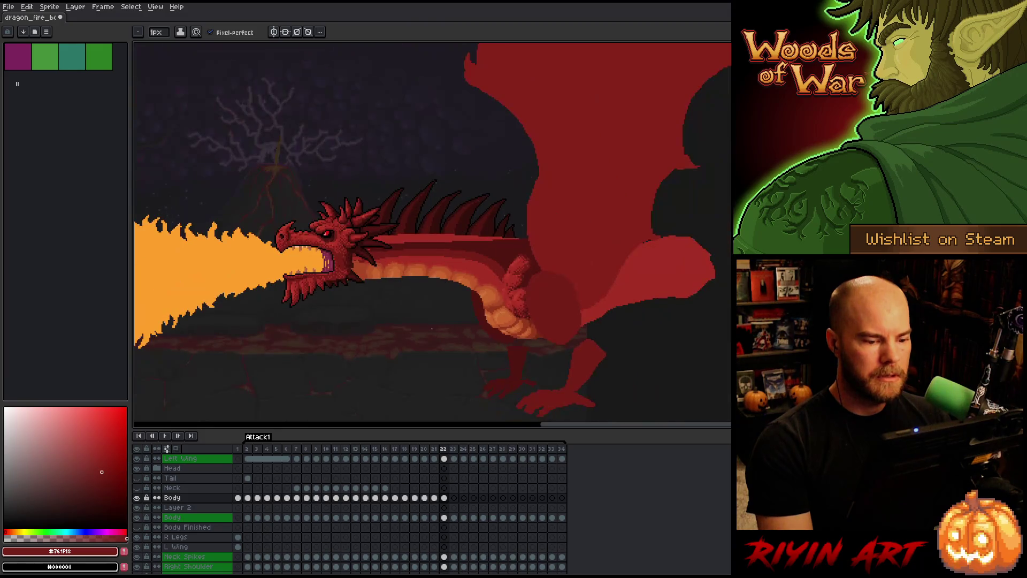
- Marquee-select the dragon's head and neck, and toggle the Body layer's visibility to compare
{"action": "key", "text": "m"}
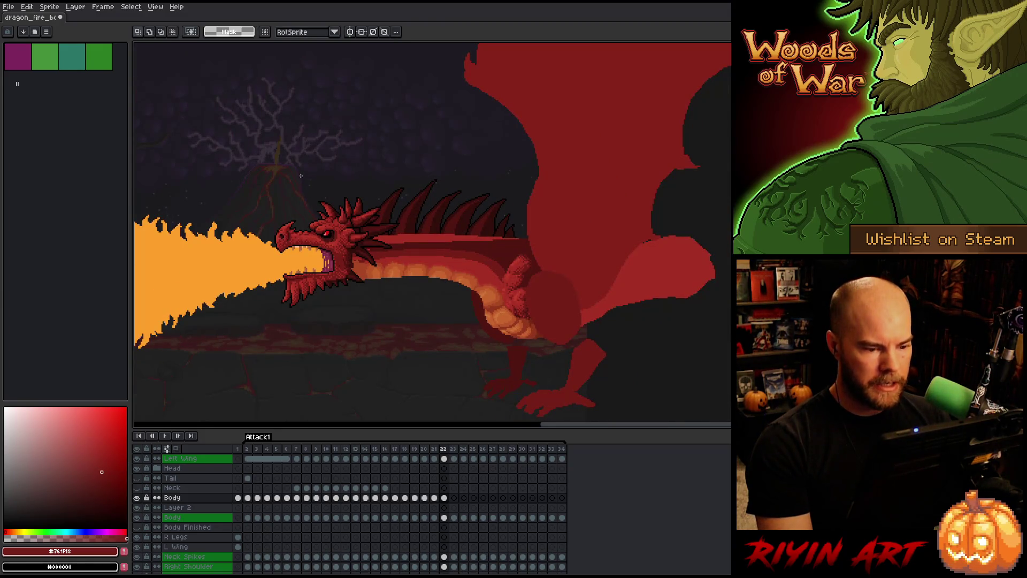
{"action": "mouse_move", "coordinate": [295, 187]}
{"action": "left_mouse_down"}
{"action": "mouse_move", "coordinate": [399, 280]}
{"action": "mouse_move", "coordinate": [475, 280]}
{"action": "mouse_move", "coordinate": [481, 303]}
{"action": "left_mouse_up"}
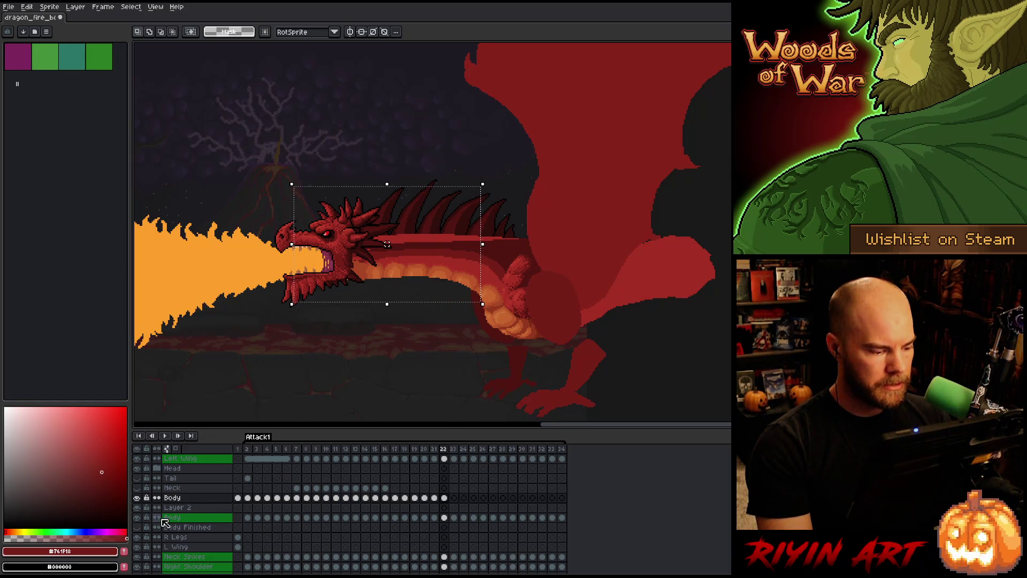
{"action": "left_click", "coordinate": [138, 498]}
{"action": "left_click", "coordinate": [138, 498]}
{"action": "left_click", "coordinate": [138, 498]}
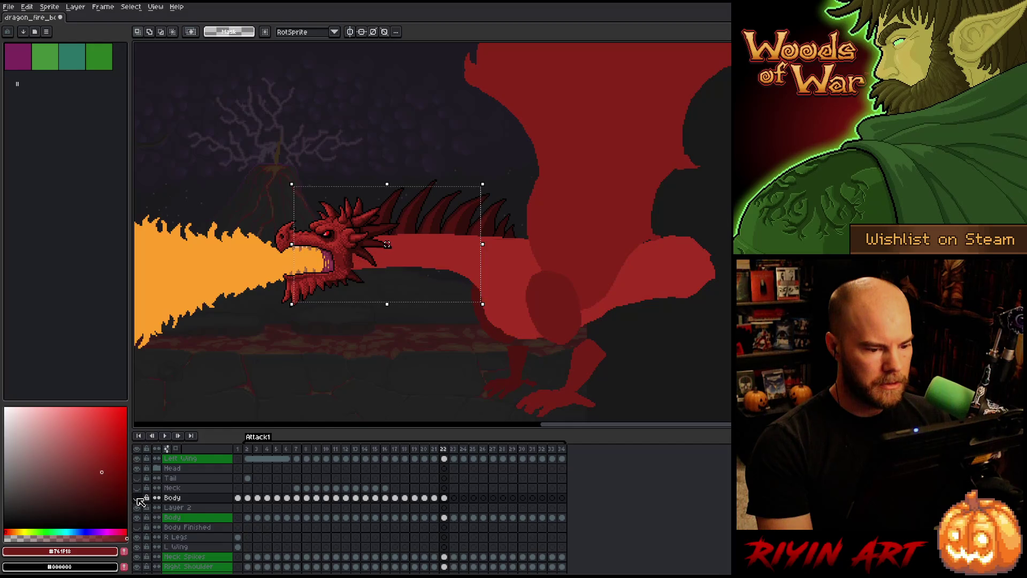
{"action": "left_click", "coordinate": [138, 498]}
{"action": "left_click", "coordinate": [138, 498]}
{"action": "left_click", "coordinate": [138, 498]}
{"action": "left_click", "coordinate": [138, 498]}
{"action": "left_click", "coordinate": [138, 499]}
{"action": "left_click", "coordinate": [138, 498]}
{"action": "left_click", "coordinate": [138, 499]}
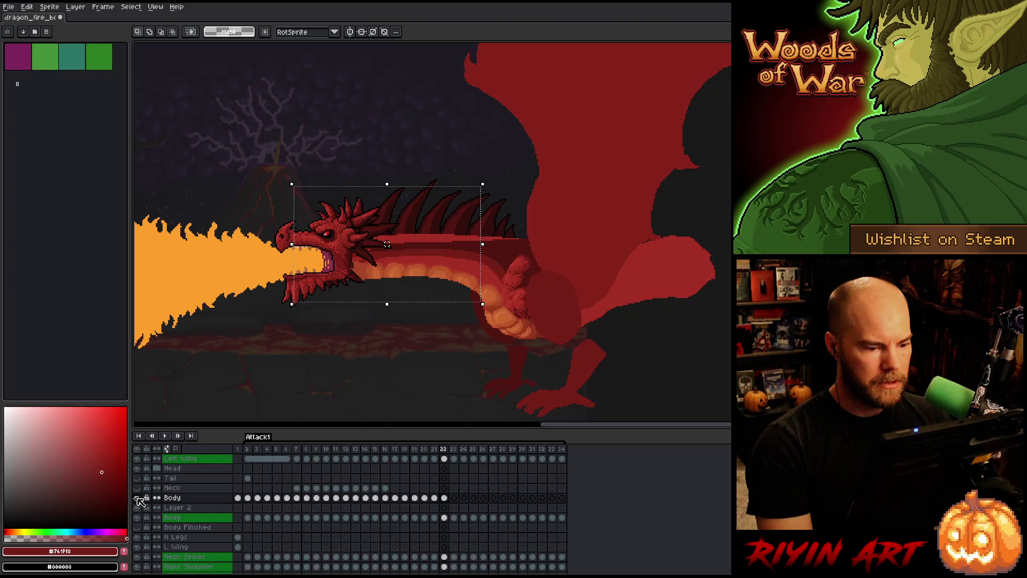
{"action": "left_click", "coordinate": [138, 499]}
{"action": "left_click", "coordinate": [138, 498]}
- Center the view on the head and redraw the selection around the head and spikes
{"action": "scroll", "coordinate": [381, 334], "scroll_direction": "up", "scroll_amount": 2}
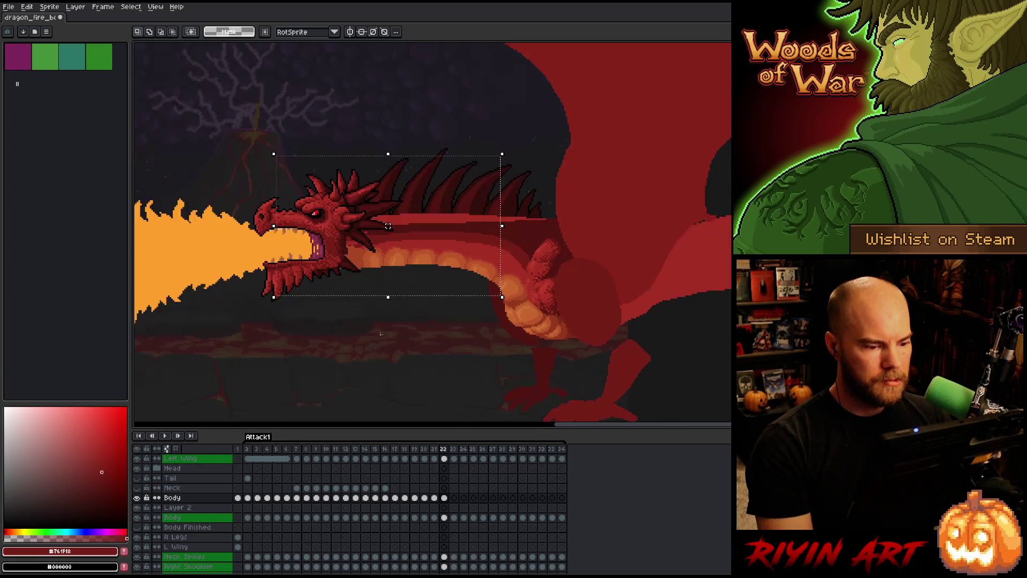
{"action": "left_click_drag", "start_coordinate": [430, 320], "coordinate": [403, 395]}
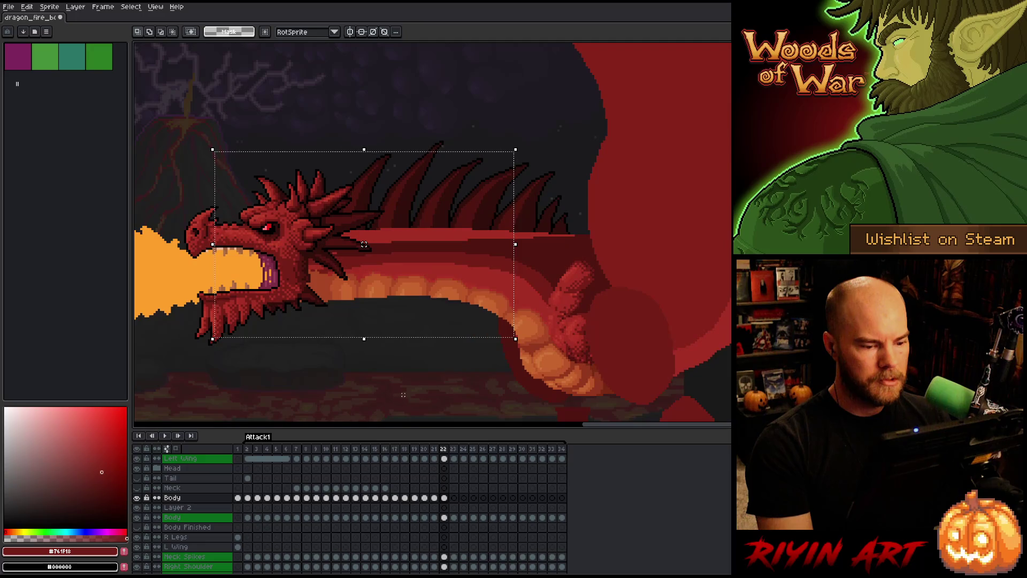
{"action": "key", "text": "ctrl+d"}
{"action": "mouse_move", "coordinate": [240, 182]}
{"action": "left_mouse_down"}
{"action": "mouse_move", "coordinate": [496, 373]}
{"action": "mouse_move", "coordinate": [511, 358]}
{"action": "left_mouse_up"}
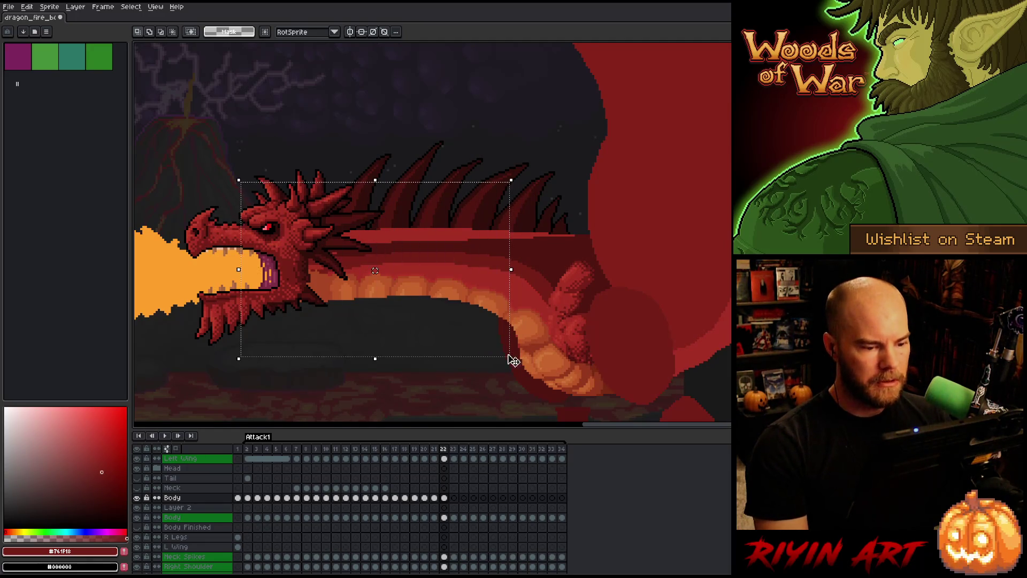
{"action": "mouse_move", "coordinate": [215, 122]}
{"action": "left_mouse_down"}
{"action": "mouse_move", "coordinate": [420, 340]}
{"action": "mouse_move", "coordinate": [503, 358]}
{"action": "left_mouse_up"}
{"action": "mouse_move", "coordinate": [233, 87]}
{"action": "left_mouse_down"}
{"action": "mouse_move", "coordinate": [303, 273]}
{"action": "mouse_move", "coordinate": [479, 362]}
{"action": "mouse_move", "coordinate": [499, 360]}
{"action": "left_mouse_up"}
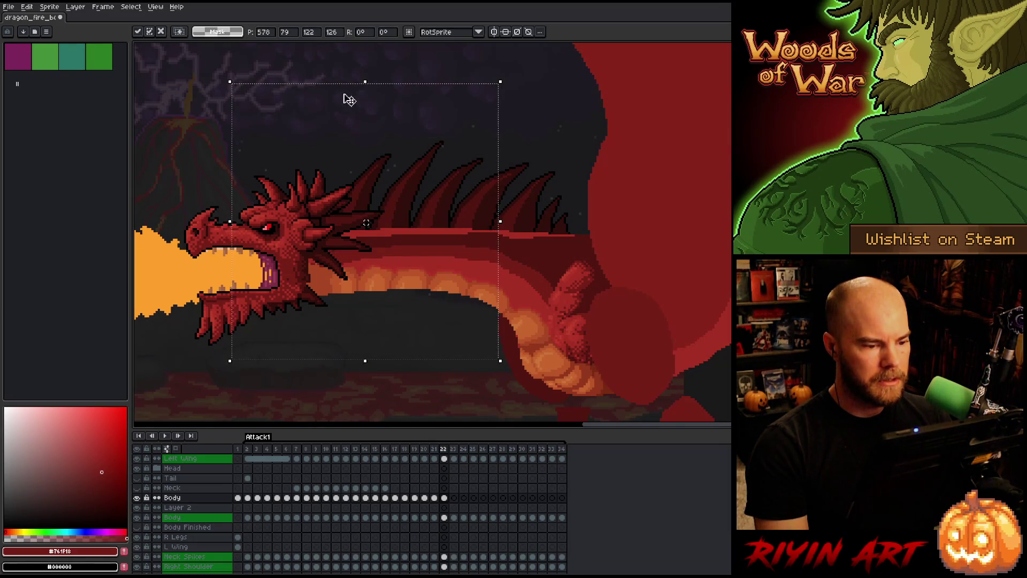
{"action": "mouse_move", "coordinate": [192, 90]}
{"action": "left_mouse_down"}
{"action": "mouse_move", "coordinate": [507, 355]}
{"action": "mouse_move", "coordinate": [487, 361]}
{"action": "left_mouse_up"}
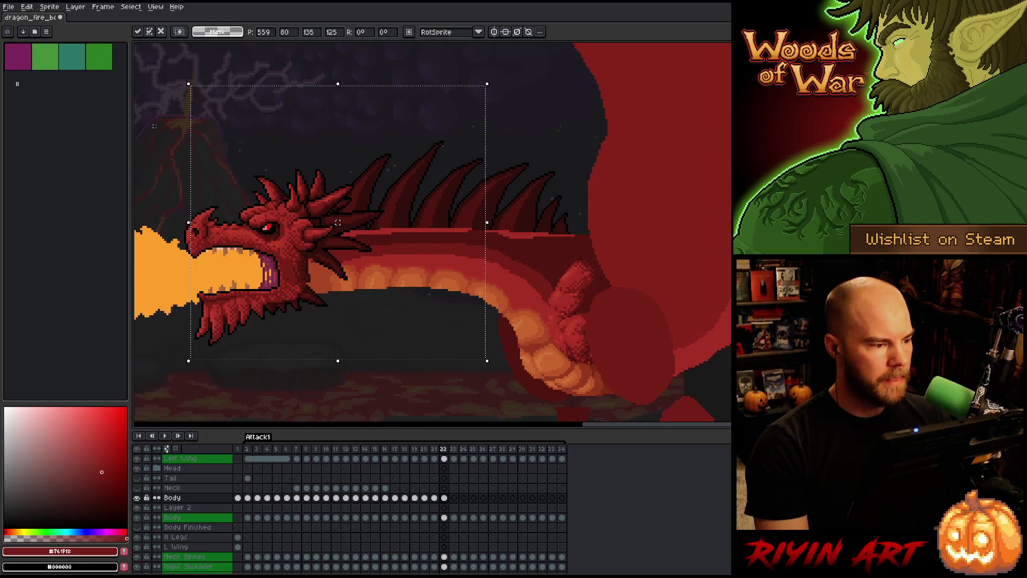
{"action": "key", "text": "Return"}
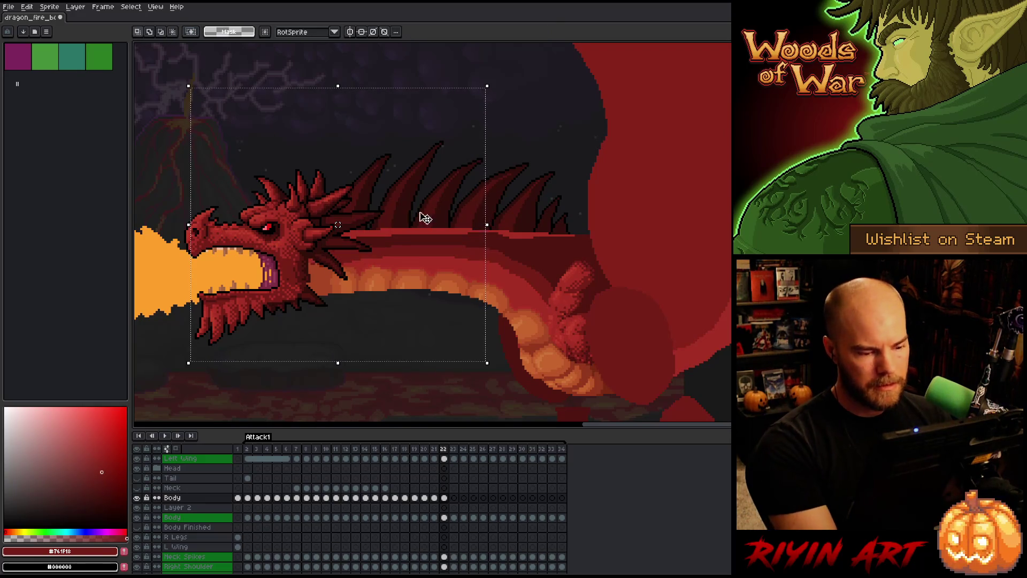
- Select the region around the dragon's head again, then hide the shaded Body layer
{"action": "left_click_drag", "start_coordinate": [162, 95], "coordinate": [476, 397]}
{"action": "key", "text": "ctrl+d"}
{"action": "mouse_move", "coordinate": [200, 150]}
{"action": "left_mouse_down"}
{"action": "mouse_move", "coordinate": [389, 357]}
{"action": "mouse_move", "coordinate": [456, 379]}
{"action": "left_mouse_up"}
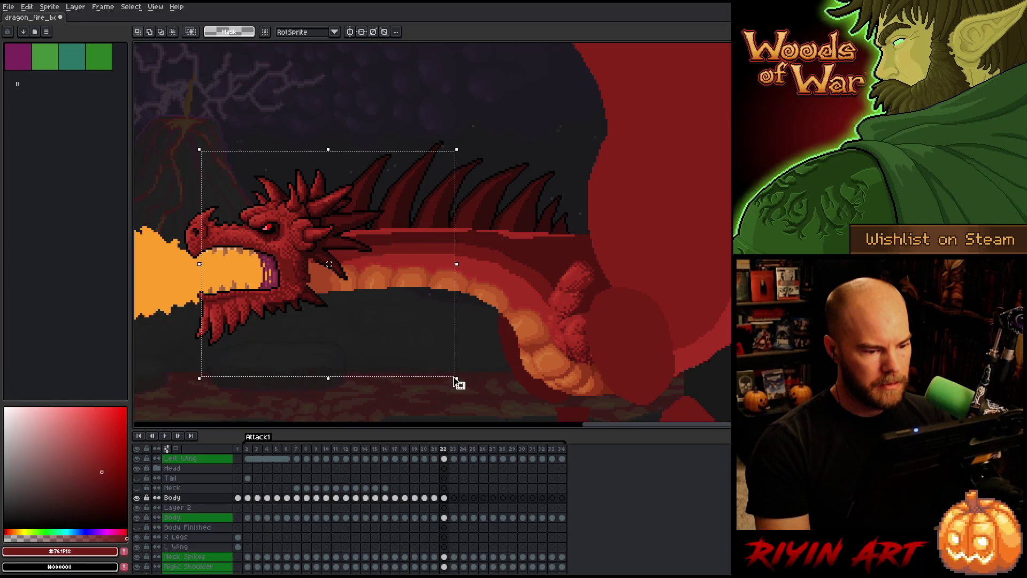
{"action": "key", "text": "ctrl+d"}
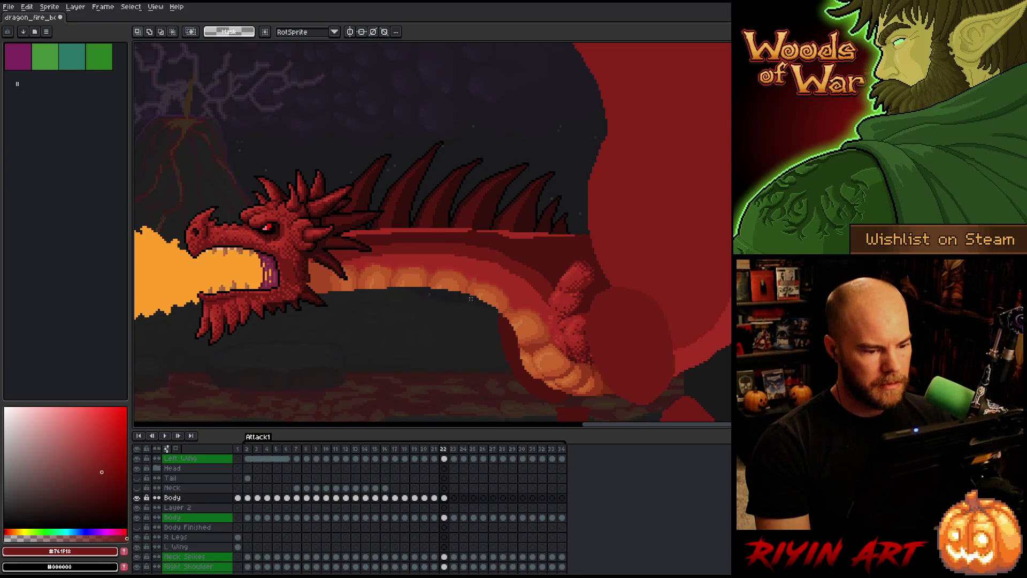
{"action": "mouse_move", "coordinate": [466, 298]}
{"action": "left_mouse_down"}
{"action": "mouse_move", "coordinate": [348, 210]}
{"action": "mouse_move", "coordinate": [206, 191]}
{"action": "left_mouse_up"}
{"action": "key", "text": "ctrl+d"}
{"action": "mouse_move", "coordinate": [222, 174]}
{"action": "left_mouse_down"}
{"action": "mouse_move", "coordinate": [434, 337]}
{"action": "mouse_move", "coordinate": [453, 340]}
{"action": "left_mouse_up"}
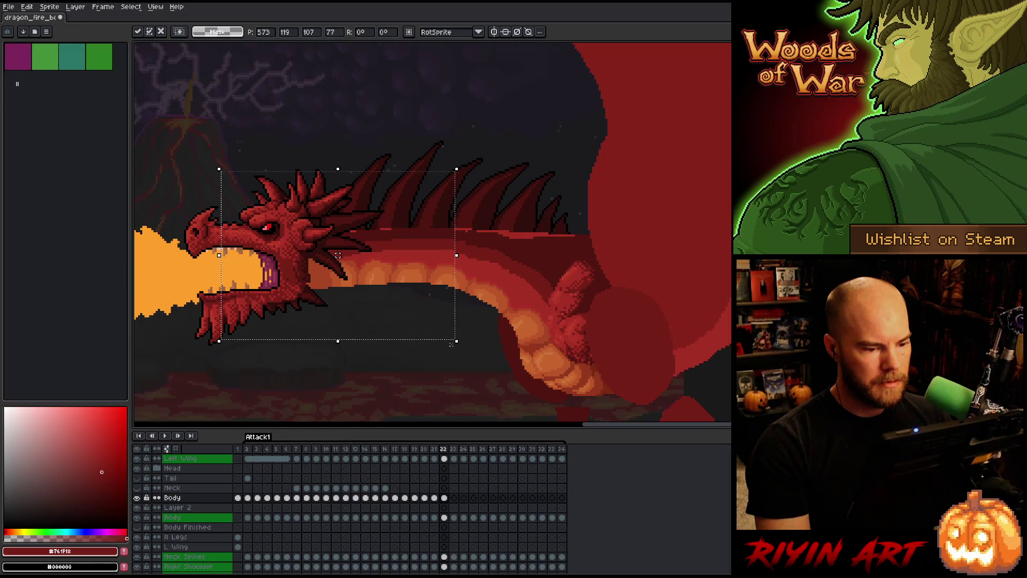
{"action": "left_click_drag", "start_coordinate": [195, 118], "coordinate": [388, 355]}
{"action": "left_click", "coordinate": [137, 498]}
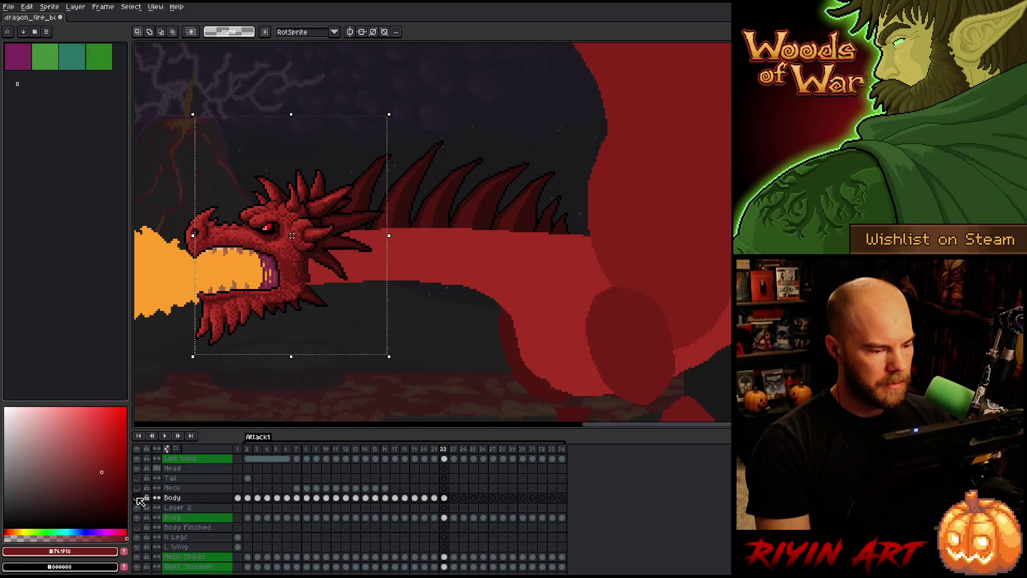
- Clear the head selection and flick the Body layer's shading on and off, leaving it visible
{"action": "left_click", "coordinate": [137, 498]}
{"action": "left_click", "coordinate": [137, 498]}
{"action": "left_click", "coordinate": [137, 498]}
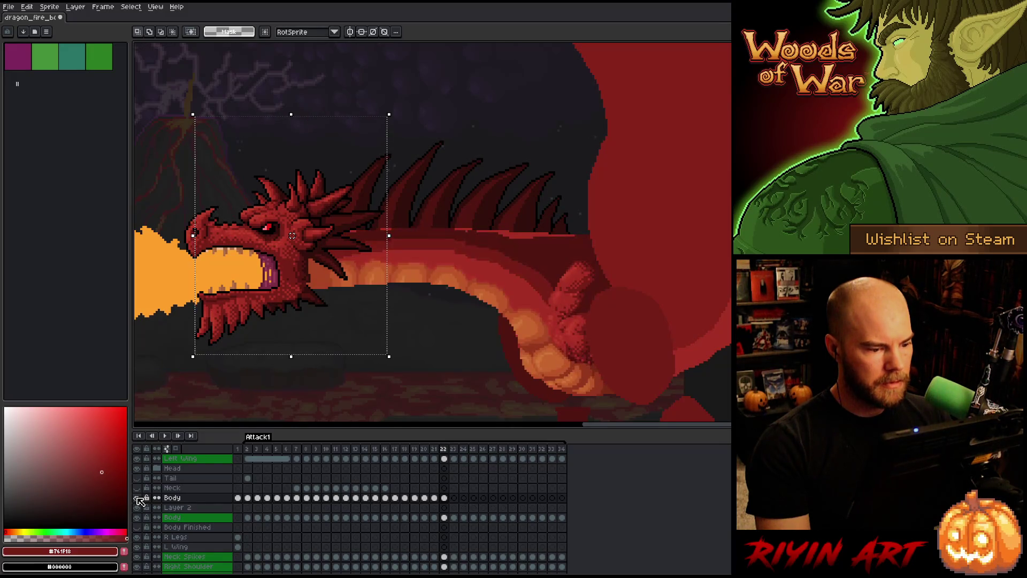
{"action": "left_click", "coordinate": [434, 338]}
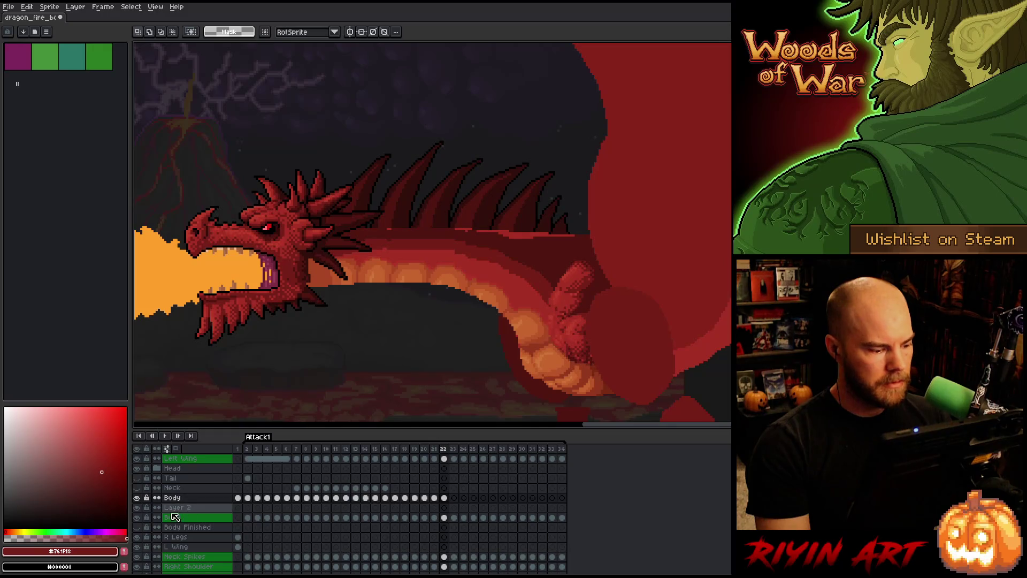
{"action": "left_click", "coordinate": [137, 498]}
{"action": "left_click", "coordinate": [137, 498]}
{"action": "left_click", "coordinate": [138, 498]}
{"action": "left_click", "coordinate": [138, 498]}
{"action": "left_click", "coordinate": [138, 498]}
{"action": "left_click", "coordinate": [138, 498]}
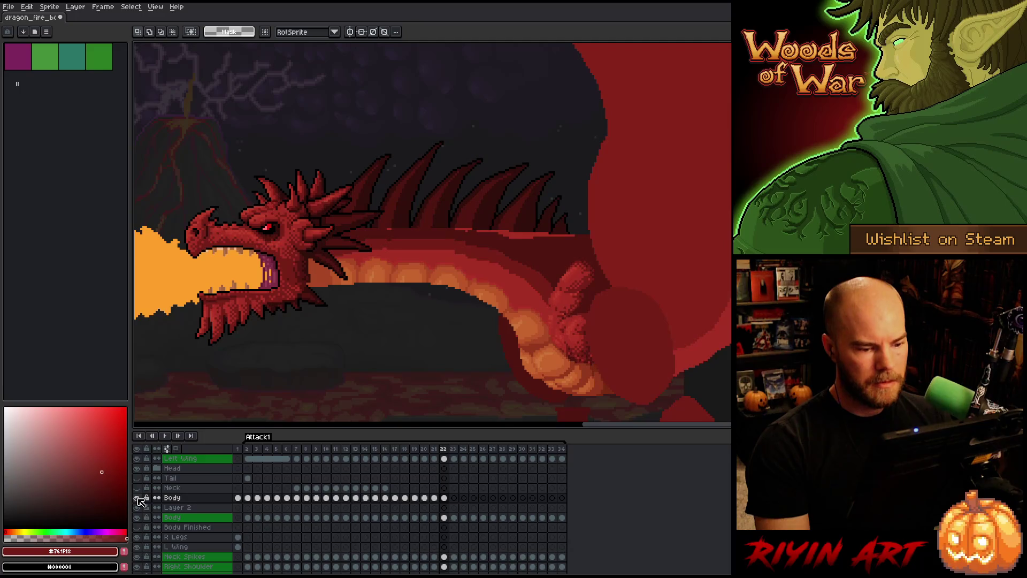
{"action": "left_click", "coordinate": [137, 499]}
{"action": "left_click", "coordinate": [138, 499]}
- Select the body's frame 22 pixels, try strip selections, and compare with the neighbouring frame
{"action": "left_click", "coordinate": [446, 519], "text": "ctrl"}
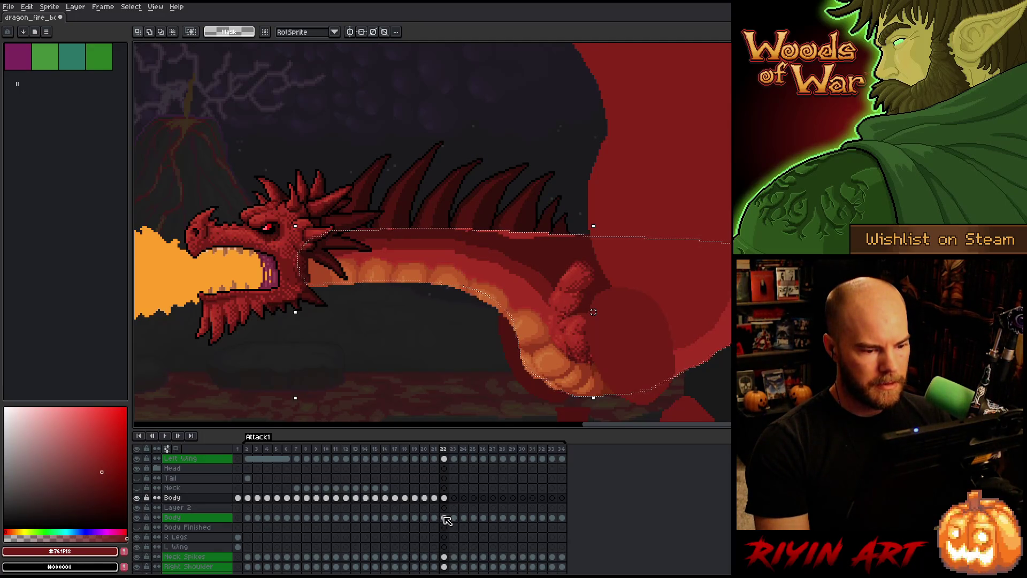
{"action": "left_click", "coordinate": [456, 314]}
{"action": "left_click_drag", "start_coordinate": [441, 310], "coordinate": [500, 214]}
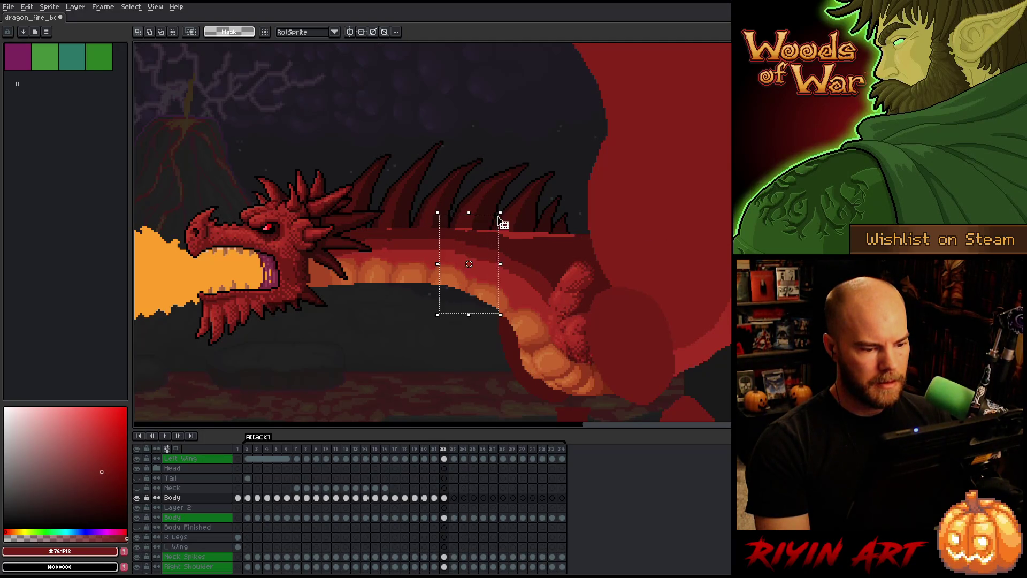
{"action": "mouse_move", "coordinate": [403, 178]}
{"action": "left_mouse_down"}
{"action": "mouse_move", "coordinate": [426, 239]}
{"action": "mouse_move", "coordinate": [447, 367]}
{"action": "left_mouse_up"}
{"action": "left_click_drag", "start_coordinate": [562, 181], "coordinate": [491, 347]}
{"action": "left_click", "coordinate": [436, 301]}
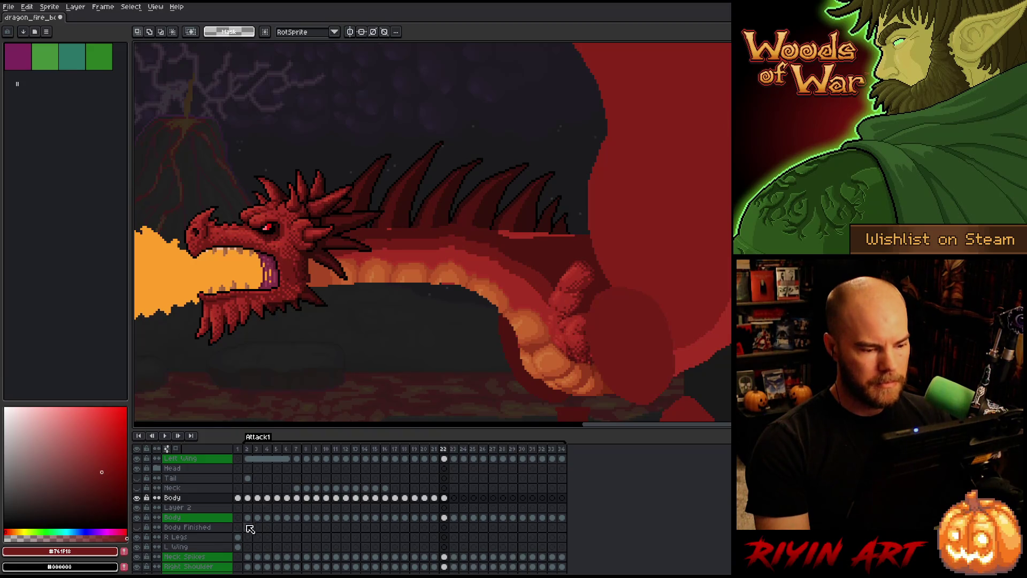
{"action": "left_click", "coordinate": [447, 518], "text": "ctrl"}
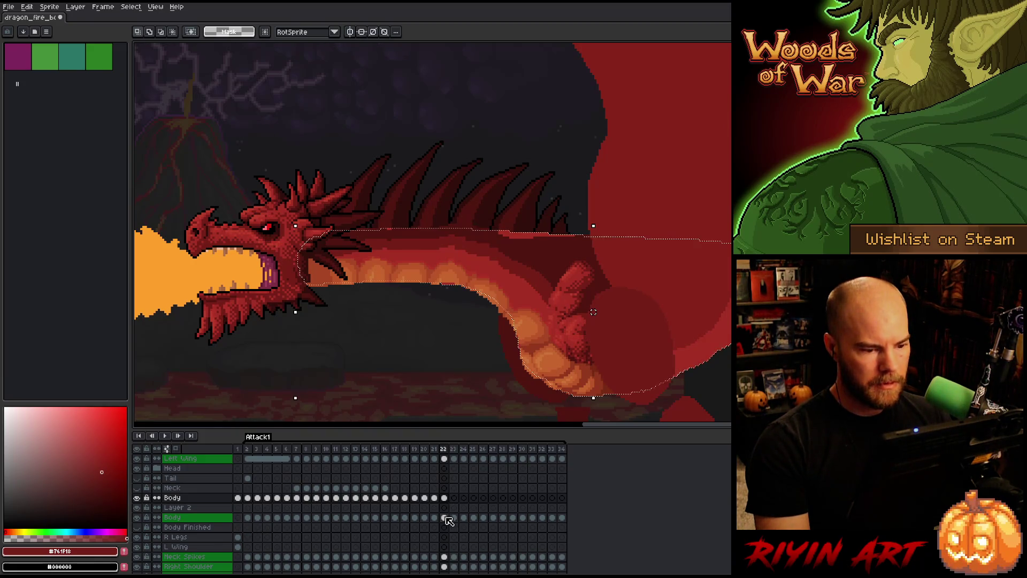
{"action": "key", "text": "comma"}
{"action": "key", "text": "period"}
{"action": "key", "text": "comma"}
{"action": "key", "text": "period"}
- Select a rectangle around the dragon's head and front half
{"action": "mouse_move", "coordinate": [198, 132]}
{"action": "left_mouse_down"}
{"action": "mouse_move", "coordinate": [459, 390]}
{"action": "mouse_move", "coordinate": [503, 397]}
{"action": "left_mouse_up"}
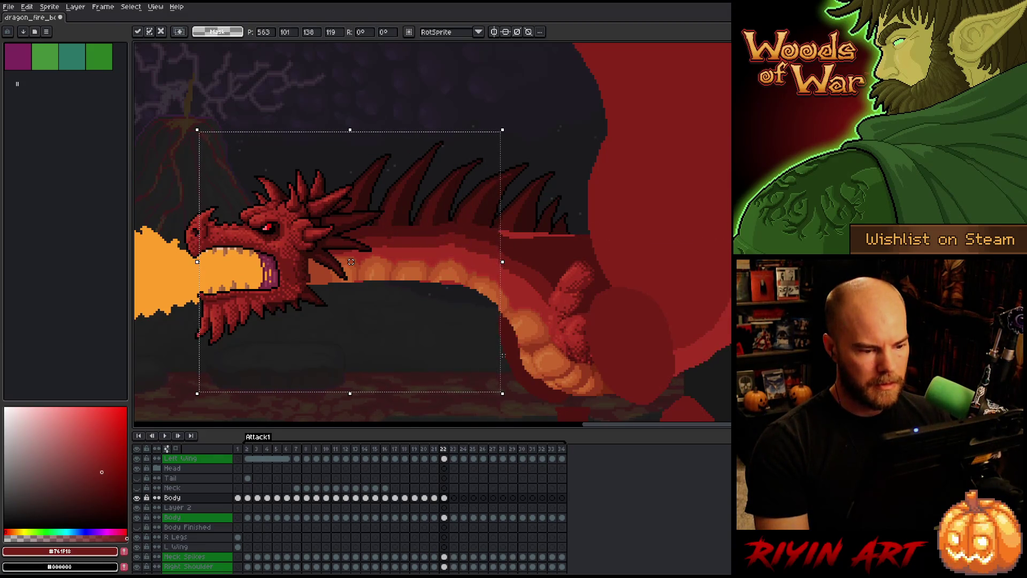
{"action": "key", "text": "ctrl+d"}
{"action": "mouse_move", "coordinate": [219, 168]}
{"action": "left_mouse_down"}
{"action": "mouse_move", "coordinate": [422, 346]}
{"action": "mouse_move", "coordinate": [456, 347]}
{"action": "left_mouse_up"}
{"action": "key", "text": "ctrl+d"}
{"action": "left_click_drag", "start_coordinate": [191, 144], "coordinate": [506, 340]}
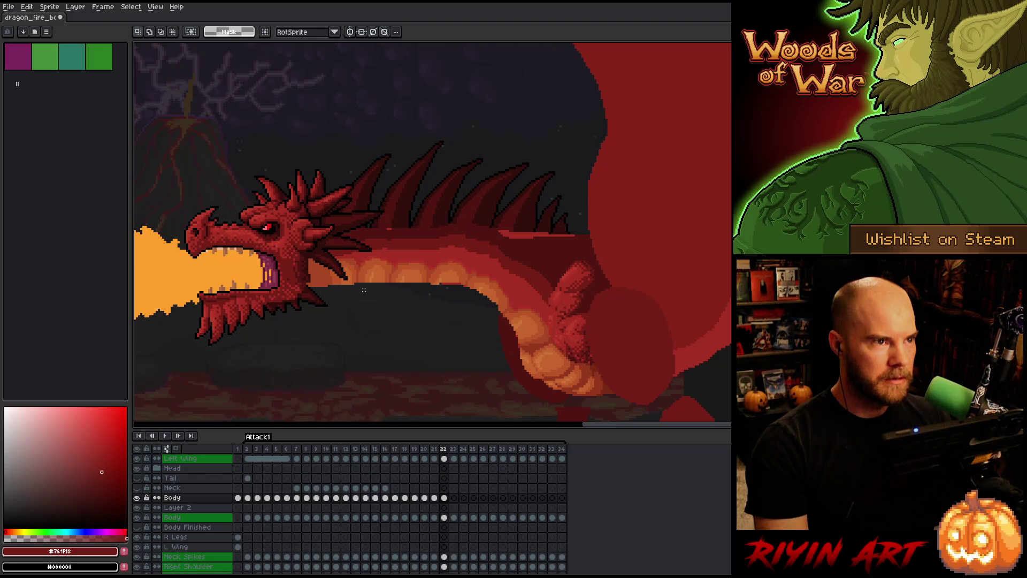
- Flip back and forth through frames 20 to 24 to compare them, ending on frame 22
{"action": "key", "text": "Right"}
{"action": "key", "text": "Left"}
{"action": "key", "text": "Right"}
{"action": "key", "text": "Left"}
{"action": "key", "text": "Right"}
{"action": "key", "text": "Left"}
{"action": "key", "text": "Right"}
{"action": "key", "text": "Right"}
{"action": "key", "text": "Left"}
{"action": "key", "text": "Left"}
{"action": "key", "text": "Left"}
{"action": "key", "text": "Left"}
{"action": "key", "text": "Right"}
{"action": "key", "text": "Right"}
{"action": "key", "text": "Right"}
{"action": "key", "text": "Left"}
{"action": "key", "text": "Left"}
{"action": "key", "text": "Left"}
{"action": "key", "text": "Right"}
{"action": "key", "text": "Left"}
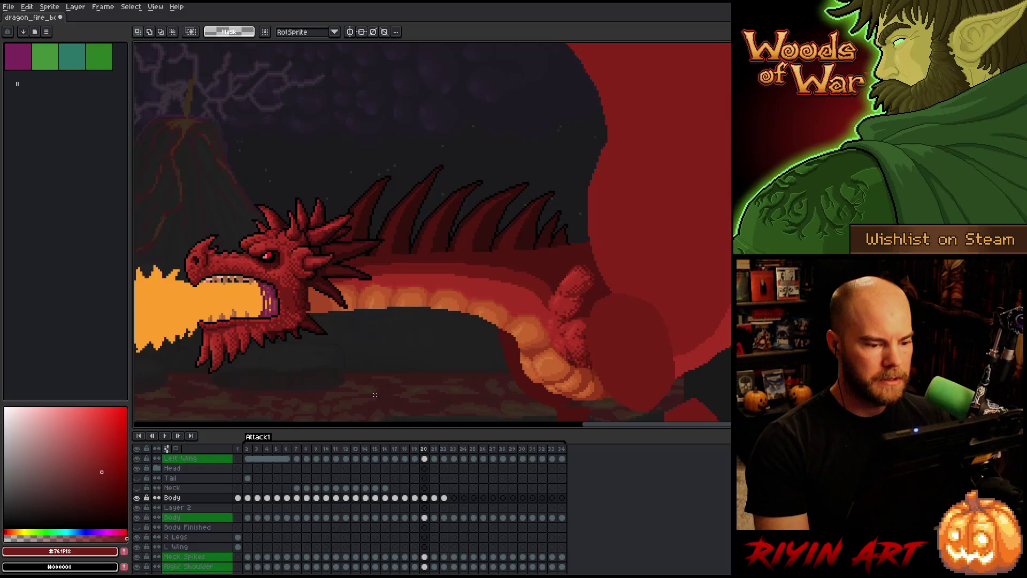
{"action": "key", "text": "Right"}
{"action": "key", "text": "Right"}
{"action": "key", "text": "Left"}
{"action": "key", "text": "Right"}
{"action": "key", "text": "Left"}
{"action": "key", "text": "Right"}
{"action": "key", "text": "Left"}
{"action": "key", "text": "Right"}
{"action": "key", "text": "Left"}
{"action": "key", "text": "Right"}
- Lasso and delete the shaded belly on frame 22, comparing before and after, keeping flat red
{"action": "key", "text": "b"}
{"action": "mouse_move", "coordinate": [586, 166]}
{"action": "left_mouse_down"}
{"action": "mouse_move", "coordinate": [594, 185]}
{"action": "mouse_move", "coordinate": [540, 308]}
{"action": "mouse_move", "coordinate": [476, 352]}
{"action": "mouse_move", "coordinate": [483, 65]}
{"action": "mouse_move", "coordinate": [565, 73]}
{"action": "left_mouse_up"}
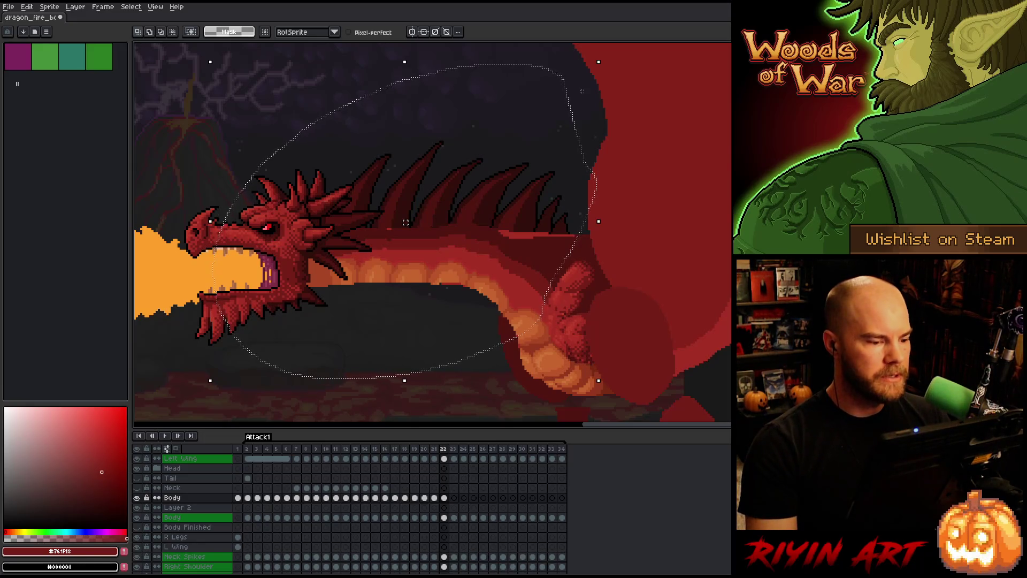
{"action": "key", "text": "Delete"}
{"action": "key", "text": "ctrl+d"}
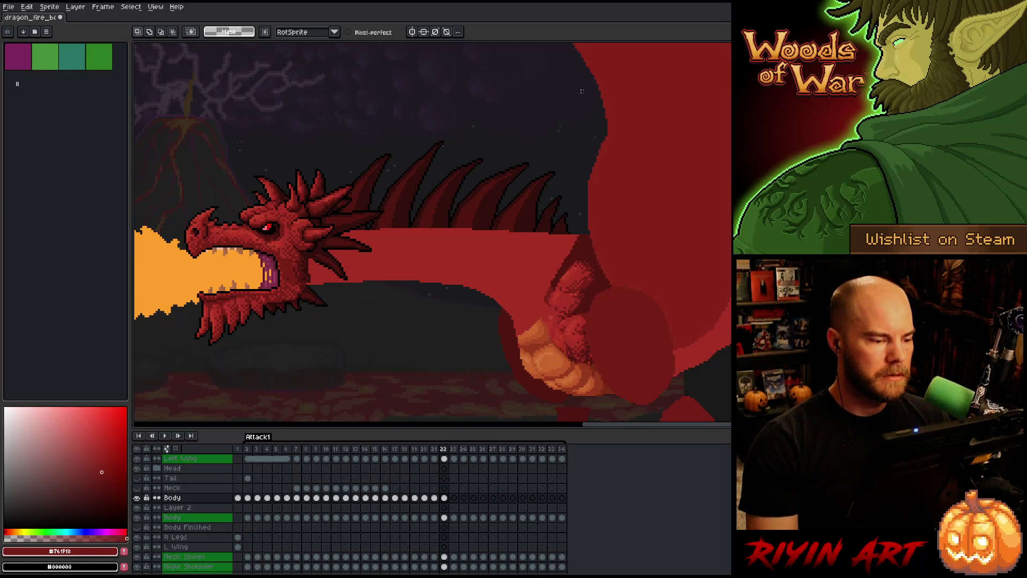
{"action": "key", "text": "ctrl+z"}
{"action": "key", "text": "ctrl+y"}
{"action": "key", "text": "ctrl+z"}
{"action": "key", "text": "ctrl+y"}
{"action": "key", "text": "ctrl+z"}
{"action": "key", "text": "ctrl+y"}
- Compare frames 21 and 22, then settle on frame 21 zoomed in on the orange belly
{"action": "key", "text": "Left"}
{"action": "key", "text": "Right"}
{"action": "key", "text": "Left"}
{"action": "key", "text": "Right"}
{"action": "key", "text": "Left"}
{"action": "key", "text": "Right"}
{"action": "key", "text": "Left"}
{"action": "key", "text": "Right"}
{"action": "key", "text": "Left"}
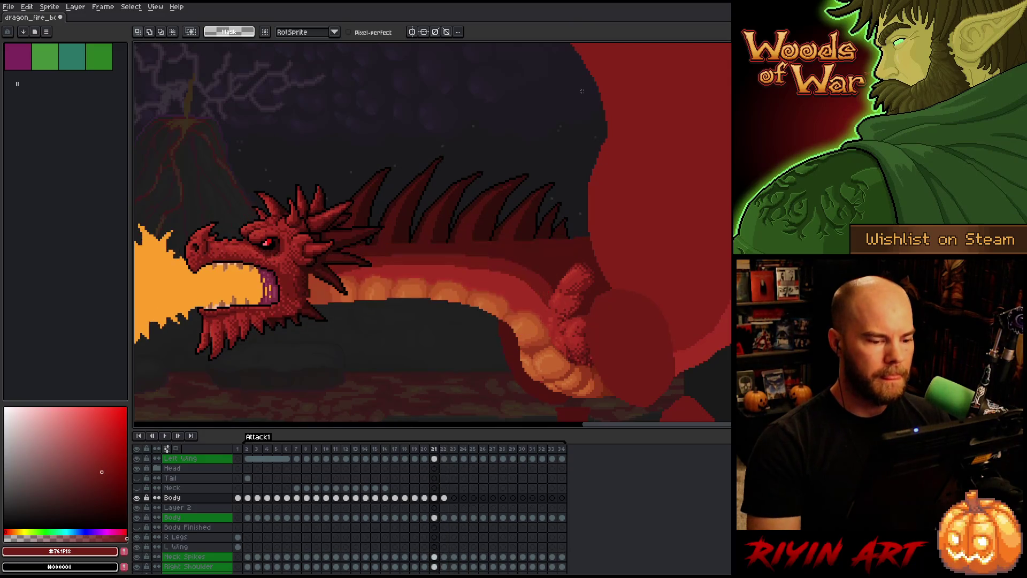
{"action": "scroll", "coordinate": [541, 300], "scroll_direction": "up", "scroll_amount": 2}
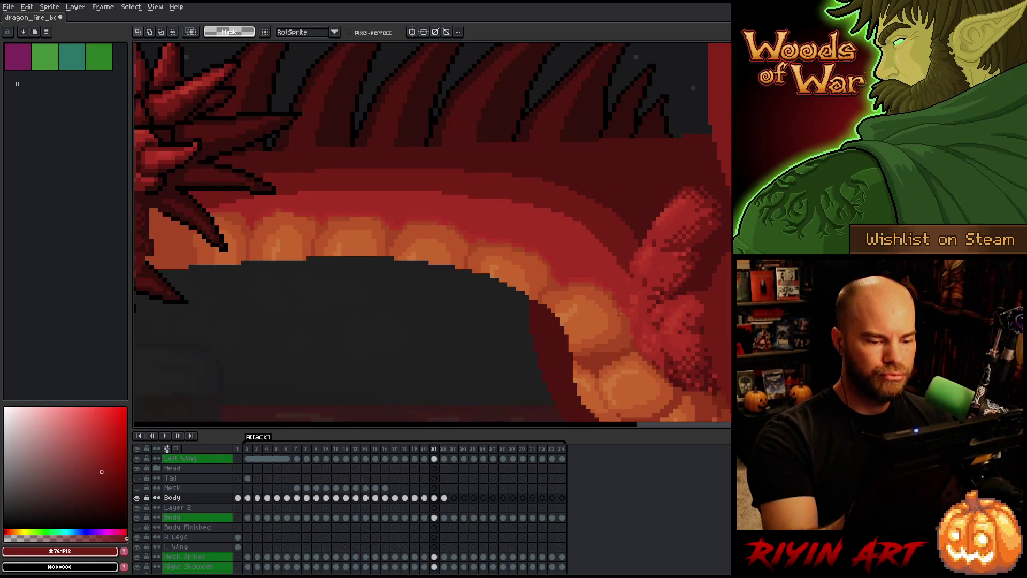
- Eyedrop the belly orange from the canvas and move to frame 22 with the 1px pencil
{"action": "left_click", "coordinate": [625, 337], "text": "alt"}
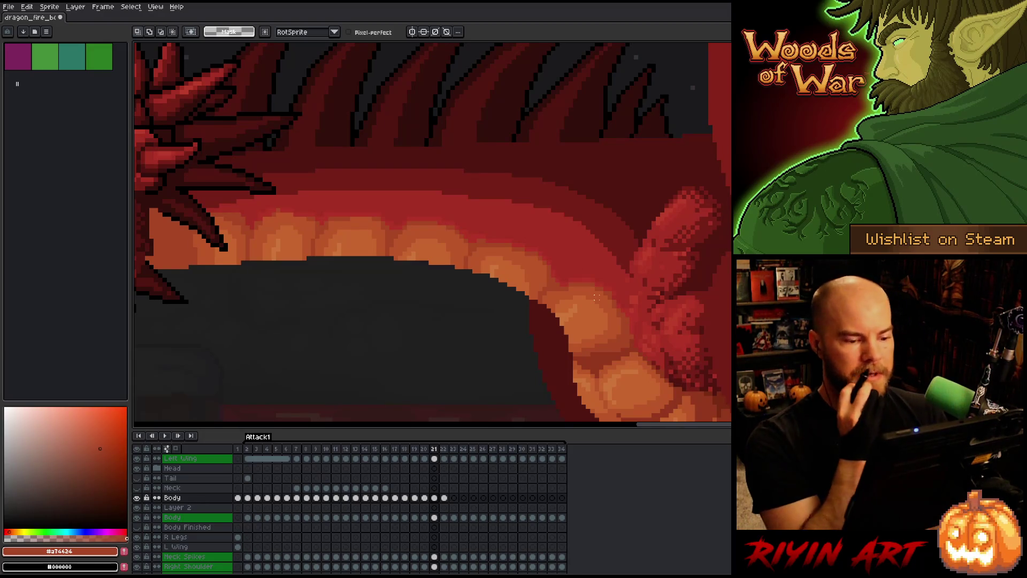
{"action": "key", "text": "alt"}
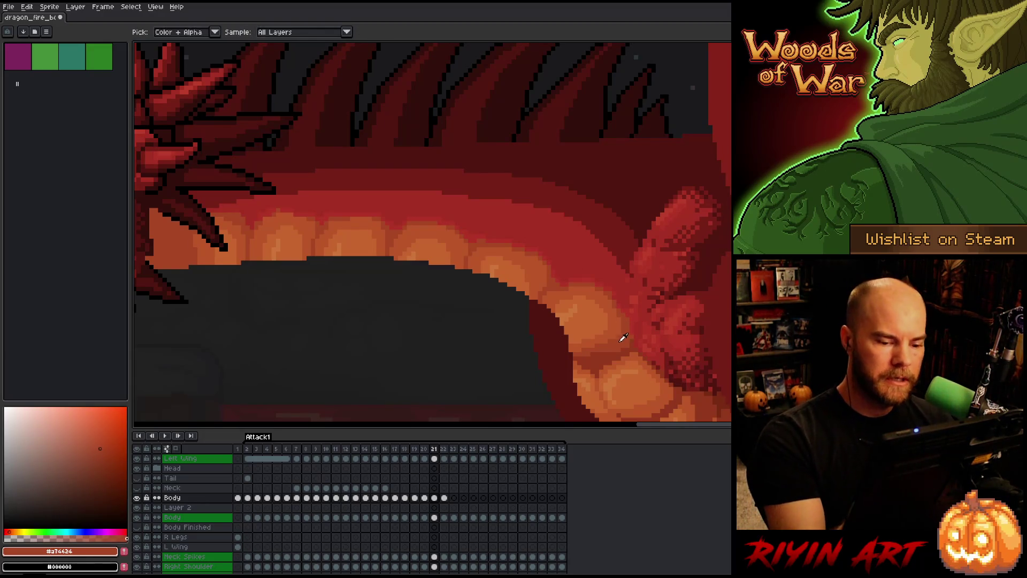
{"action": "left_click_drag", "start_coordinate": [649, 328], "coordinate": [669, 305]}
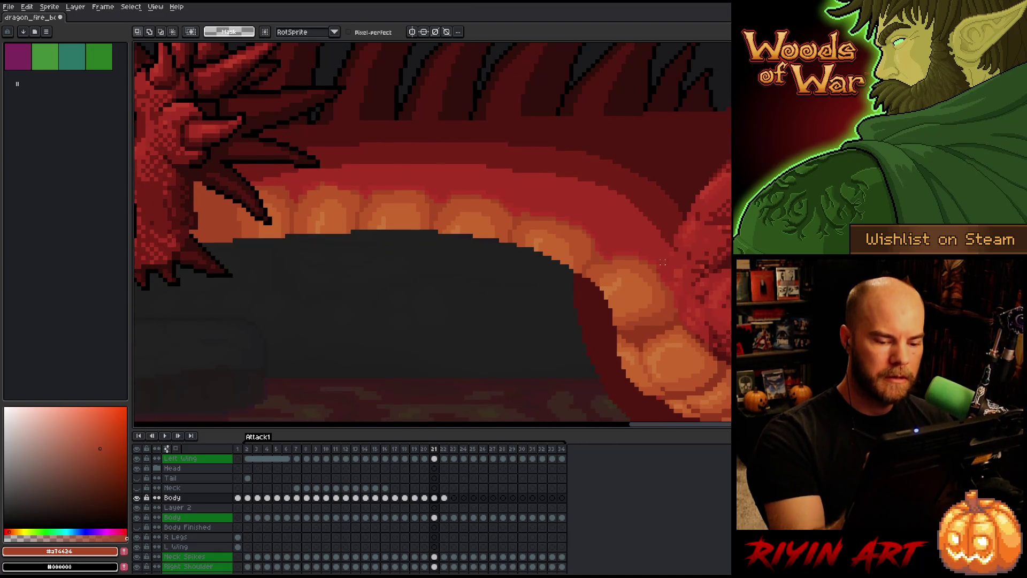
{"action": "key", "text": "period"}
{"action": "key", "text": "b"}
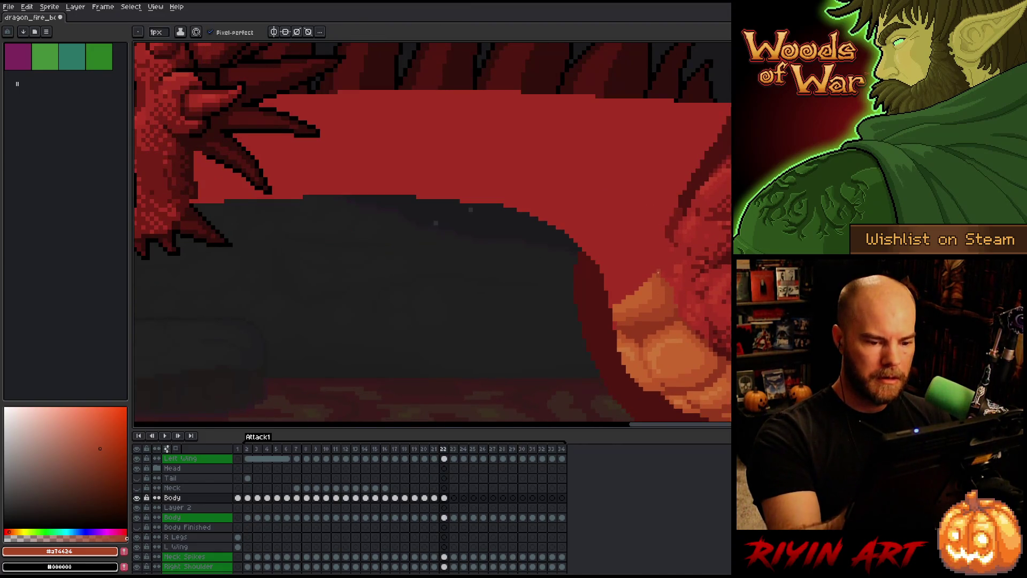
- Sketch the first orange belly-plate arc on frame 22's body
{"action": "mouse_move", "coordinate": [598, 262]}
{"action": "left_mouse_down"}
{"action": "mouse_move", "coordinate": [644, 249]}
{"action": "mouse_move", "coordinate": [657, 271]}
{"action": "left_mouse_up"}
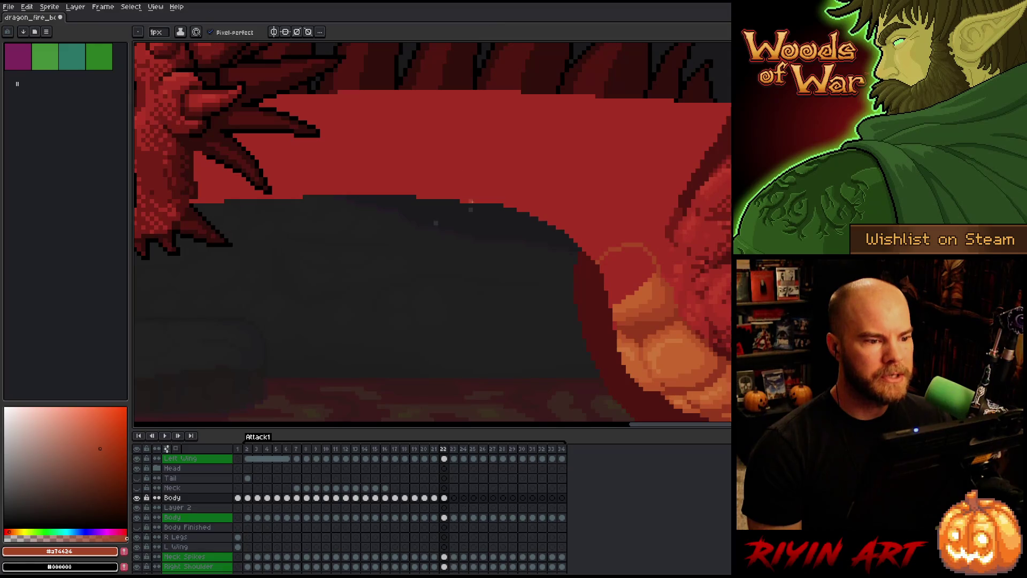
{"action": "scroll", "coordinate": [348, 325], "scroll_direction": "down", "scroll_amount": 2}
{"action": "scroll", "coordinate": [348, 326], "scroll_direction": "up", "scroll_amount": 2}
{"action": "scroll", "coordinate": [357, 291], "scroll_direction": "down", "scroll_amount": 1}
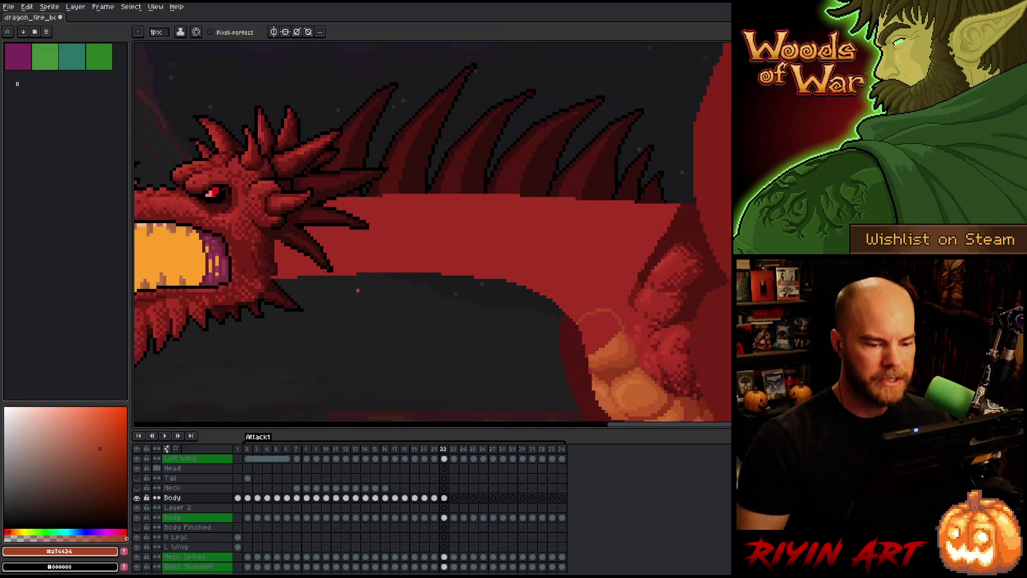
{"action": "scroll", "coordinate": [358, 290], "scroll_direction": "down", "scroll_amount": 1}
{"action": "scroll", "coordinate": [358, 291], "scroll_direction": "up", "scroll_amount": 1}
{"action": "scroll", "coordinate": [358, 290], "scroll_direction": "down", "scroll_amount": 1}
{"action": "scroll", "coordinate": [358, 291], "scroll_direction": "up", "scroll_amount": 1}
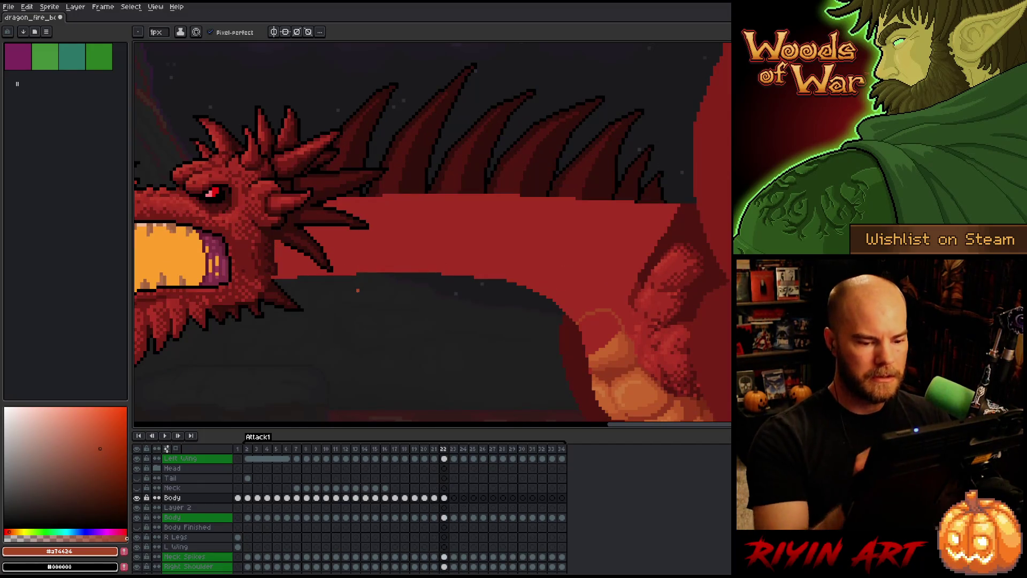
{"action": "key", "text": "i"}
{"action": "key", "text": "b"}
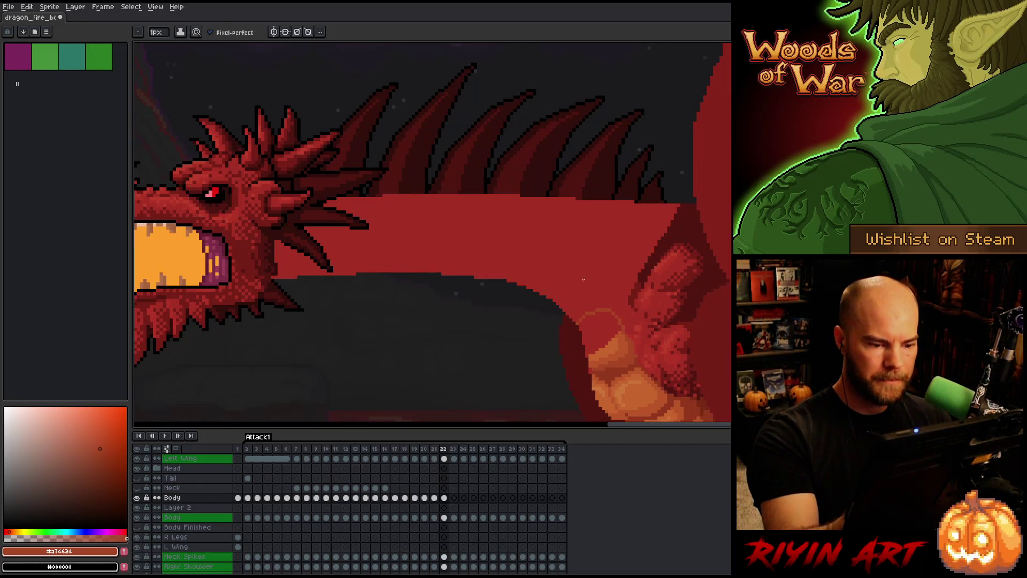
{"action": "scroll", "coordinate": [580, 225], "scroll_direction": "down", "scroll_amount": 1}
{"action": "scroll", "coordinate": [552, 294], "scroll_direction": "up", "scroll_amount": 1}
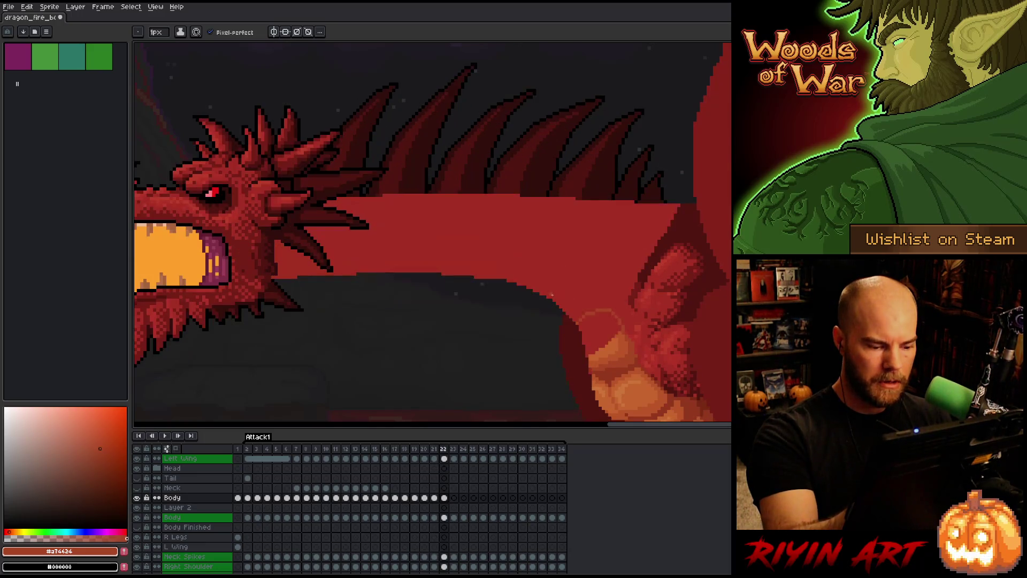
- Compare against frame 21 and sketch a second orange belly-plate arc on frame 22
{"action": "key", "text": "comma"}
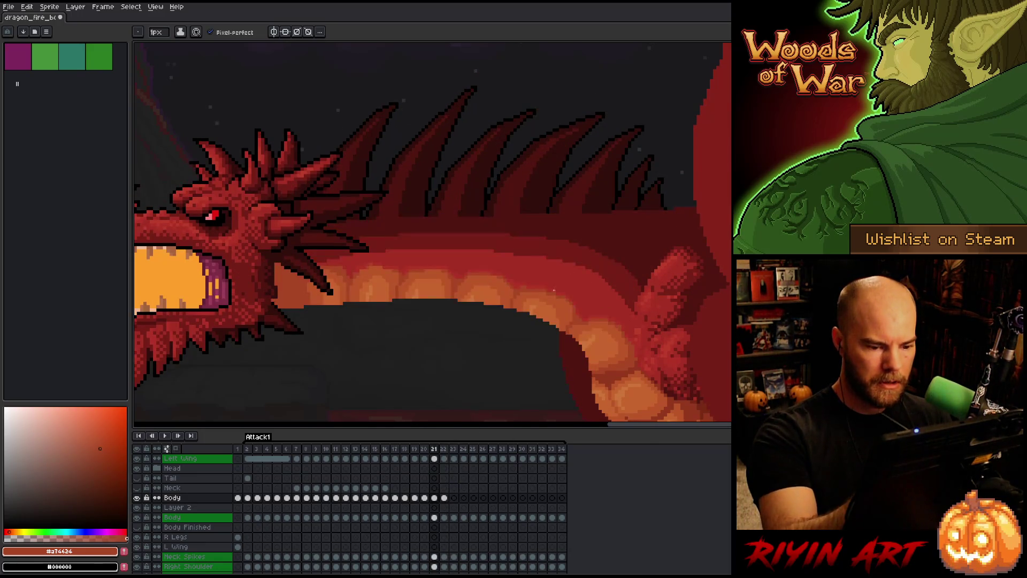
{"action": "key", "text": "period"}
{"action": "key", "text": "comma"}
{"action": "key", "text": "period"}
{"action": "key", "text": "comma"}
{"action": "key", "text": "period"}
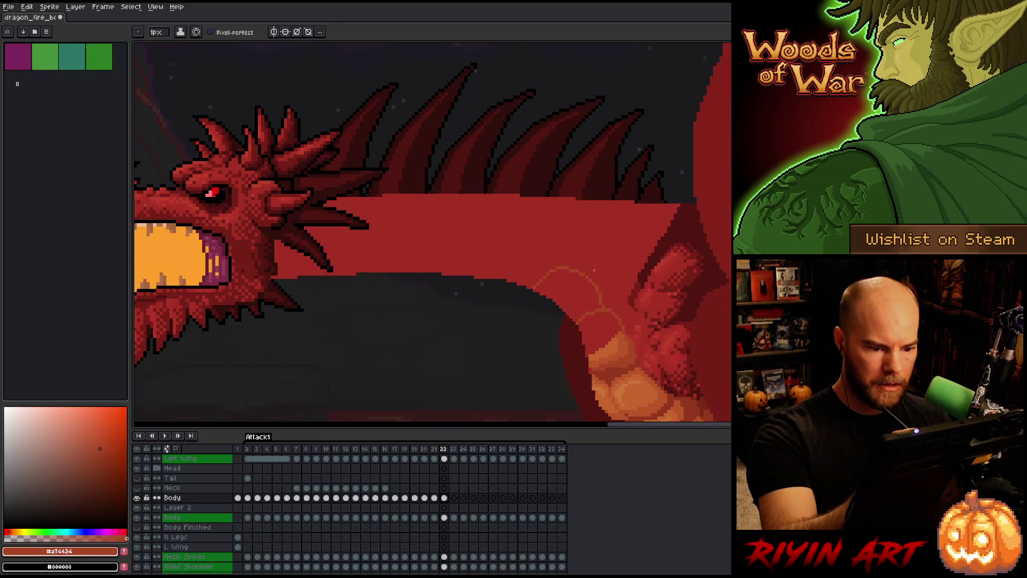
{"action": "mouse_move", "coordinate": [537, 280]}
{"action": "left_mouse_down"}
{"action": "mouse_move", "coordinate": [589, 284]}
{"action": "mouse_move", "coordinate": [598, 305]}
{"action": "left_mouse_up"}
{"action": "key", "text": "comma"}
{"action": "key", "text": "period"}
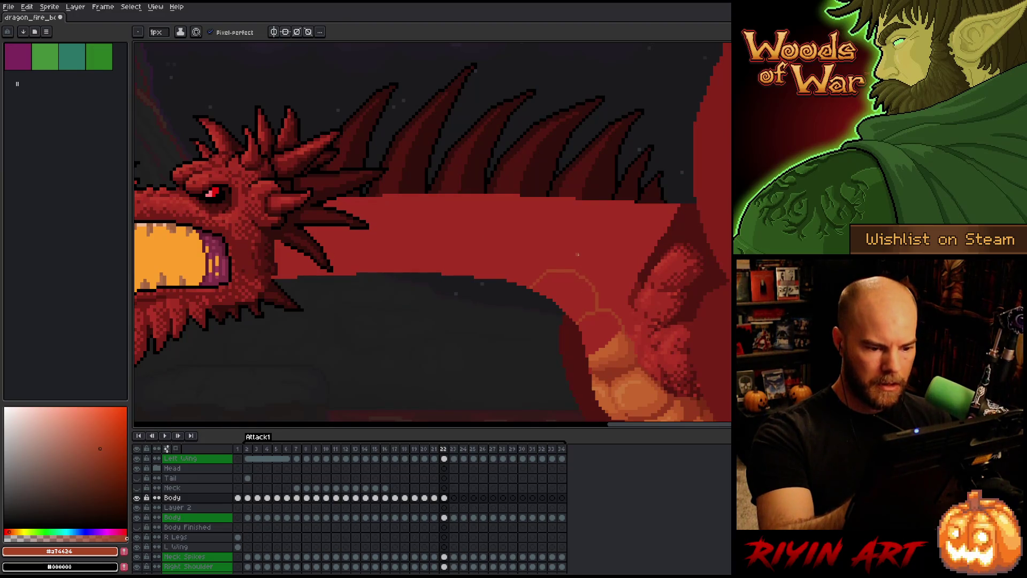
- Lasso pieces of the belly area and nudge them slightly into place
{"action": "key", "text": "q"}
{"action": "mouse_move", "coordinate": [562, 244]}
{"action": "left_mouse_down"}
{"action": "mouse_move", "coordinate": [624, 308]}
{"action": "mouse_move", "coordinate": [509, 355]}
{"action": "mouse_move", "coordinate": [480, 235]}
{"action": "left_mouse_up"}
{"action": "left_click_drag", "start_coordinate": [604, 300], "coordinate": [598, 294]}
{"action": "key", "text": "ctrl+d"}
{"action": "key", "text": "b"}
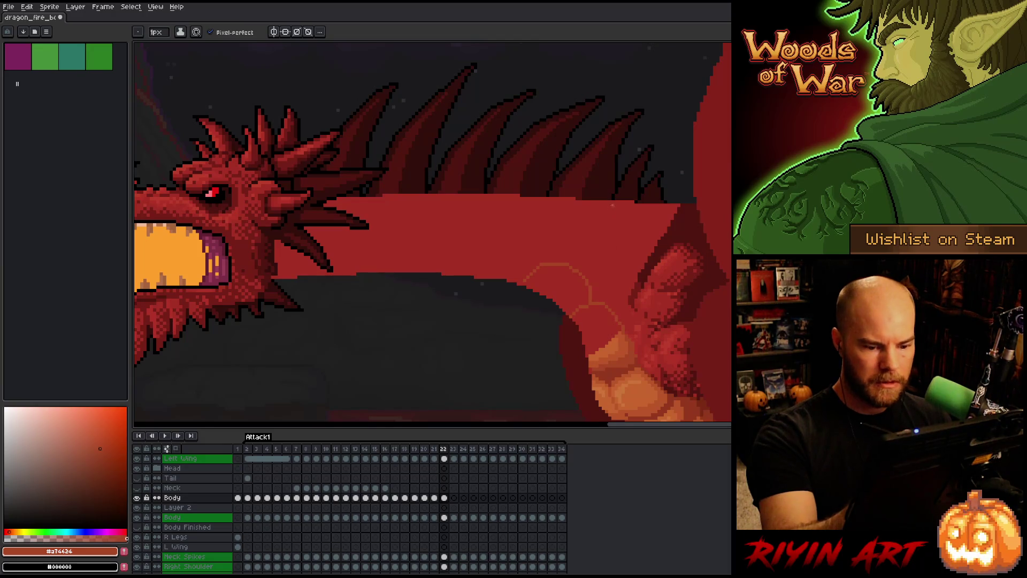
{"action": "key", "text": "q"}
{"action": "mouse_move", "coordinate": [544, 229]}
{"action": "left_mouse_down"}
{"action": "mouse_move", "coordinate": [624, 294]}
{"action": "mouse_move", "coordinate": [608, 332]}
{"action": "mouse_move", "coordinate": [497, 230]}
{"action": "left_mouse_up"}
{"action": "left_click_drag", "start_coordinate": [586, 288], "coordinate": [590, 291]}
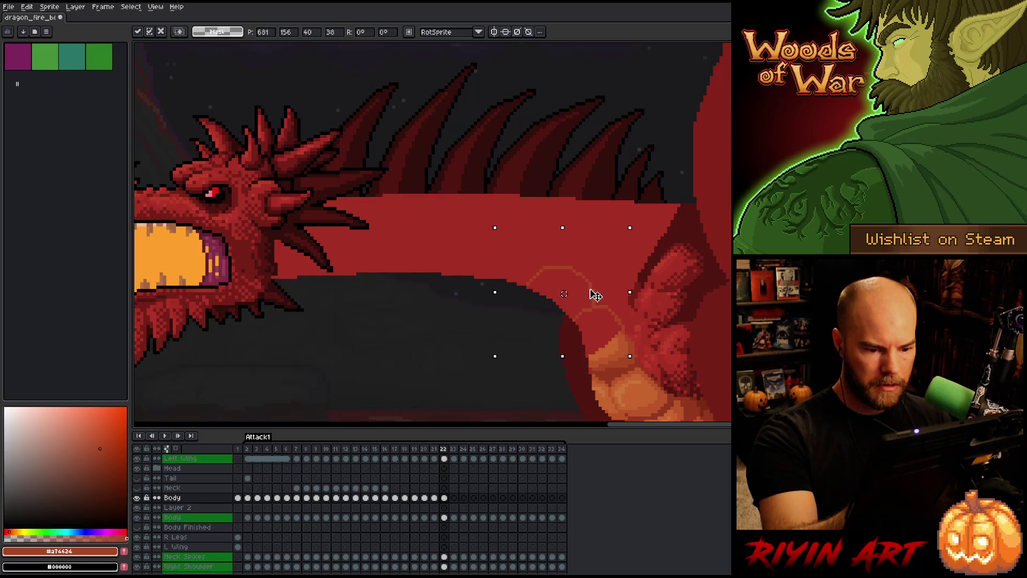
- Deselect, set the pencil brush to 1px, and save the animation with Ctrl+S
{"action": "key", "text": "ctrl+d"}
{"action": "key", "text": "b"}
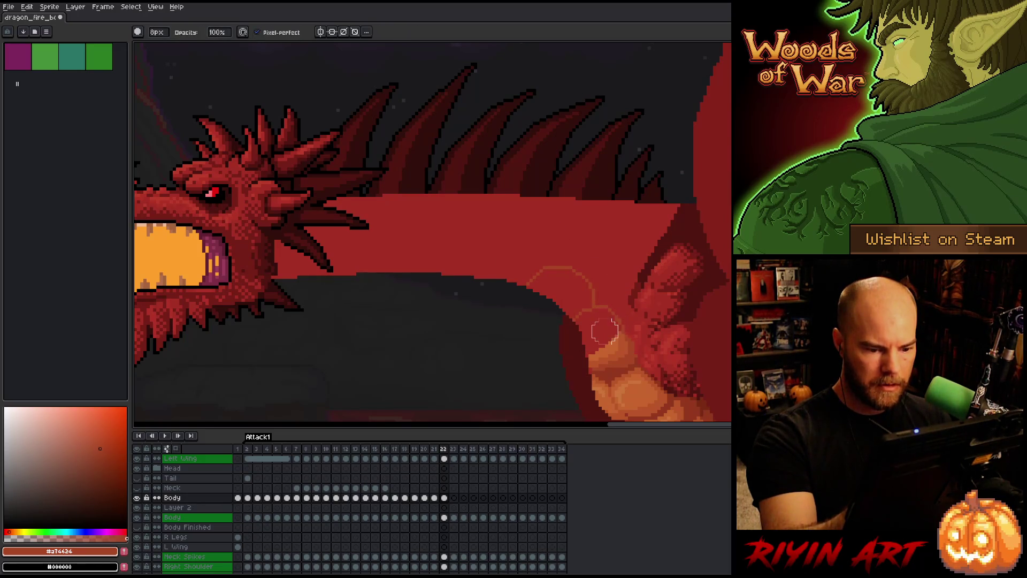
{"action": "left_click_drag", "start_coordinate": [158, 35], "coordinate": [152, 36]}
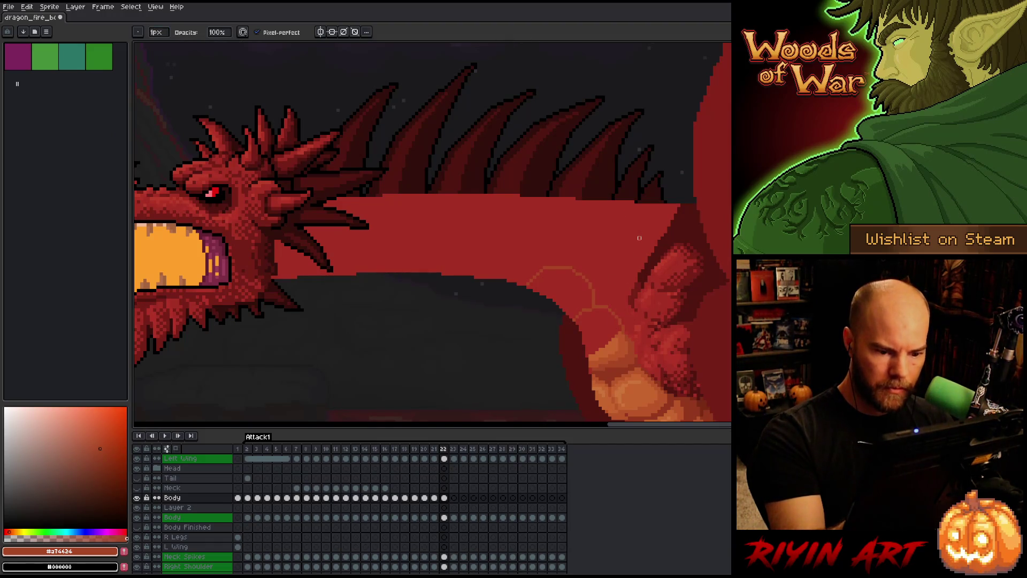
{"action": "key", "text": "ctrl+s"}
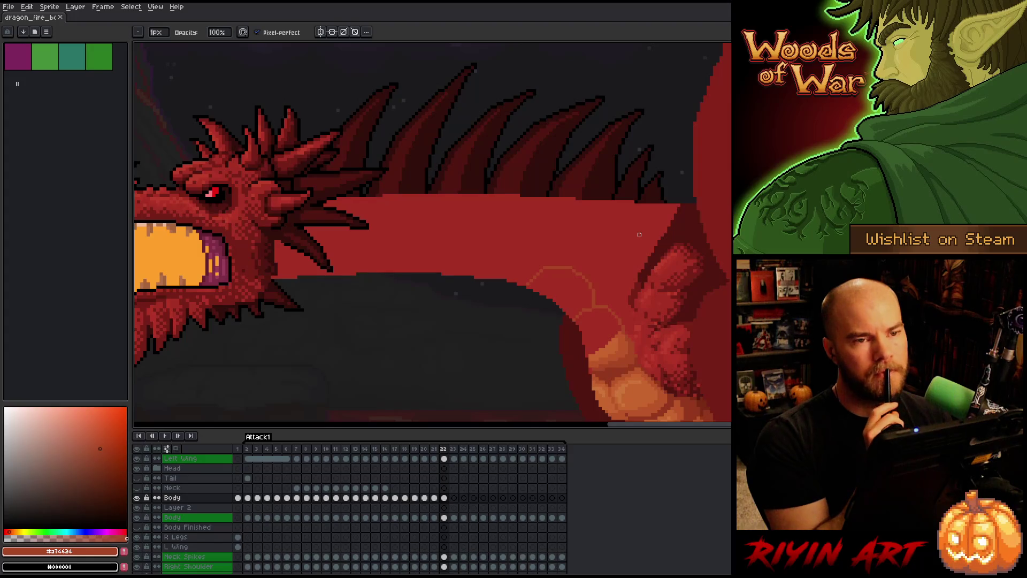
- Switch to the eraser and compare frames 21 and 22
{"action": "key", "text": "e"}
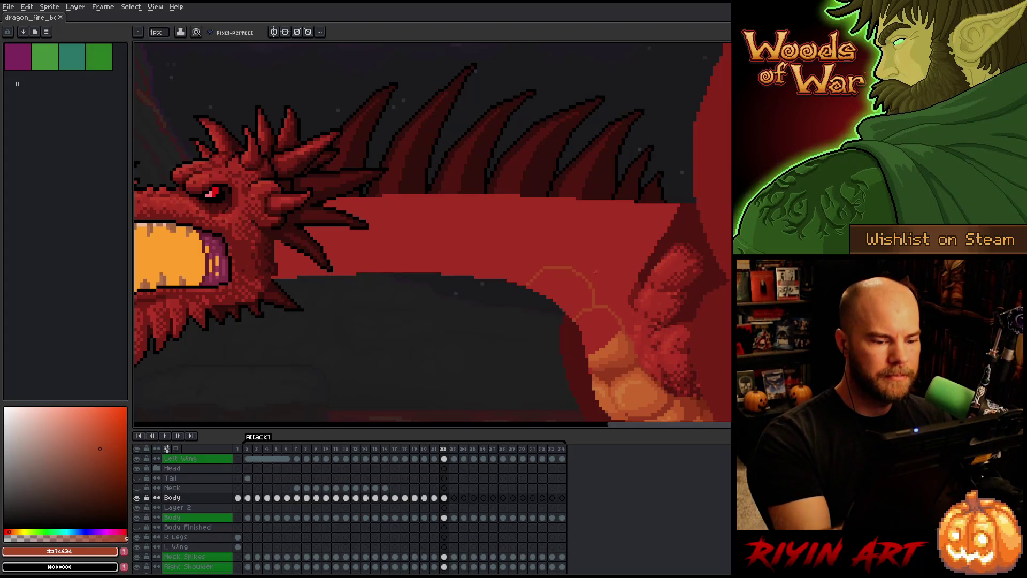
{"action": "key", "text": "Left"}
{"action": "key", "text": "Right"}
{"action": "key", "text": "Left"}
{"action": "key", "text": "Right"}
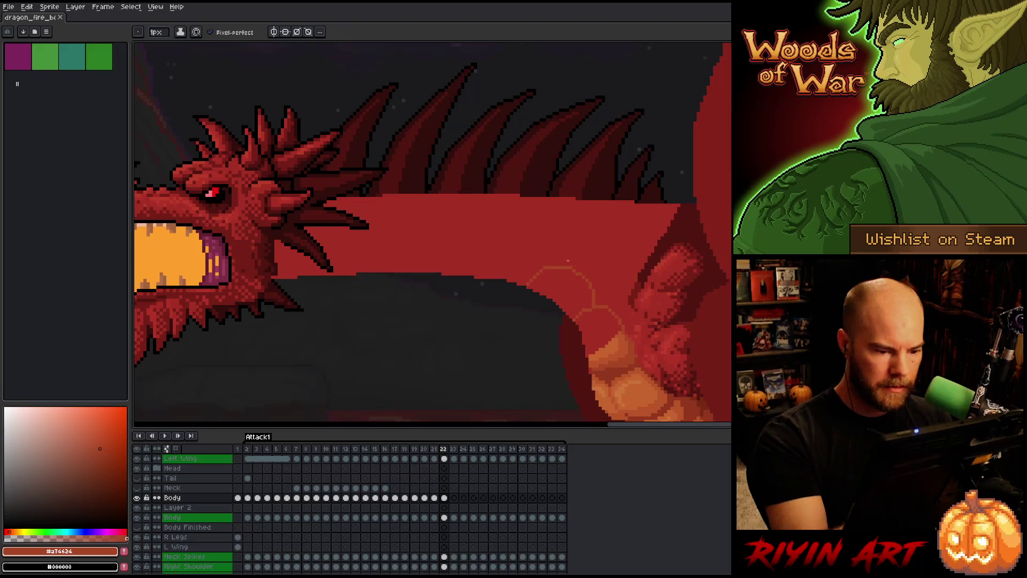
{"action": "key", "text": "Left"}
{"action": "key", "text": "Right"}
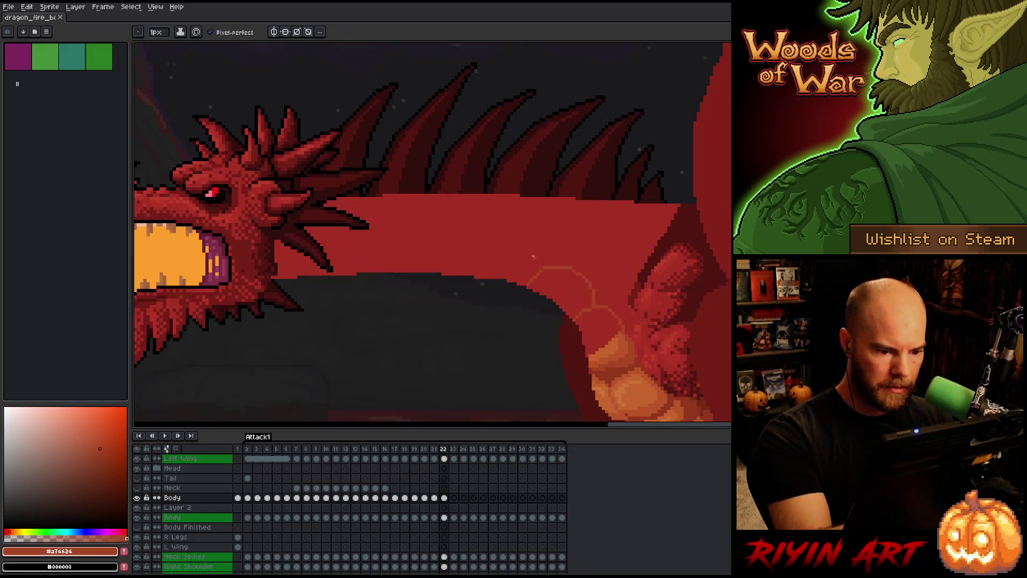
- Draw and redraw a belly-plate arc across the body, undoing it after comparing with frame 21
{"action": "mouse_move", "coordinate": [529, 253]}
{"action": "left_mouse_down"}
{"action": "mouse_move", "coordinate": [487, 245]}
{"action": "mouse_move", "coordinate": [460, 267]}
{"action": "left_mouse_up"}
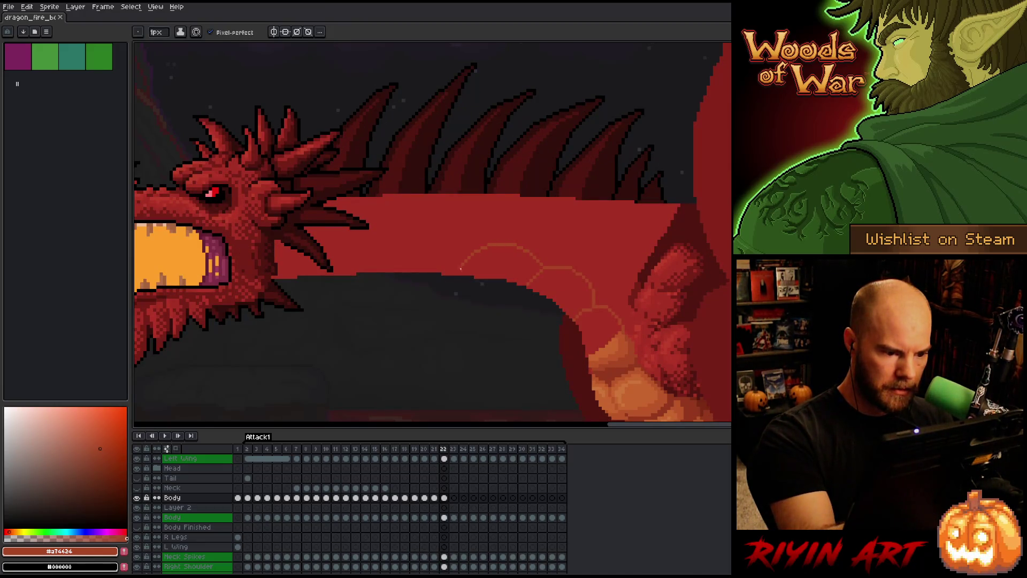
{"action": "key", "text": "ctrl+z"}
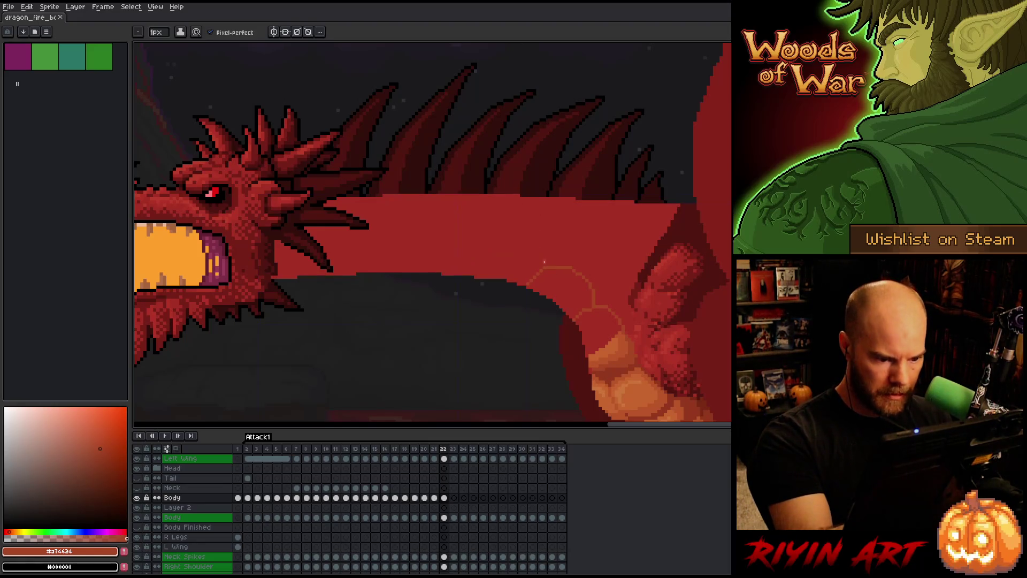
{"action": "left_click_drag", "start_coordinate": [533, 250], "coordinate": [483, 250]}
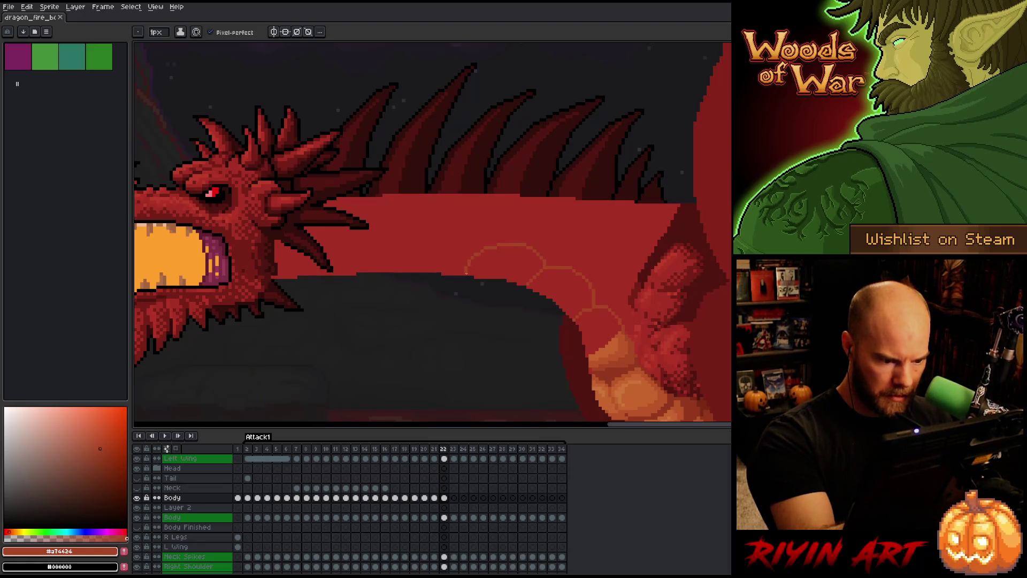
{"action": "key", "text": "comma"}
{"action": "key", "text": "period"}
{"action": "key", "text": "comma"}
{"action": "key", "text": "period"}
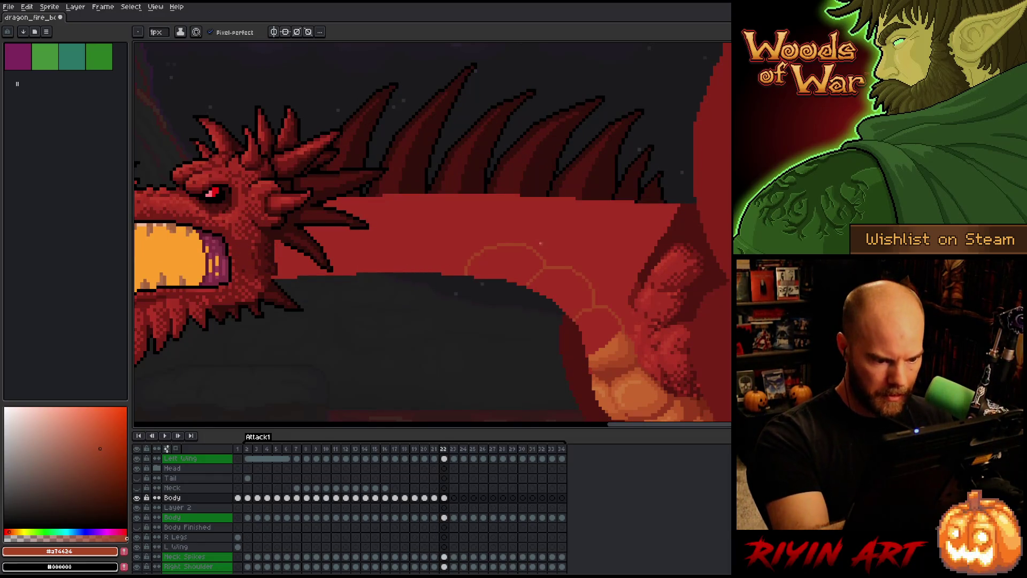
{"action": "key", "text": "ctrl+z"}
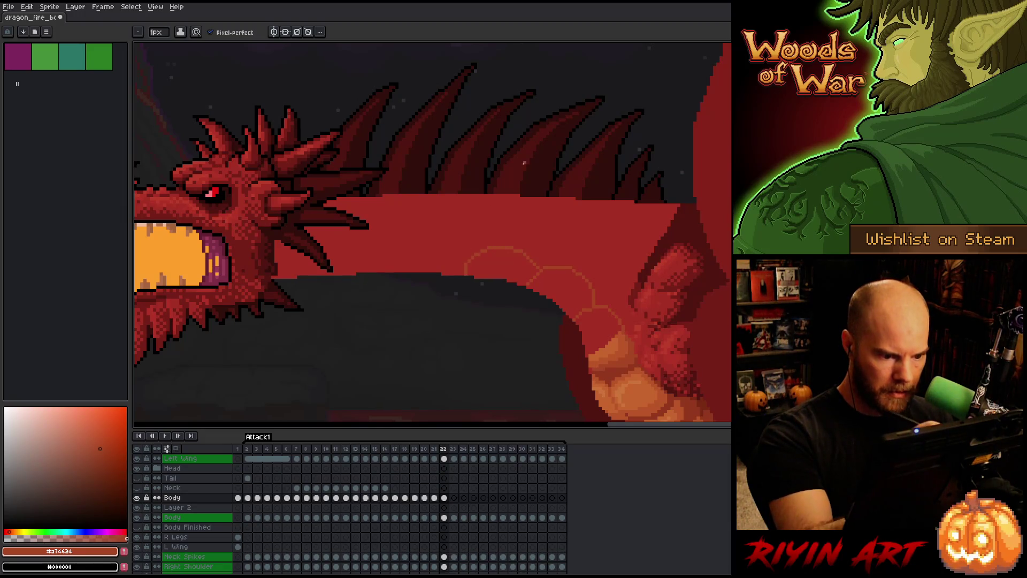
- Draw another belly-plate arc along the body, then lasso the new arc area
{"action": "mouse_move", "coordinate": [471, 273]}
{"action": "left_mouse_down"}
{"action": "mouse_move", "coordinate": [474, 253]}
{"action": "mouse_move", "coordinate": [511, 241]}
{"action": "mouse_move", "coordinate": [539, 255]}
{"action": "left_mouse_up"}
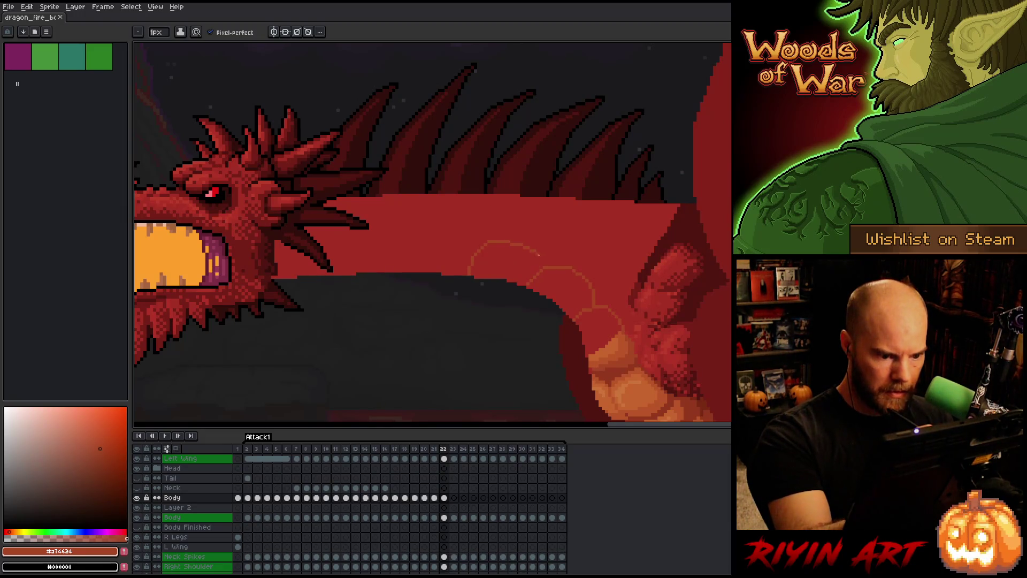
{"action": "key", "text": "ctrl+z"}
{"action": "mouse_move", "coordinate": [470, 273]}
{"action": "left_mouse_down"}
{"action": "mouse_move", "coordinate": [508, 240]}
{"action": "mouse_move", "coordinate": [544, 265]}
{"action": "left_mouse_up"}
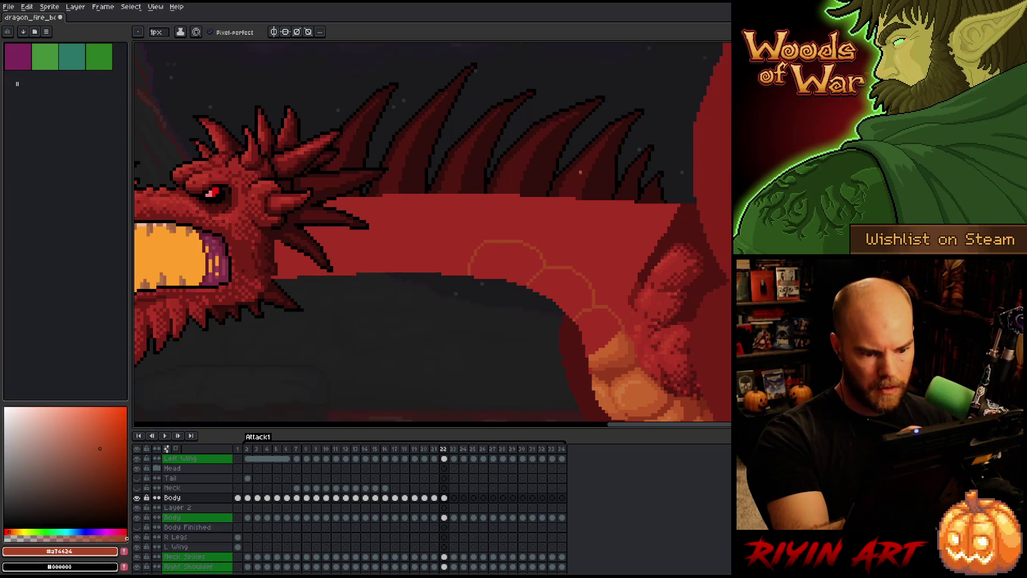
{"action": "key", "text": "Left"}
{"action": "key", "text": "Right"}
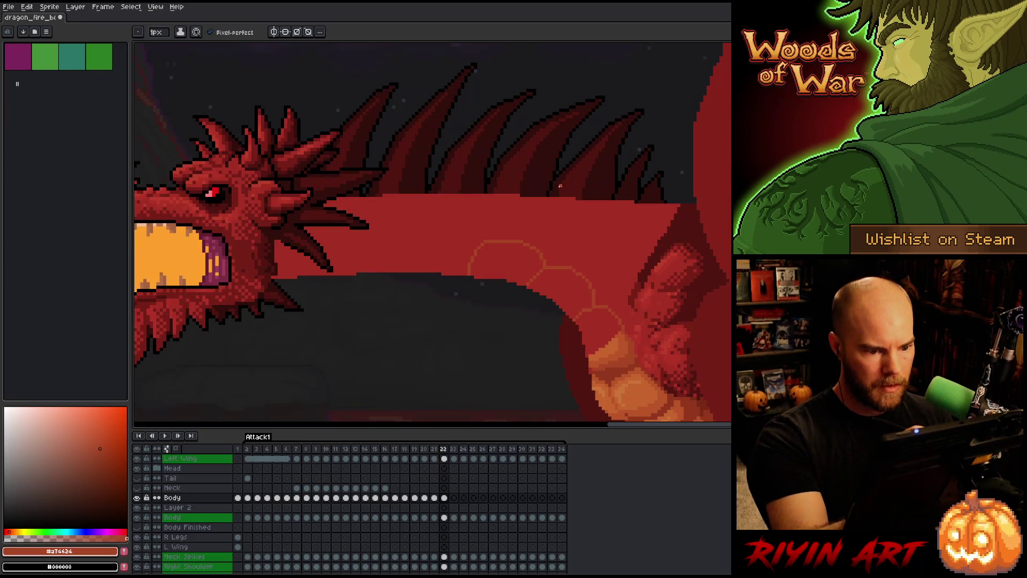
{"action": "key", "text": "q"}
{"action": "mouse_move", "coordinate": [544, 230]}
{"action": "left_mouse_down"}
{"action": "mouse_move", "coordinate": [550, 250]}
{"action": "mouse_move", "coordinate": [517, 267]}
{"action": "mouse_move", "coordinate": [460, 269]}
{"action": "mouse_move", "coordinate": [544, 227]}
{"action": "left_mouse_up"}
{"action": "left_click", "coordinate": [502, 241]}
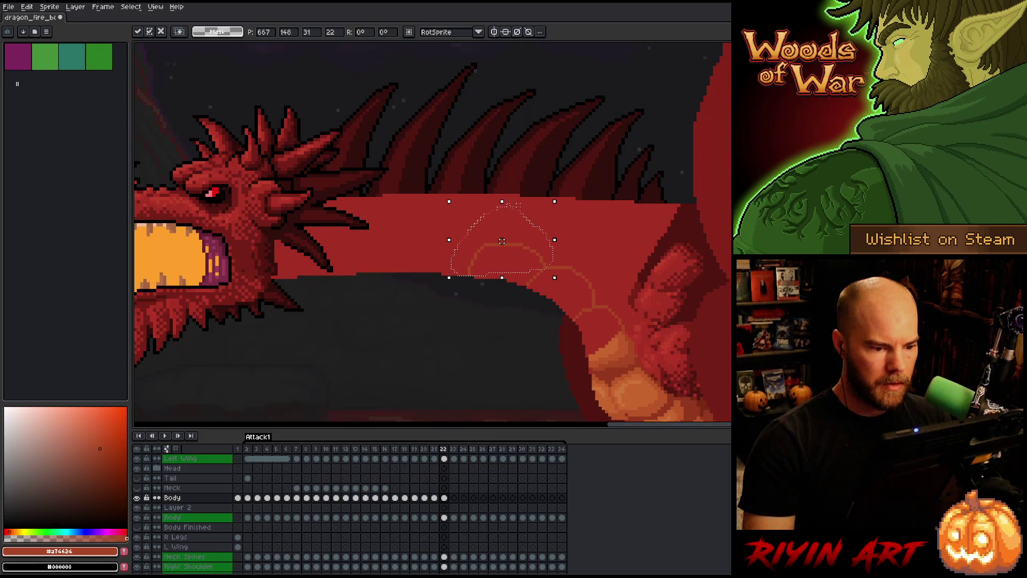
{"action": "left_click", "coordinate": [518, 205]}
{"action": "key", "text": "b"}
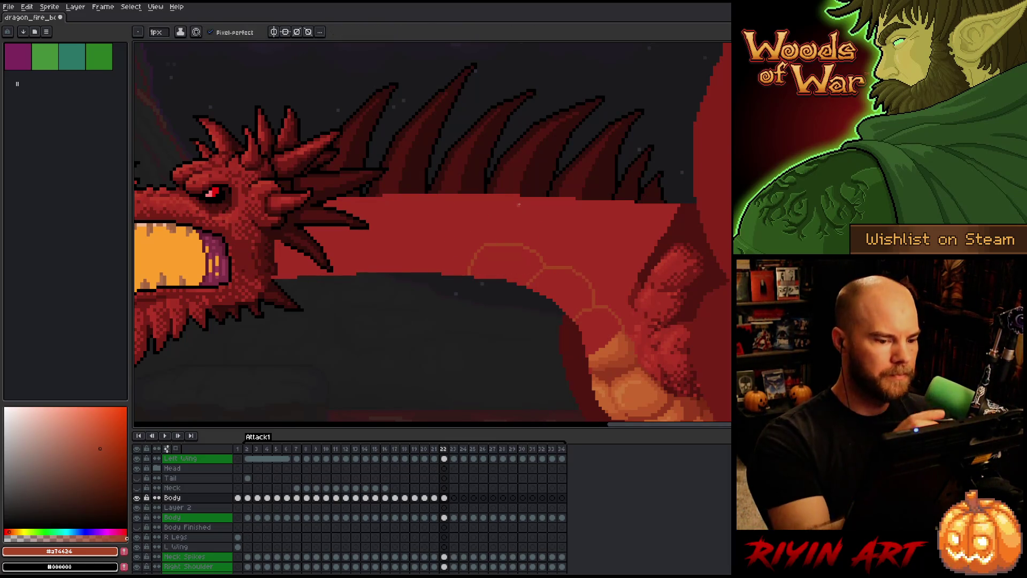
{"action": "key", "text": "Left"}
{"action": "key", "text": "Right"}
{"action": "key", "text": "Left"}
{"action": "key", "text": "Right"}
{"action": "key", "text": "Left"}
{"action": "key", "text": "Right"}
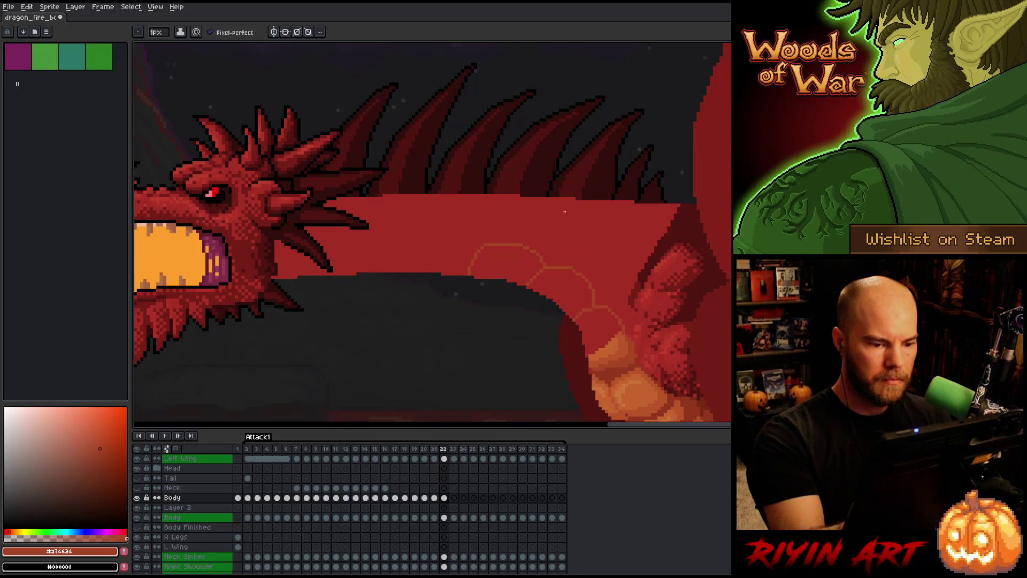
{"action": "key", "text": "q"}
{"action": "left_click_drag", "start_coordinate": [558, 234], "coordinate": [397, 292]}
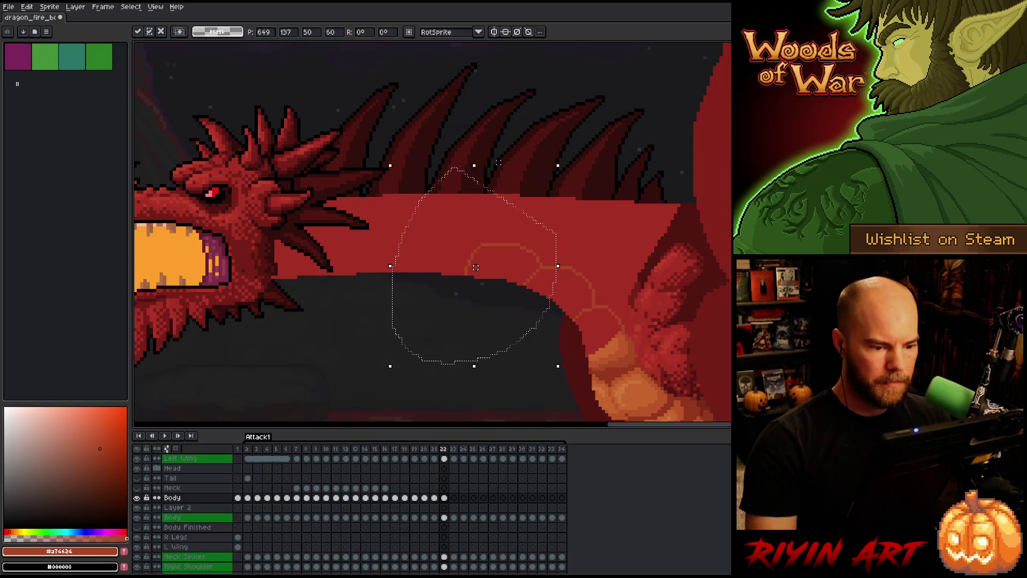
{"action": "key", "text": "ctrl+d"}
{"action": "key", "text": "b"}
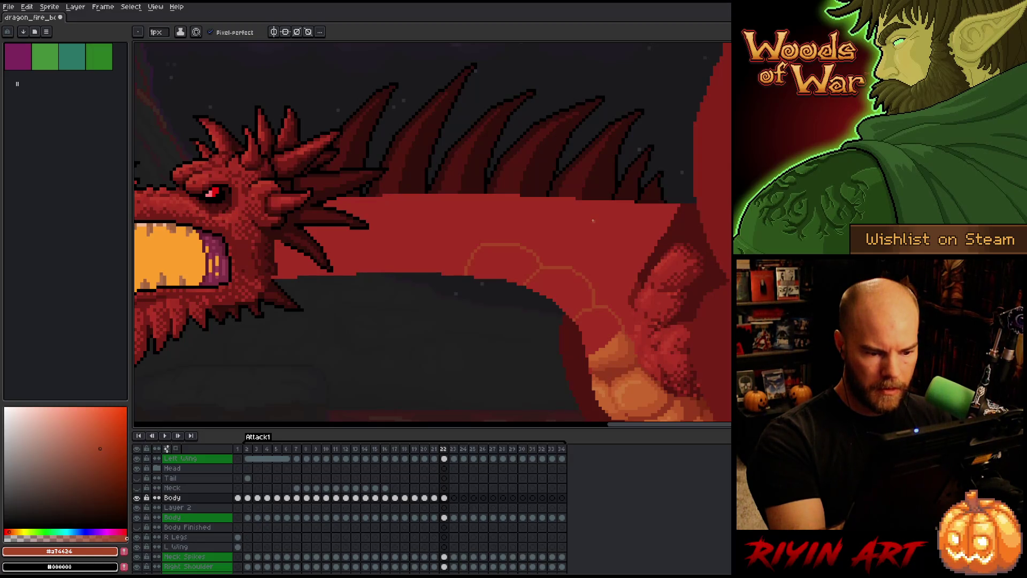
{"action": "key", "text": "e"}
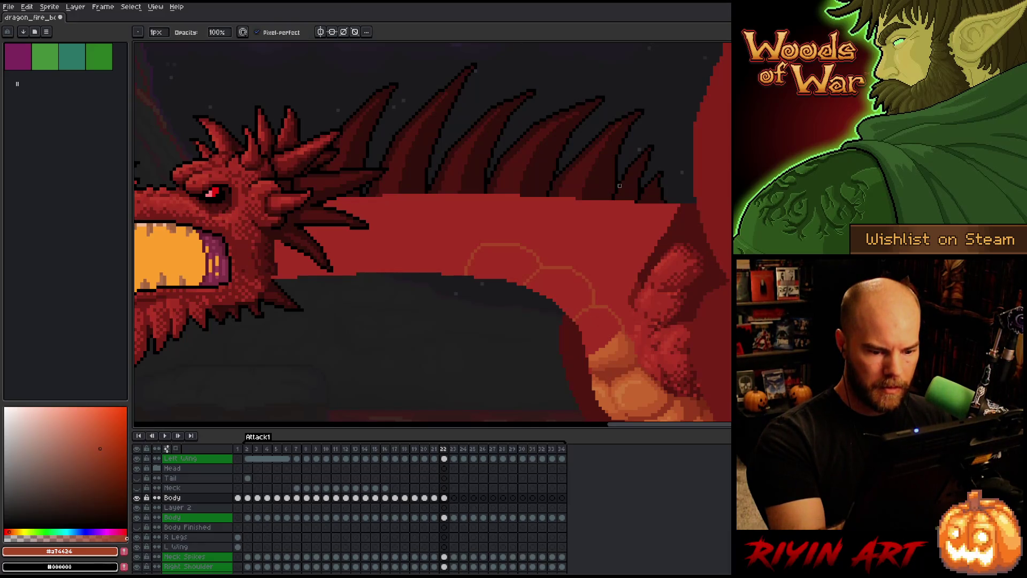
{"action": "key", "text": "b"}
{"action": "key", "text": "g"}
{"action": "key", "text": "b"}
{"action": "key", "text": "e"}
{"action": "key", "text": "b"}
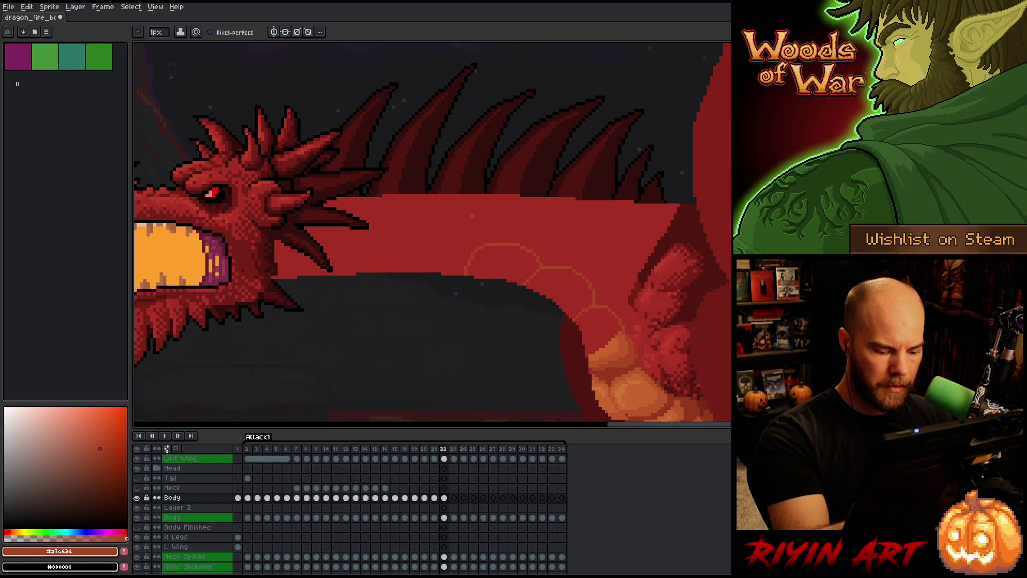
{"action": "key", "text": "ctrl+z"}
{"action": "key", "text": "ctrl+y"}
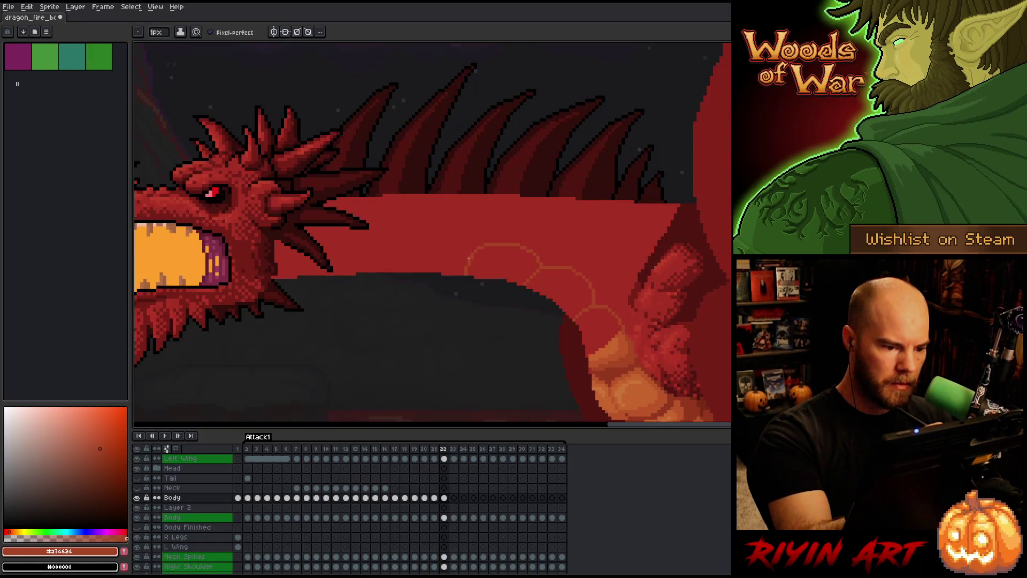
- Draw a new orange plate arc left of the others on frame 22, checking it against frame 21
{"action": "left_click_drag", "start_coordinate": [466, 252], "coordinate": [401, 266]}
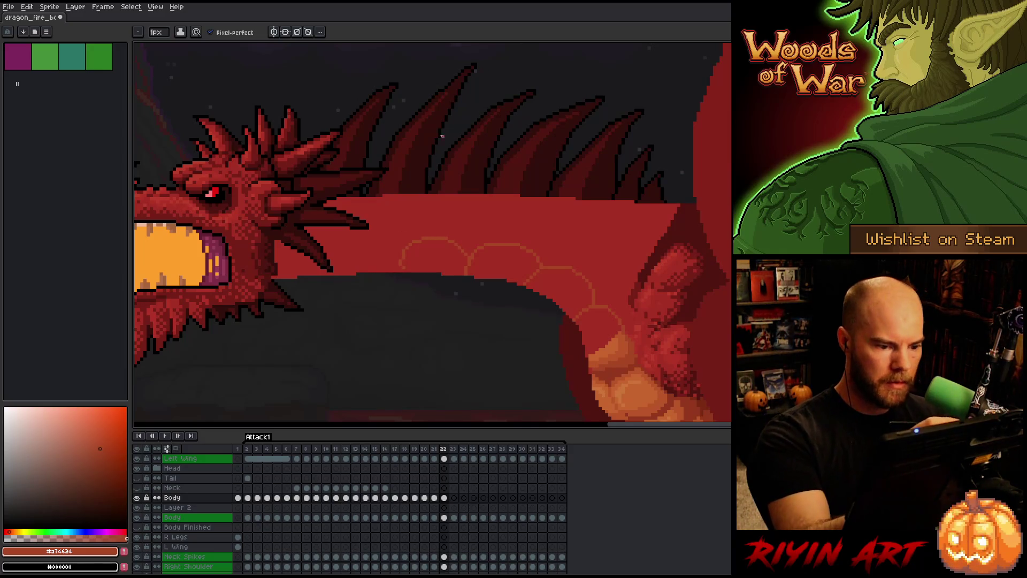
{"action": "key", "text": "b"}
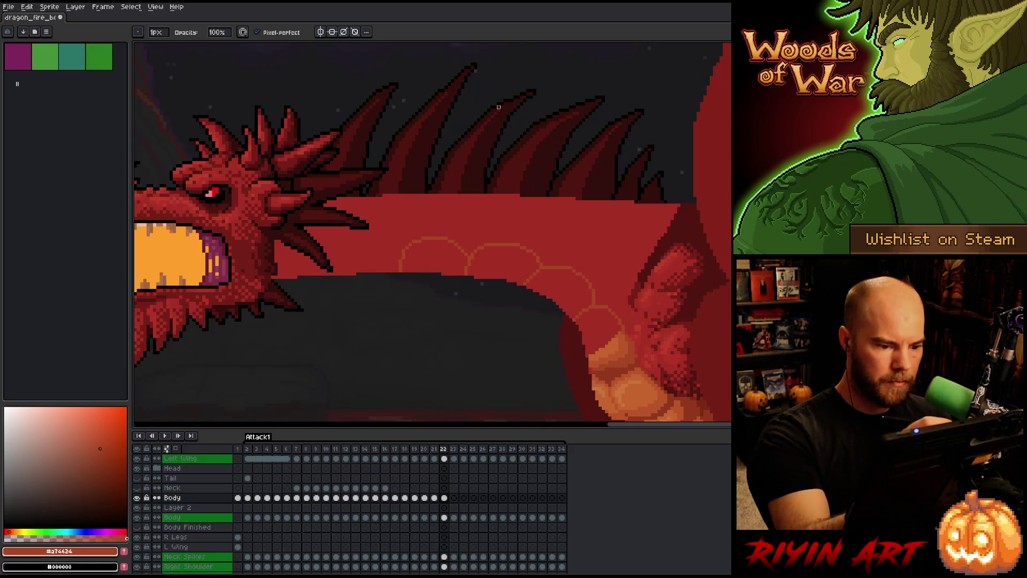
{"action": "key", "text": "Left"}
{"action": "key", "text": "Right"}
{"action": "key", "text": "Left"}
{"action": "key", "text": "Right"}
{"action": "key", "text": "Left"}
{"action": "key", "text": "Right"}
{"action": "key", "text": "Left"}
{"action": "key", "text": "Right"}
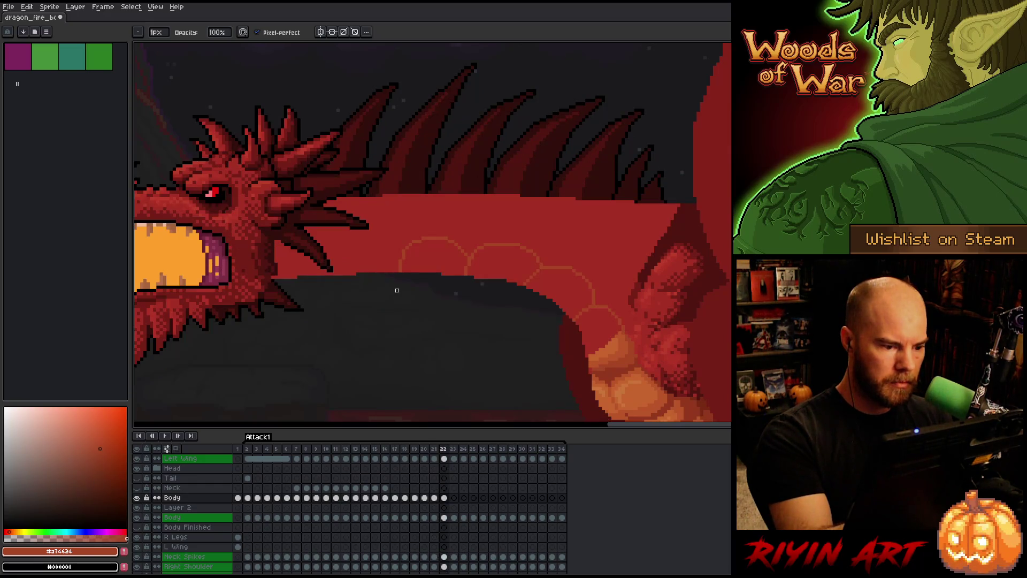
- Clean up stray pixels on the belly outline, alternating Pencil and Eraser
{"action": "key", "text": "e"}
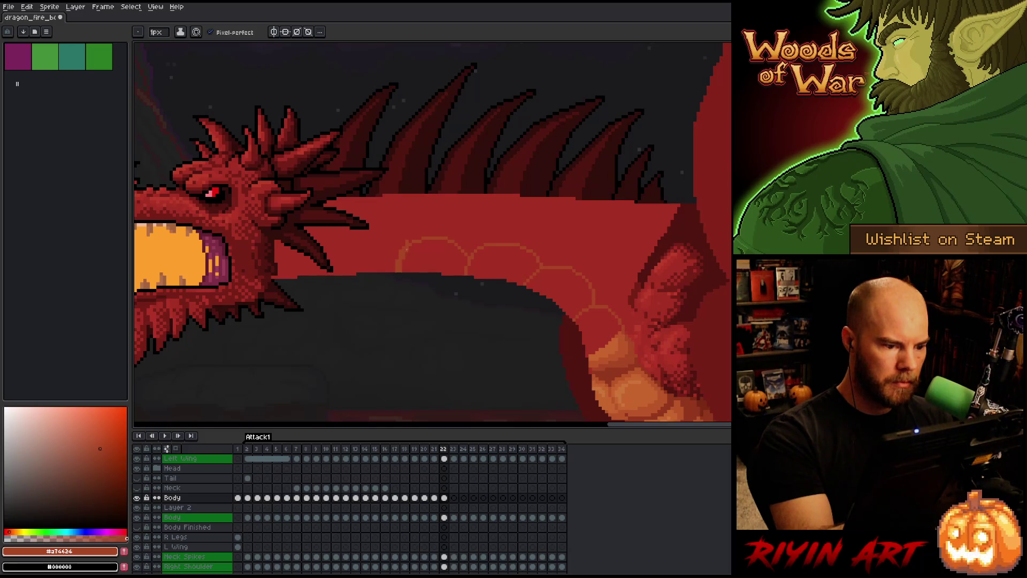
{"action": "key", "text": "b"}
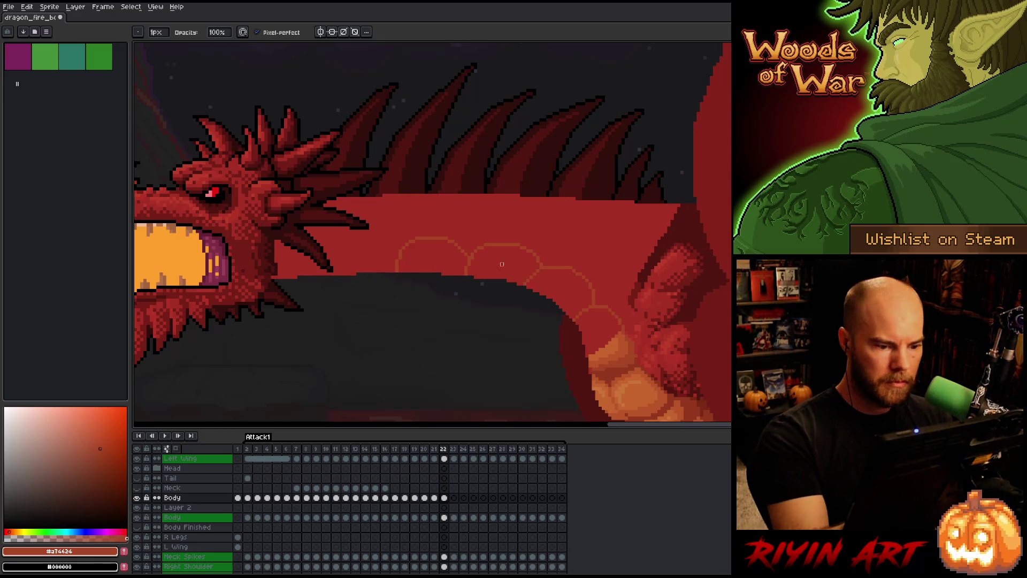
{"action": "key", "text": "comma"}
{"action": "key", "text": "period"}
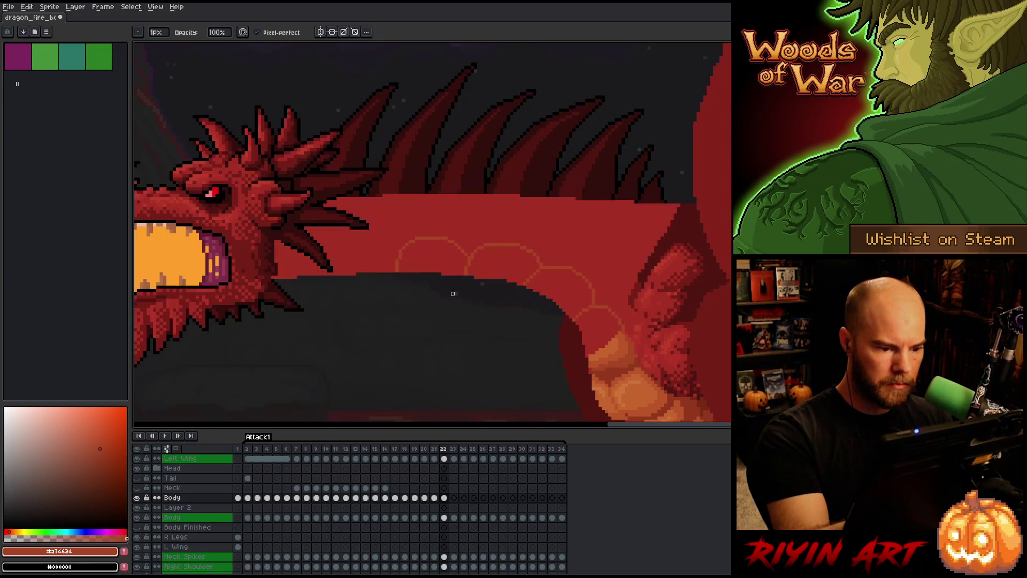
{"action": "key", "text": "comma"}
{"action": "key", "text": "period"}
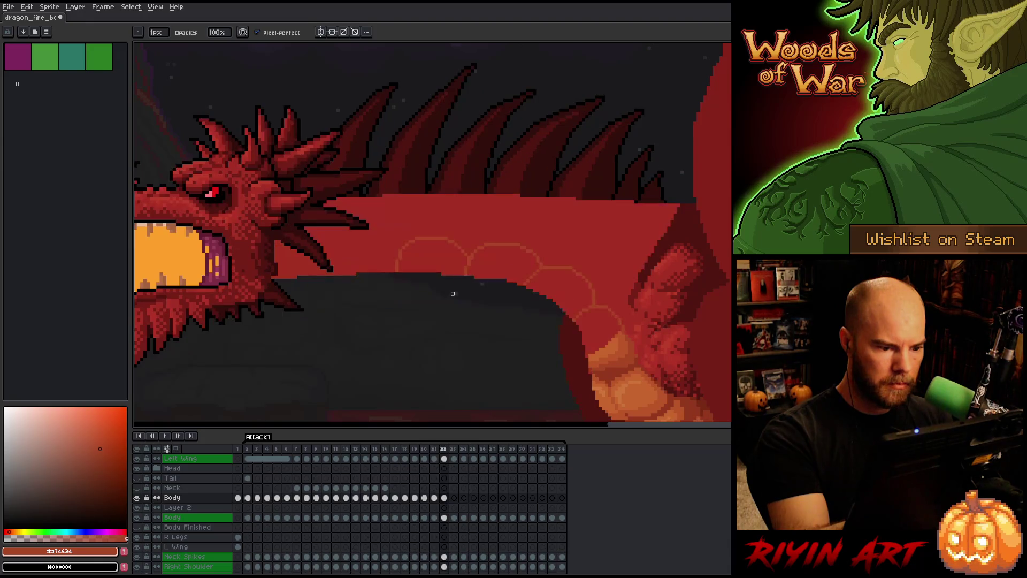
{"action": "key", "text": "e"}
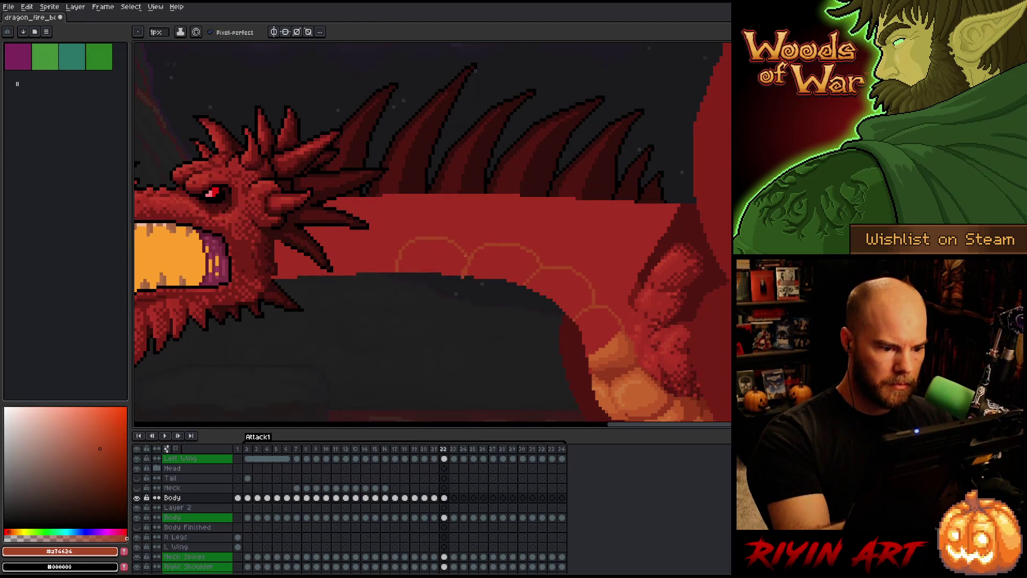
{"action": "left_click_drag", "start_coordinate": [464, 254], "coordinate": [468, 272]}
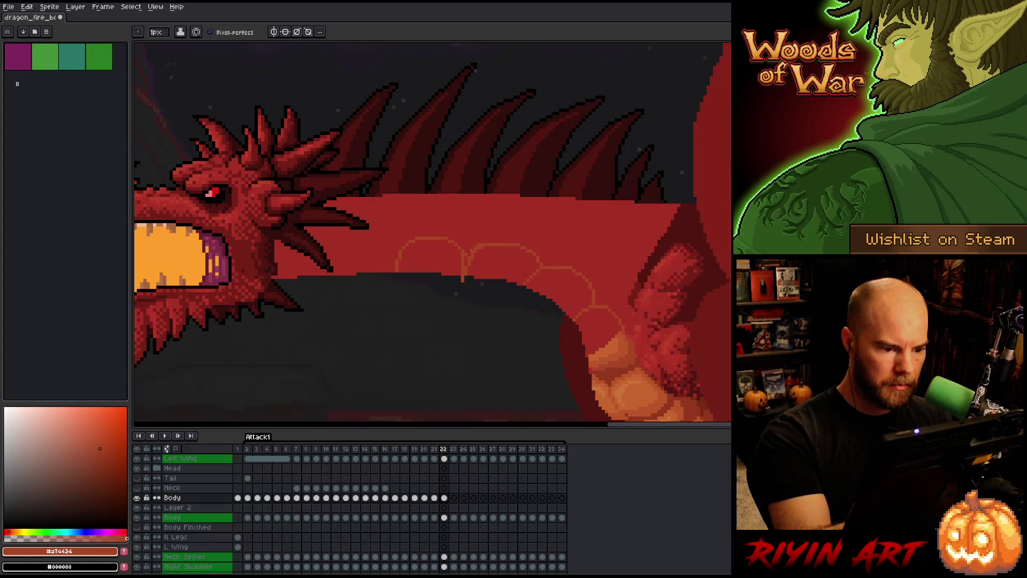
{"action": "key", "text": "b"}
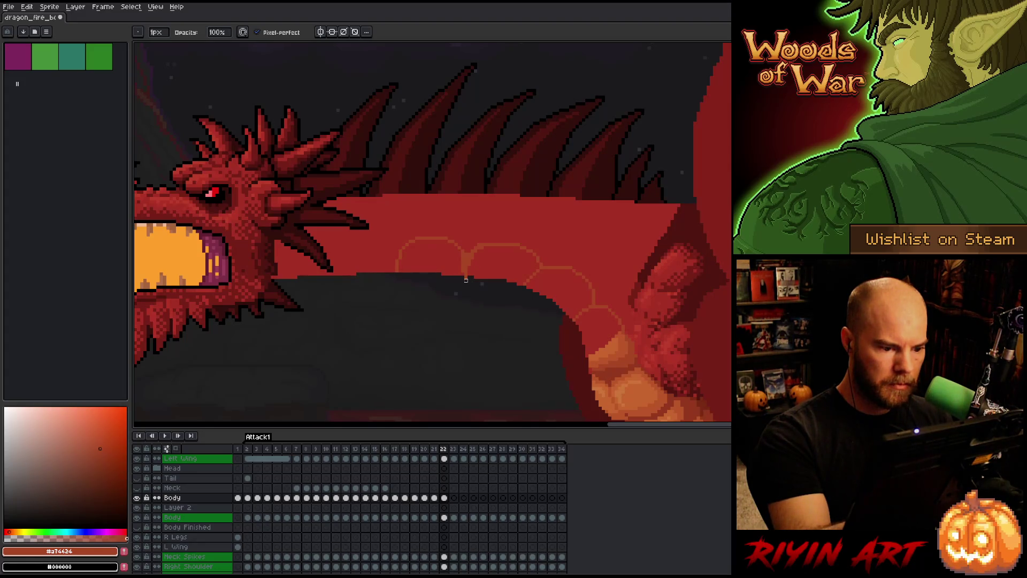
{"action": "key", "text": "e"}
{"action": "key", "text": "b"}
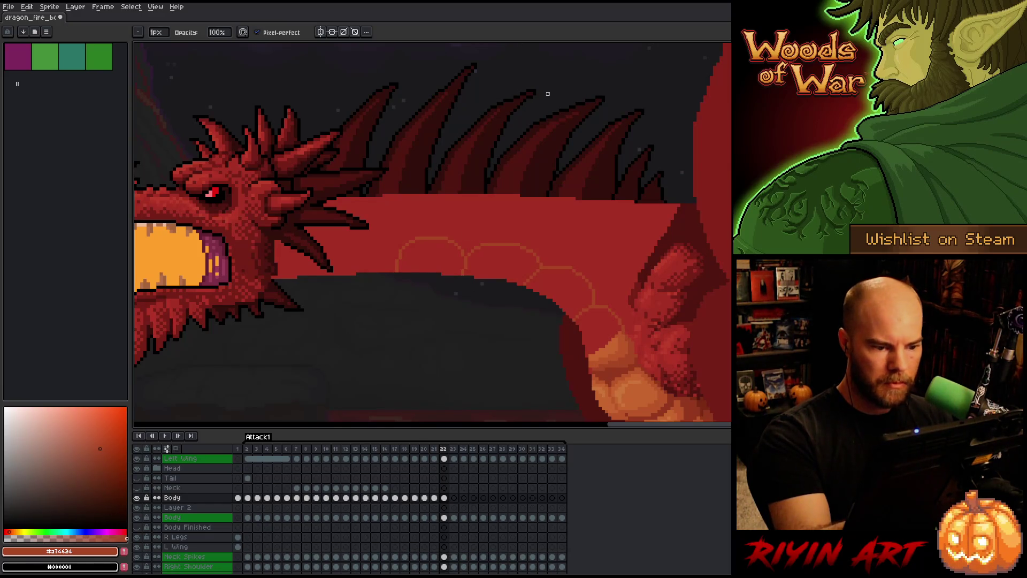
{"action": "key", "text": "e"}
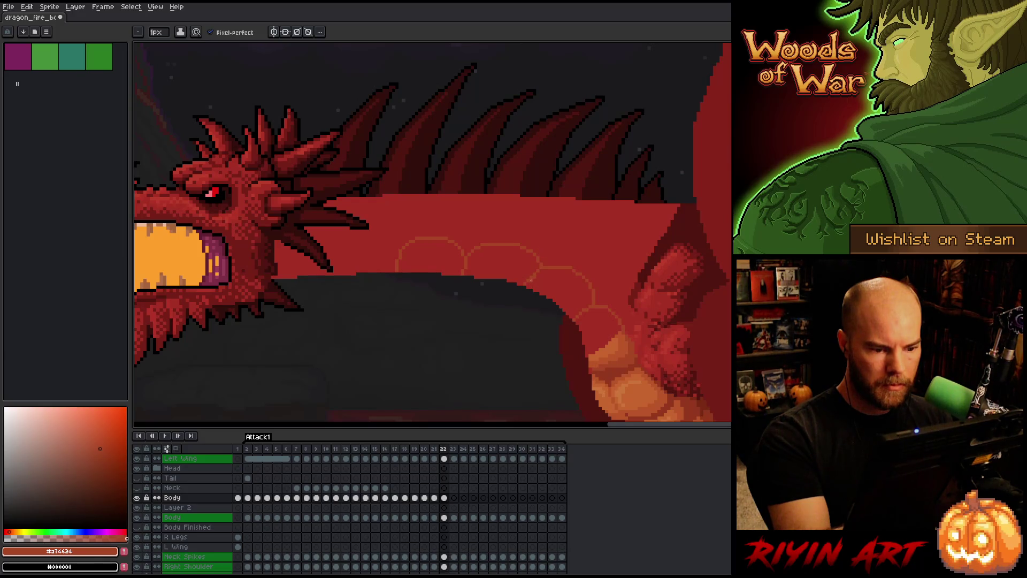
{"action": "key", "text": "b"}
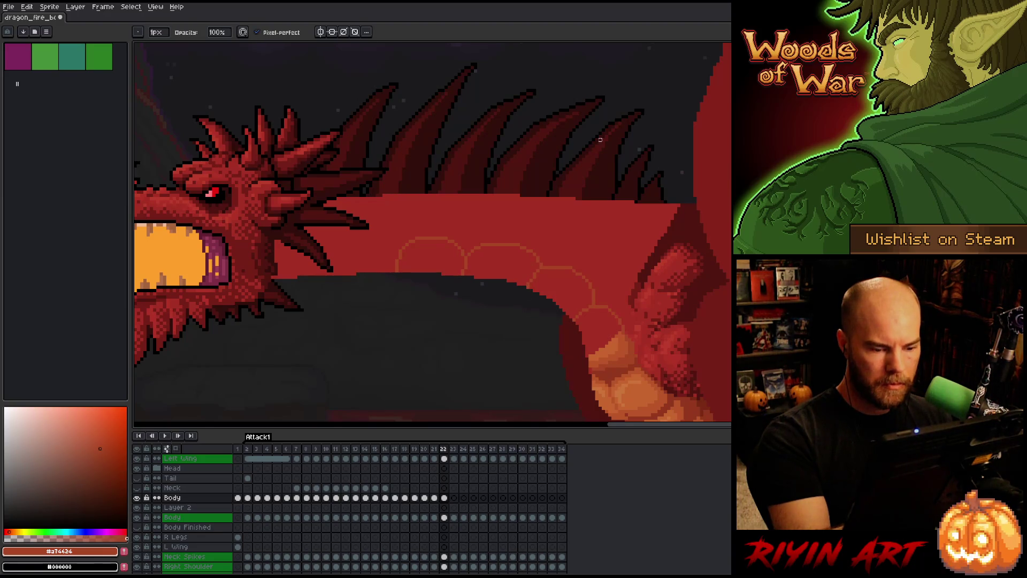
{"action": "key", "text": "e"}
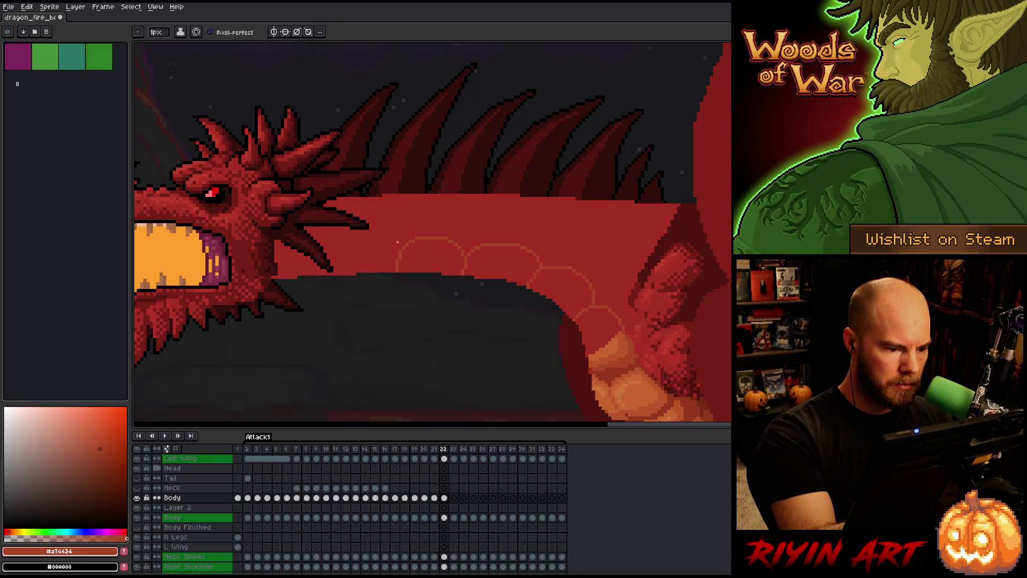
- Add another belly-plate arc toward the neck, remove a trial stroke, and compare poses with frame 21
{"action": "mouse_move", "coordinate": [398, 238]}
{"action": "left_mouse_down"}
{"action": "mouse_move", "coordinate": [364, 237]}
{"action": "mouse_move", "coordinate": [343, 267]}
{"action": "left_mouse_up"}
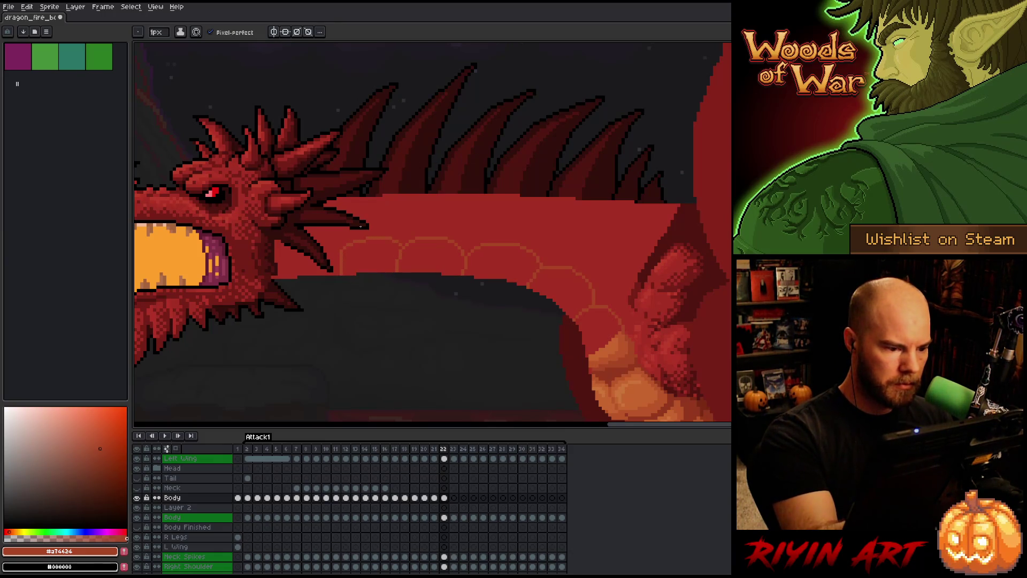
{"action": "key", "text": "m"}
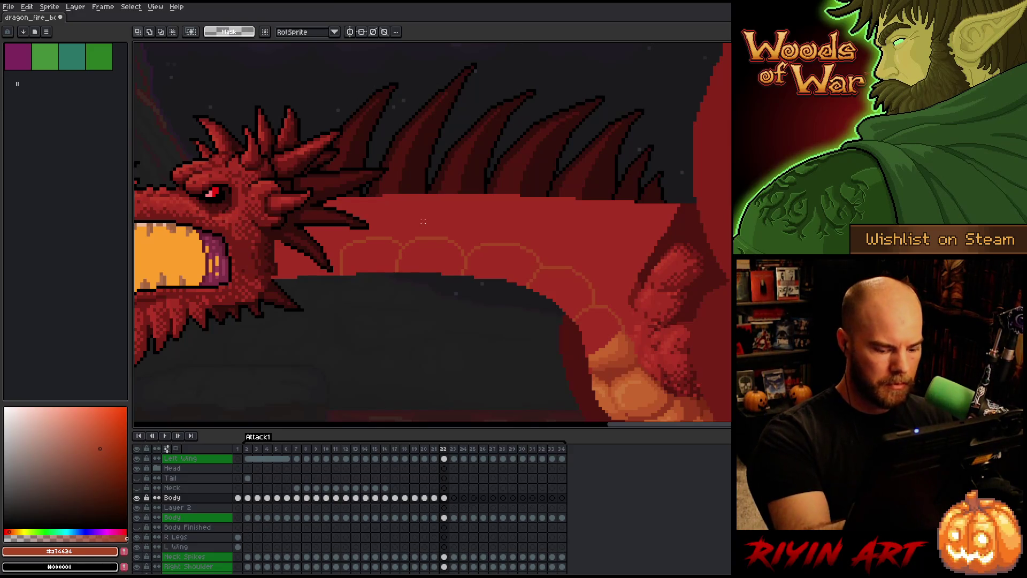
{"action": "key", "text": "Left"}
{"action": "key", "text": "Right"}
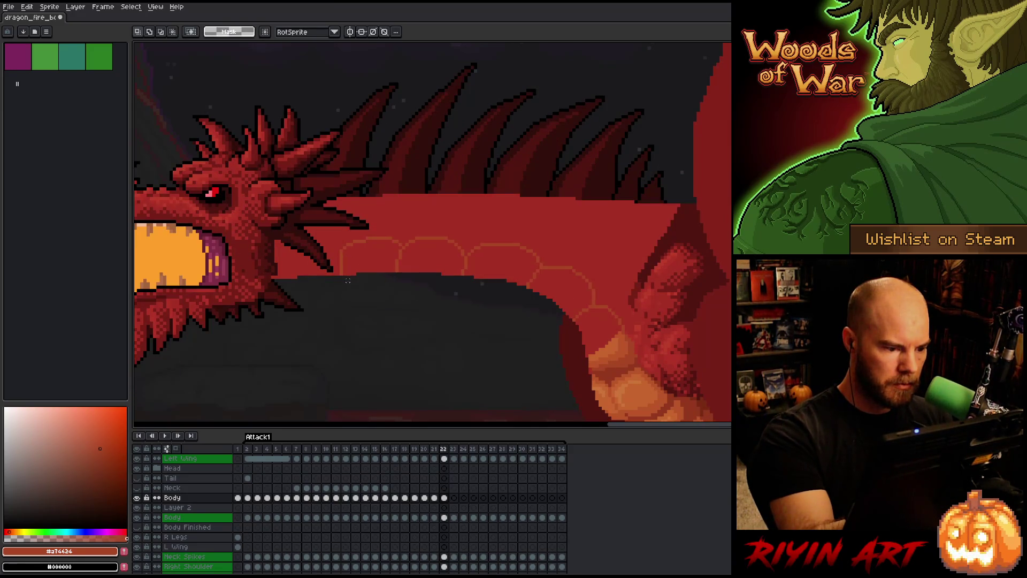
{"action": "key", "text": "b"}
{"action": "left_click_drag", "start_coordinate": [347, 266], "coordinate": [344, 247]}
{"action": "key", "text": "e"}
{"action": "key", "text": "Left"}
{"action": "key", "text": "Right"}
{"action": "key", "text": "Left"}
{"action": "key", "text": "Right"}
{"action": "key", "text": "Left"}
{"action": "key", "text": "Right"}
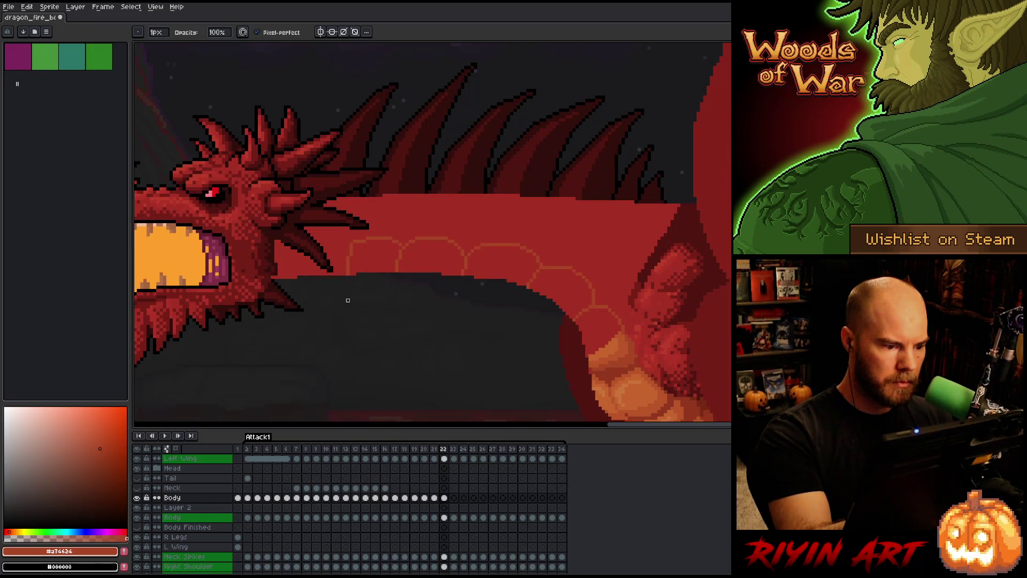
{"action": "key", "text": "Left"}
{"action": "key", "text": "Right"}
{"action": "key", "text": "Left"}
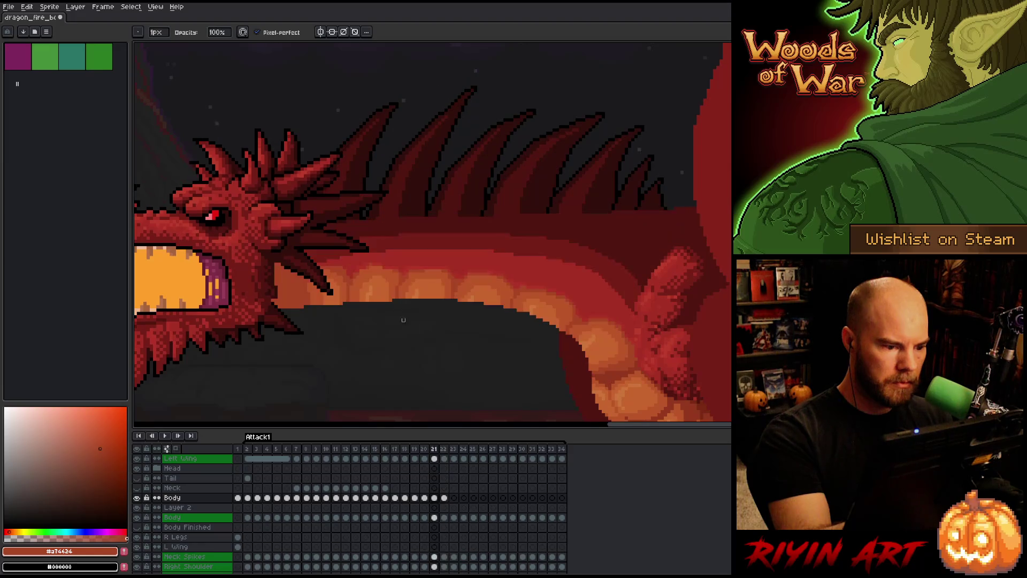
{"action": "key", "text": "Right"}
{"action": "key", "text": "Left"}
{"action": "key", "text": "Right"}
{"action": "key", "text": "Left"}
{"action": "key", "text": "Right"}
{"action": "key", "text": "Left"}
{"action": "key", "text": "Right"}
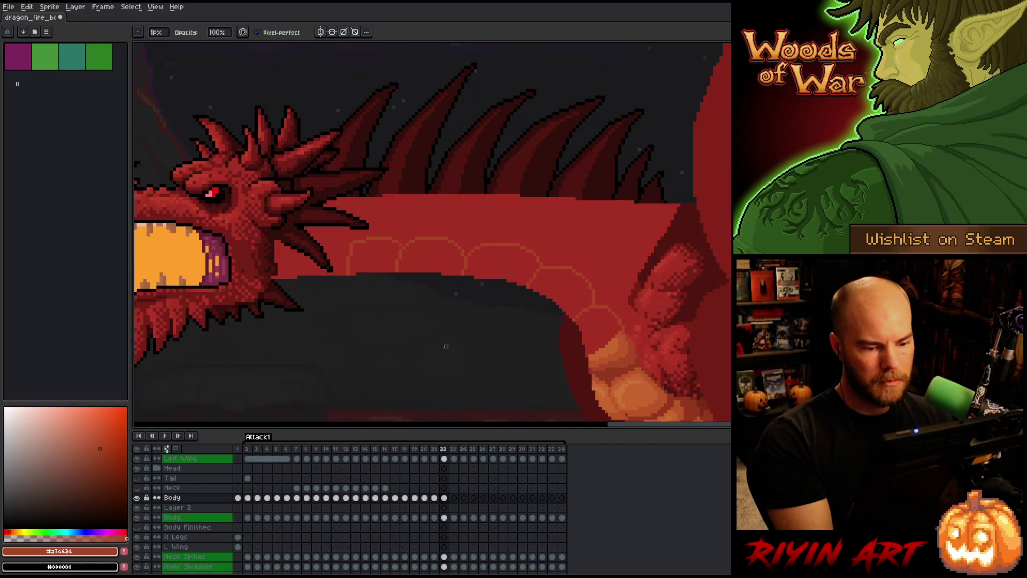
- Lasso part of the belly arcs, drop the selection unchanged, and recheck against frame 21
{"action": "key", "text": "q"}
{"action": "mouse_move", "coordinate": [538, 352]}
{"action": "left_mouse_down"}
{"action": "mouse_move", "coordinate": [557, 285]}
{"action": "mouse_move", "coordinate": [547, 237]}
{"action": "mouse_move", "coordinate": [463, 219]}
{"action": "mouse_move", "coordinate": [431, 263]}
{"action": "mouse_move", "coordinate": [435, 355]}
{"action": "left_mouse_up"}
{"action": "key", "text": "ctrl+d"}
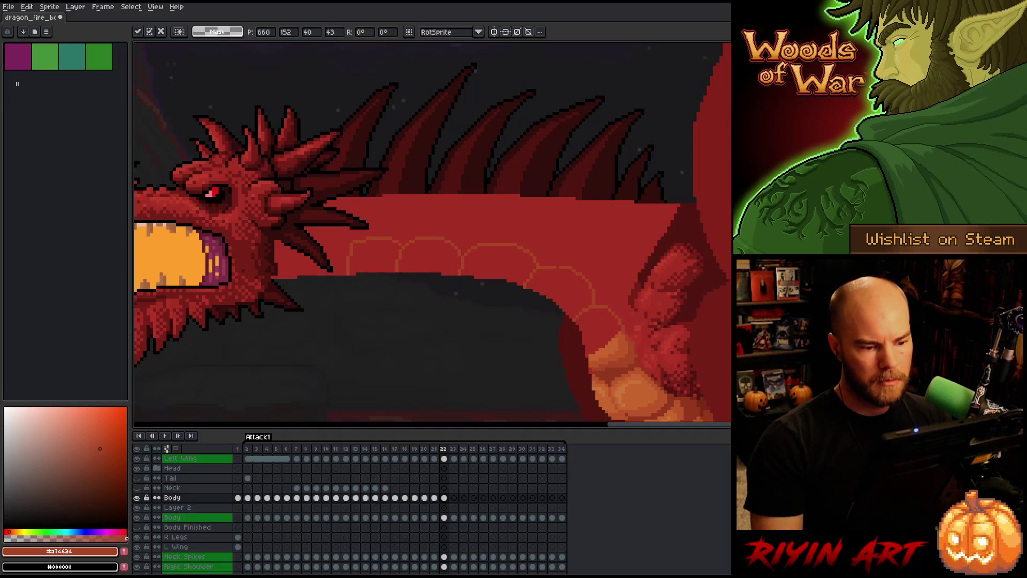
{"action": "key", "text": "comma"}
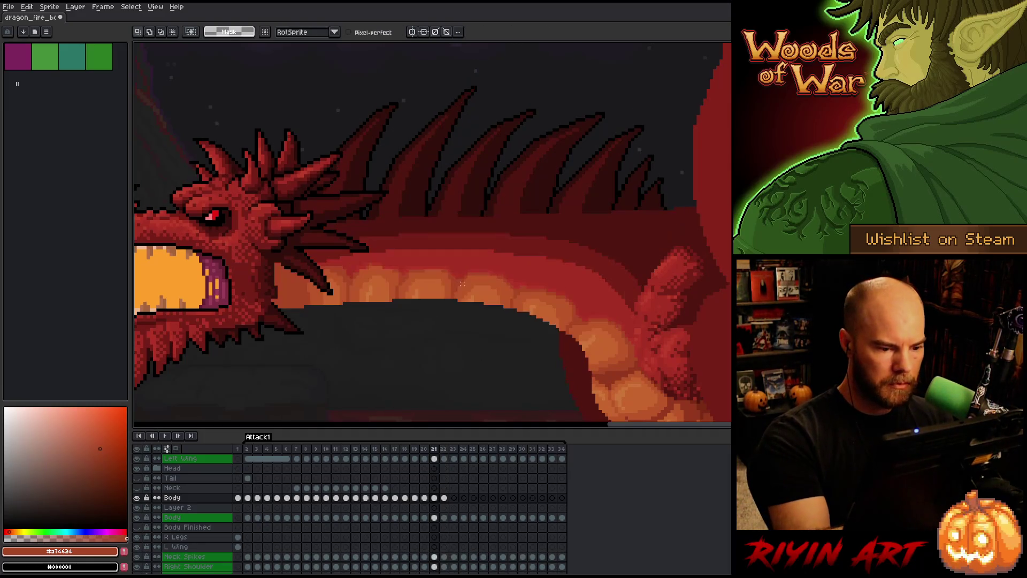
{"action": "key", "text": "period"}
{"action": "key", "text": "comma"}
{"action": "key", "text": "period"}
- Refine the arc pixels and colour the belly area below the neck lighter orange
{"action": "key", "text": "b"}
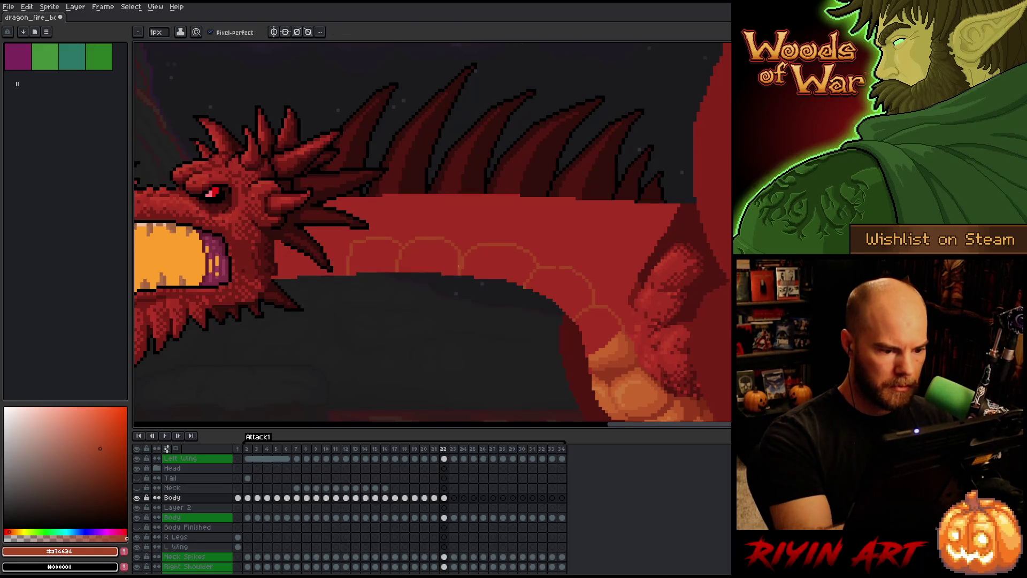
{"action": "key", "text": "e"}
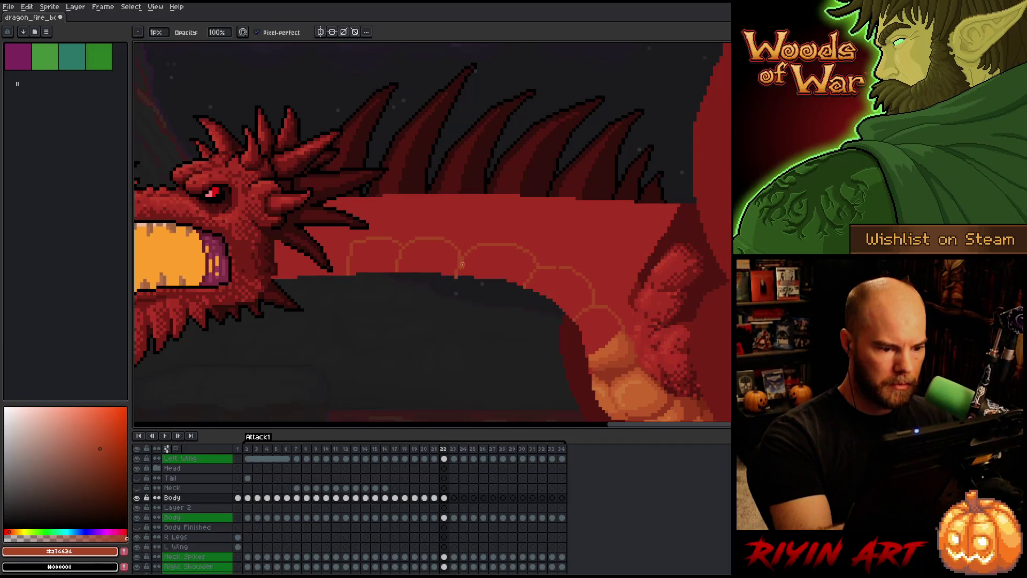
{"action": "key", "text": "b"}
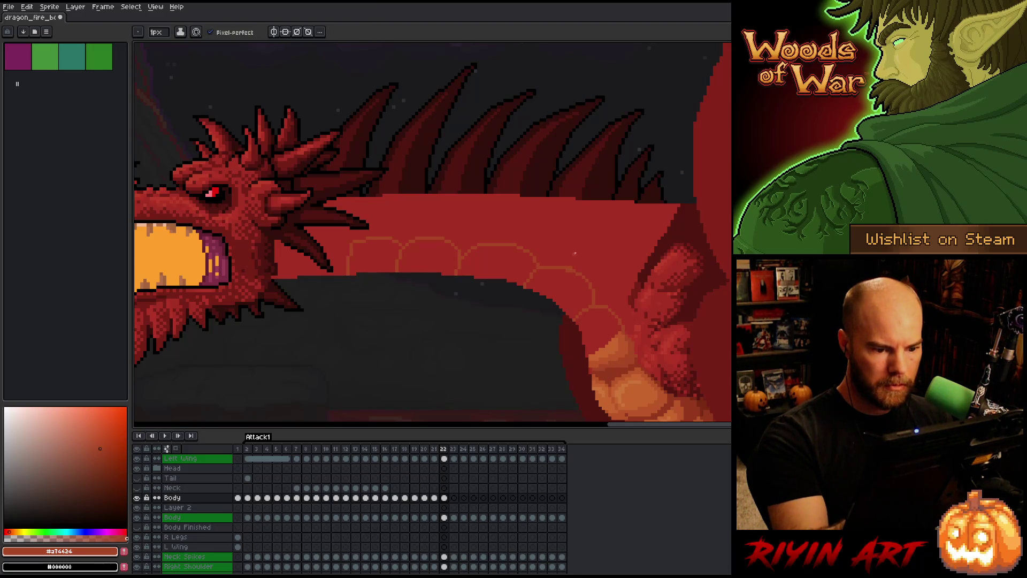
{"action": "key", "text": "e"}
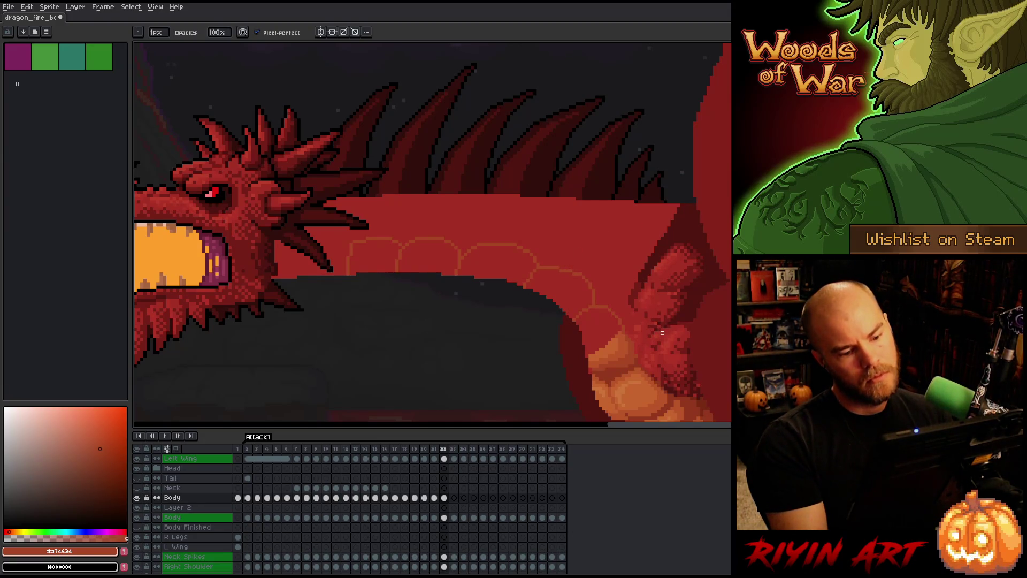
{"action": "key", "text": "b"}
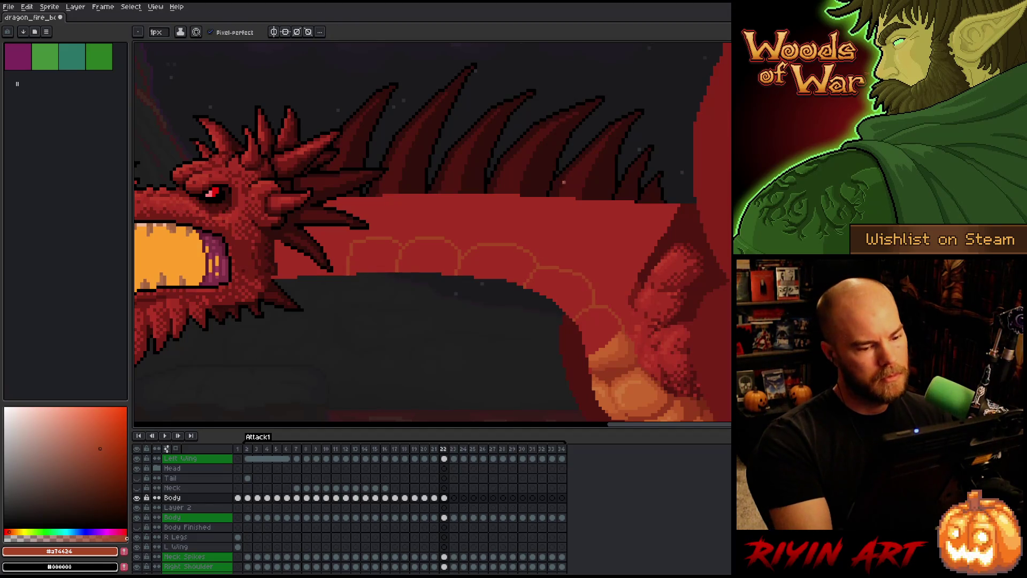
{"action": "key", "text": "e"}
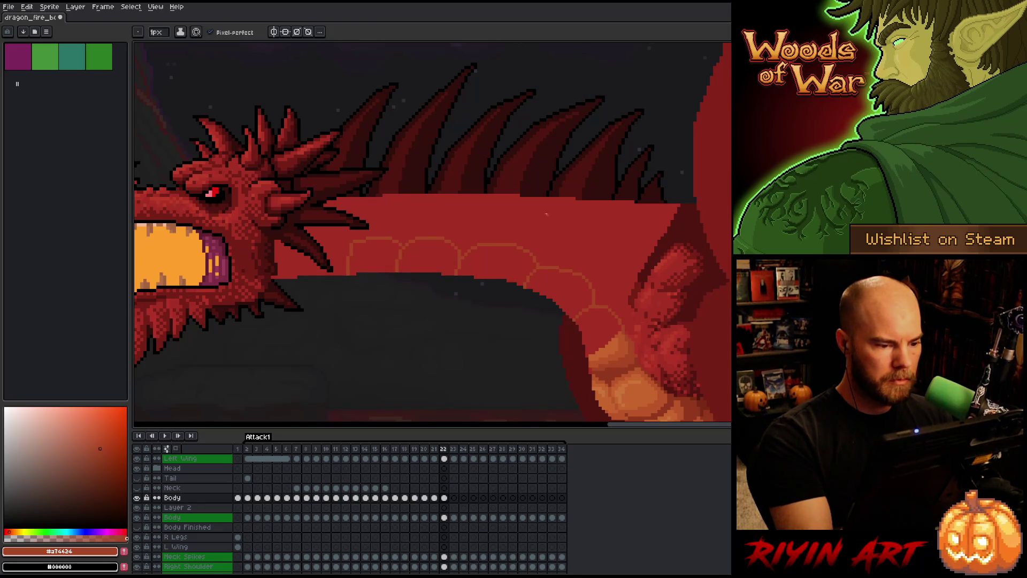
{"action": "key", "text": "b"}
{"action": "key", "text": "e"}
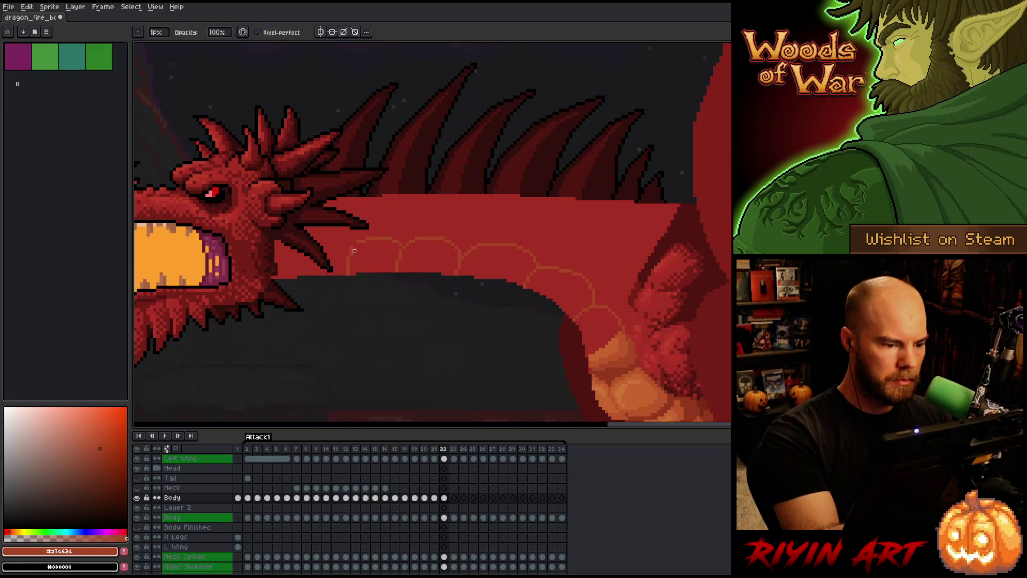
{"action": "key", "text": "b"}
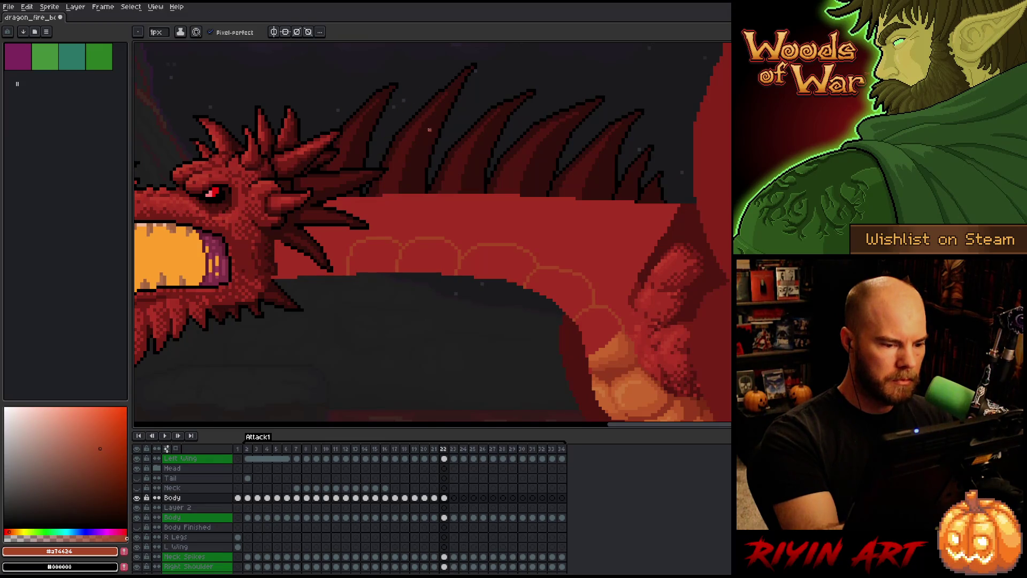
{"action": "key", "text": "comma"}
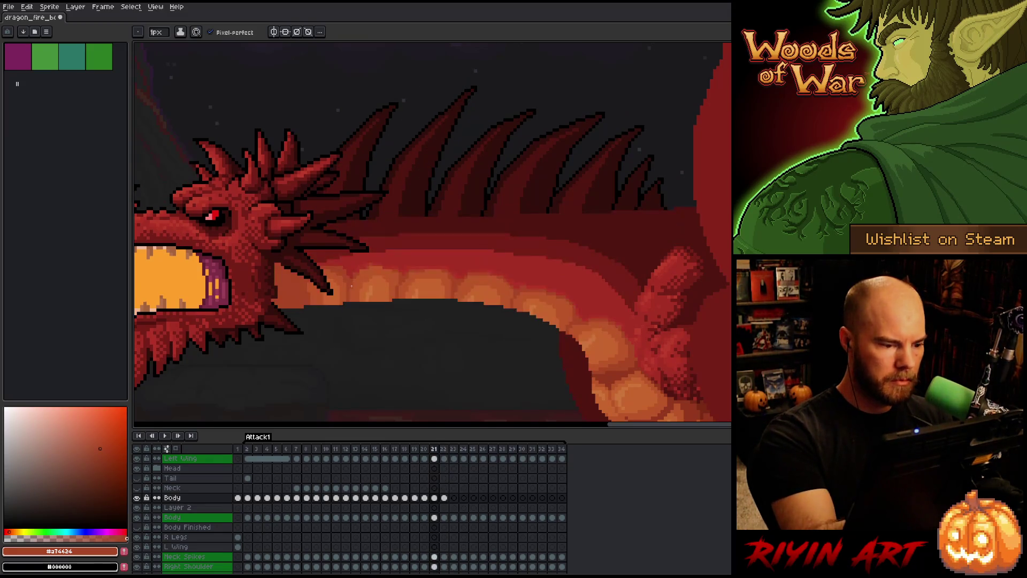
{"action": "key", "text": "period"}
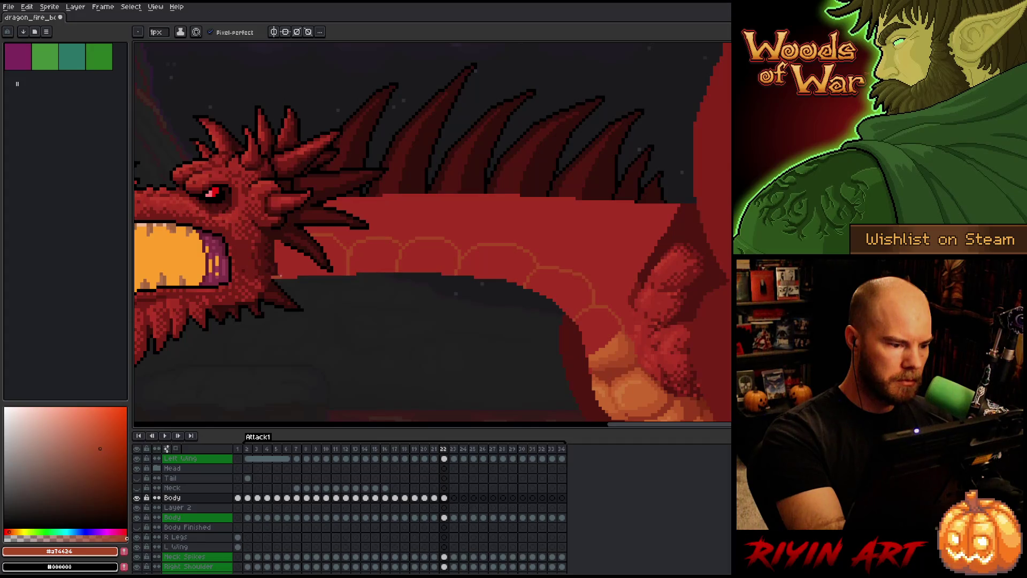
{"action": "key", "text": "Right"}
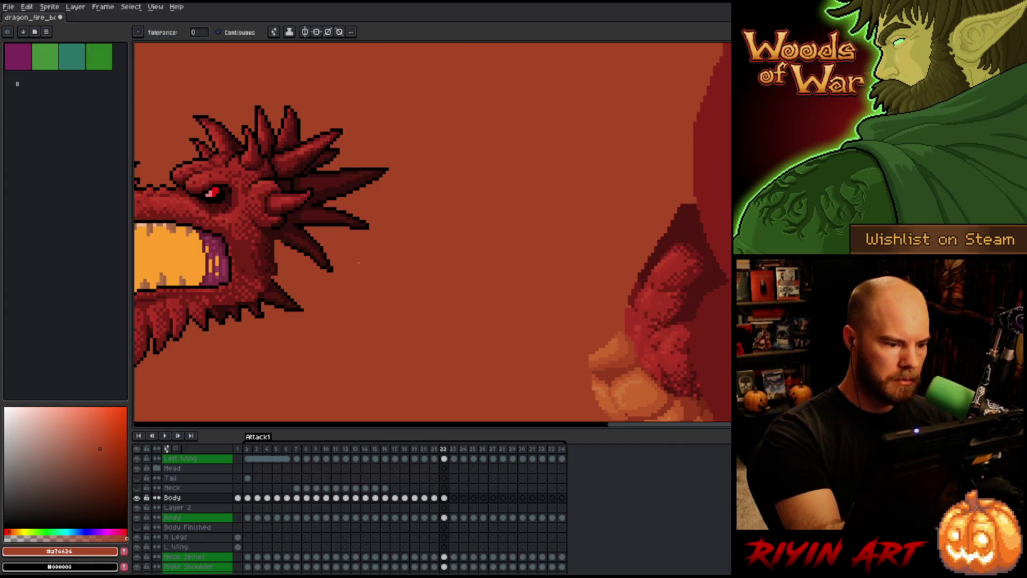
{"action": "key", "text": "Left"}
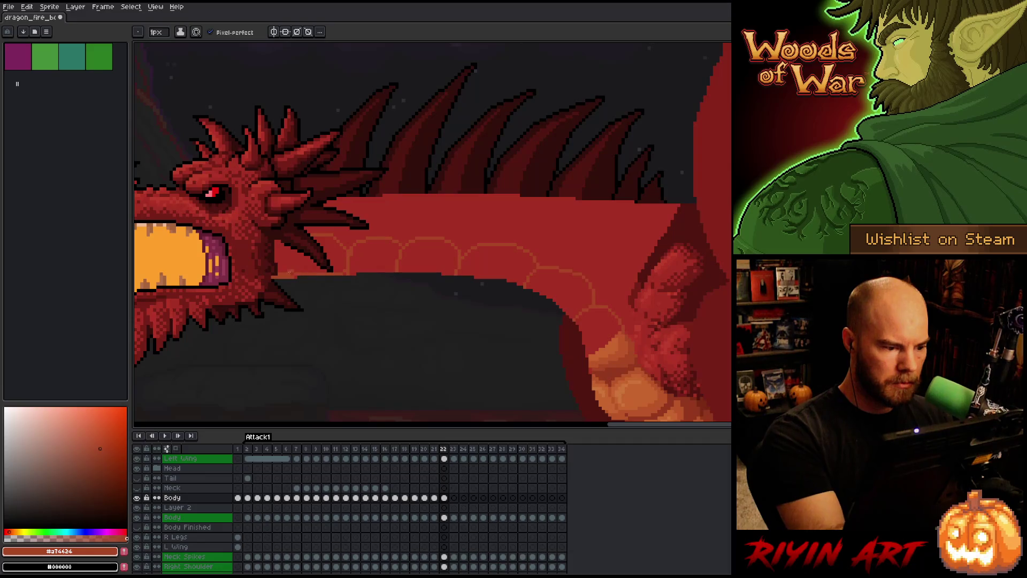
{"action": "left_click_drag", "start_coordinate": [317, 233], "coordinate": [342, 254]}
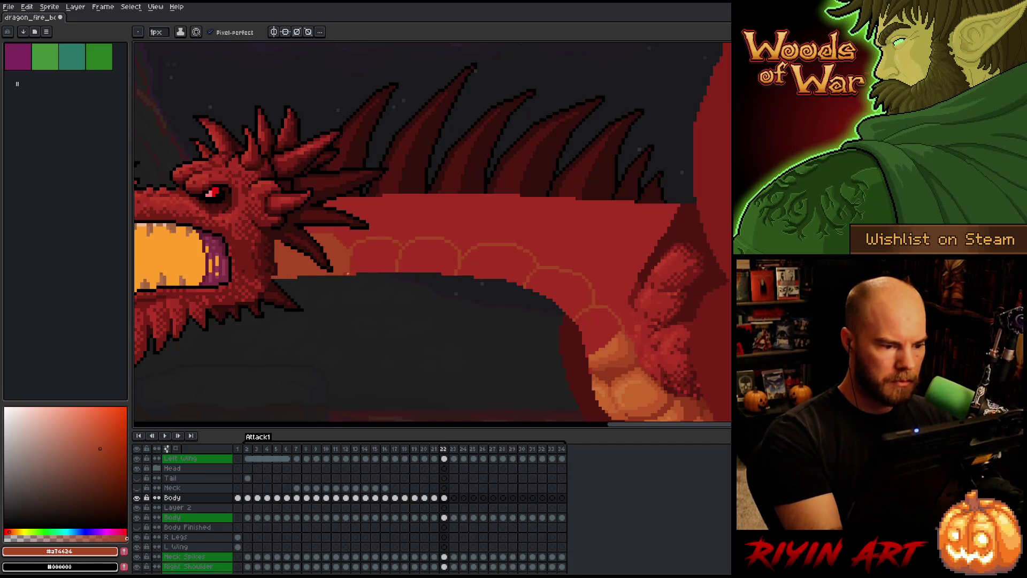
- Paint-bucket fill the outlined belly-plate arcs along the body with darker orange
{"action": "key", "text": "g"}
{"action": "left_click", "coordinate": [584, 316], "text": "alt"}
{"action": "left_click", "coordinate": [583, 316]}
{"action": "key", "text": "ctrl+z"}
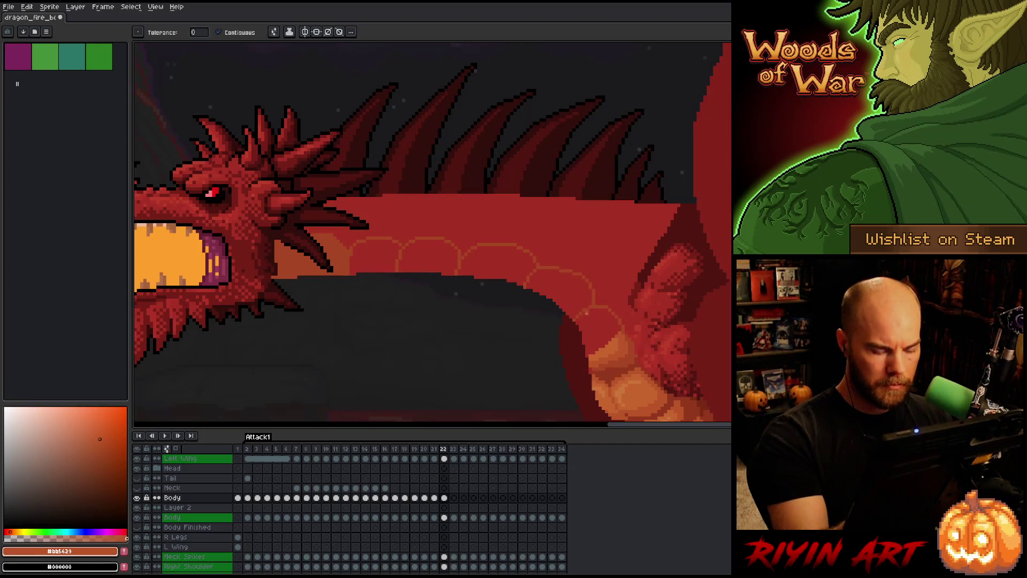
{"action": "left_click", "coordinate": [444, 518], "text": "ctrl"}
{"action": "mouse_move", "coordinate": [616, 358]}
{"action": "left_mouse_down"}
{"action": "mouse_move", "coordinate": [578, 316]}
{"action": "mouse_move", "coordinate": [470, 254]}
{"action": "mouse_move", "coordinate": [417, 251]}
{"action": "left_mouse_up"}
{"action": "left_click", "coordinate": [375, 256]}
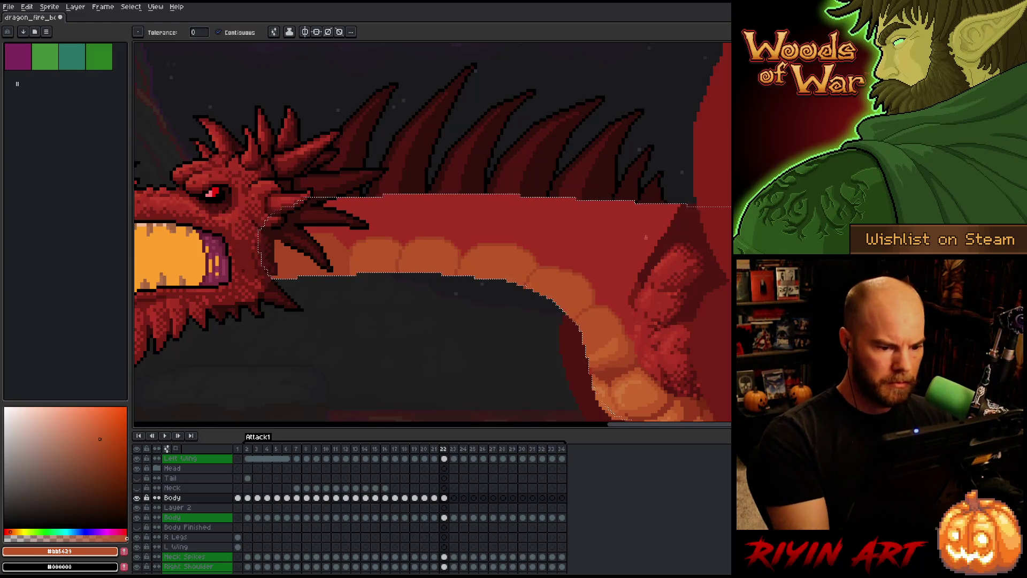
- Sample the dark red body colour, clear the selection, and compare frames 21 and 22
{"action": "key", "text": "b"}
{"action": "left_click", "coordinate": [408, 240], "text": "alt"}
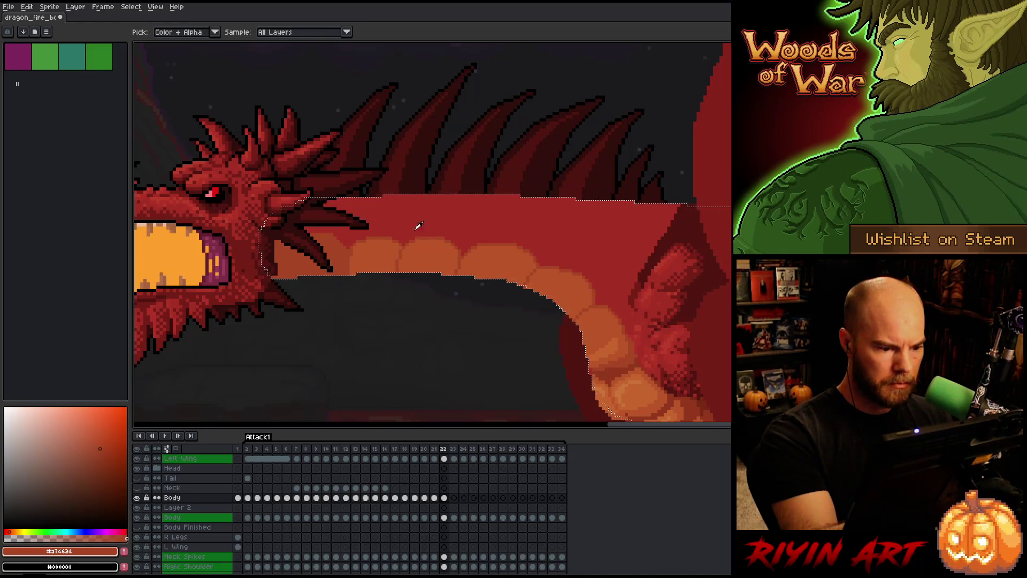
{"action": "key", "text": "Left"}
{"action": "key", "text": "Right"}
{"action": "key", "text": "ctrl+d"}
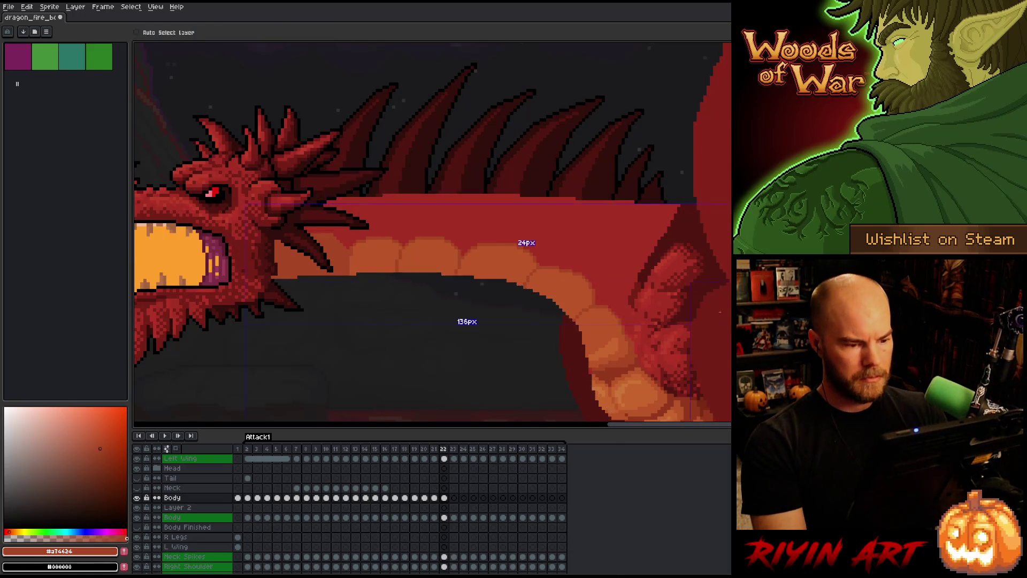
{"action": "key", "text": "Left"}
{"action": "key", "text": "minus"}
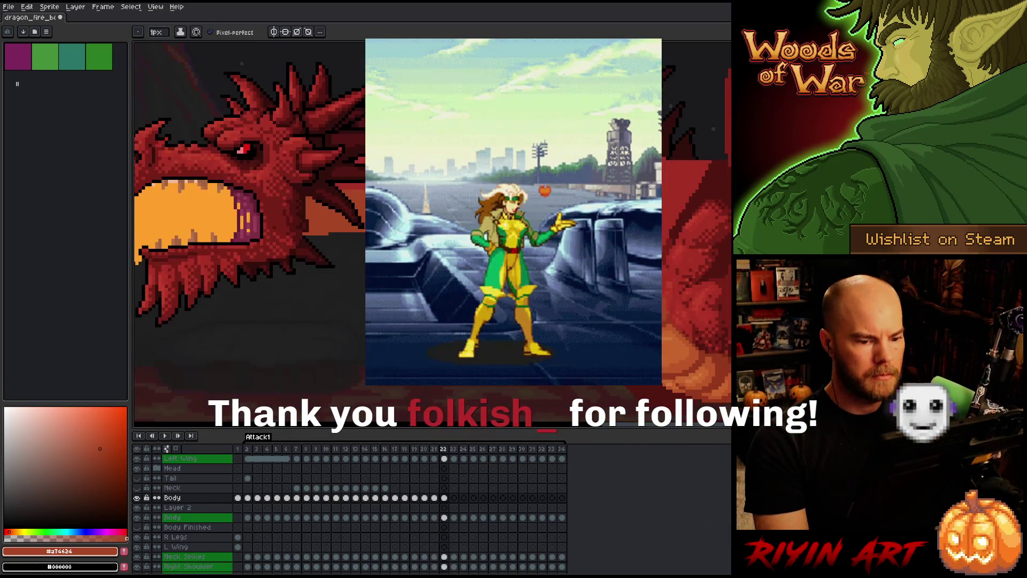
{"action": "key", "text": "Right"}
{"action": "key", "text": "Left"}
{"action": "key", "text": "Right"}
{"action": "key", "text": "Left"}
{"action": "key", "text": "Right"}
{"action": "key", "text": "Left"}
{"action": "key", "text": "Right"}
{"action": "key", "text": "Left"}
{"action": "key", "text": "Right"}
{"action": "key", "text": "Left"}
{"action": "key", "text": "Right"}
{"action": "key", "text": "Left"}
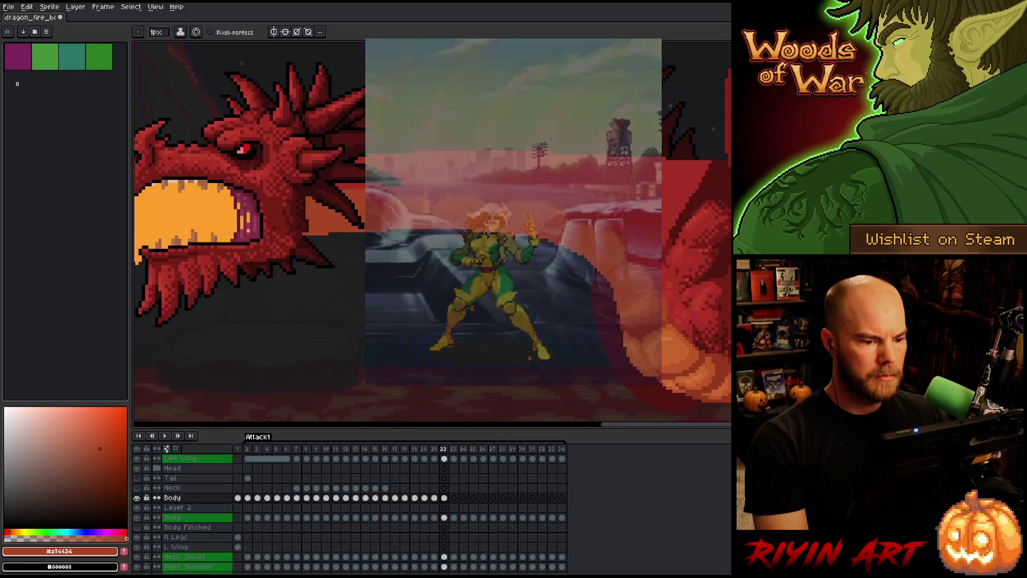
{"action": "scroll", "coordinate": [527, 351], "scroll_direction": "up", "scroll_amount": 2}
{"action": "key", "text": "Right"}
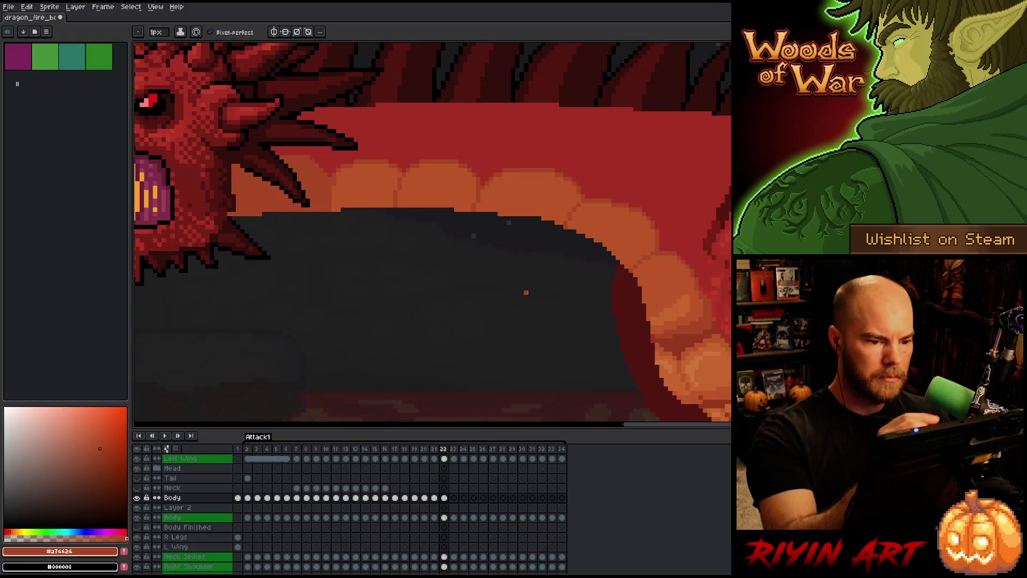
{"action": "key", "text": "i"}
- Touch up frame 22's pixels, then step back through frames 21 and 20 to review
{"action": "key", "text": "b"}
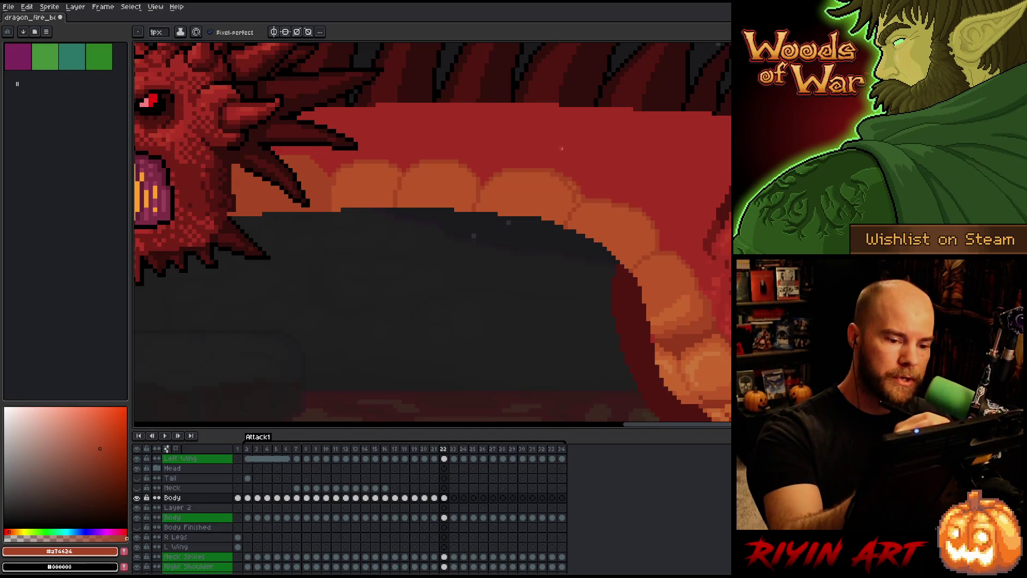
{"action": "key", "text": "e"}
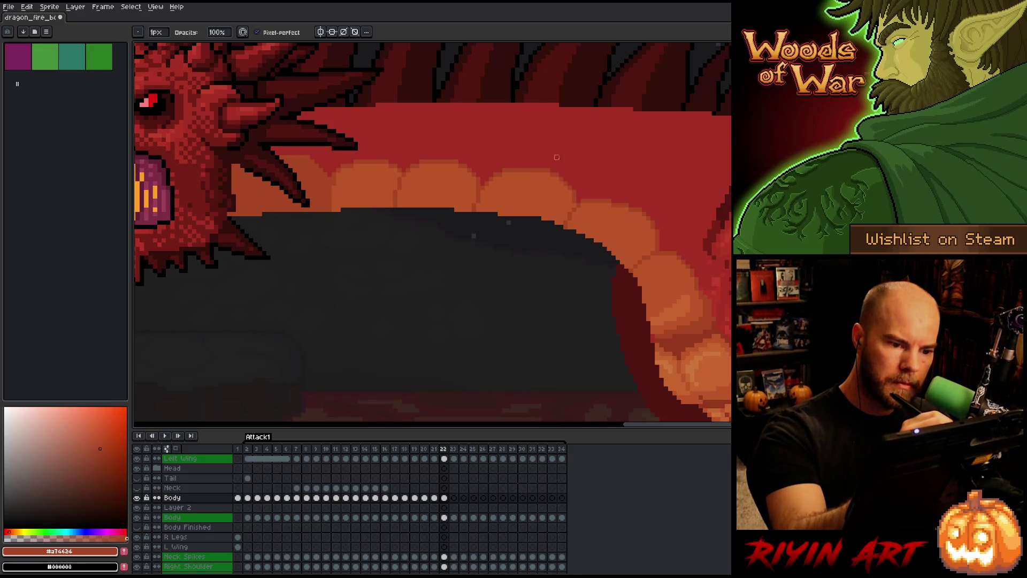
{"action": "key", "text": "b"}
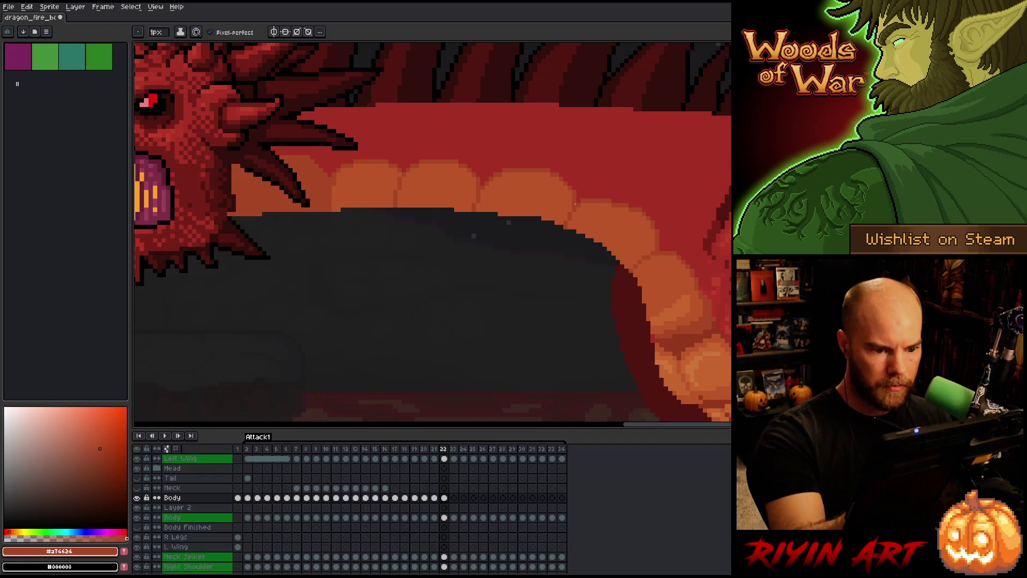
{"action": "key", "text": "Left"}
{"action": "key", "text": "Right"}
{"action": "key", "text": "Left"}
{"action": "key", "text": "Right"}
{"action": "key", "text": "Left"}
{"action": "key", "text": "Right"}
{"action": "key", "text": "Left"}
{"action": "key", "text": "Right"}
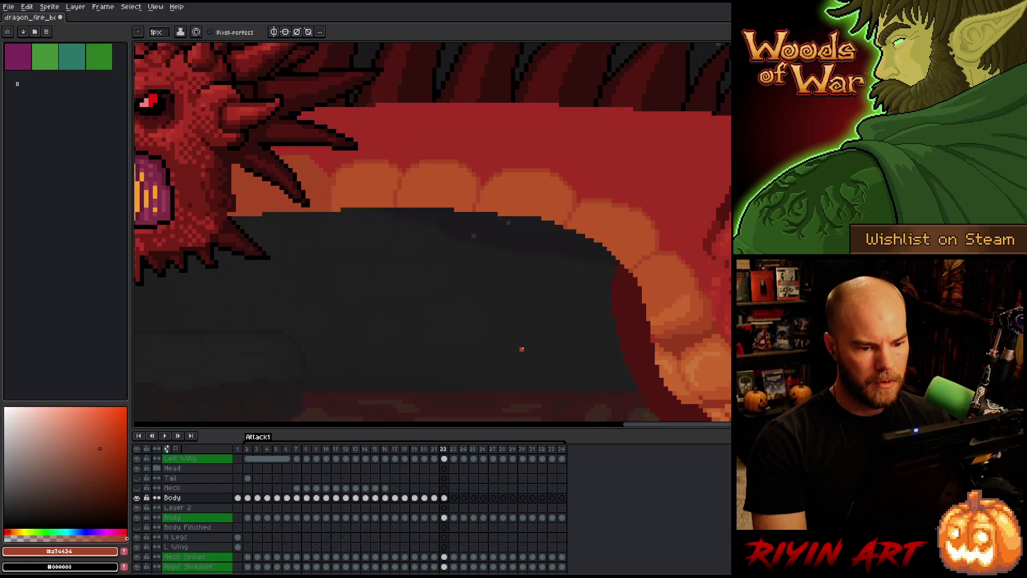
{"action": "key", "text": "Left"}
{"action": "key", "text": "Left"}
{"action": "scroll", "coordinate": [522, 349], "scroll_direction": "down", "scroll_amount": 1}
{"action": "scroll", "coordinate": [522, 348], "scroll_direction": "down", "scroll_amount": 2}
{"action": "key", "text": "Right"}
{"action": "key", "text": "Right"}
{"action": "key", "text": "Right"}
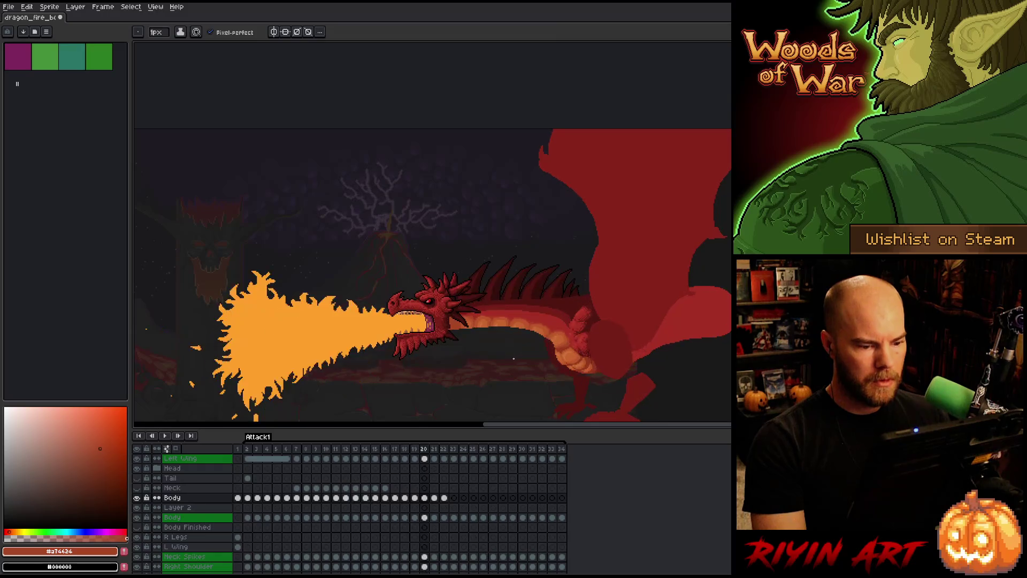
{"action": "key", "text": "Left"}
{"action": "key", "text": "Left"}
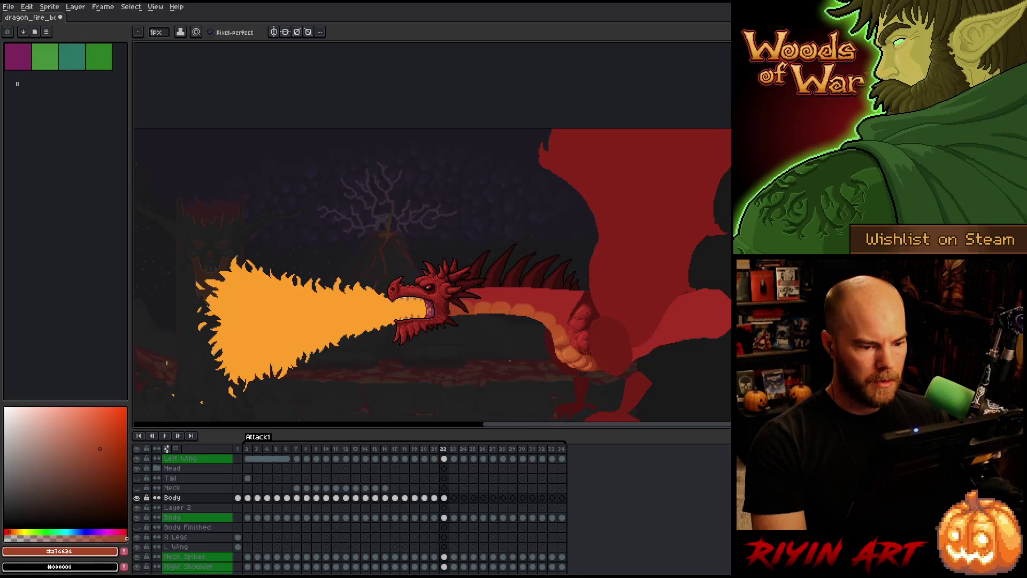
{"action": "scroll", "coordinate": [512, 353], "scroll_direction": "up", "scroll_amount": 2}
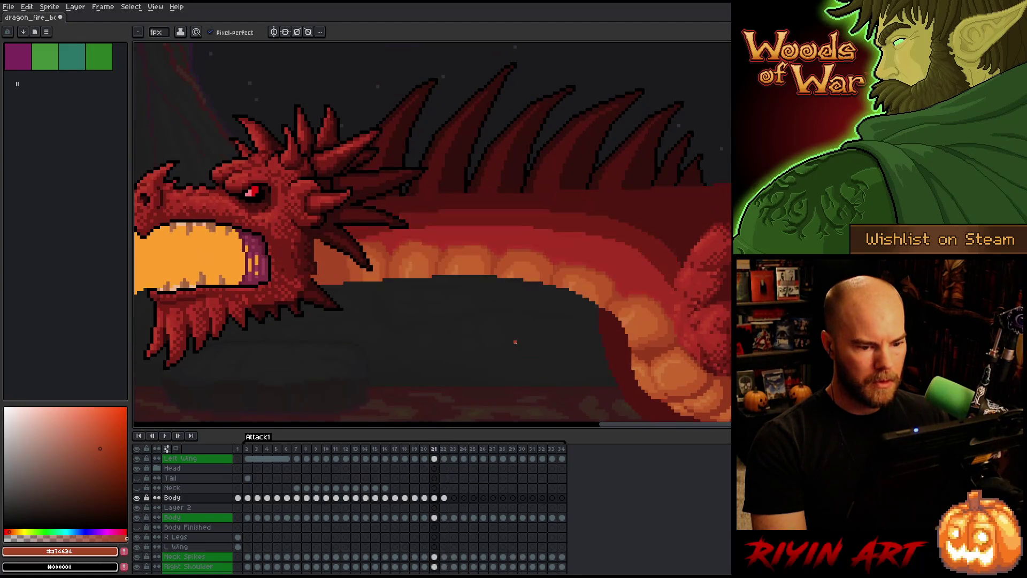
{"action": "key", "text": "Right"}
{"action": "key", "text": "Left"}
{"action": "key", "text": "Right"}
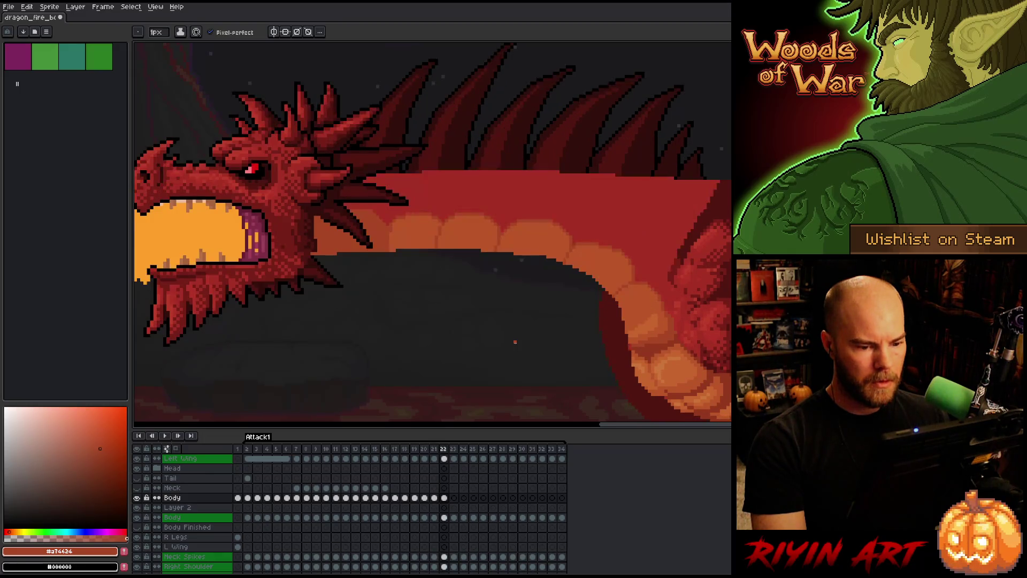
{"action": "key", "text": "Left"}
{"action": "key", "text": "Right"}
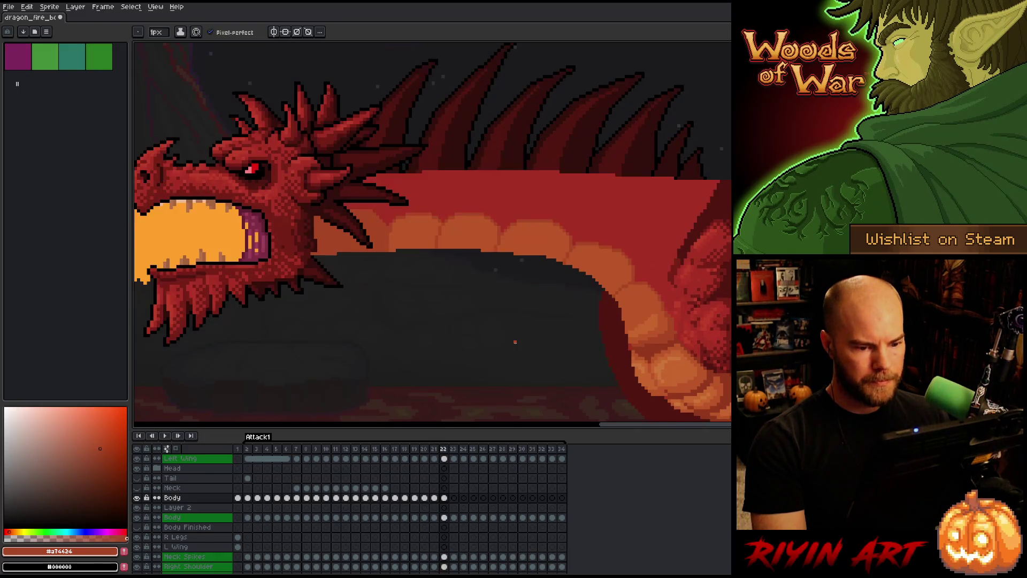
{"action": "key", "text": "Left"}
{"action": "key", "text": "Right"}
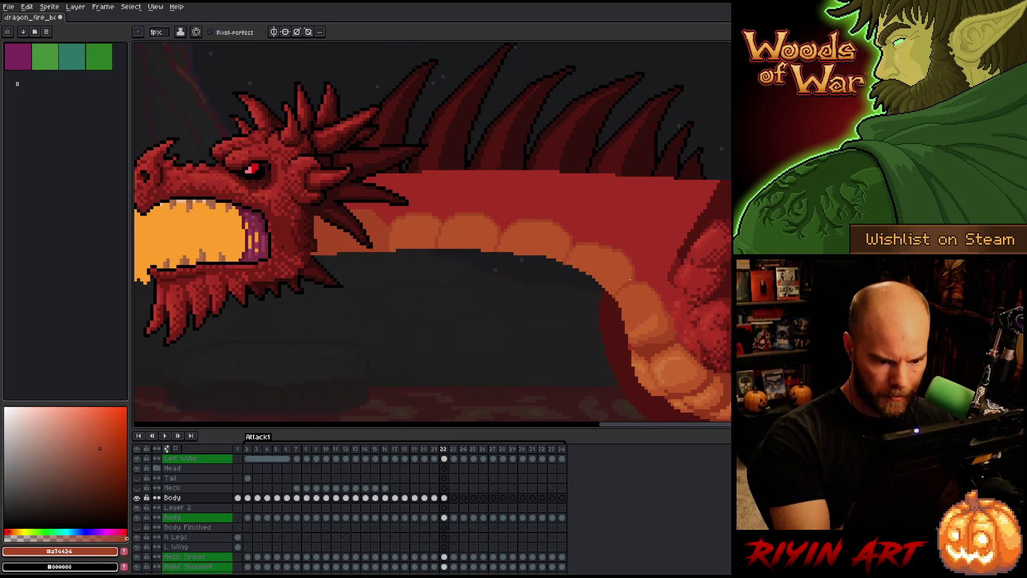
{"action": "key", "text": "e"}
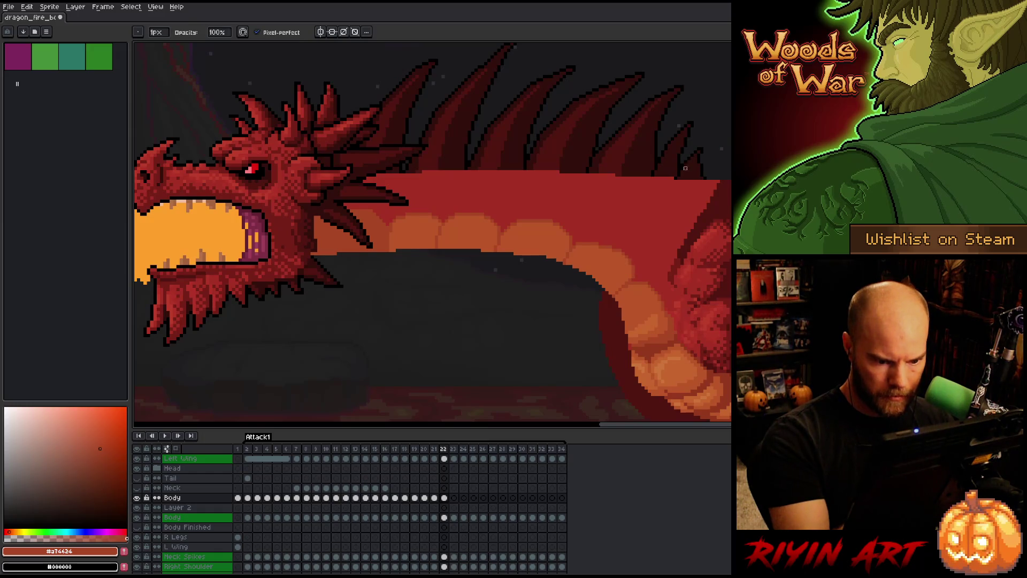
{"action": "key", "text": "q"}
{"action": "mouse_move", "coordinate": [603, 329]}
{"action": "left_mouse_down"}
{"action": "mouse_move", "coordinate": [649, 276]}
{"action": "mouse_move", "coordinate": [539, 200]}
{"action": "left_mouse_up"}
{"action": "left_click", "coordinate": [587, 266]}
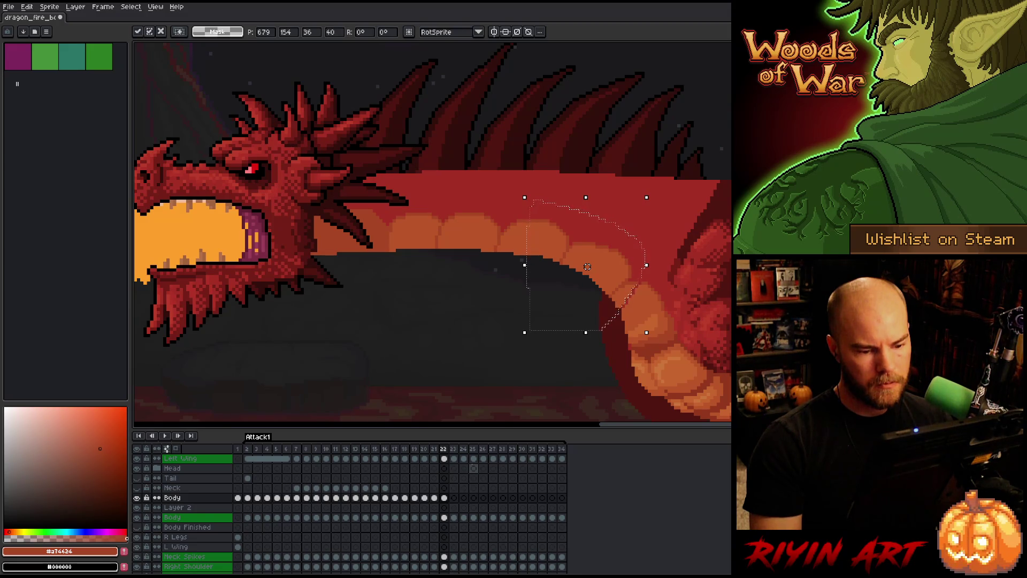
- Apply the selection transform on frame 22's Body cel after dismissing the warning
{"action": "left_click", "coordinate": [445, 517]}
{"action": "left_click", "coordinate": [524, 456]}
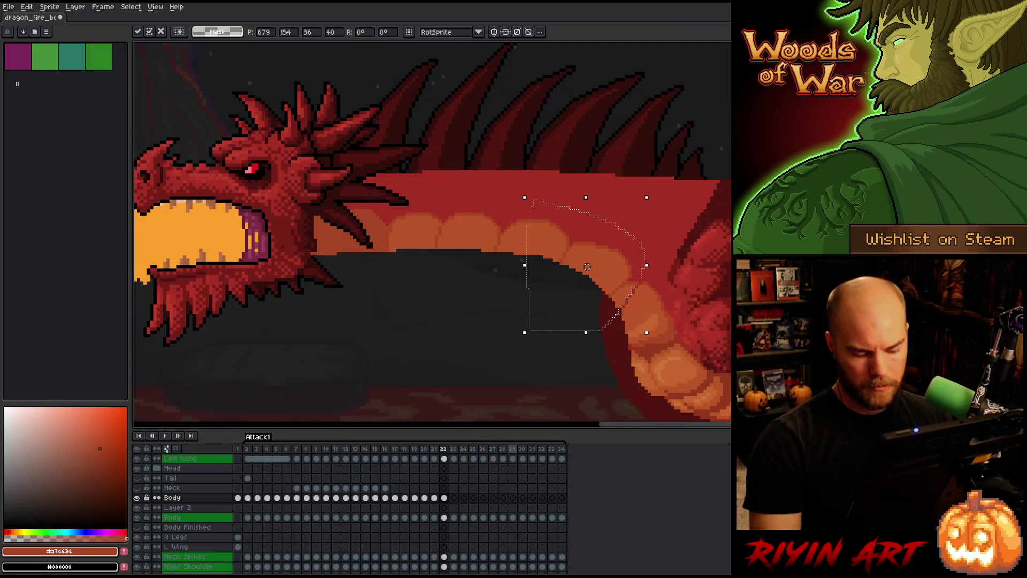
{"action": "key", "text": "Return"}
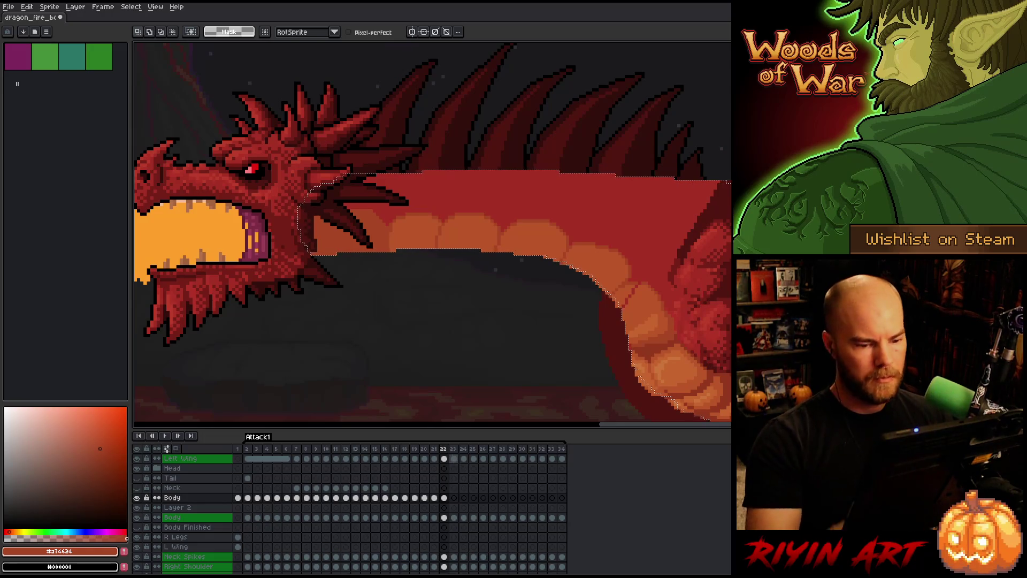
- Choose a darker rust shading colour, deselect, and save the dragon animation
{"action": "key", "text": "b"}
{"action": "left_click", "coordinate": [158, 32]}
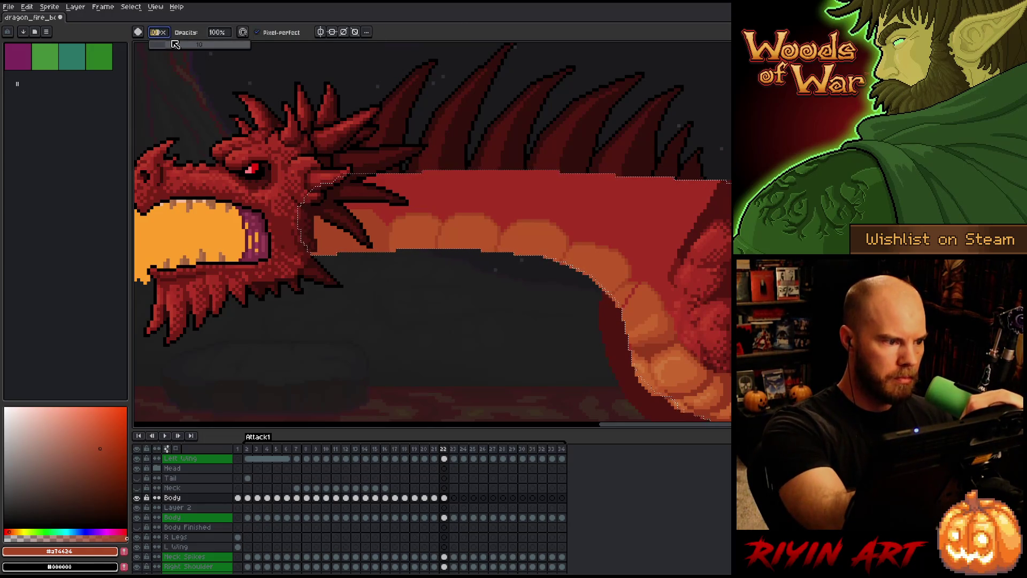
{"action": "key", "text": "e"}
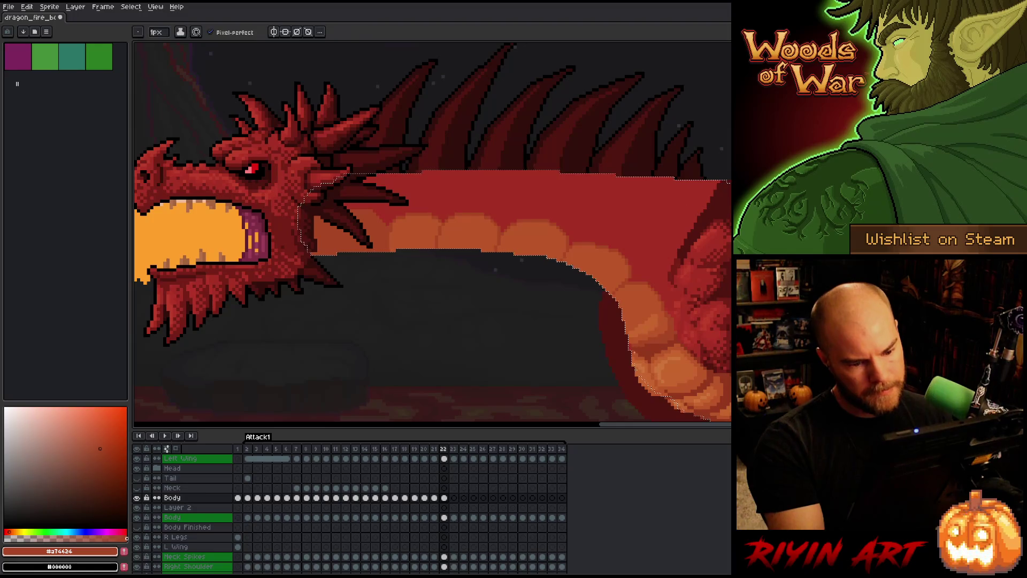
{"action": "left_click", "coordinate": [104, 458]}
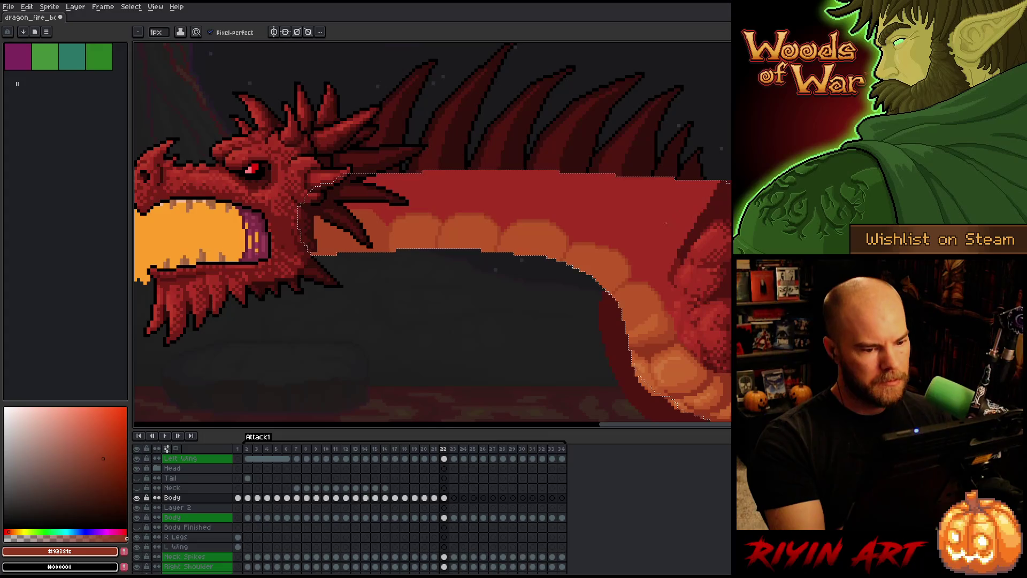
{"action": "key", "text": "ctrl+d"}
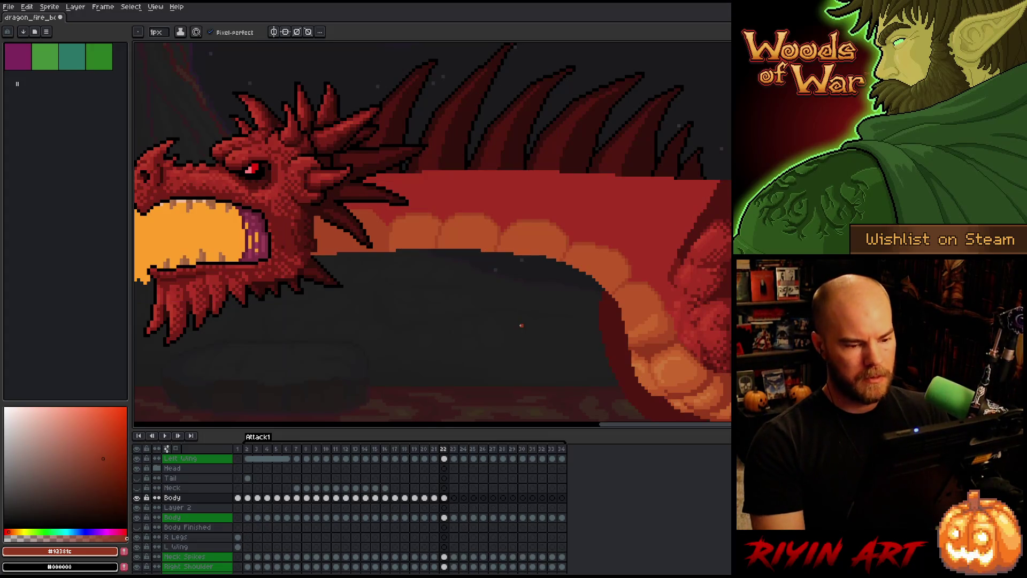
{"action": "key", "text": "ctrl+s"}
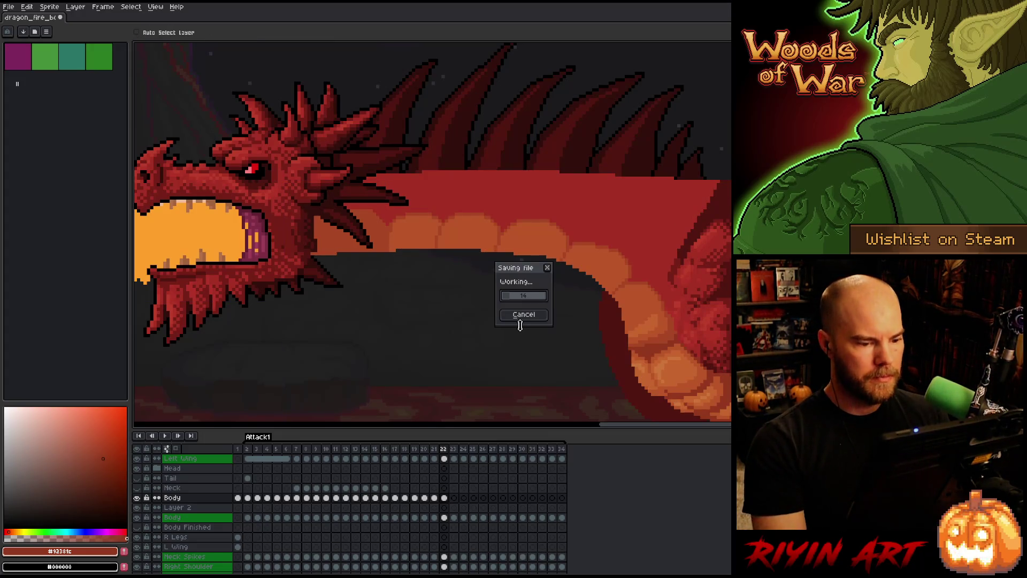
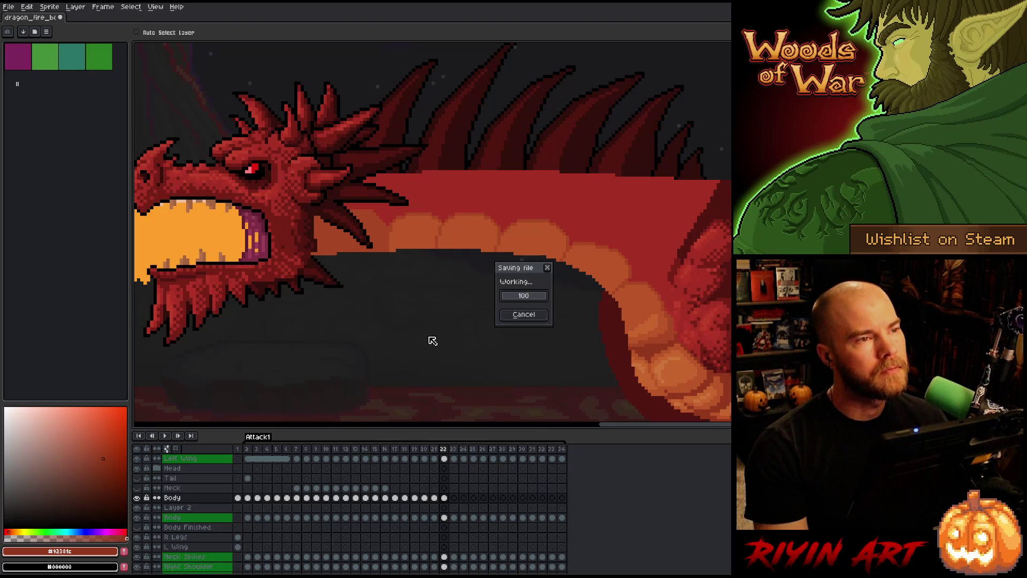
- Save the dragon animation and zoom in on frame 19
{"action": "key", "text": "Return"}
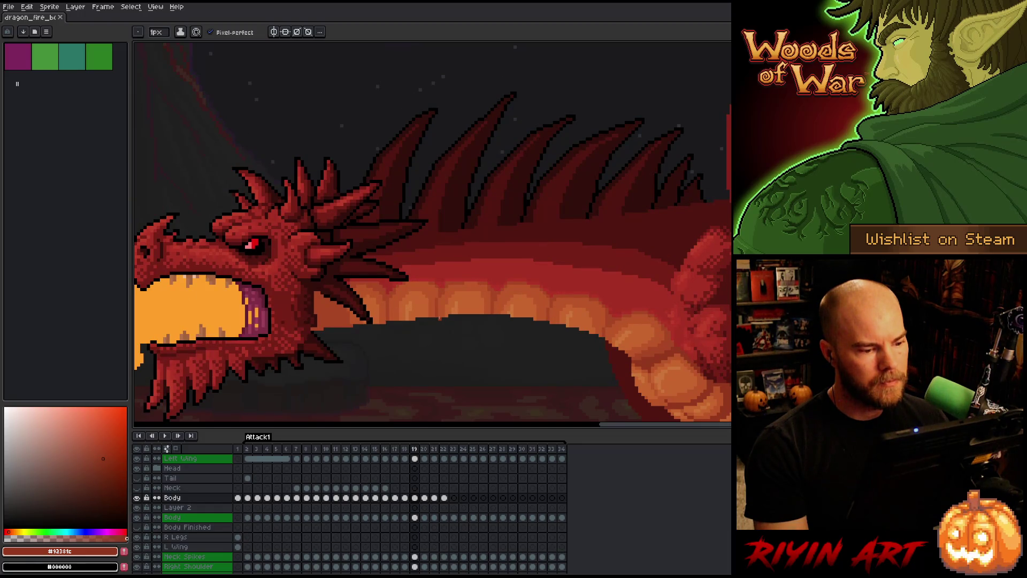
{"action": "key", "text": "period"}
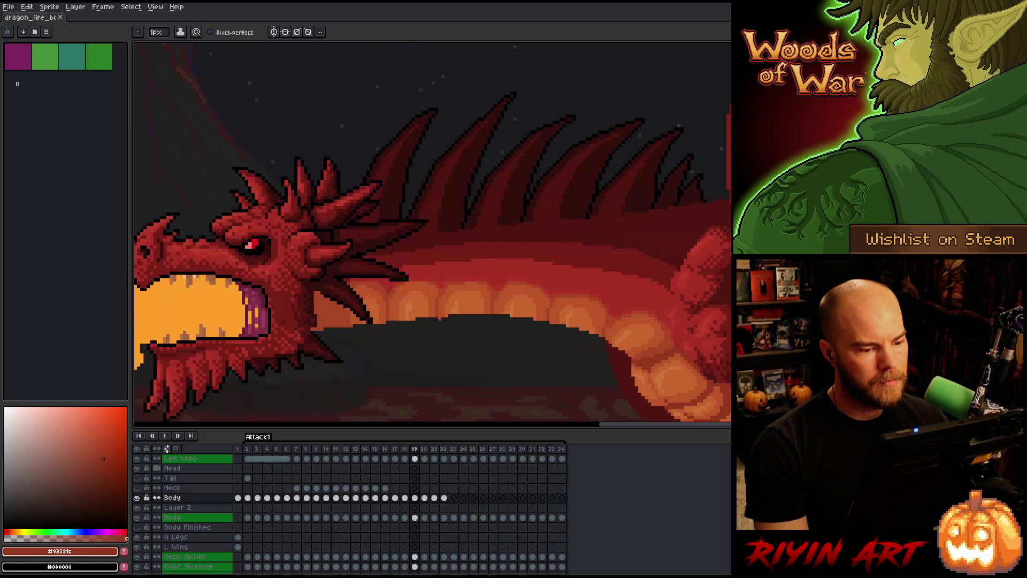
{"action": "key", "text": "comma"}
{"action": "key", "text": "period"}
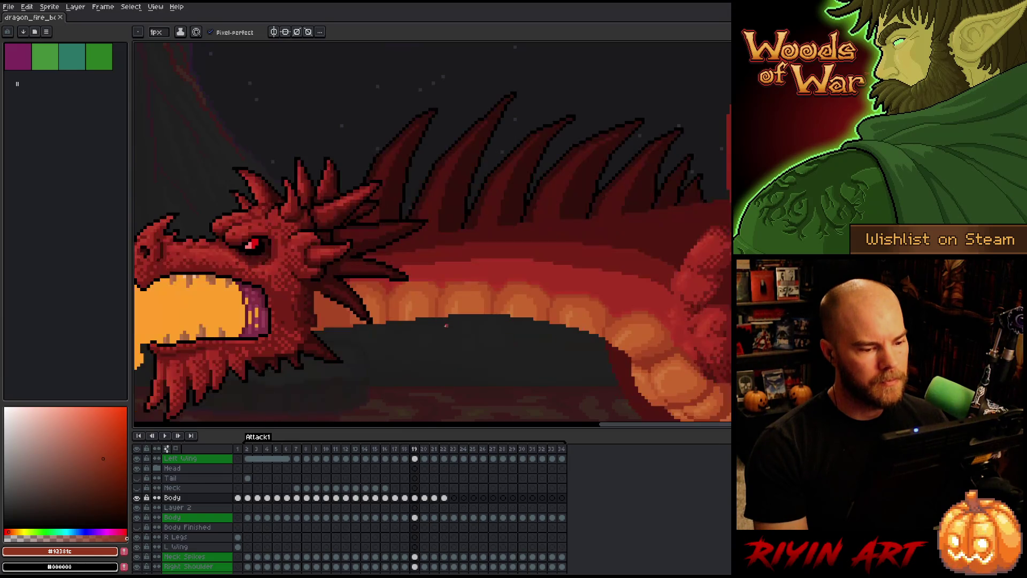
{"action": "scroll", "coordinate": [442, 321], "scroll_direction": "up", "scroll_amount": 2}
- Shade frame 19's belly with alternating dark orange and red pixels
{"action": "left_click", "coordinate": [519, 233], "text": "alt"}
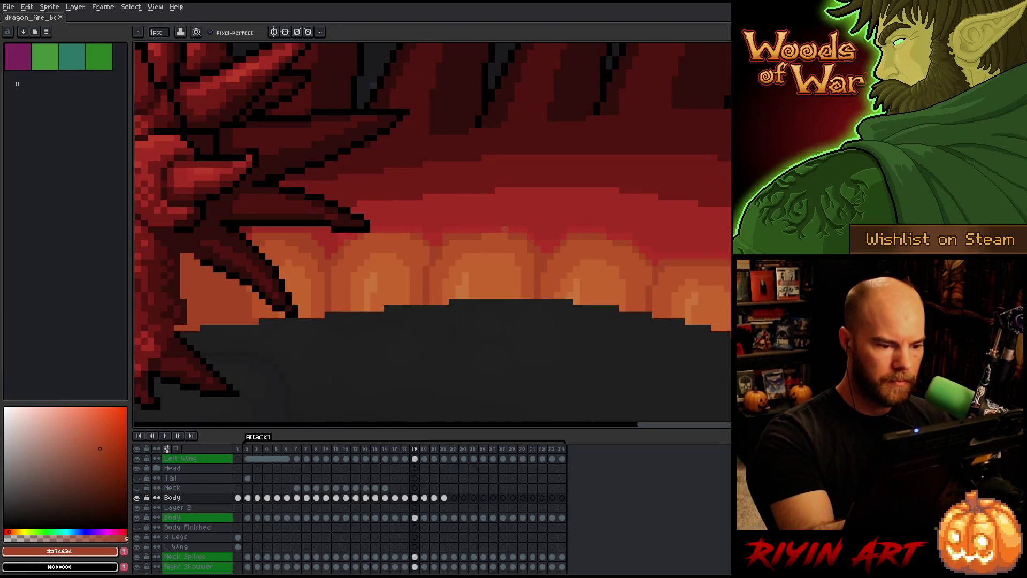
{"action": "left_click", "coordinate": [502, 232]}
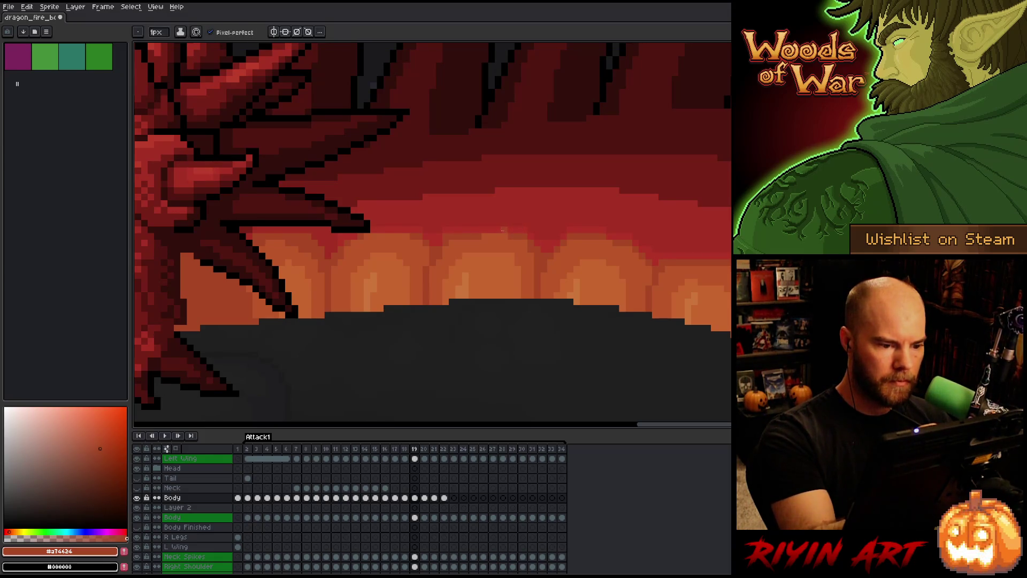
{"action": "left_click", "coordinate": [493, 223], "text": "alt"}
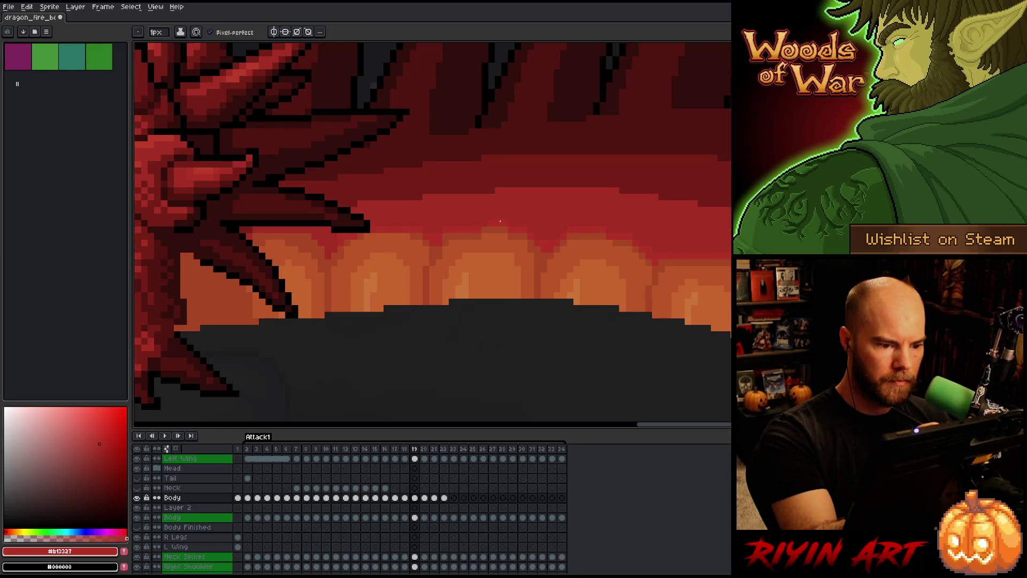
{"action": "left_click", "coordinate": [406, 228], "text": "alt"}
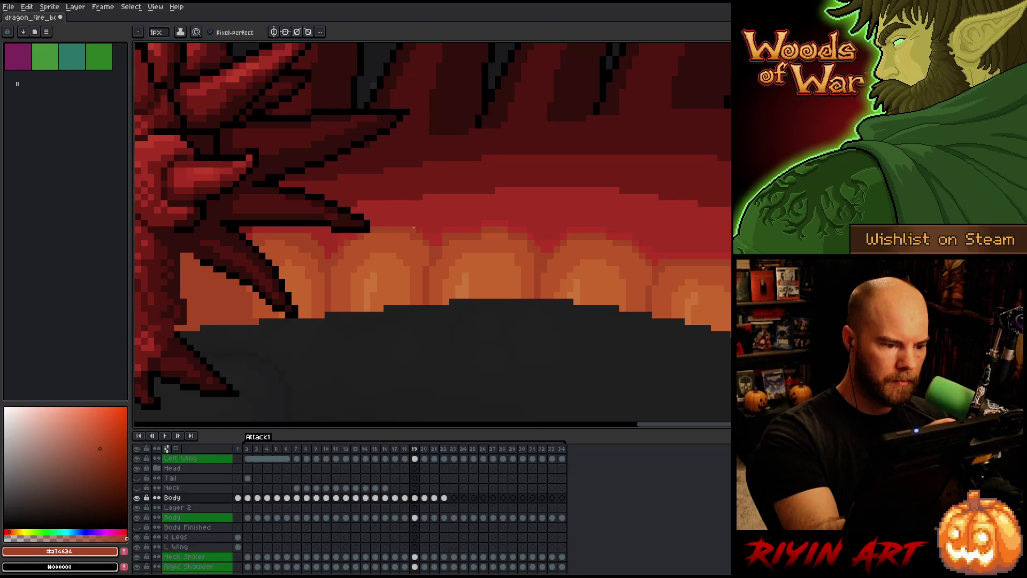
{"action": "left_click", "coordinate": [403, 225], "text": "alt"}
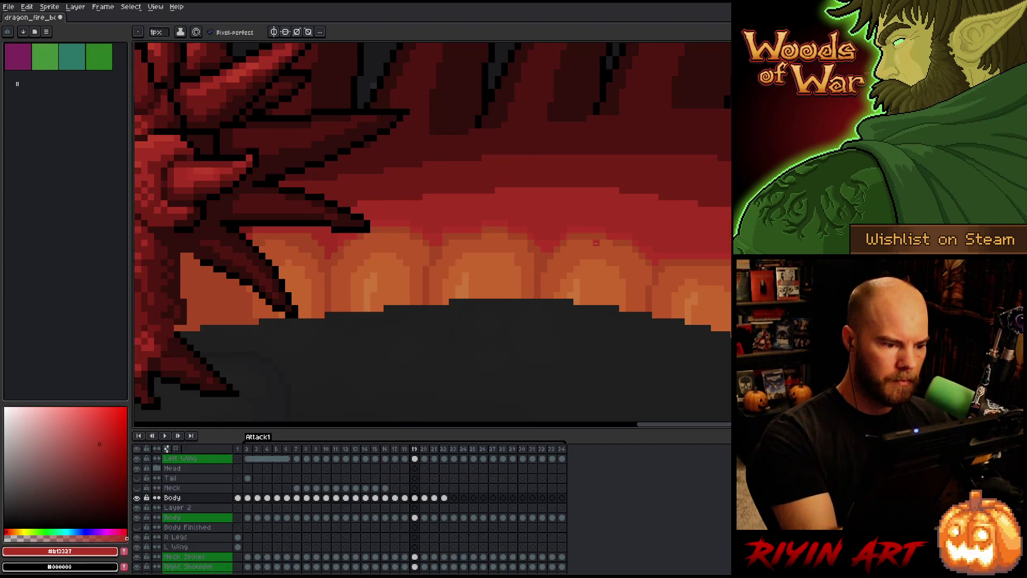
{"action": "left_click", "coordinate": [439, 145], "text": "alt"}
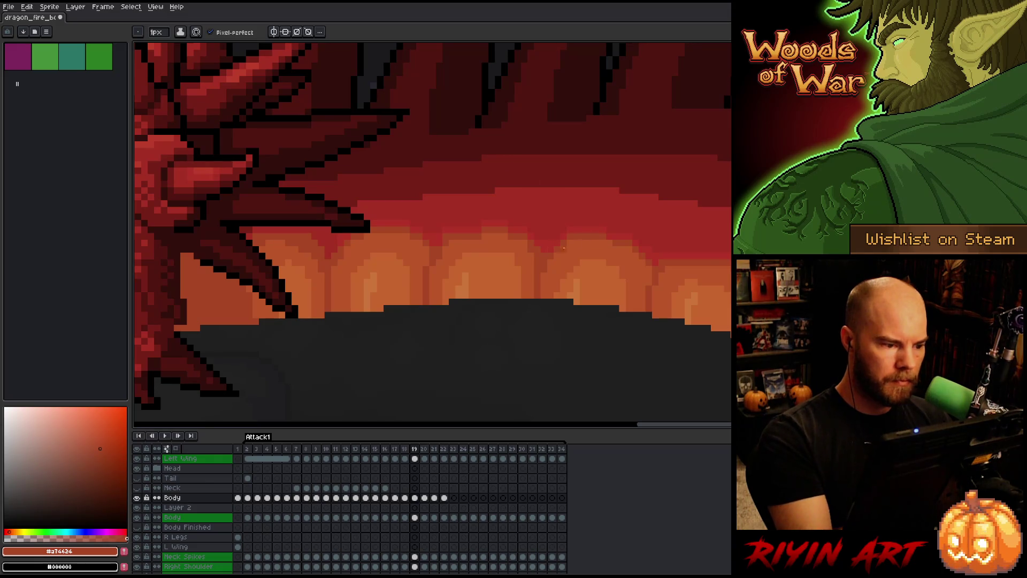
- Add lighter orange highlights and red along the rest of the belly plates
{"action": "left_click_drag", "start_coordinate": [635, 333], "coordinate": [576, 303]}
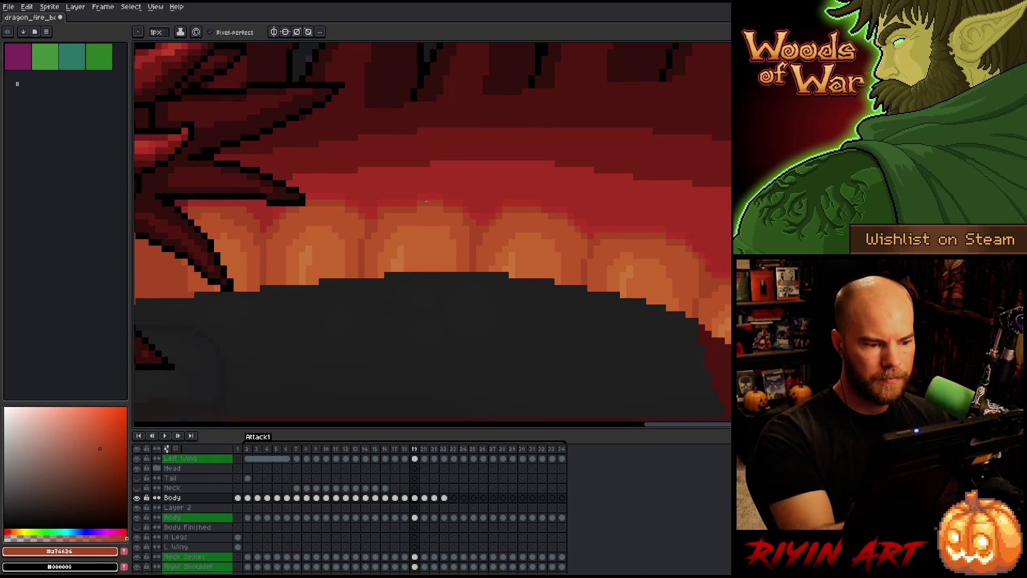
{"action": "left_click", "coordinate": [421, 193], "text": "alt"}
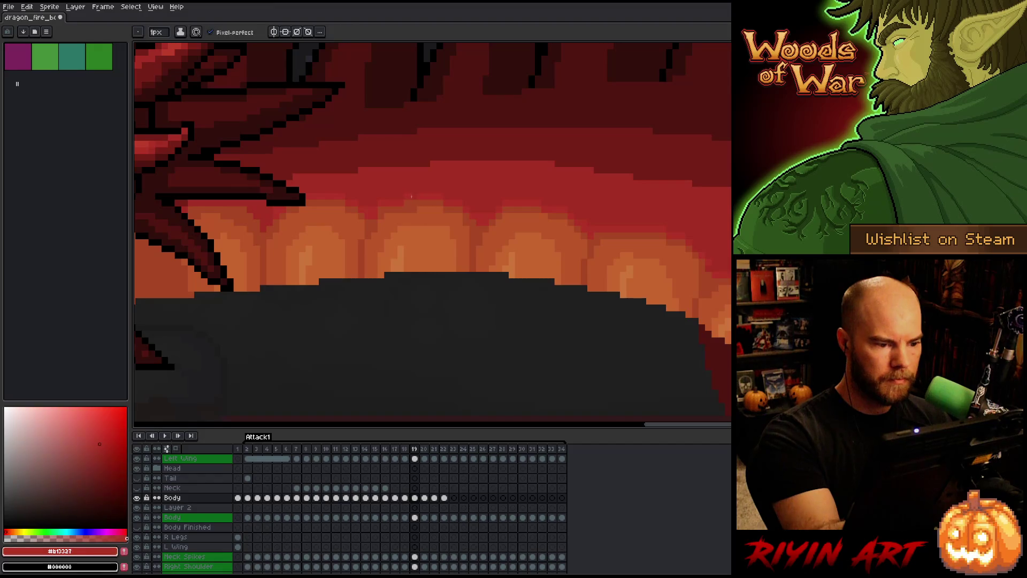
{"action": "left_click", "coordinate": [426, 207], "text": "alt"}
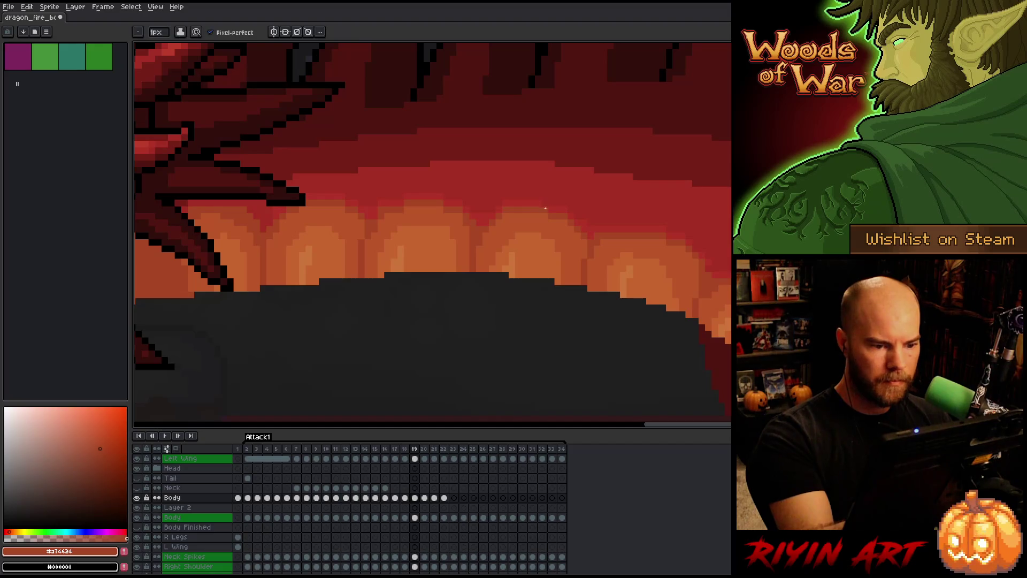
{"action": "left_click", "coordinate": [543, 199], "text": "alt"}
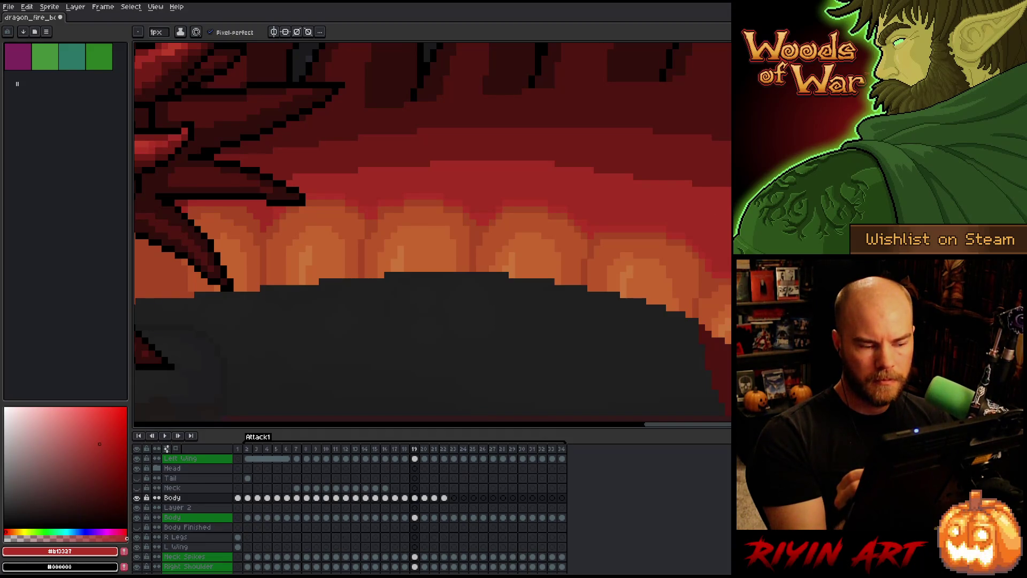
- Compare the neighbouring poses and settle on frame 20
{"action": "key", "text": "Left"}
{"action": "key", "text": "Right"}
{"action": "key", "text": "Right"}
{"action": "key", "text": "Left"}
{"action": "key", "text": "Right"}
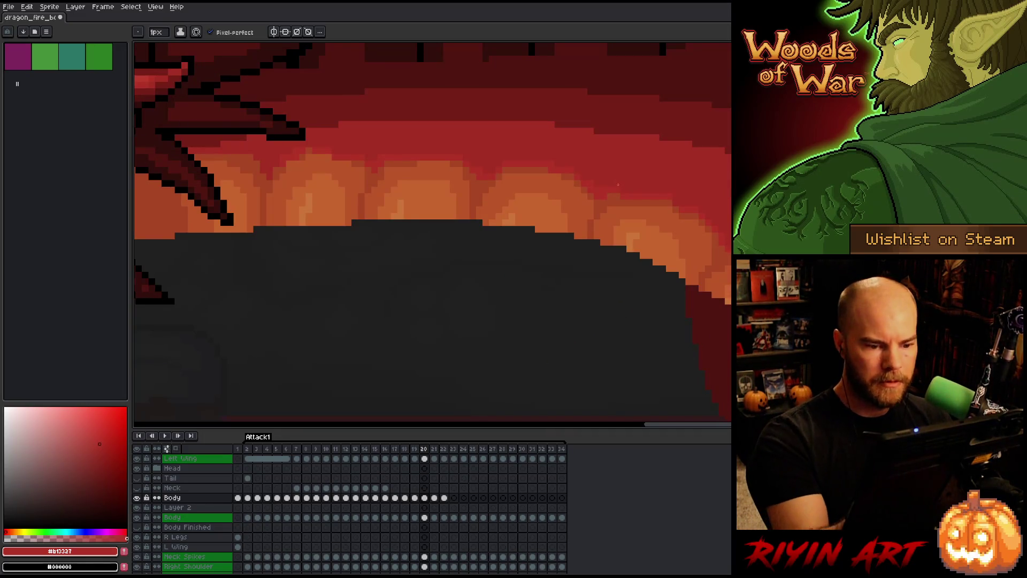
- Lay darker red and dark orange onto frame 20's throat, comparing with frame 19
{"action": "left_click", "coordinate": [628, 191], "text": "alt"}
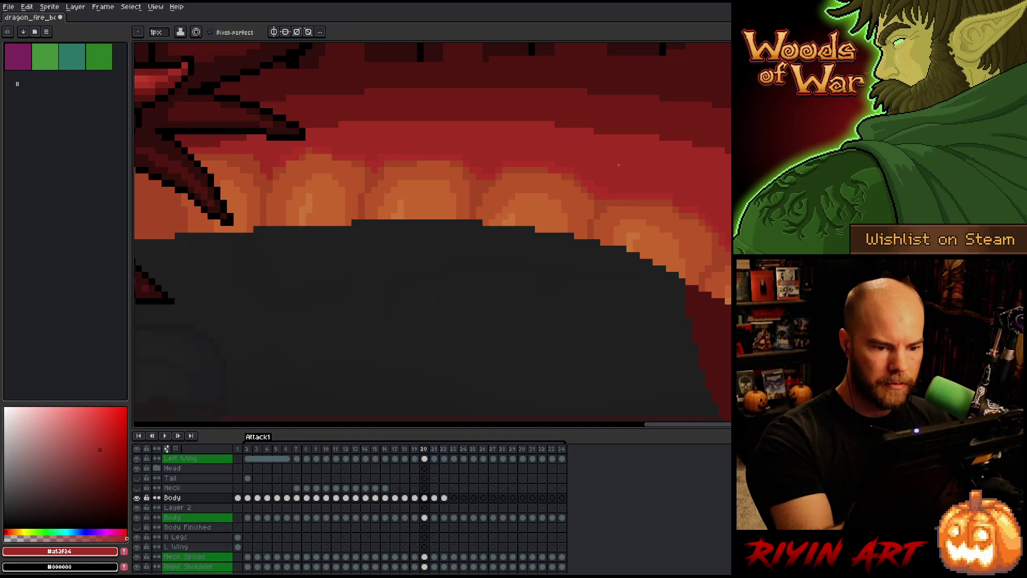
{"action": "left_click", "coordinate": [456, 156], "text": "alt"}
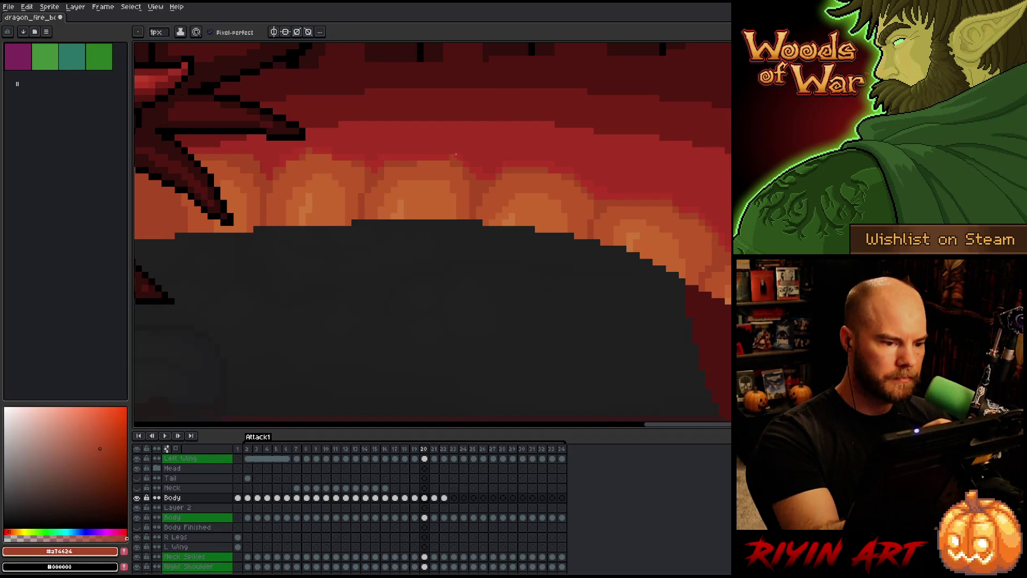
{"action": "left_click", "coordinate": [400, 153], "text": "alt"}
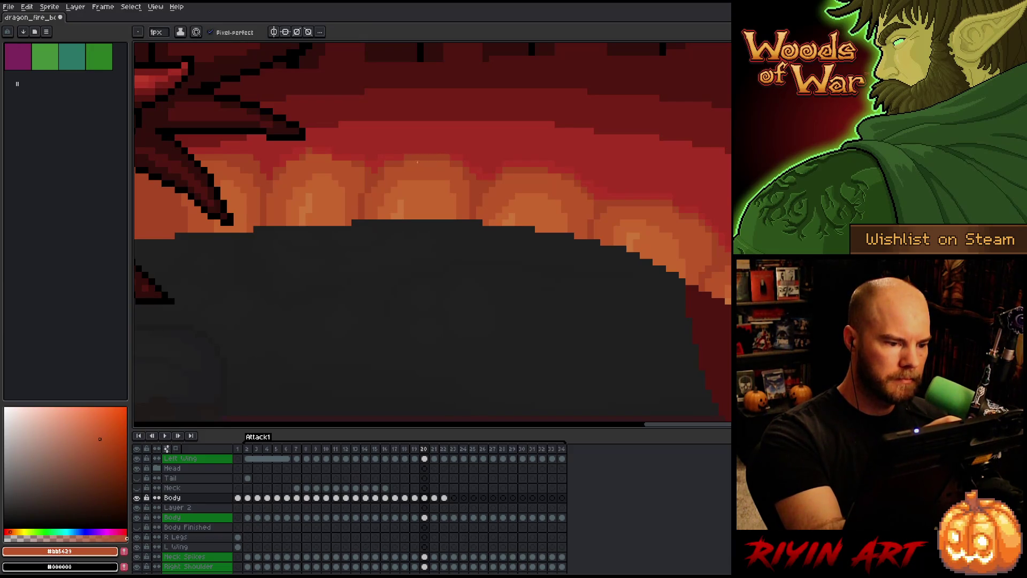
{"action": "left_click", "coordinate": [450, 144], "text": "alt"}
{"action": "key", "text": "Left"}
{"action": "key", "text": "Right"}
{"action": "key", "text": "Left"}
{"action": "key", "text": "Right"}
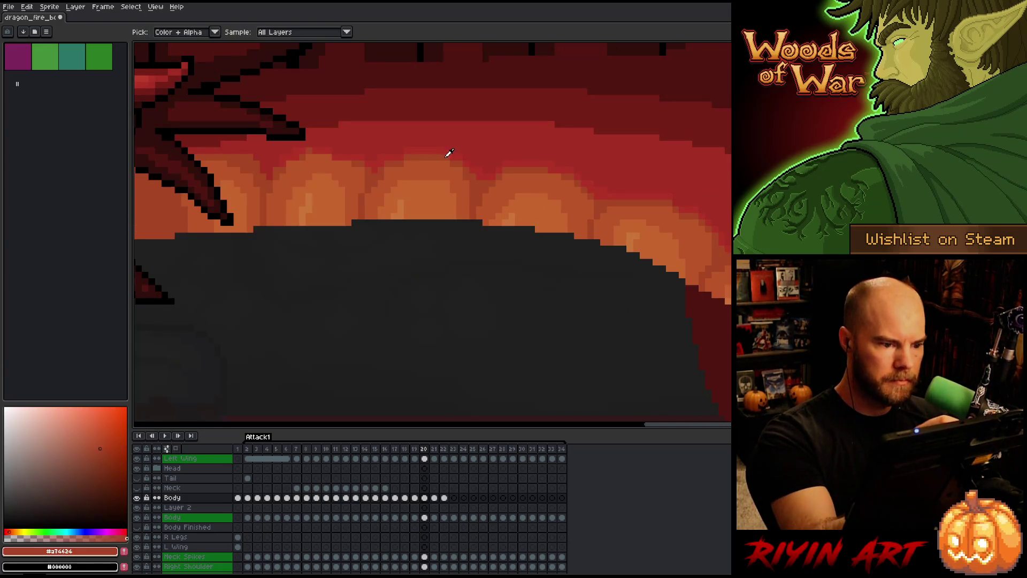
- Add red and belly-plate orange to the throat plates, checking against frame 19
{"action": "left_click", "coordinate": [453, 145], "text": "alt"}
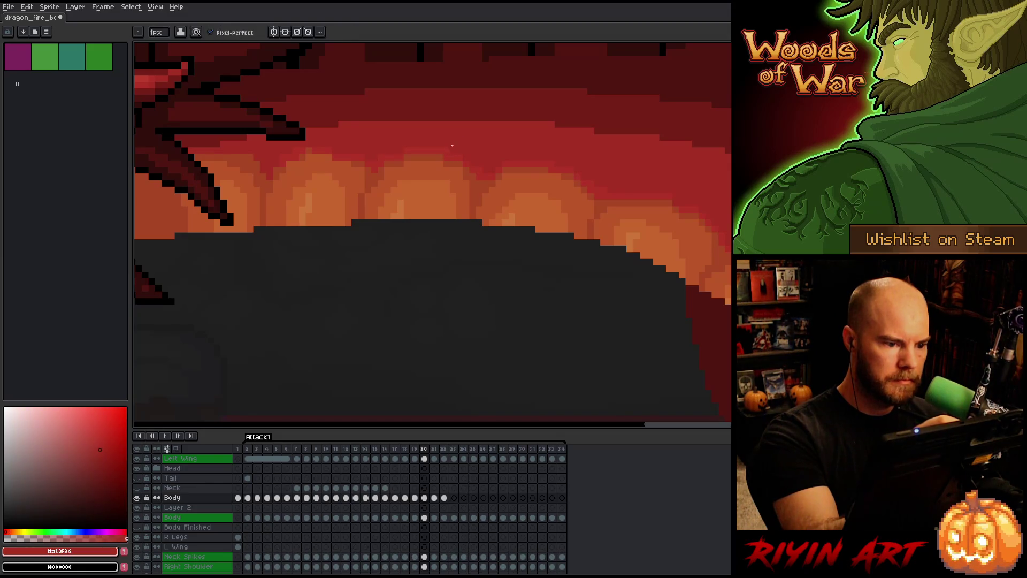
{"action": "key", "text": "Left"}
{"action": "key", "text": "Right"}
{"action": "key", "text": "Left"}
{"action": "key", "text": "Right"}
{"action": "key", "text": "Left"}
{"action": "key", "text": "Right"}
{"action": "key", "text": "Left"}
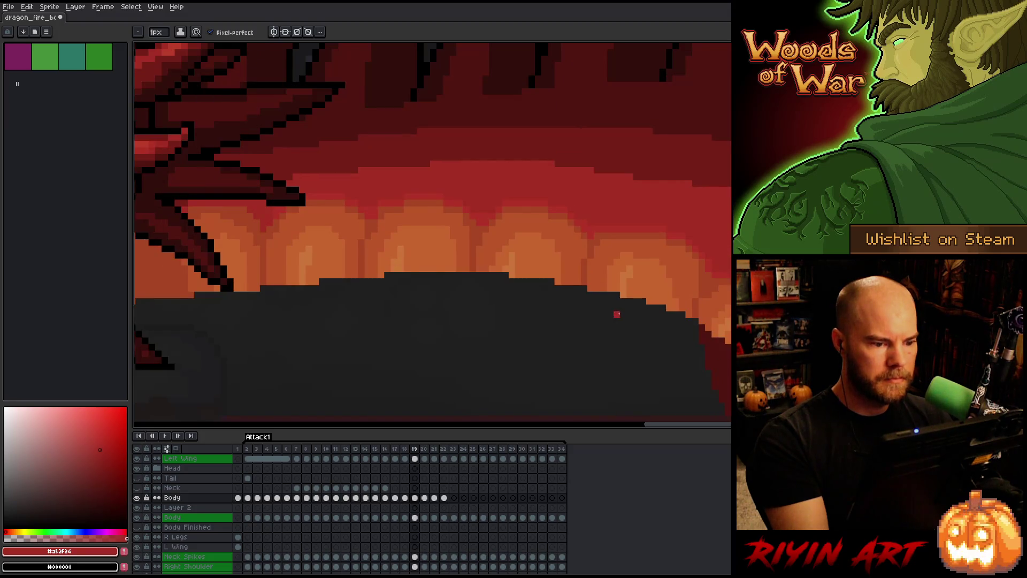
{"action": "key", "text": "Right"}
{"action": "left_click", "coordinate": [490, 202], "text": "alt"}
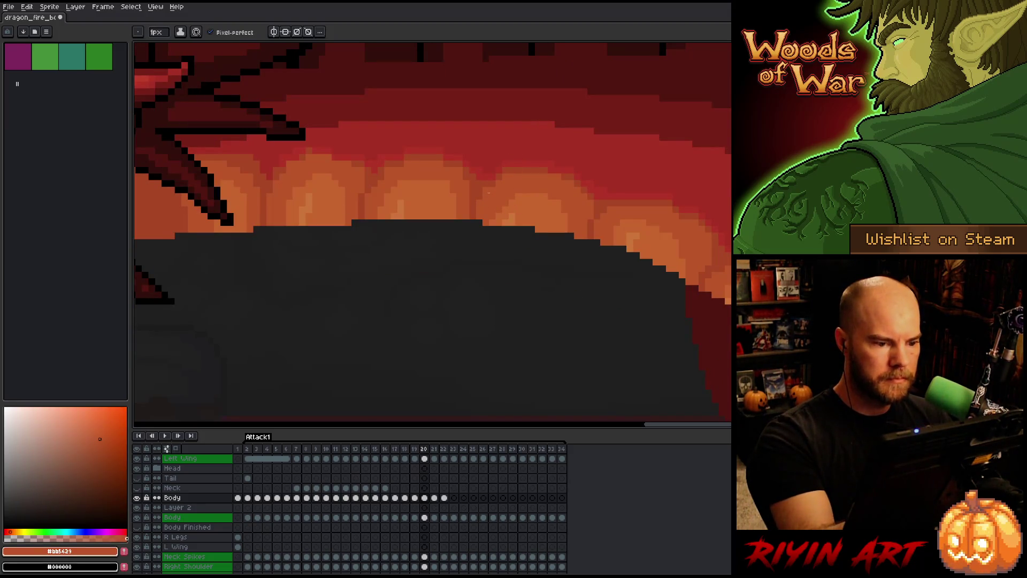
{"action": "key", "text": "Left"}
{"action": "key", "text": "Right"}
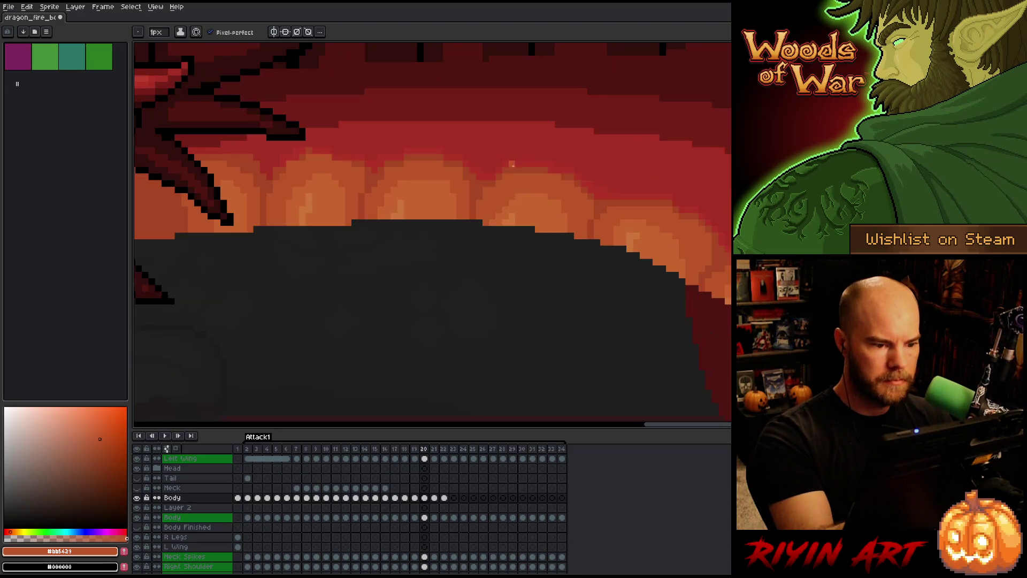
- Blend the red underside into the throat plates, checking frame 19 against frame 20
{"action": "left_click", "coordinate": [493, 169], "text": "alt"}
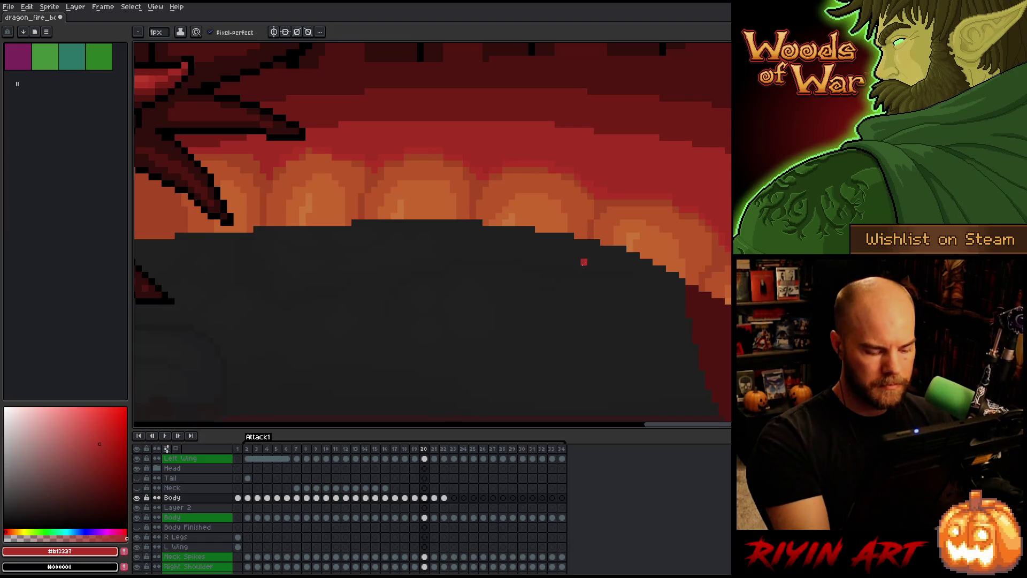
{"action": "key", "text": "Left"}
{"action": "key", "text": "Right"}
{"action": "key", "text": "Left"}
{"action": "key", "text": "Right"}
{"action": "key", "text": "Left"}
{"action": "key", "text": "Right"}
{"action": "key", "text": "Left"}
{"action": "key", "text": "Right"}
- Match the lighter and dark belly-plate oranges between frames 19 and 20
{"action": "left_click", "coordinate": [708, 270], "text": "alt"}
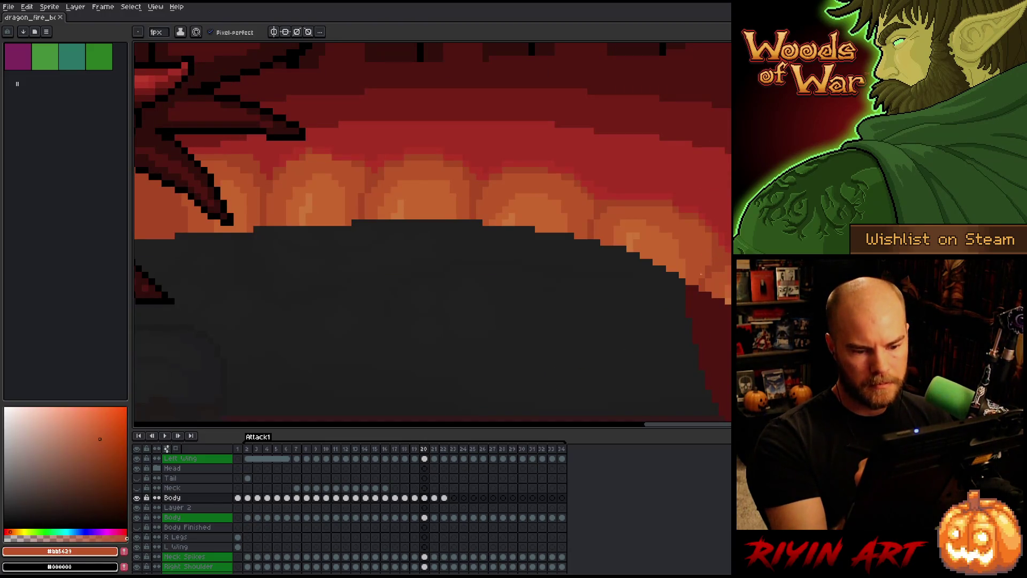
{"action": "key", "text": "Left"}
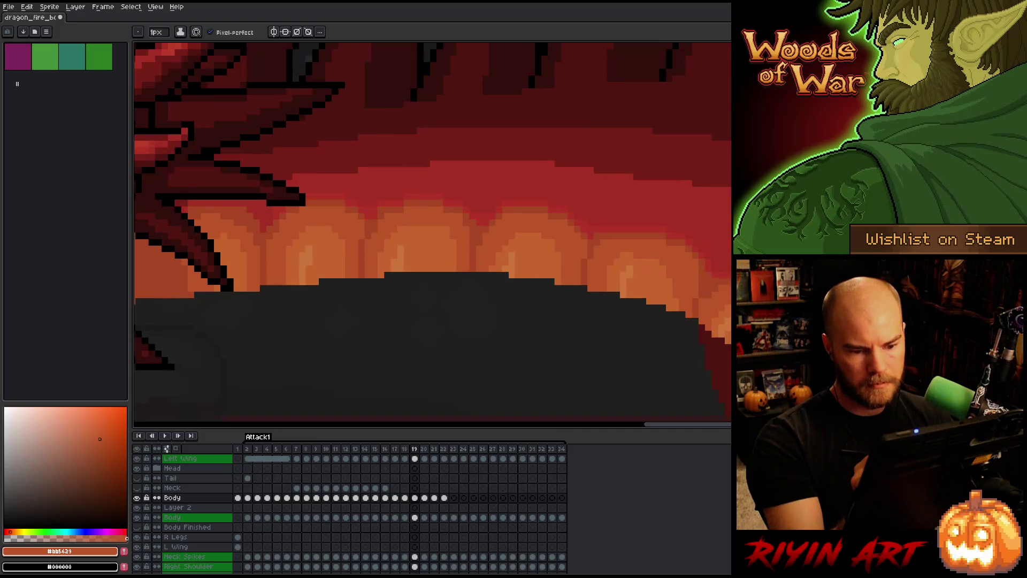
{"action": "left_click", "coordinate": [702, 298], "text": "alt"}
{"action": "left_click", "coordinate": [706, 269], "text": "alt"}
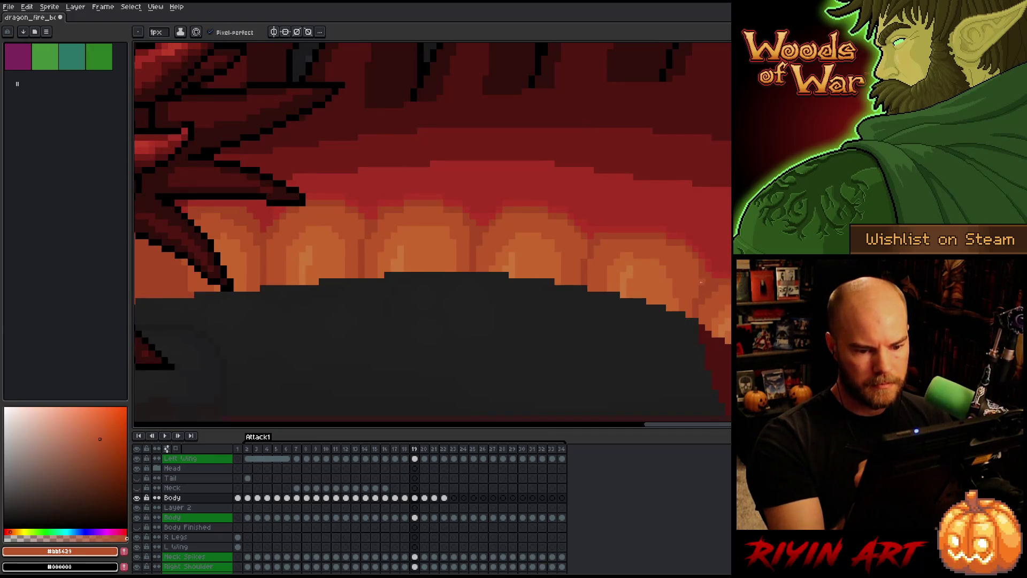
{"action": "key", "text": "Right"}
{"action": "key", "text": "Left"}
{"action": "key", "text": "Right"}
{"action": "key", "text": "Left"}
{"action": "key", "text": "Right"}
{"action": "key", "text": "Left"}
{"action": "key", "text": "Right"}
{"action": "key", "text": "period"}
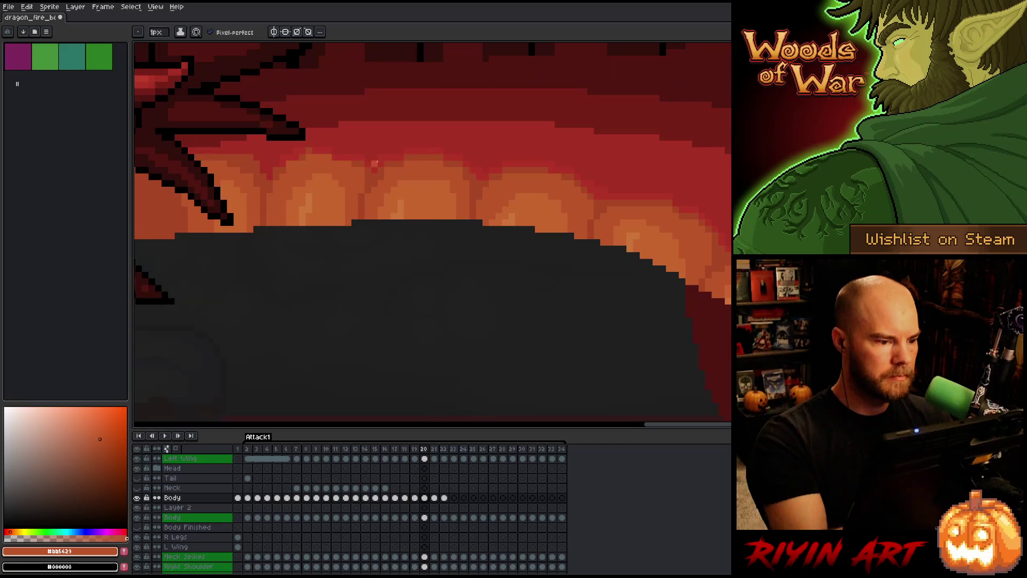
- Finish frame 20's throat plates with dark orange, light orange and red
{"action": "left_click", "coordinate": [348, 151], "text": "alt"}
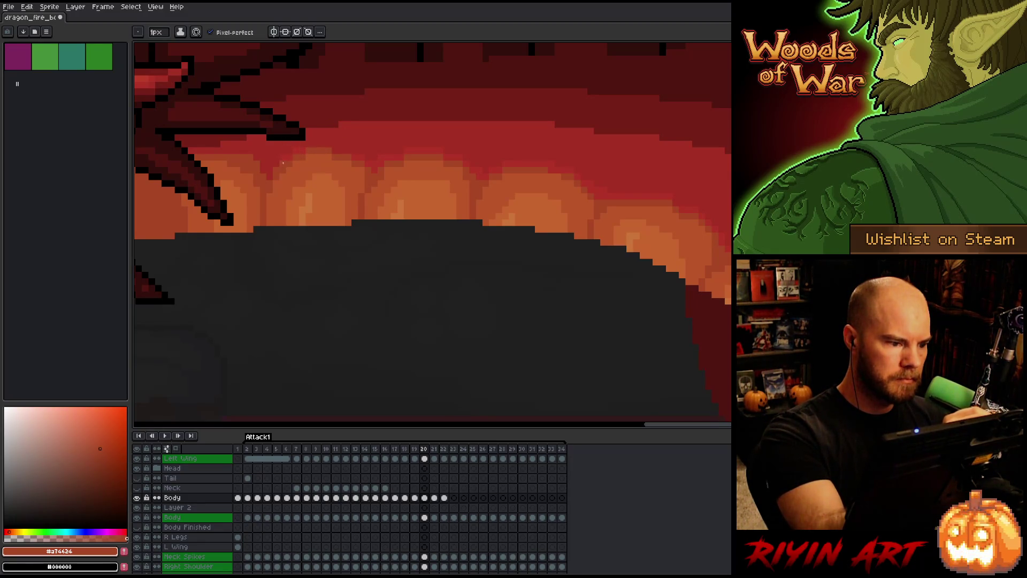
{"action": "left_click", "coordinate": [302, 148], "text": "alt"}
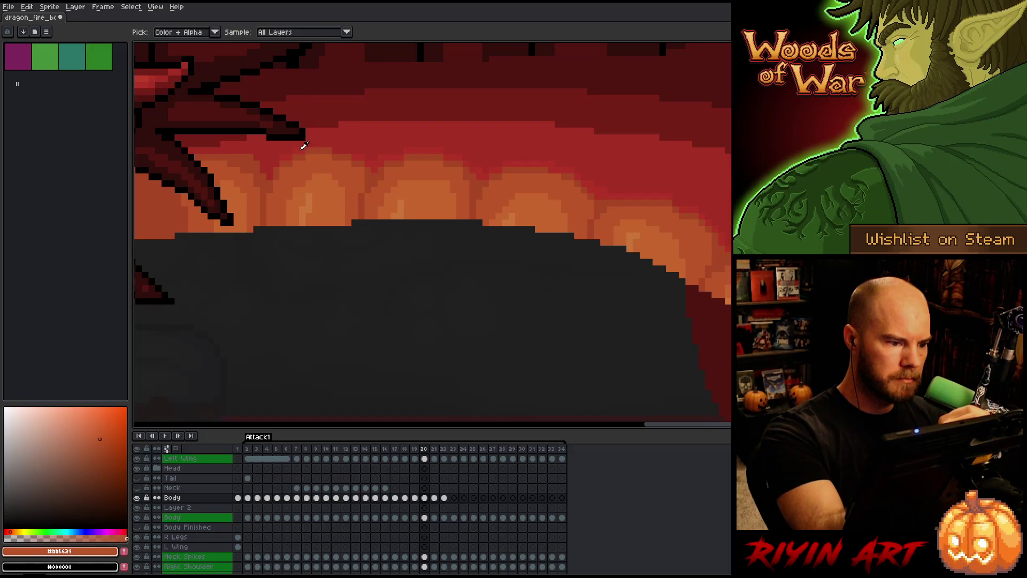
{"action": "left_click", "coordinate": [309, 146], "text": "alt"}
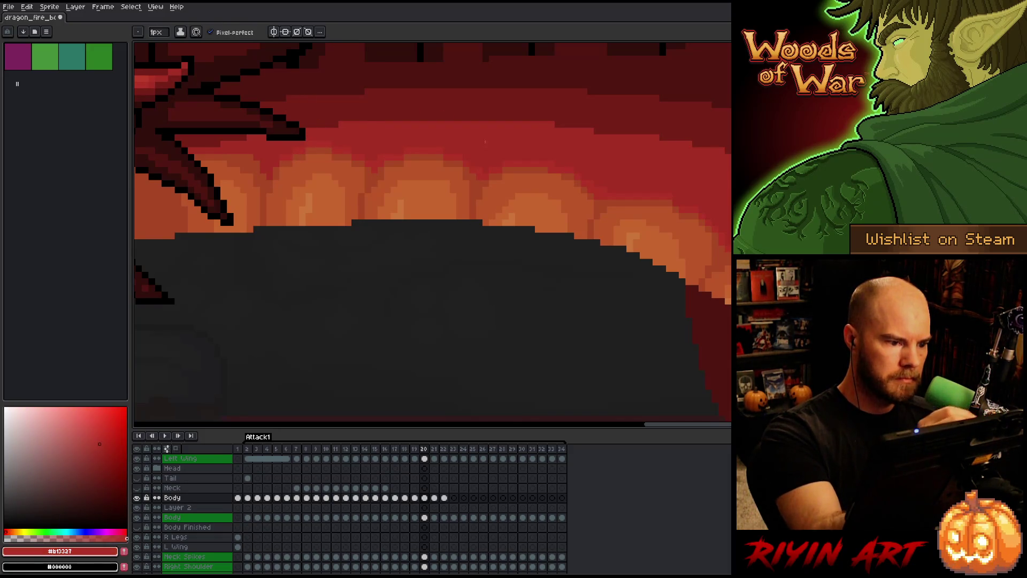
{"action": "key", "text": "comma"}
{"action": "key", "text": "period"}
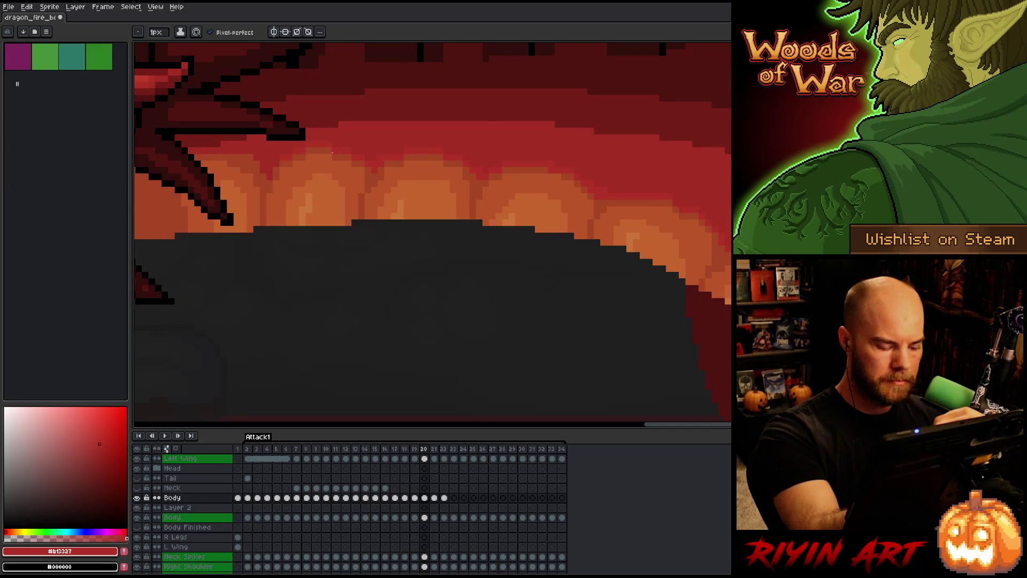
{"action": "key", "text": "m"}
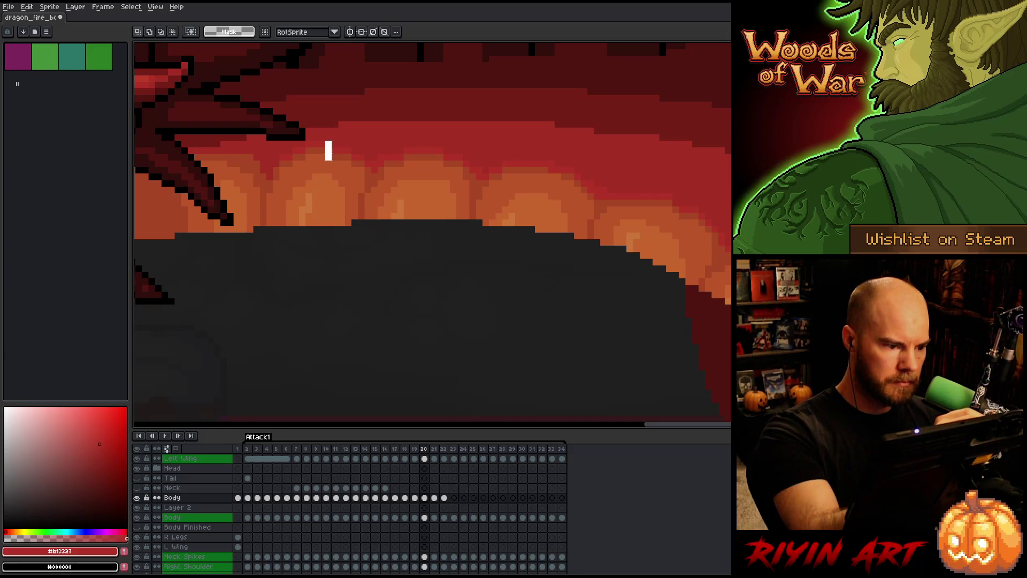
- Select a 3x3 patch of throat shading, then compare neighbouring frames
{"action": "left_click_drag", "start_coordinate": [324, 139], "coordinate": [346, 161]}
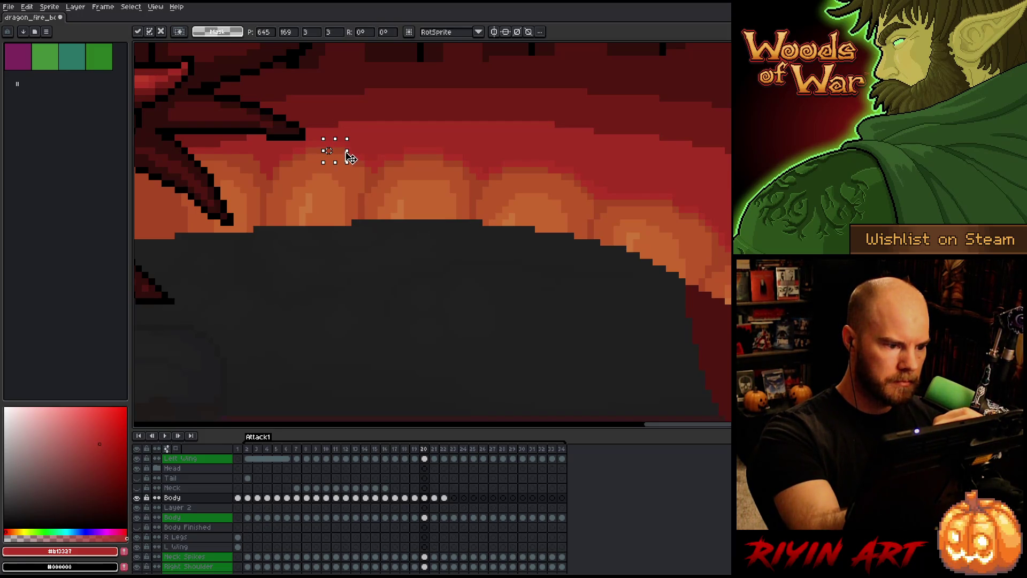
{"action": "left_click", "coordinate": [361, 105]}
{"action": "key", "text": "period"}
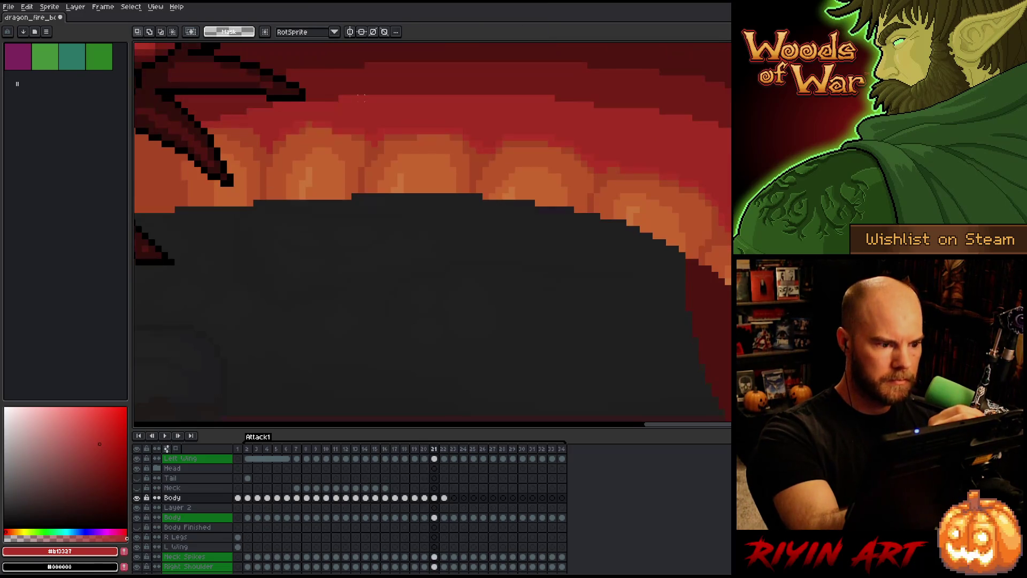
{"action": "key", "text": "comma"}
{"action": "key", "text": "comma"}
{"action": "key", "text": "period"}
{"action": "key", "text": "comma"}
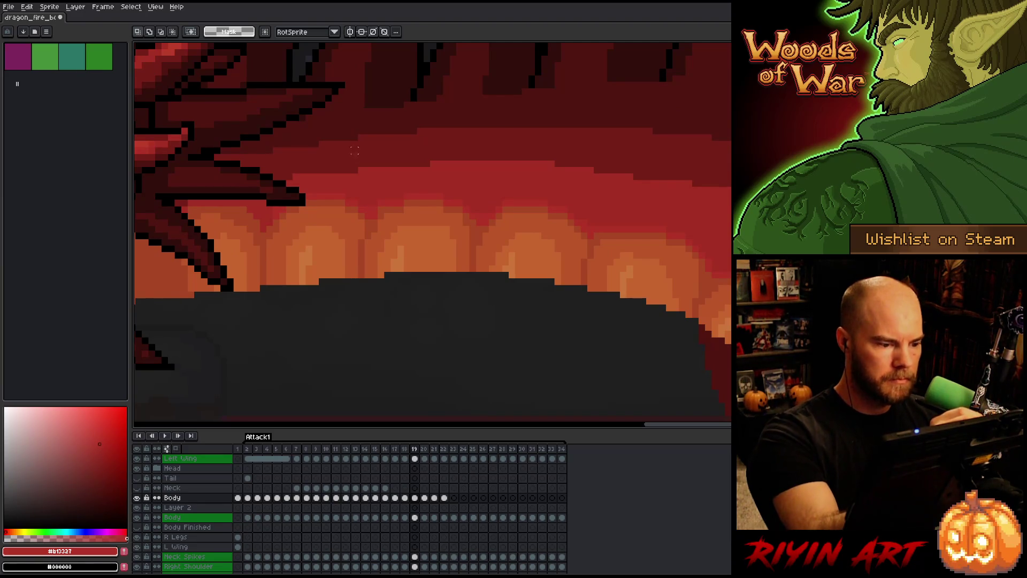
- Draw and clear a small white marker stroke on the throat, then go to frame 18
{"action": "key", "text": "b"}
{"action": "mouse_move", "coordinate": [355, 187]}
{"action": "left_mouse_down"}
{"action": "mouse_move", "coordinate": [354, 212]}
{"action": "mouse_move", "coordinate": [335, 182]}
{"action": "left_mouse_up"}
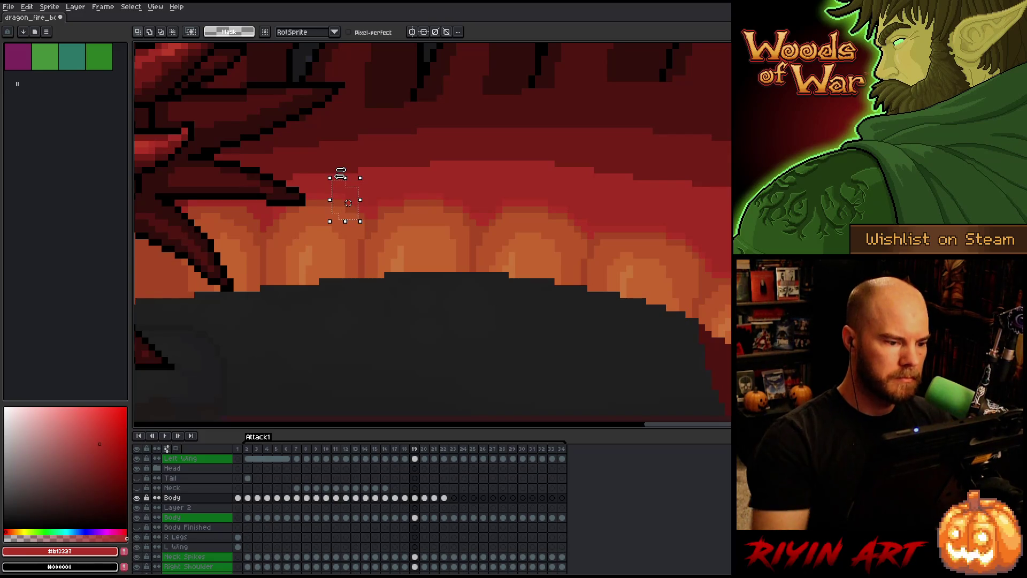
{"action": "key", "text": "b"}
{"action": "key", "text": "ctrl+d"}
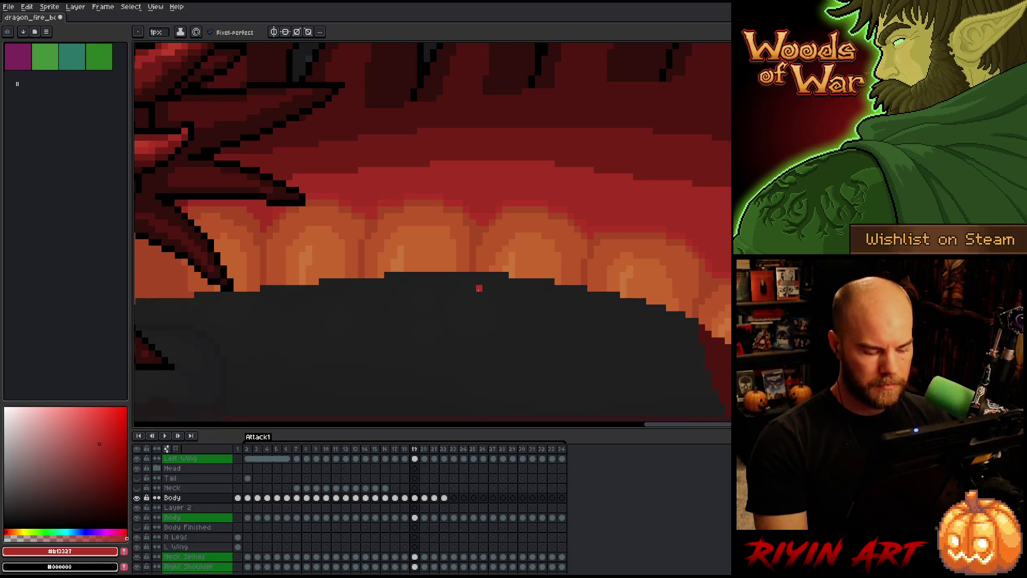
{"action": "key", "text": "Left"}
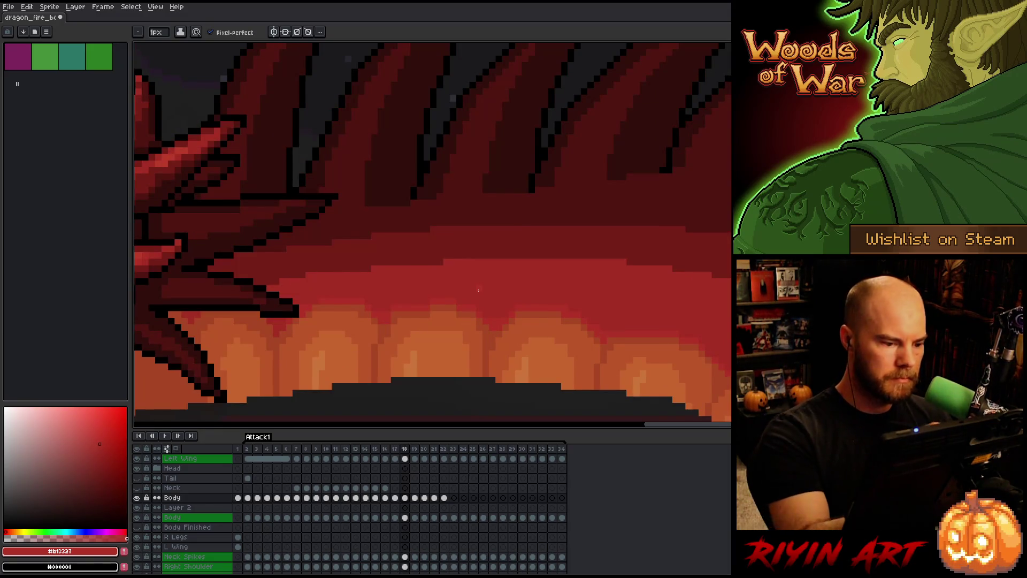
- Touch up frame 18's throat with orange glow and reds, then save the sprite
{"action": "left_click", "coordinate": [370, 311], "text": "alt"}
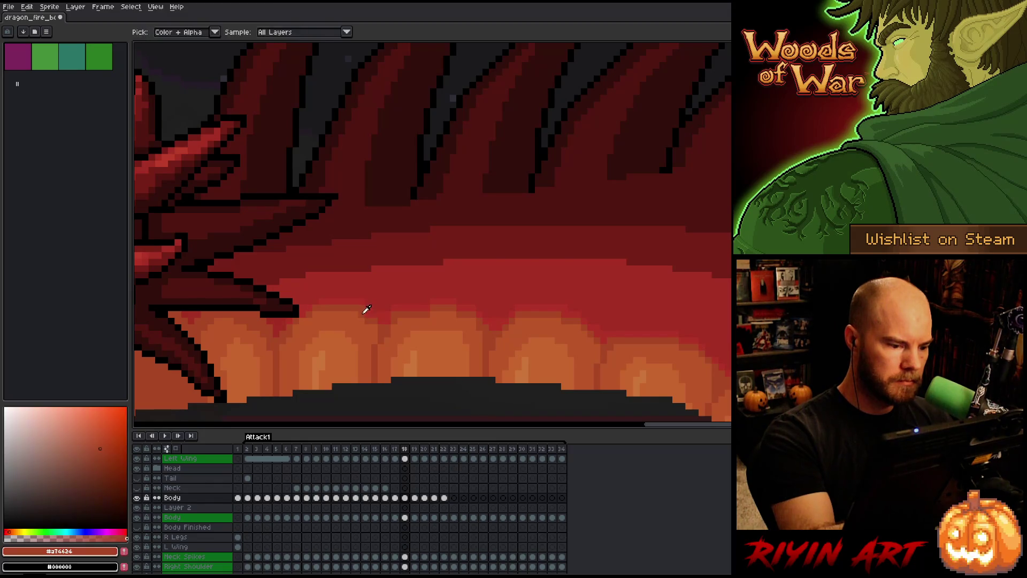
{"action": "left_click", "coordinate": [362, 309], "text": "alt"}
{"action": "left_click", "coordinate": [362, 301], "text": "alt"}
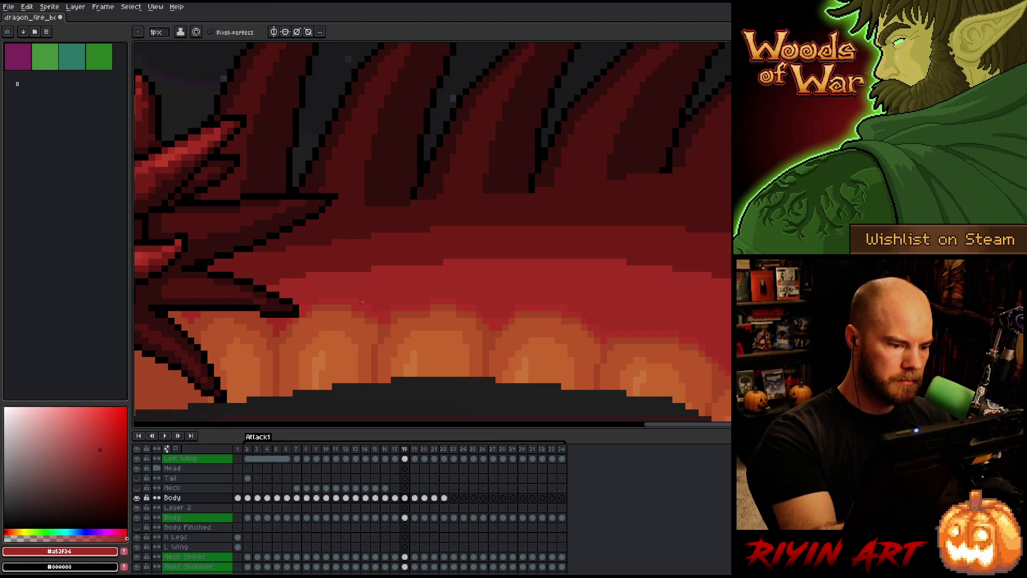
{"action": "left_click", "coordinate": [328, 293], "text": "alt"}
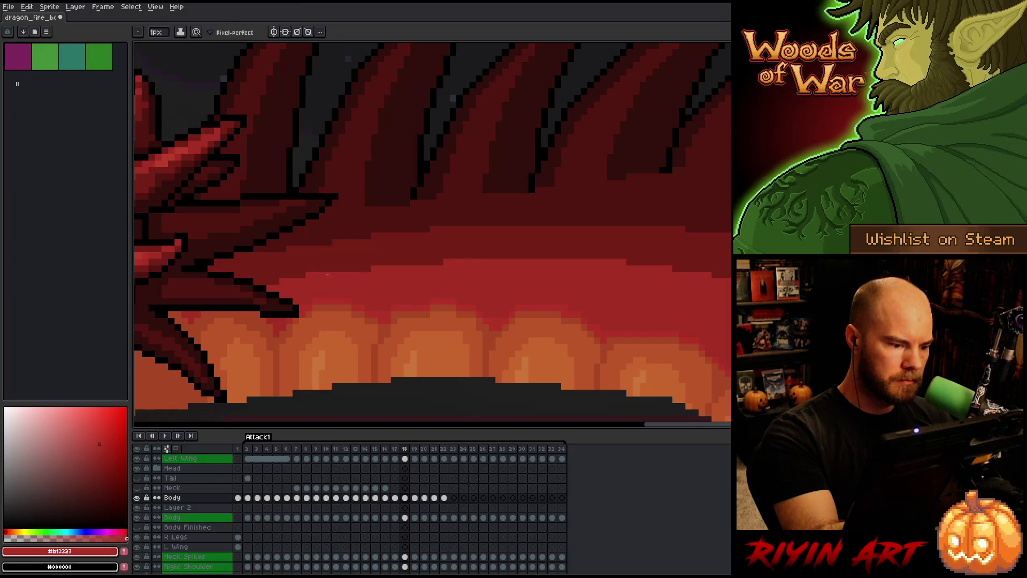
{"action": "left_click", "coordinate": [311, 310], "text": "alt"}
{"action": "left_click_drag", "start_coordinate": [476, 294], "coordinate": [493, 213]}
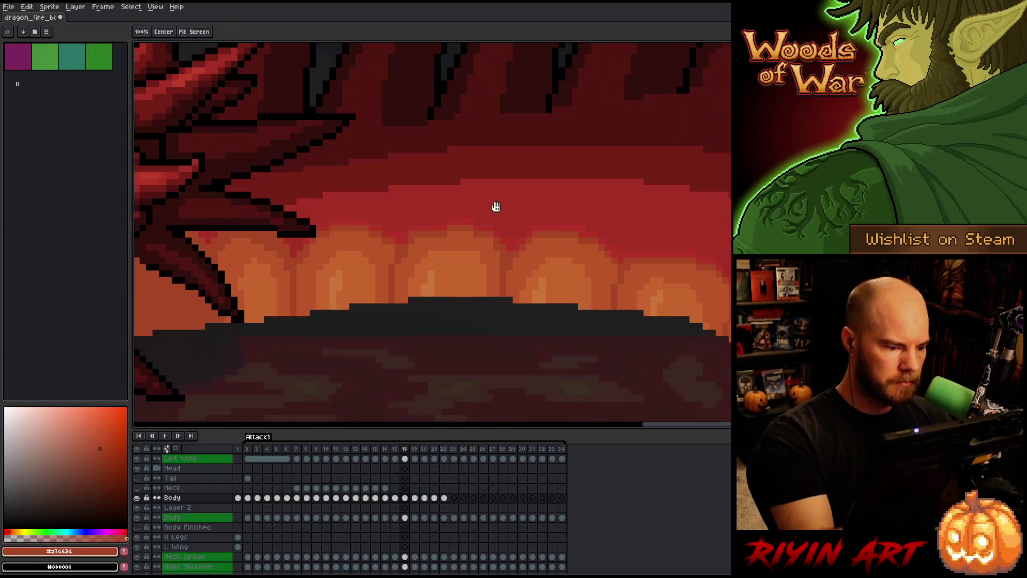
{"action": "key", "text": "ctrl+s"}
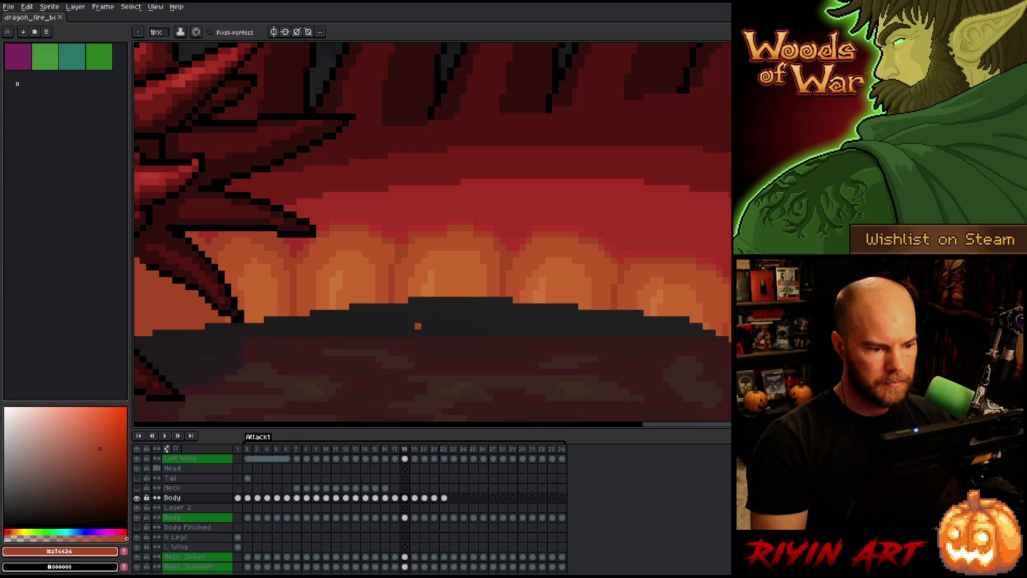
- Recolour a 3x3 glowing plate patch in red and orange, comparing frames 17–19
{"action": "left_click", "coordinate": [411, 231], "text": "alt"}
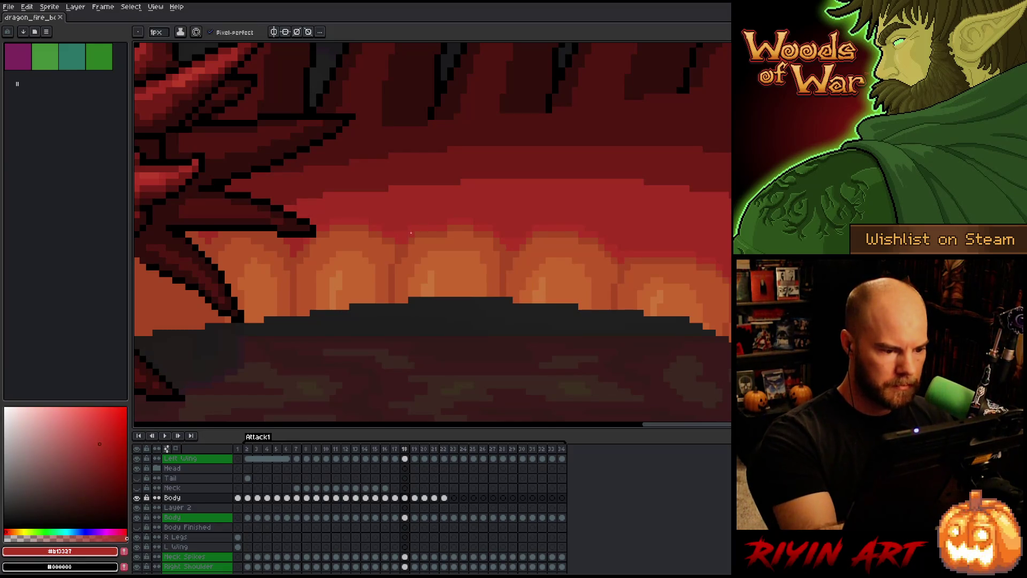
{"action": "left_click", "coordinate": [451, 240], "text": "alt"}
{"action": "key", "text": "m"}
{"action": "left_click_drag", "start_coordinate": [450, 234], "coordinate": [435, 219]}
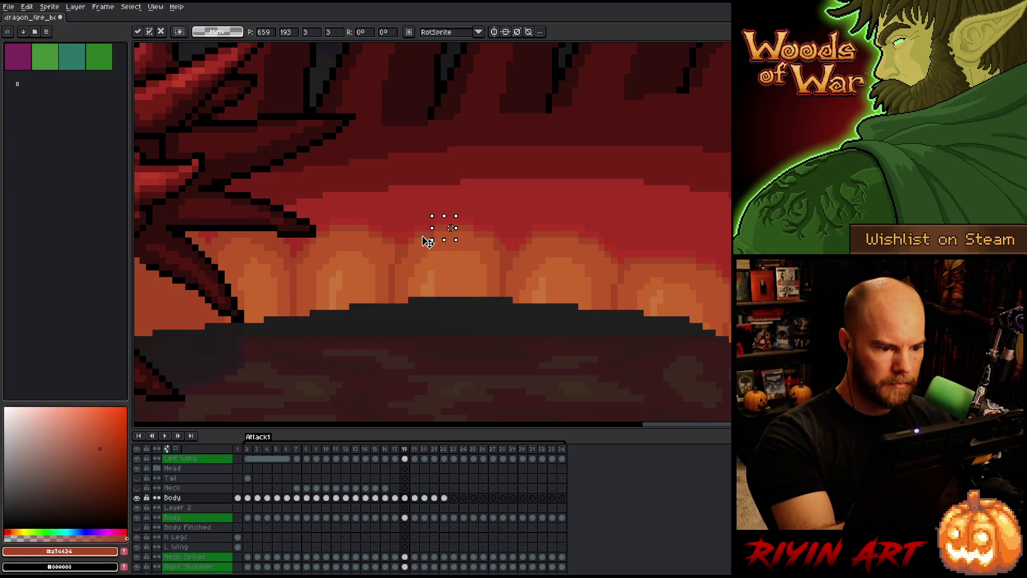
{"action": "key", "text": "ctrl+d"}
{"action": "key", "text": "comma"}
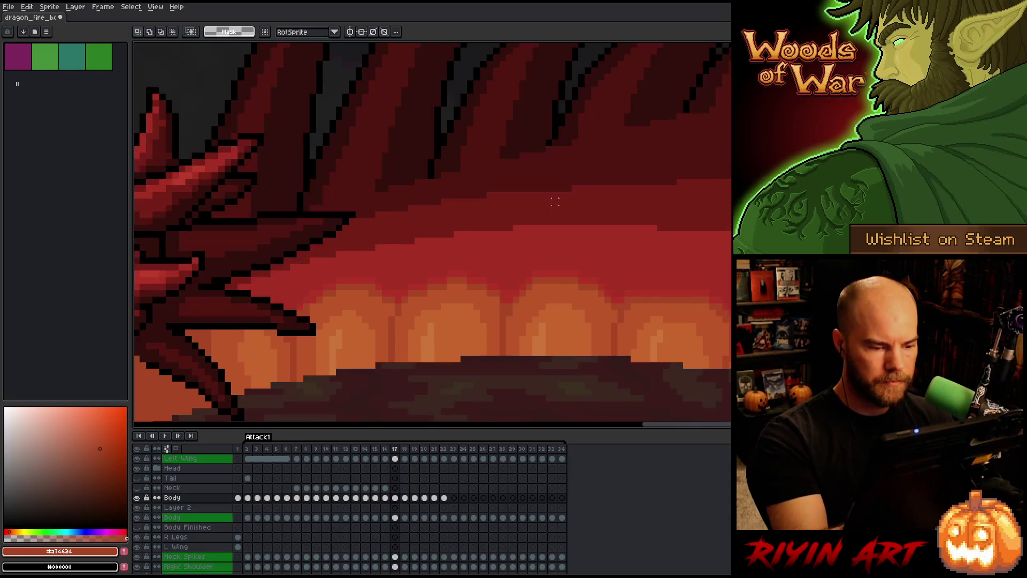
{"action": "key", "text": "period"}
{"action": "key", "text": "period"}
{"action": "key", "text": "comma"}
{"action": "key", "text": "period"}
{"action": "key", "text": "comma"}
{"action": "key", "text": "period"}
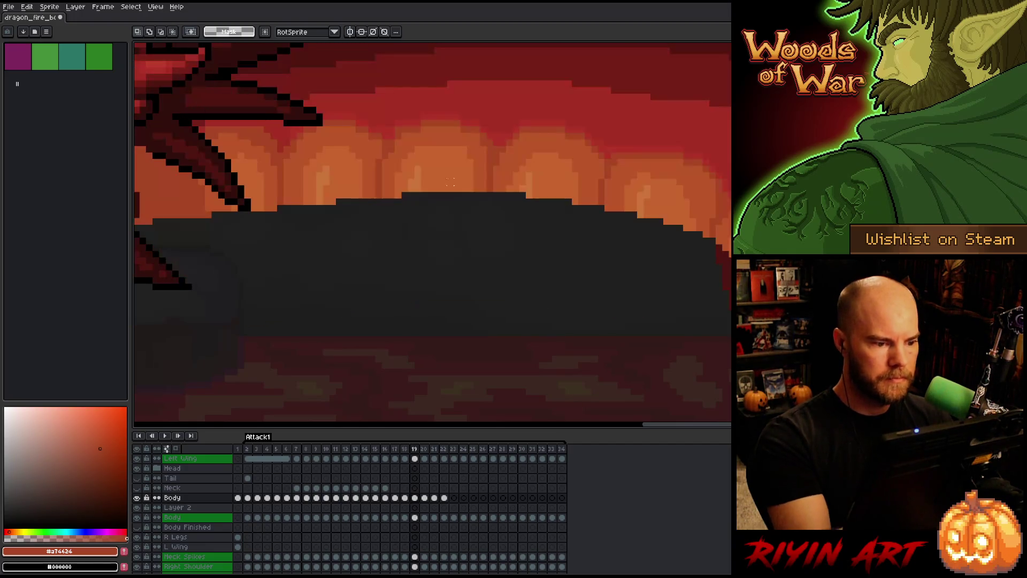
- Add darker red throat shading and compare frames 18 and 19 until they match
{"action": "key", "text": "b"}
{"action": "left_click", "coordinate": [398, 122], "text": "alt"}
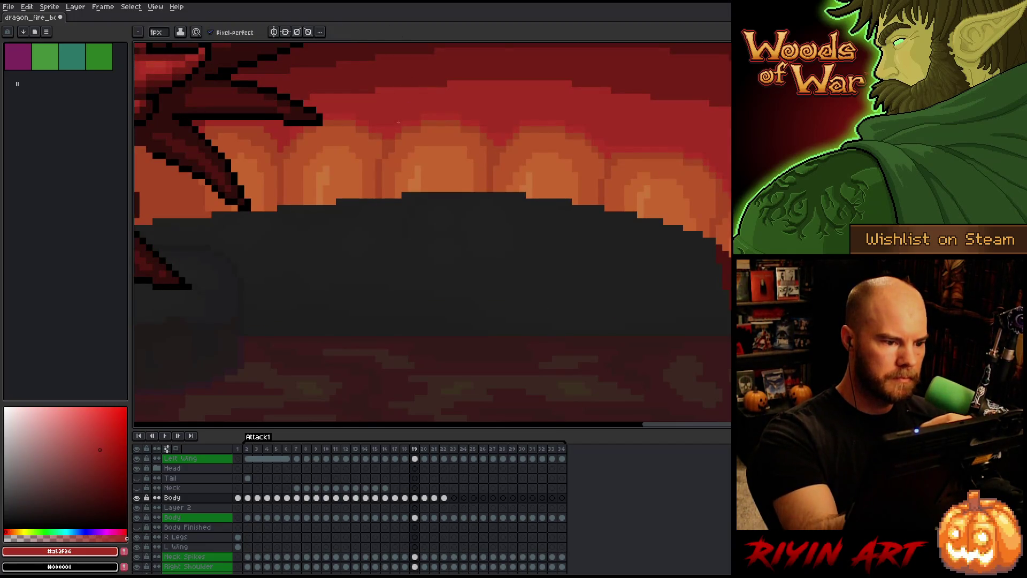
{"action": "key", "text": "comma"}
{"action": "key", "text": "period"}
{"action": "key", "text": "comma"}
{"action": "key", "text": "period"}
{"action": "key", "text": "comma"}
{"action": "key", "text": "period"}
{"action": "key", "text": "comma"}
{"action": "key", "text": "period"}
{"action": "key", "text": "comma"}
{"action": "key", "text": "period"}
{"action": "key", "text": "comma"}
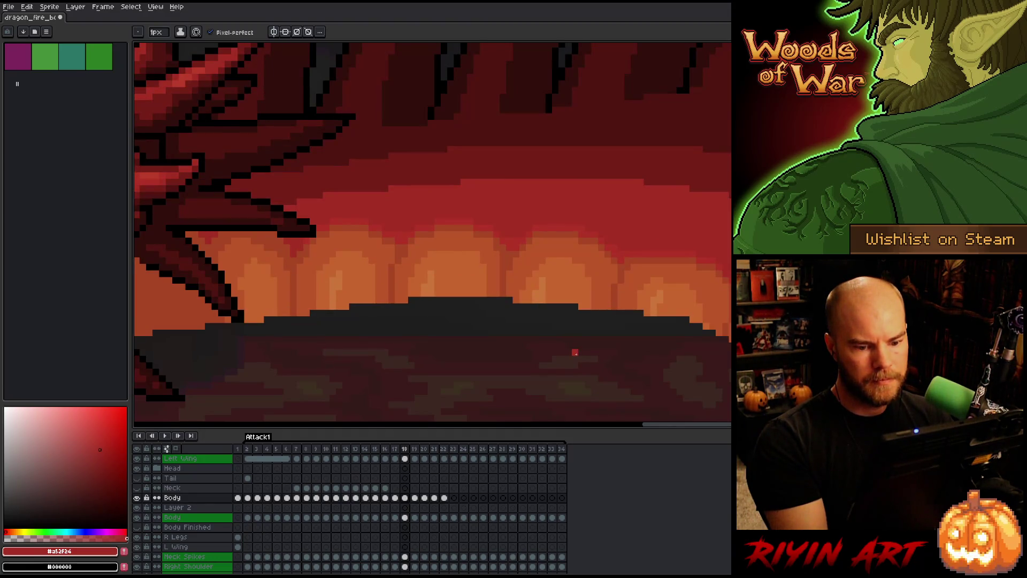
{"action": "key", "text": "period"}
{"action": "key", "text": "comma"}
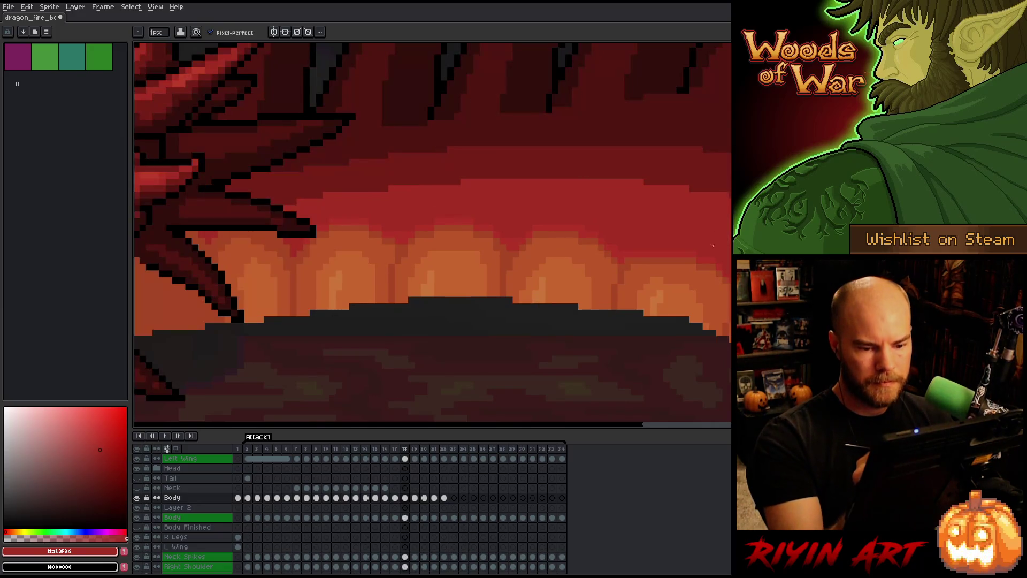
- Shift the drawing colour toward orange and check the motion across frames 17–19
{"action": "left_click", "coordinate": [8, 532]}
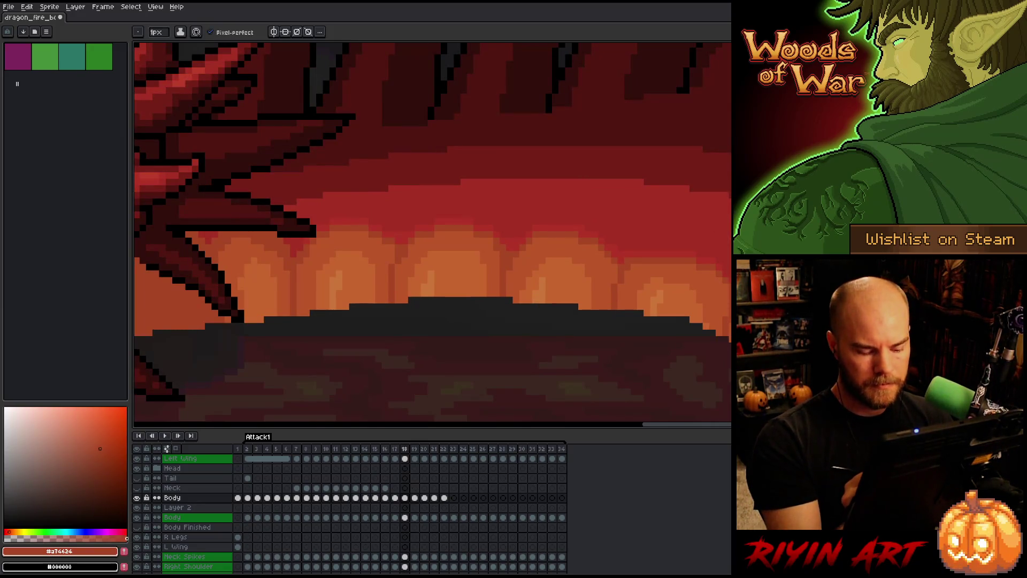
{"action": "key", "text": "comma"}
{"action": "key", "text": "period"}
{"action": "key", "text": "period"}
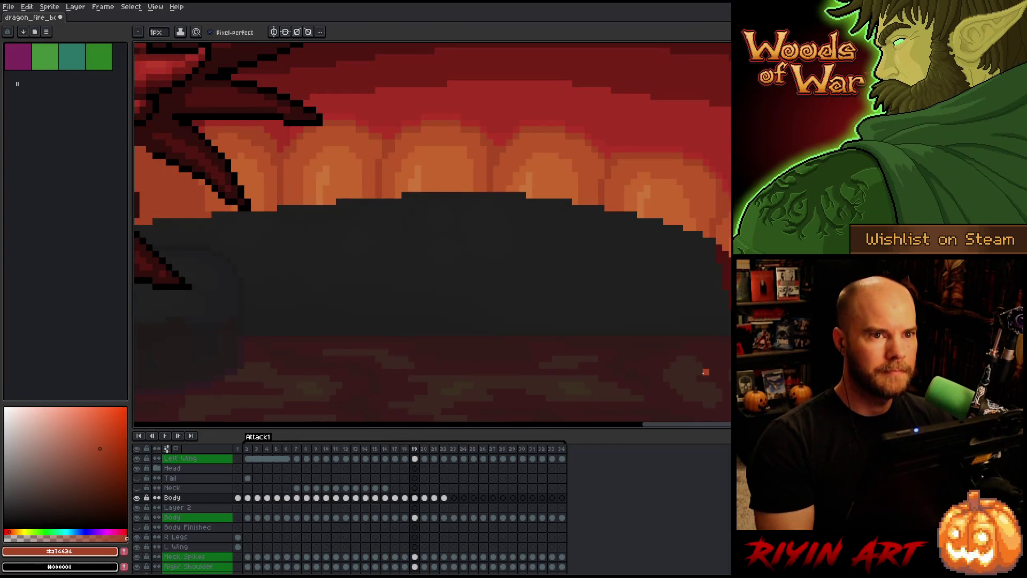
{"action": "key", "text": "comma"}
{"action": "key", "text": "period"}
{"action": "key", "text": "comma"}
{"action": "key", "text": "comma"}
{"action": "key", "text": "period"}
{"action": "key", "text": "period"}
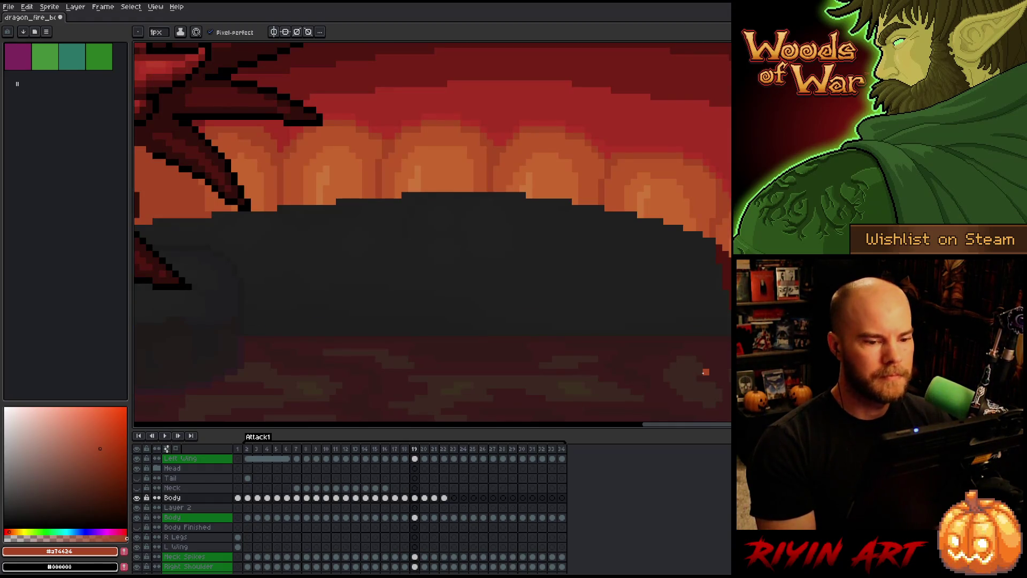
{"action": "key", "text": "period"}
- Sample the orange glow colour from the canvas with the Alt eyedropper
{"action": "scroll", "coordinate": [565, 163], "scroll_direction": "down", "scroll_amount": 3}
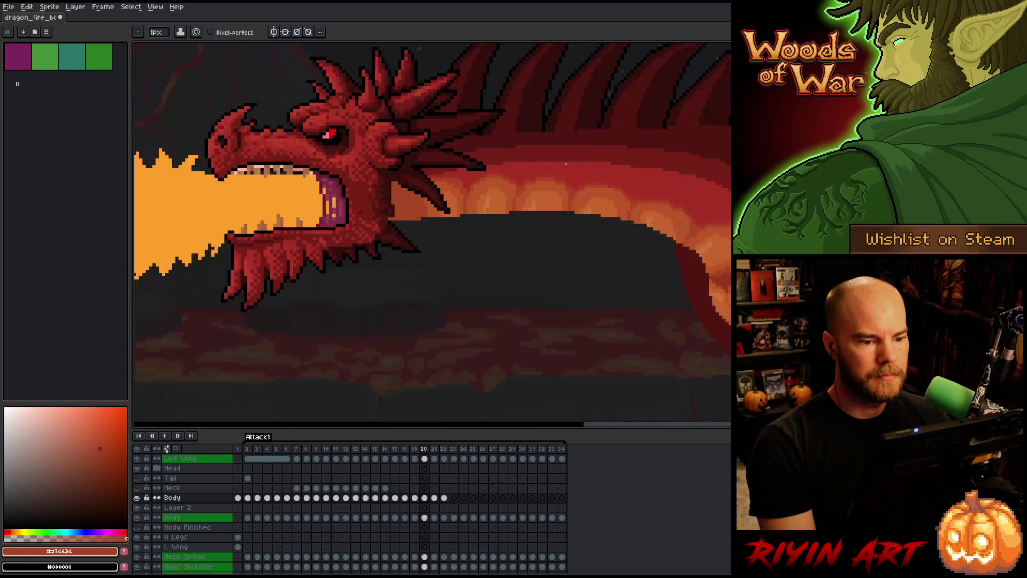
{"action": "scroll", "coordinate": [565, 163], "scroll_direction": "up", "scroll_amount": 3}
{"action": "key", "text": "alt"}
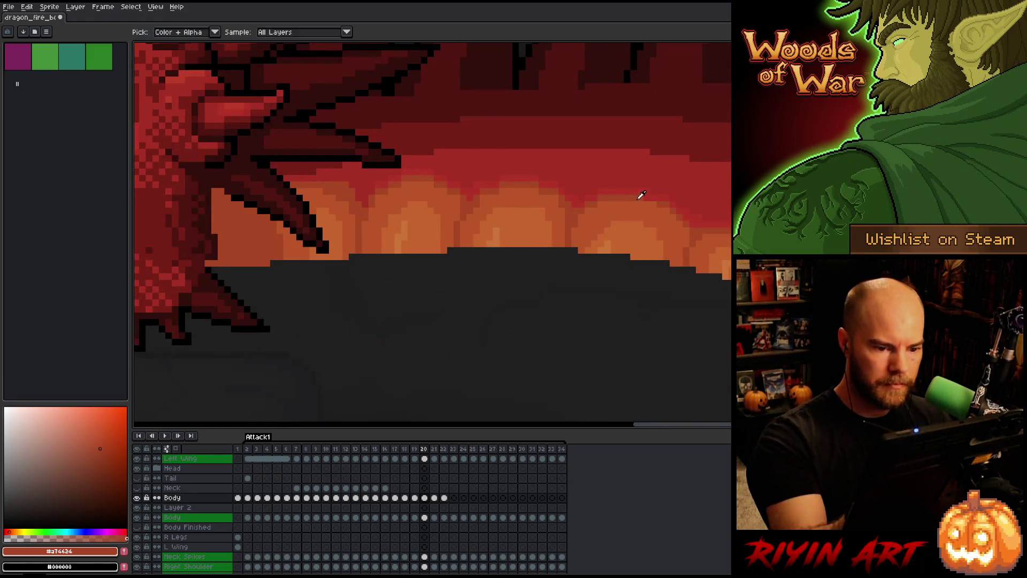
{"action": "left_click", "coordinate": [657, 181], "text": "alt"}
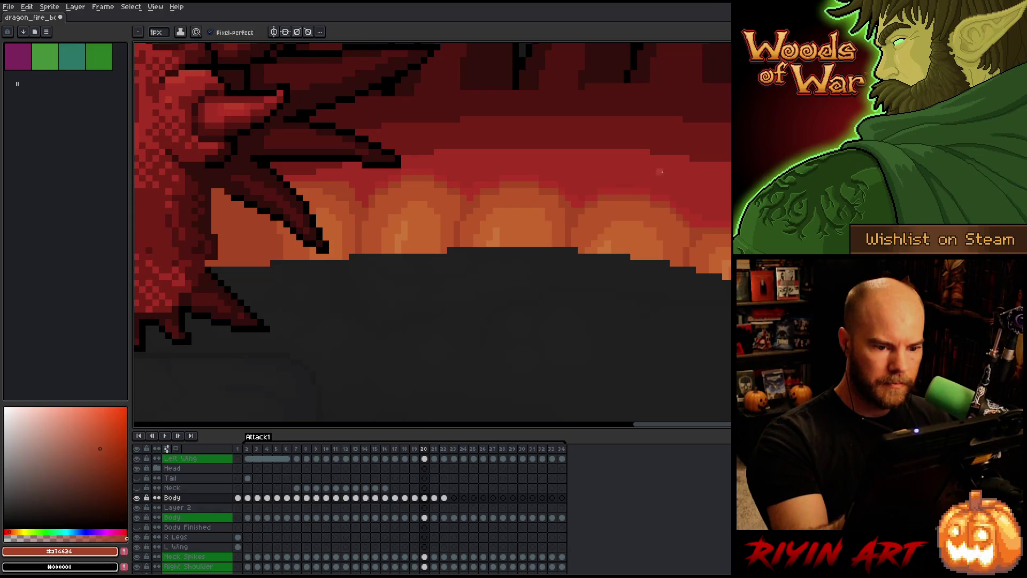
- Compare frames 19 and 20 repeatedly, then pick a lighter orange from frame 20's glow
{"action": "key", "text": "comma"}
{"action": "key", "text": "period"}
{"action": "key", "text": "comma"}
{"action": "key", "text": "period"}
{"action": "key", "text": "comma"}
{"action": "key", "text": "period"}
{"action": "key", "text": "comma"}
{"action": "key", "text": "period"}
{"action": "key", "text": "comma"}
{"action": "key", "text": "period"}
{"action": "key", "text": "comma"}
{"action": "key", "text": "period"}
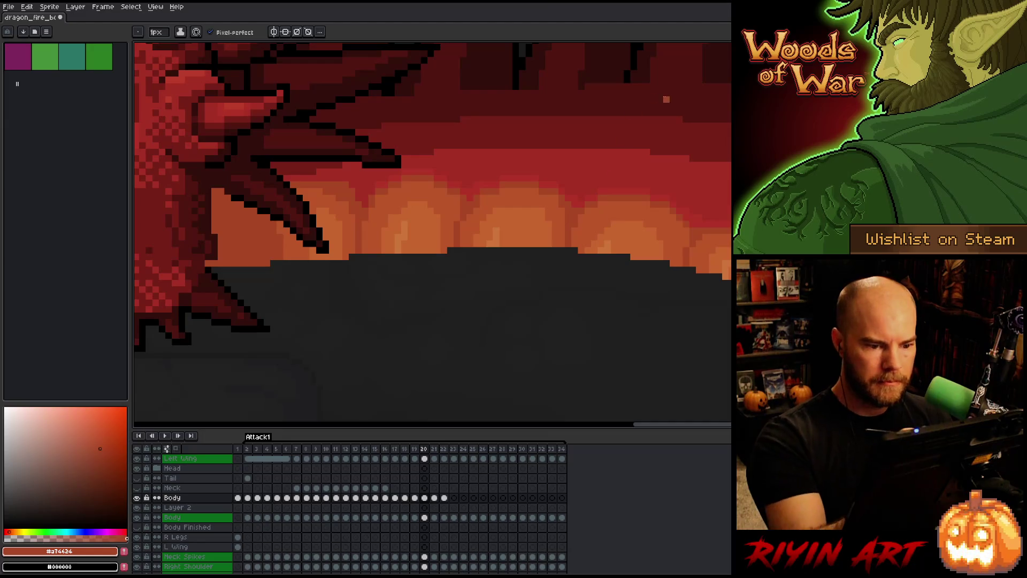
{"action": "key", "text": "comma"}
{"action": "key", "text": "period"}
{"action": "key", "text": "comma"}
{"action": "key", "text": "period"}
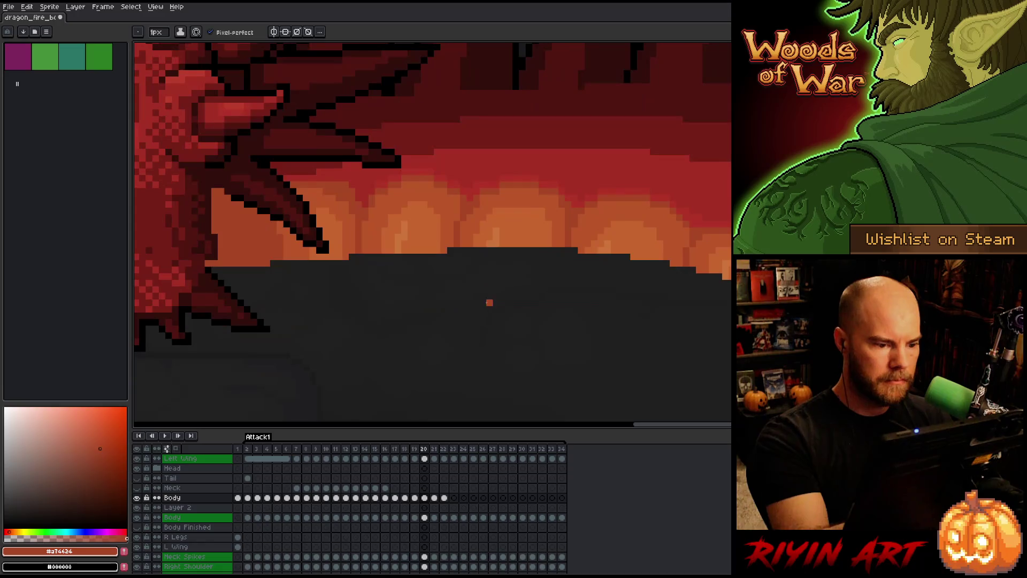
{"action": "left_click", "coordinate": [481, 207], "text": "alt"}
- Recheck frames 19 and 20, re-sample the orange glow on frame 20, and save the sprite
{"action": "key", "text": "comma"}
{"action": "key", "text": "period"}
{"action": "key", "text": "comma"}
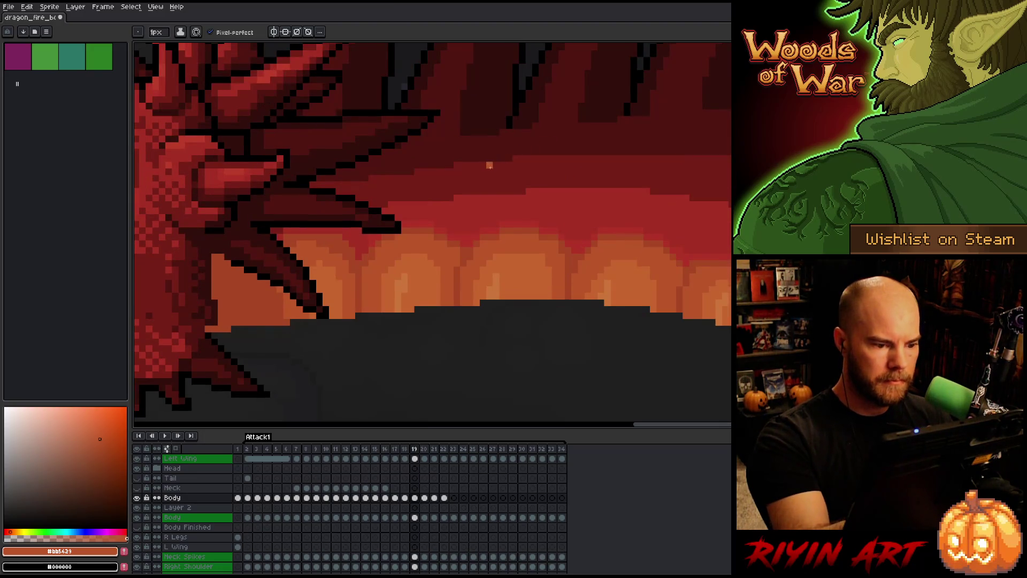
{"action": "key", "text": "period"}
{"action": "left_click", "coordinate": [474, 202], "text": "alt"}
{"action": "key", "text": "ctrl+s"}
- Pick a darker red on frame 19, then orange-red #a74624 and deep red #a52f24 on frame 20
{"action": "key", "text": "comma"}
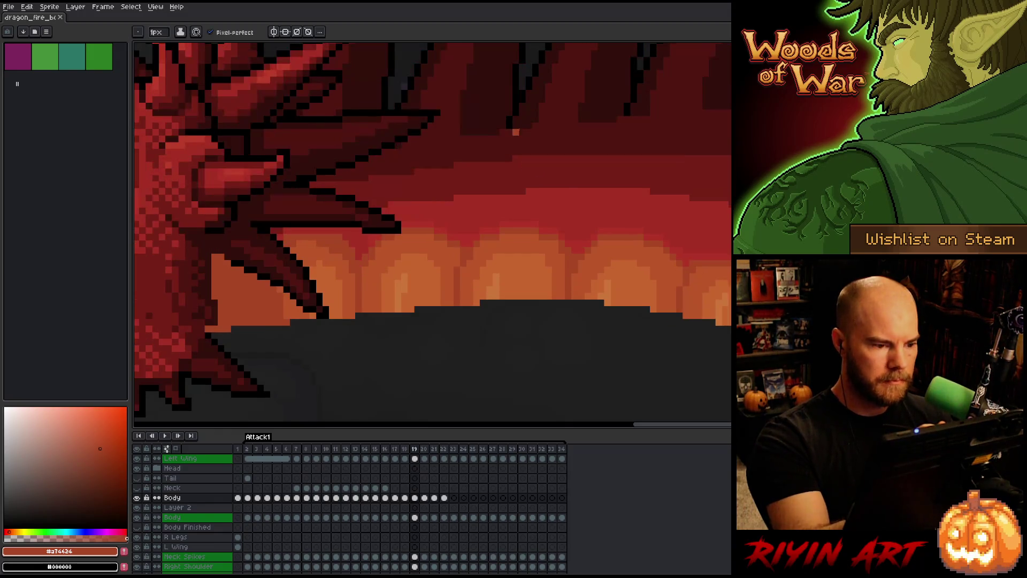
{"action": "key", "text": "period"}
{"action": "key", "text": "comma"}
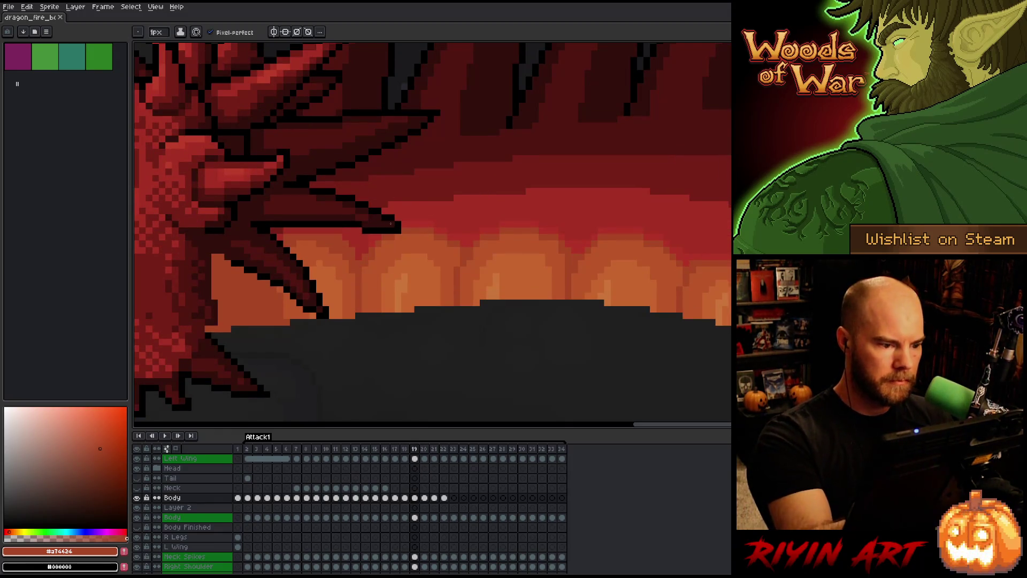
{"action": "left_click", "coordinate": [378, 229], "text": "alt"}
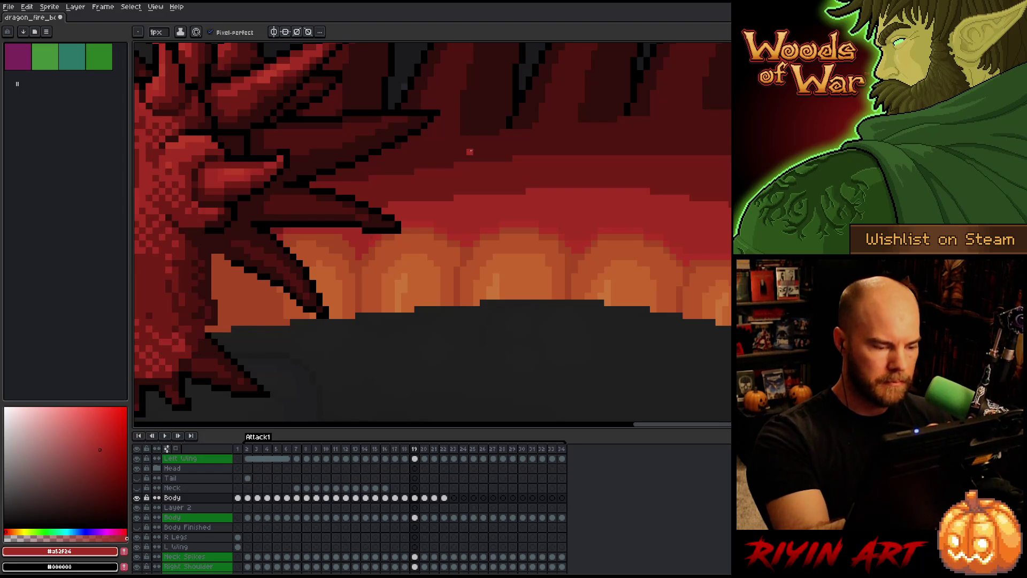
{"action": "key", "text": "period"}
{"action": "left_click", "coordinate": [380, 179], "text": "alt"}
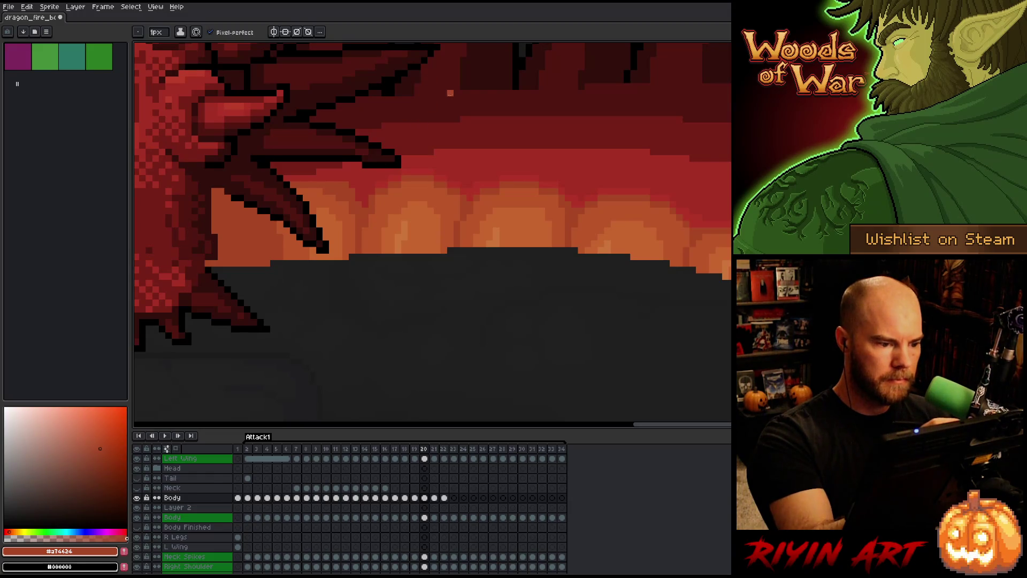
{"action": "left_click", "coordinate": [362, 178], "text": "alt"}
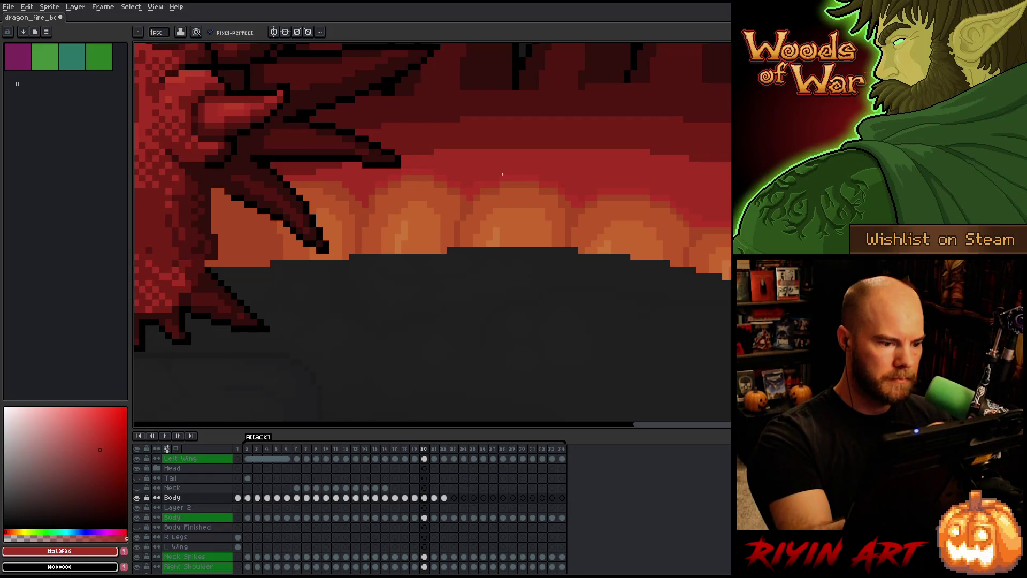
- Touch up frame 20's fire band with #a74624 and #a52f24, checking it against frame 19
{"action": "key", "text": "Left"}
{"action": "key", "text": "Right"}
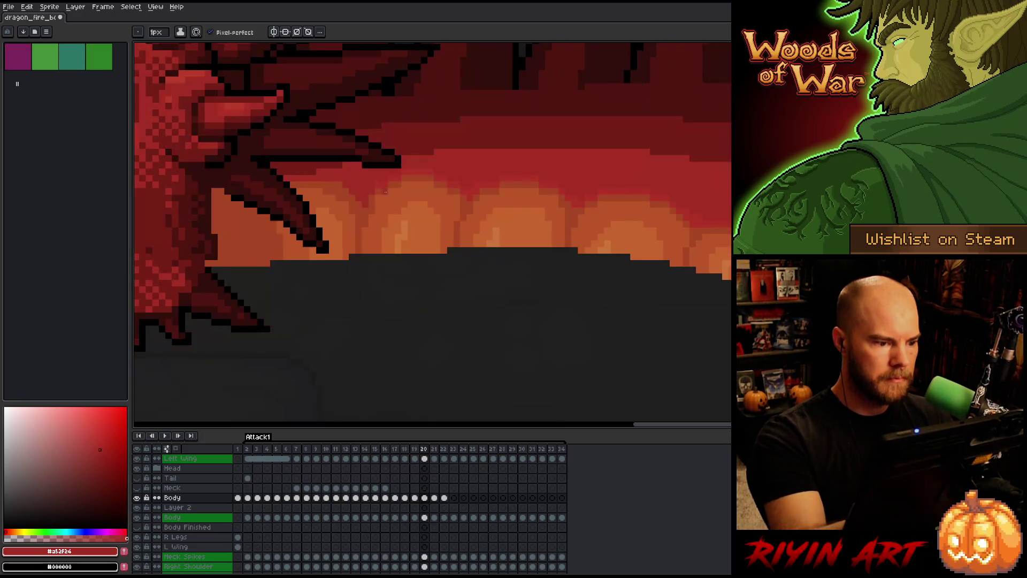
{"action": "left_click", "coordinate": [356, 197], "text": "alt"}
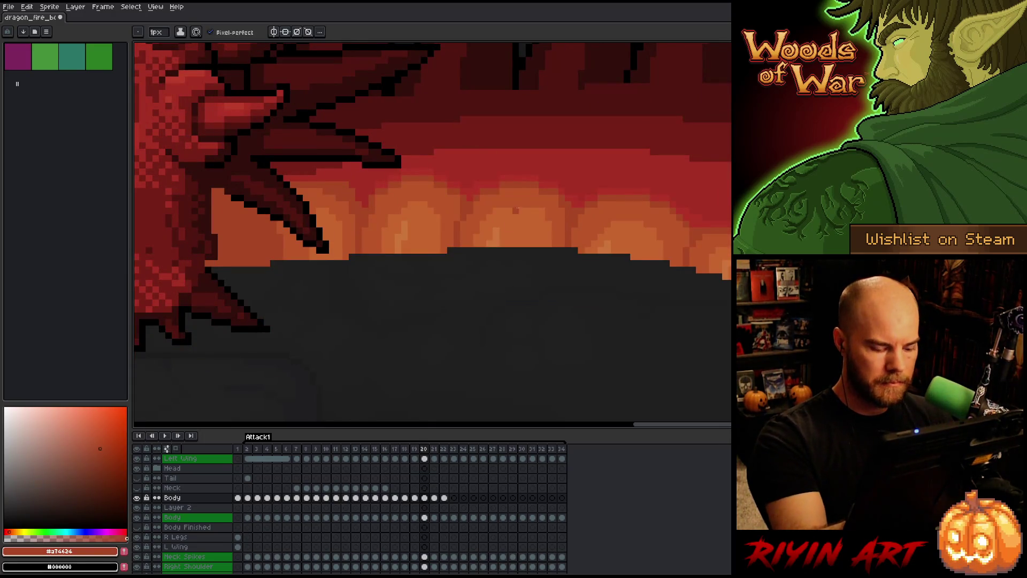
{"action": "key", "text": "Left"}
{"action": "key", "text": "Right"}
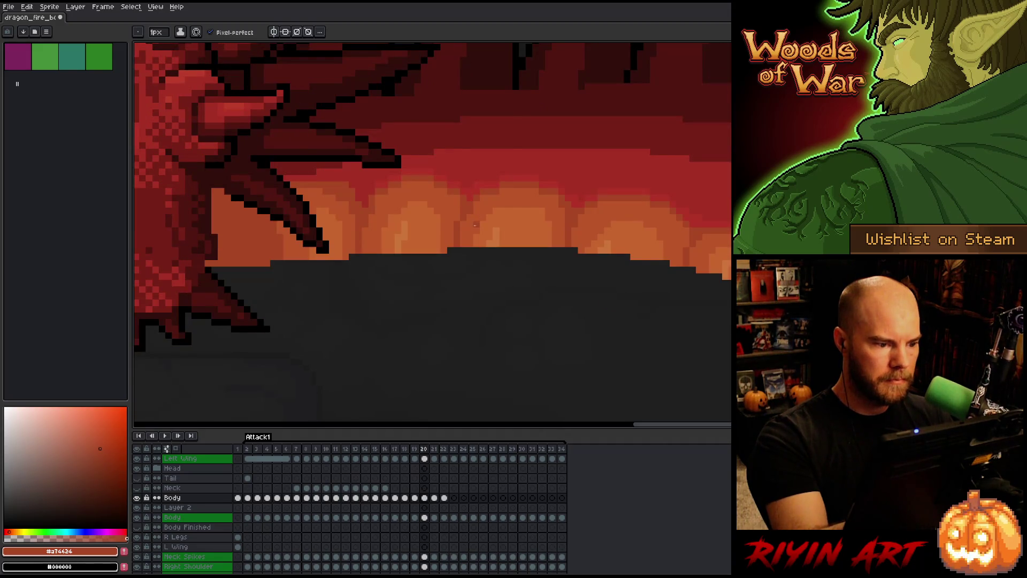
{"action": "key", "text": "Left"}
{"action": "key", "text": "Right"}
{"action": "left_click", "coordinate": [360, 197], "text": "alt"}
{"action": "left_click", "coordinate": [359, 204], "text": "alt"}
- Flip between frames 19 and 20 to confirm the glow matches, then return to frame 18
{"action": "key", "text": "Left"}
{"action": "key", "text": "Right"}
{"action": "key", "text": "Left"}
{"action": "key", "text": "Right"}
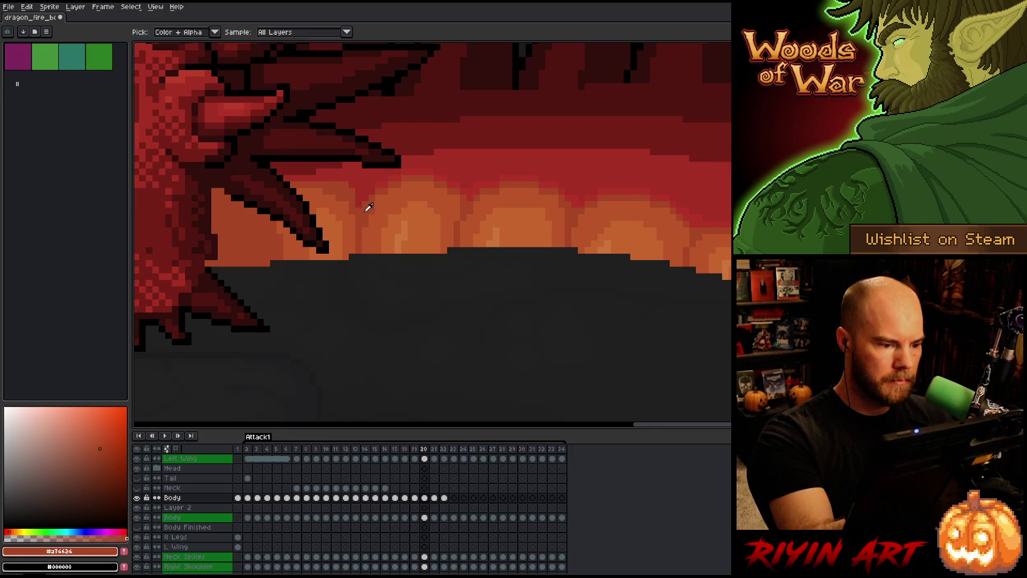
{"action": "key", "text": "Left"}
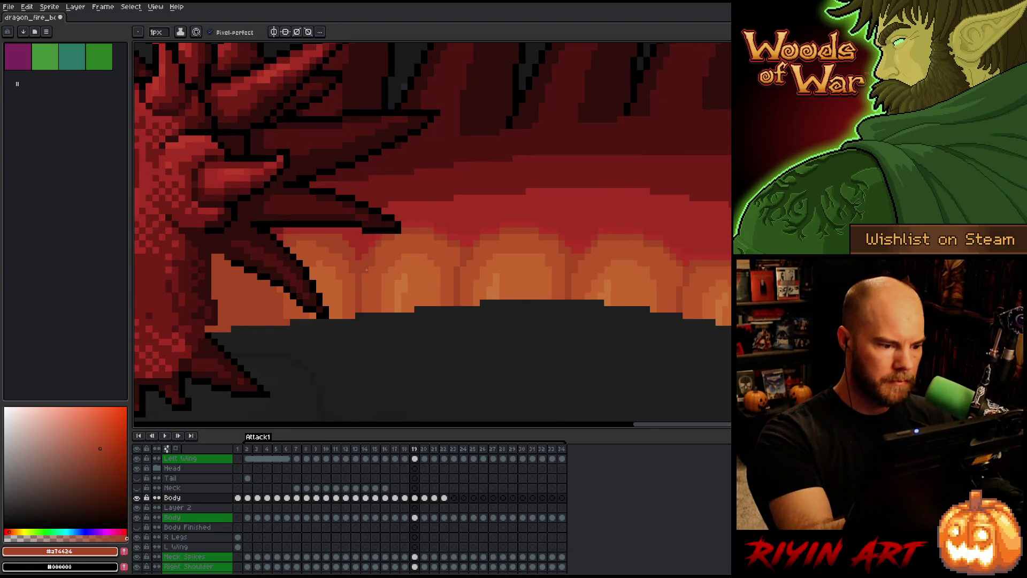
{"action": "key", "text": "Right"}
{"action": "key", "text": "Left"}
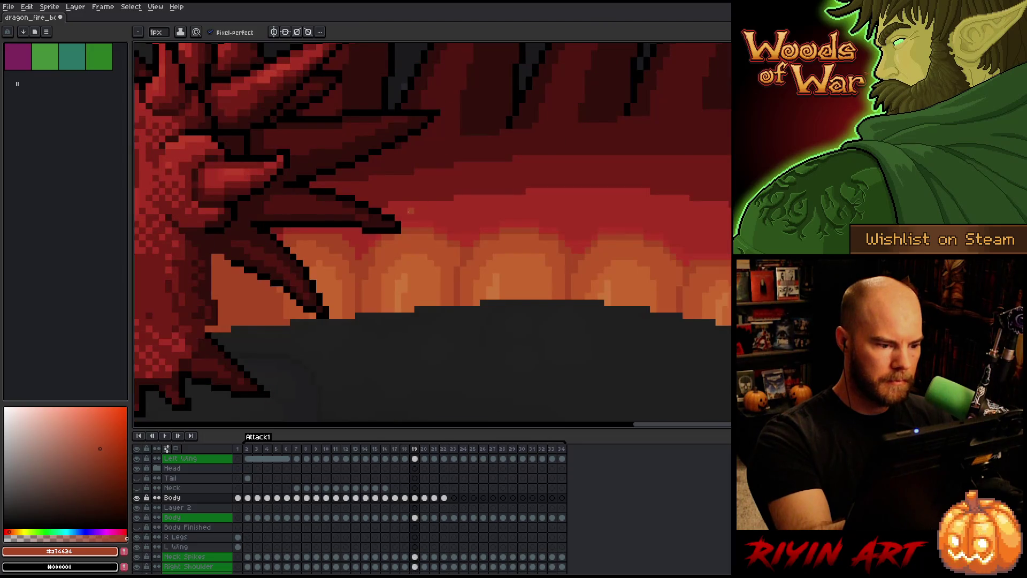
{"action": "key", "text": "Left"}
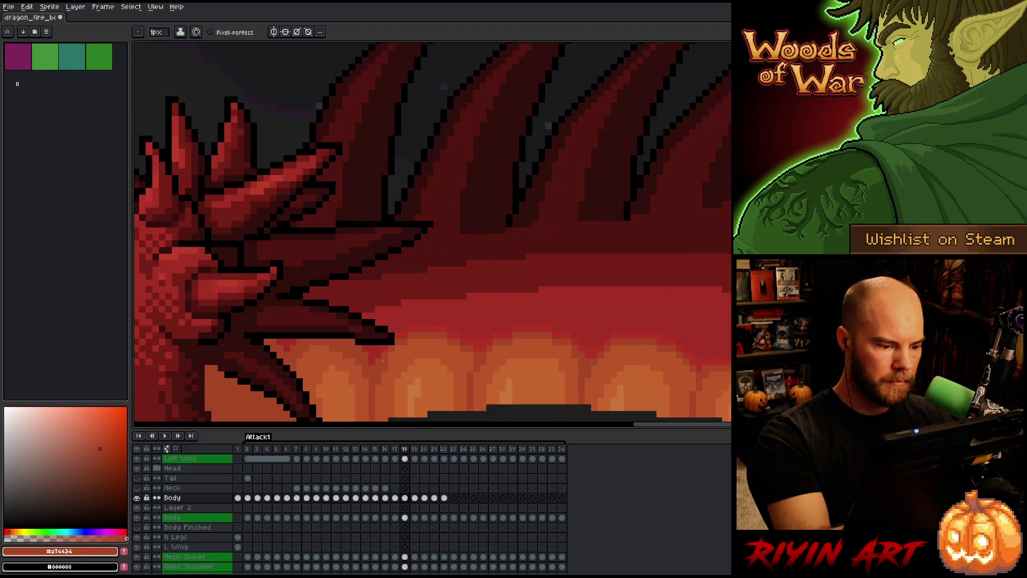
- Pan to the dragon's lower body and fire band, stepping from frame 17 forward to frame 20
{"action": "key", "text": "Left"}
{"action": "mouse_move", "coordinate": [411, 348]}
{"action": "left_mouse_down"}
{"action": "mouse_move", "coordinate": [420, 211]}
{"action": "mouse_move", "coordinate": [400, 259]}
{"action": "left_mouse_up"}
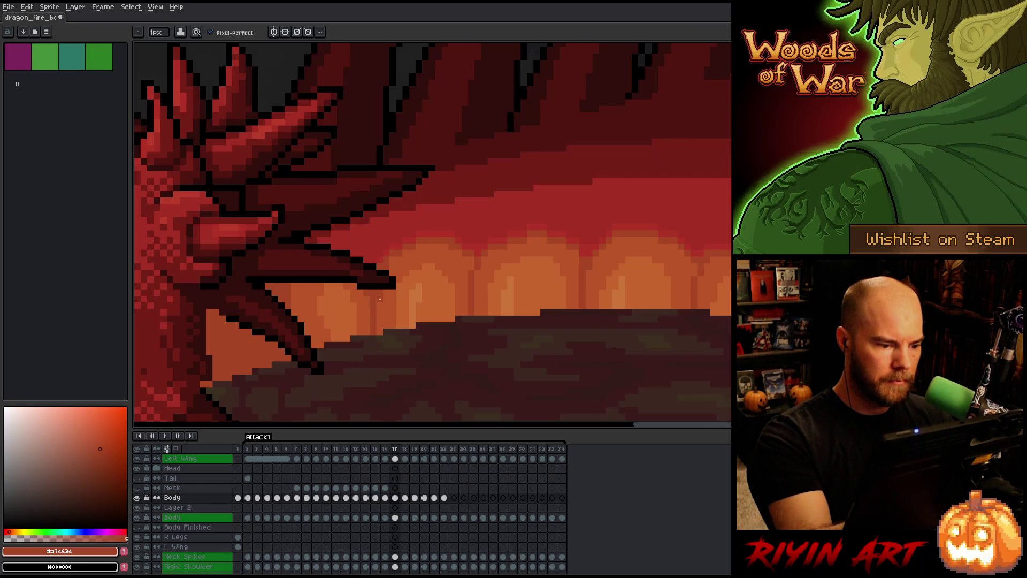
{"action": "key", "text": "Right"}
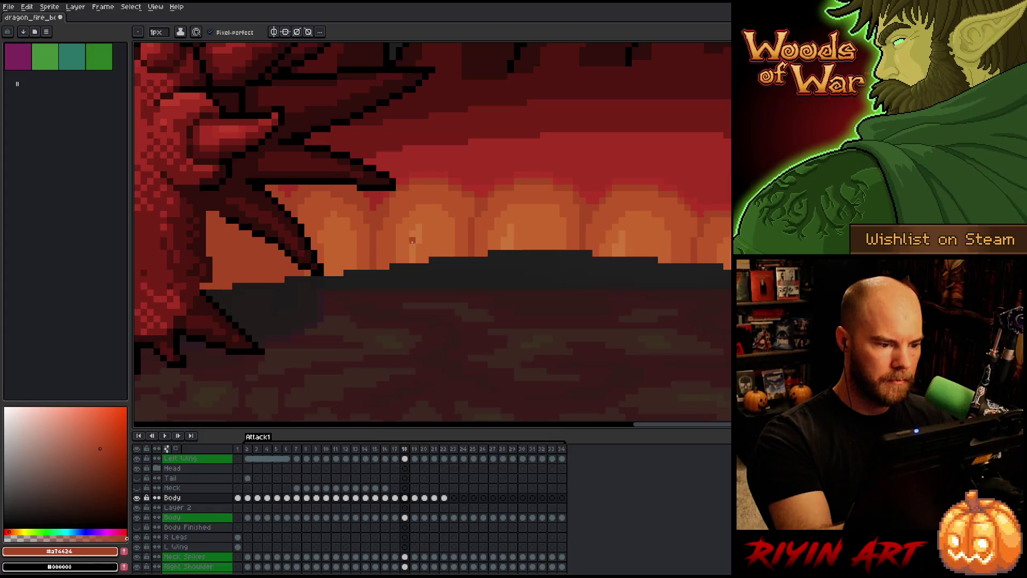
{"action": "key", "text": "Right"}
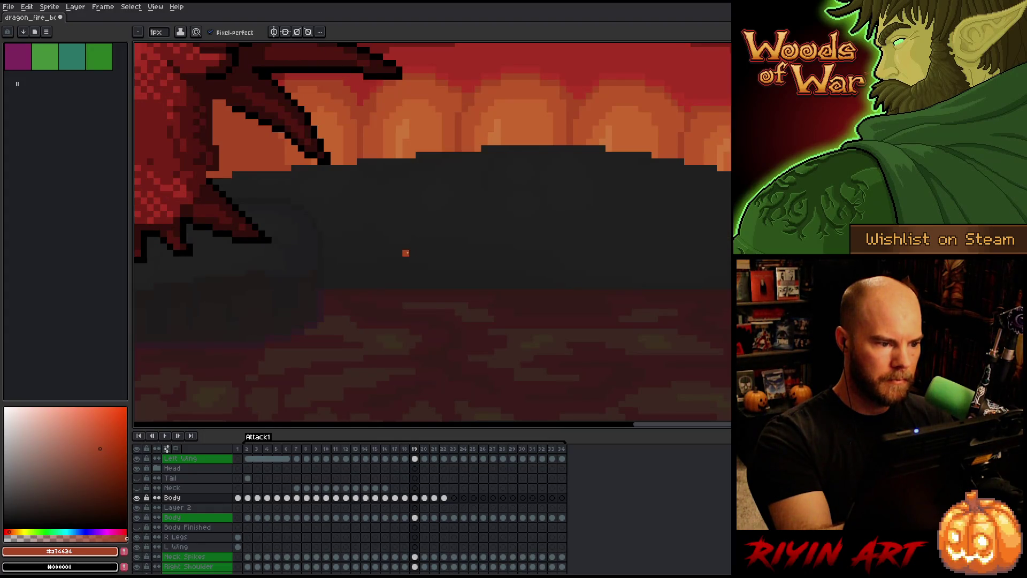
{"action": "key", "text": "Right"}
- Reframe the view around the fire band and pick bright orange #c7652f on frame 20
{"action": "mouse_move", "coordinate": [574, 229]}
{"action": "left_mouse_down"}
{"action": "mouse_move", "coordinate": [532, 314]}
{"action": "mouse_move", "coordinate": [507, 311]}
{"action": "left_mouse_up"}
{"action": "key", "text": "Left"}
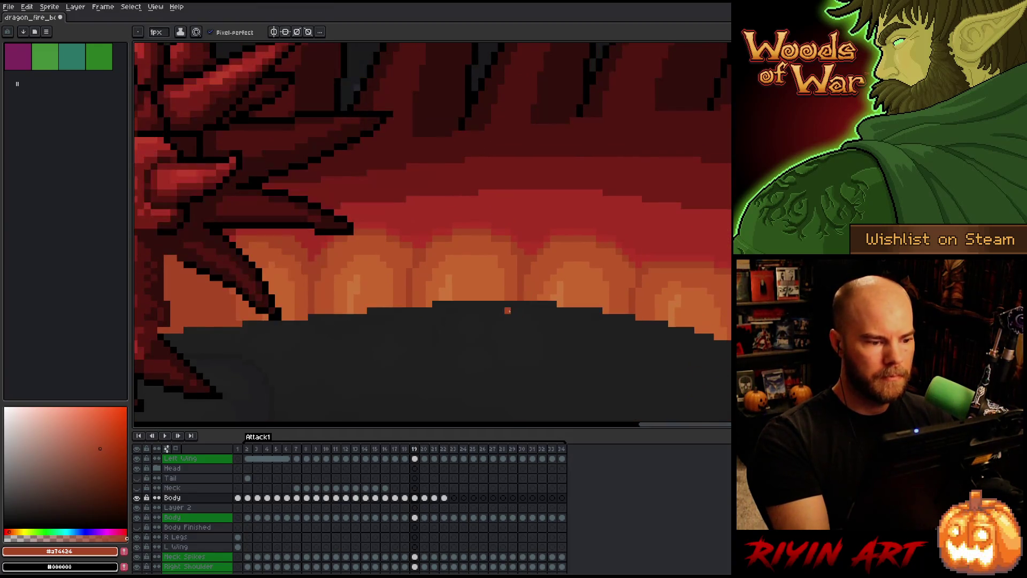
{"action": "key", "text": "Right"}
{"action": "left_click", "coordinate": [374, 209], "text": "alt"}
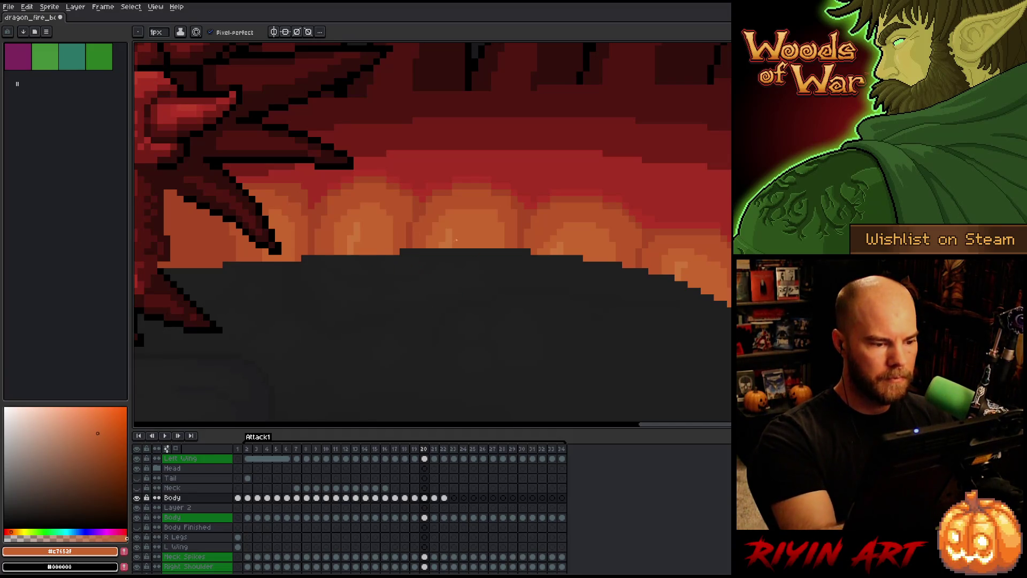
- Compare frame 20 with frame 19, pick red #b13337, and save the animation
{"action": "key", "text": "Left"}
{"action": "key", "text": "Right"}
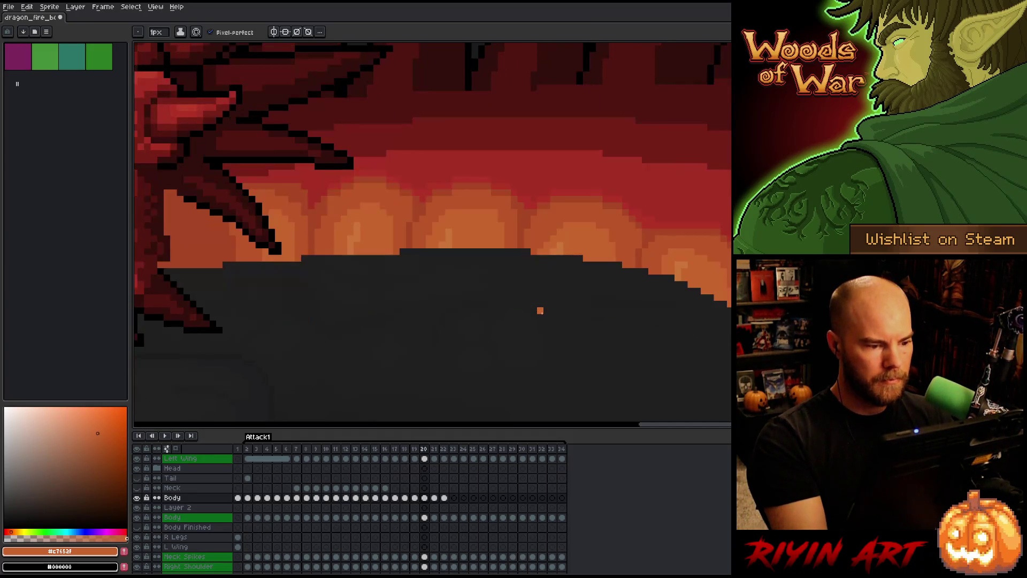
{"action": "key", "text": "Left"}
{"action": "key", "text": "Right"}
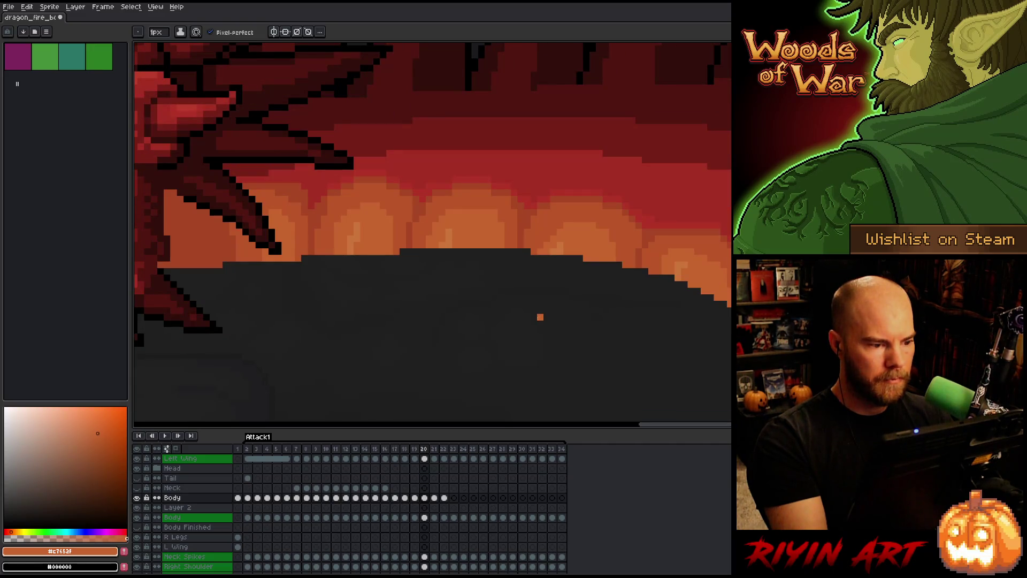
{"action": "key", "text": "Left"}
{"action": "key", "text": "Right"}
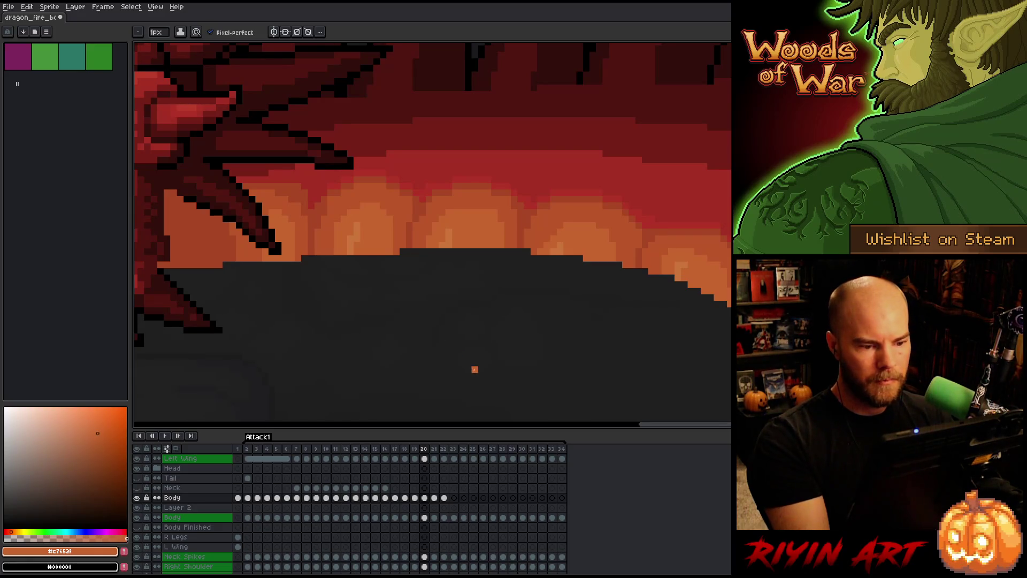
{"action": "left_click", "coordinate": [530, 202], "text": "alt"}
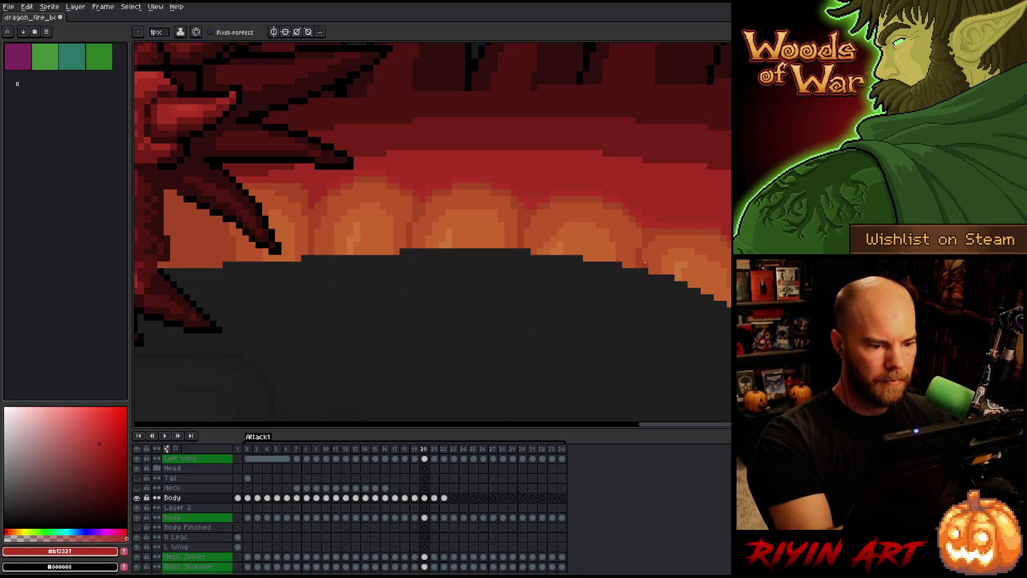
{"action": "key", "text": "ctrl+s"}
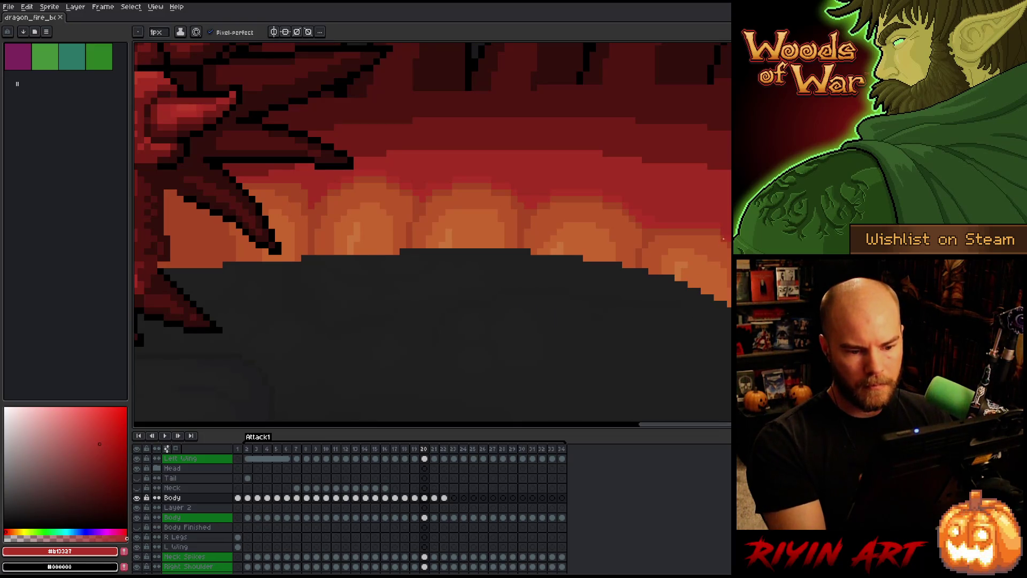
- Pick orange-red #a74624 and red #b13337 for frame 20's glow shading
{"action": "left_click", "coordinate": [721, 244], "text": "alt"}
{"action": "key", "text": "comma"}
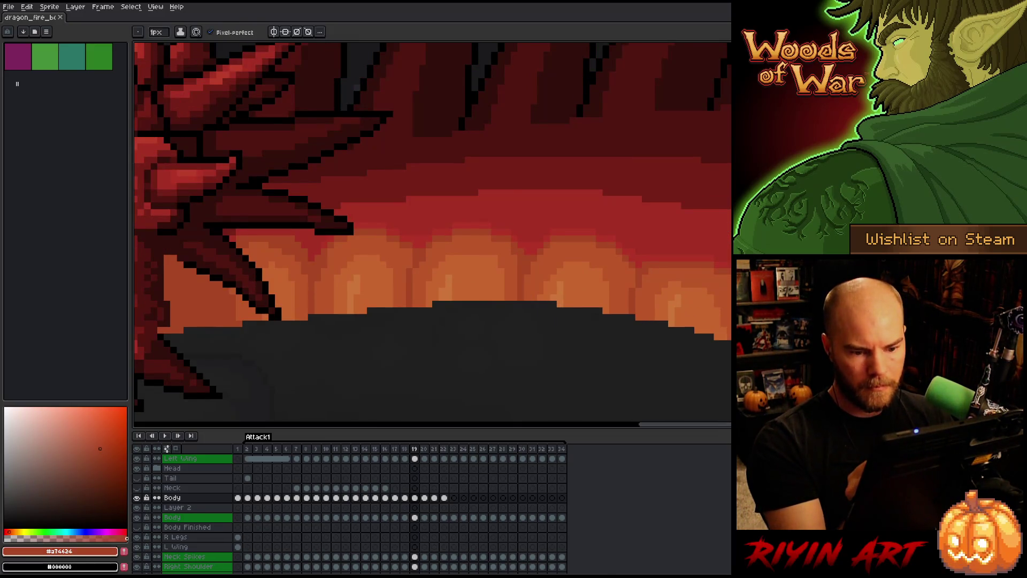
{"action": "key", "text": "period"}
{"action": "left_click", "coordinate": [717, 145], "text": "alt"}
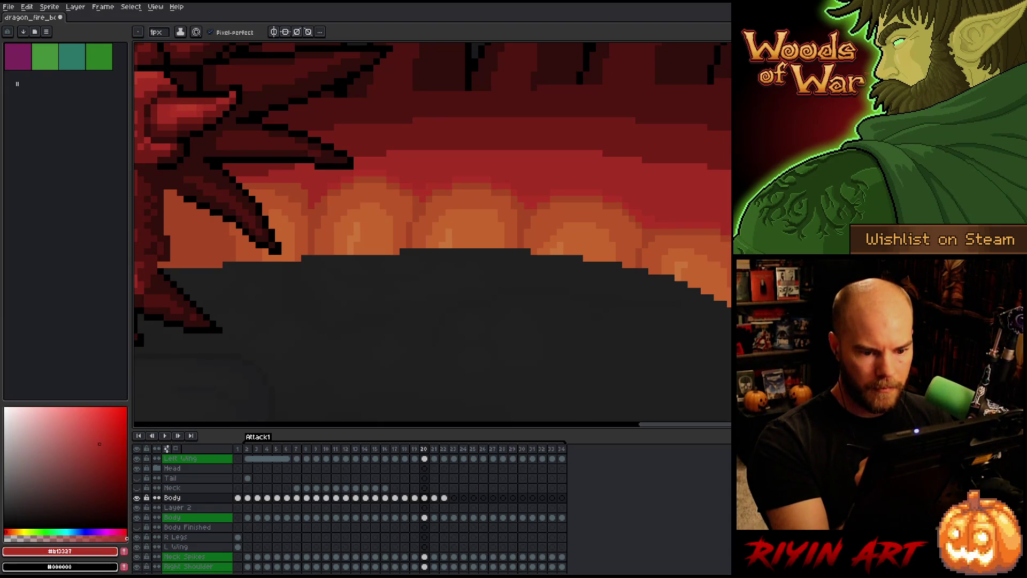
- Compare frames 19 and 20, then shade with deep red #a52f24 and red #b13327
{"action": "key", "text": "period"}
{"action": "key", "text": "comma"}
{"action": "key", "text": "period"}
{"action": "key", "text": "comma"}
{"action": "key", "text": "period"}
{"action": "key", "text": "comma"}
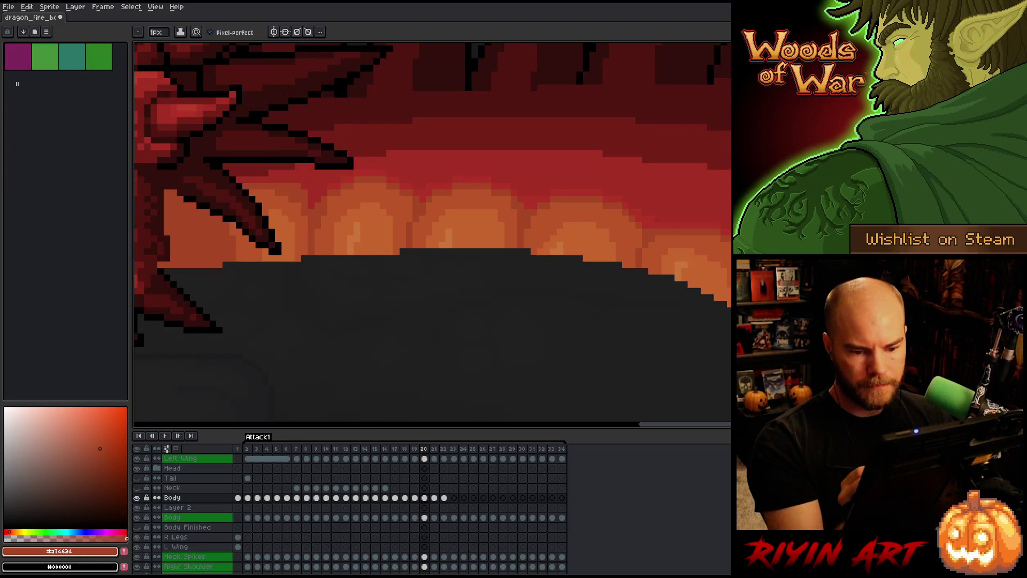
{"action": "key", "text": "period"}
{"action": "key", "text": "comma"}
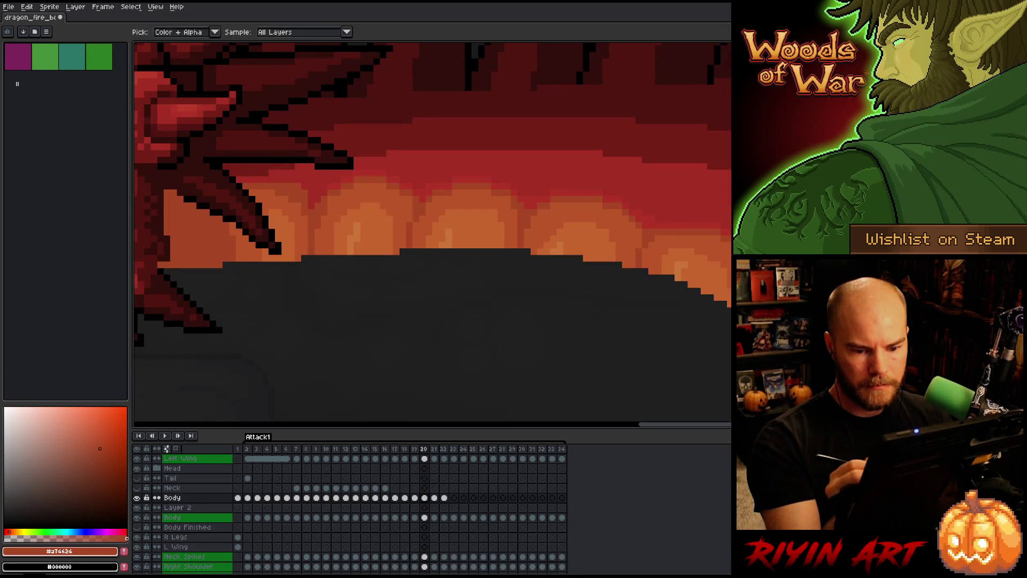
{"action": "left_click", "coordinate": [482, 161], "text": "alt"}
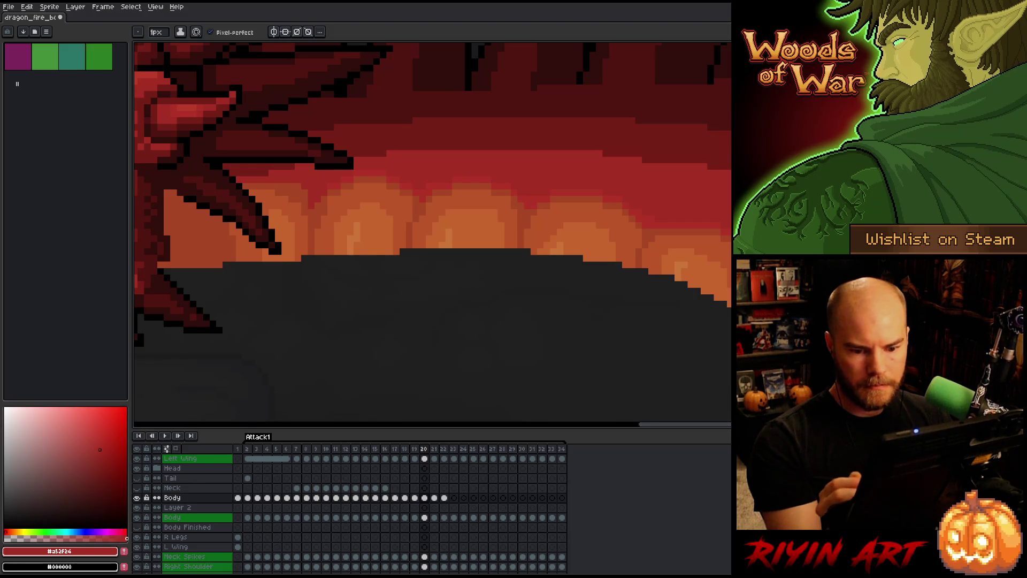
{"action": "left_click", "coordinate": [407, 161], "text": "alt"}
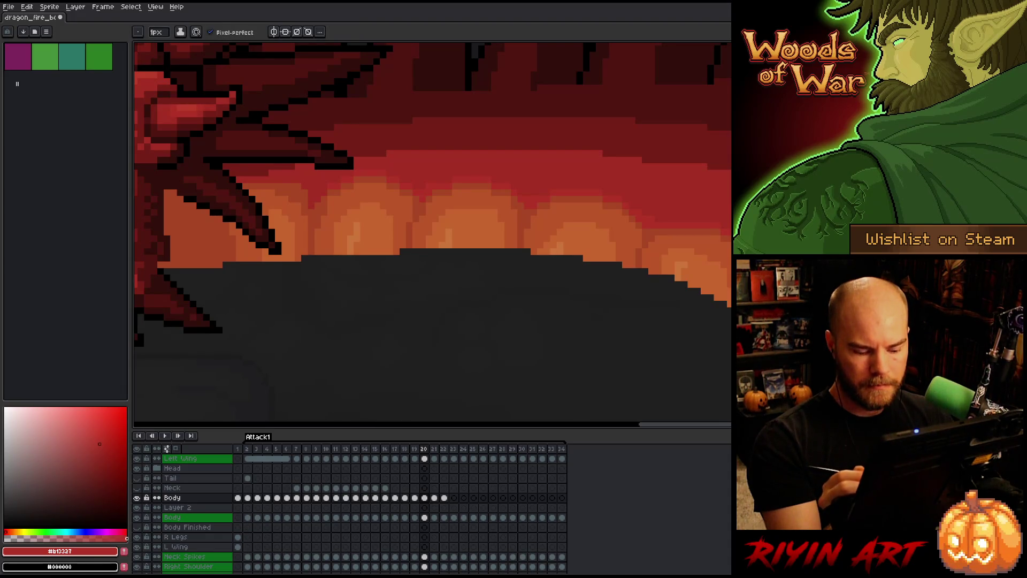
- Zoom out briefly to check the whole image, then move on to frame 21
{"action": "key", "text": "minus"}
{"action": "key", "text": "plus"}
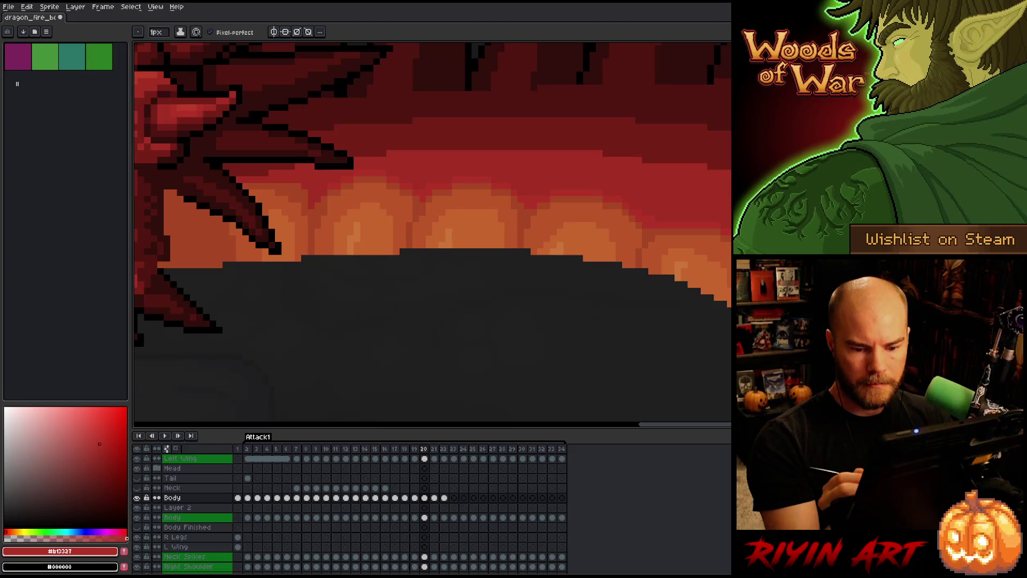
{"action": "key", "text": "Right"}
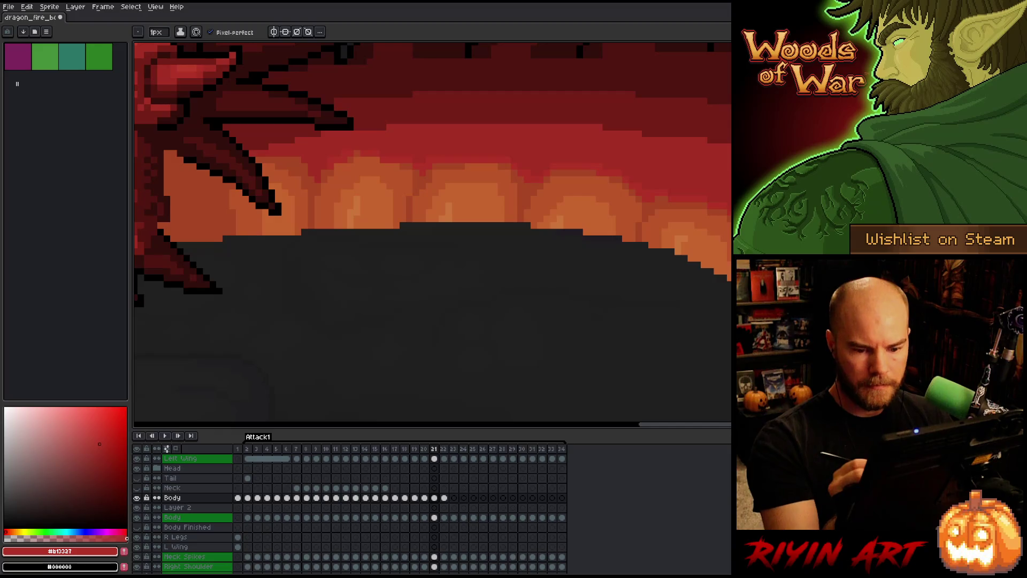
{"action": "left_click", "coordinate": [684, 161], "text": "alt"}
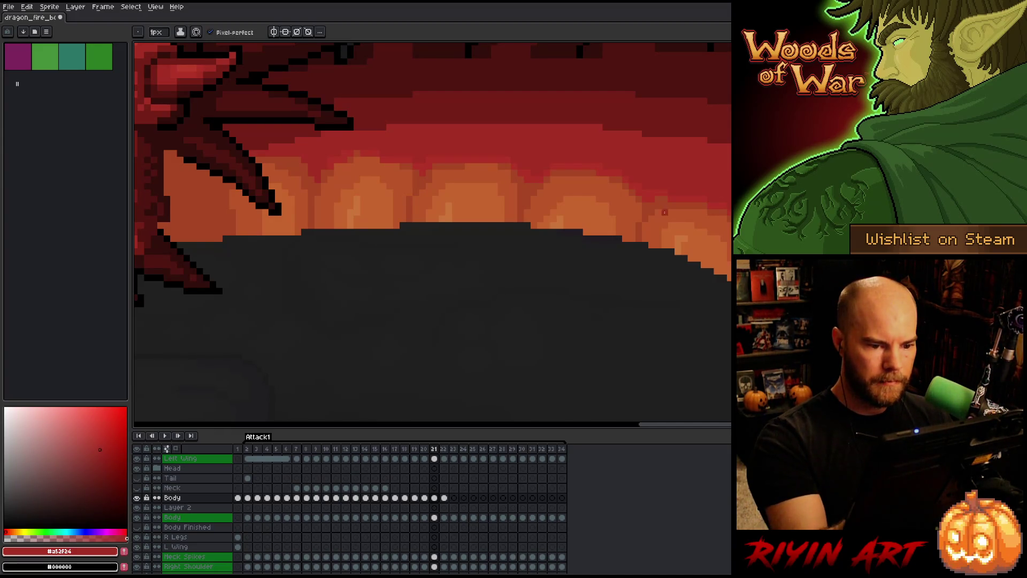
{"action": "key", "text": "comma"}
{"action": "key", "text": "period"}
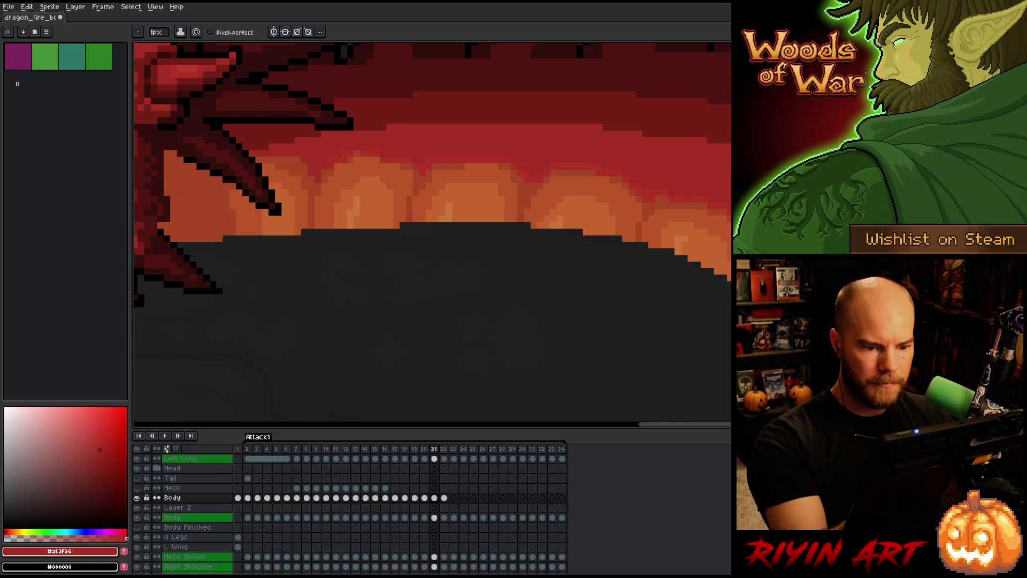
{"action": "left_click", "coordinate": [668, 199], "text": "alt"}
{"action": "left_click", "coordinate": [668, 190], "text": "alt"}
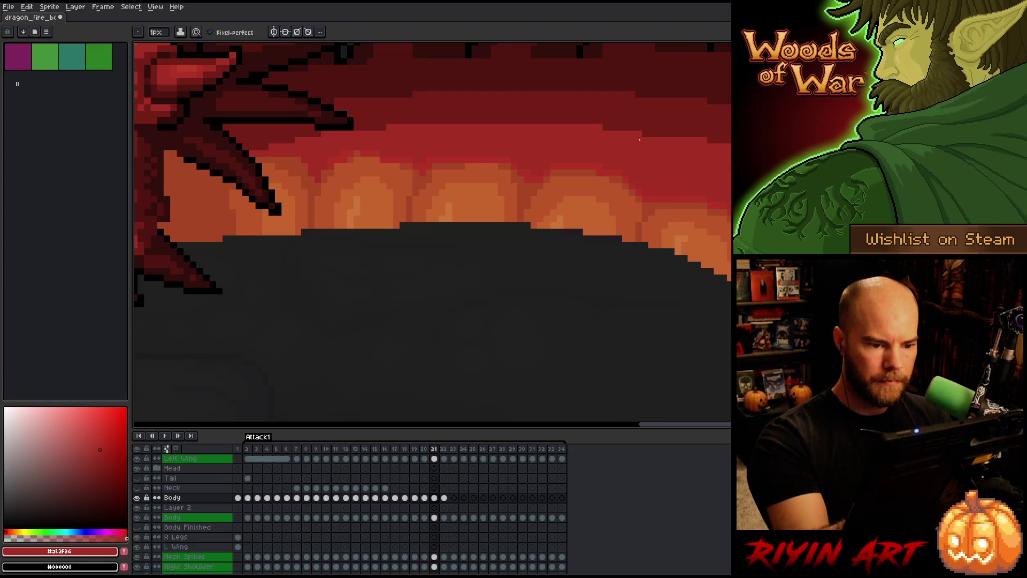
{"action": "left_click", "coordinate": [595, 166], "text": "alt"}
{"action": "left_click", "coordinate": [600, 172], "text": "alt"}
{"action": "left_click", "coordinate": [611, 174], "text": "alt"}
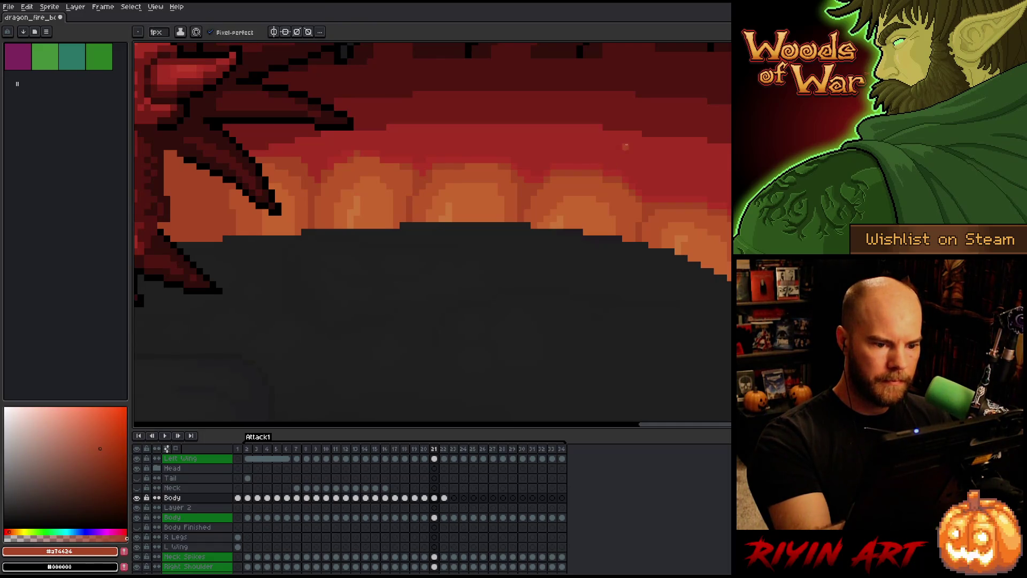
{"action": "key", "text": "Left"}
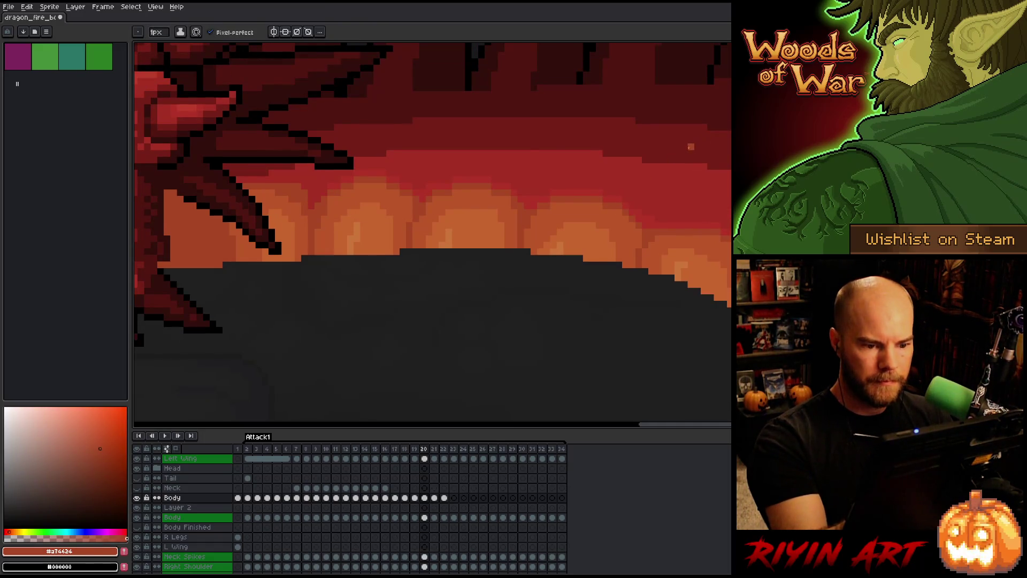
{"action": "key", "text": "Right"}
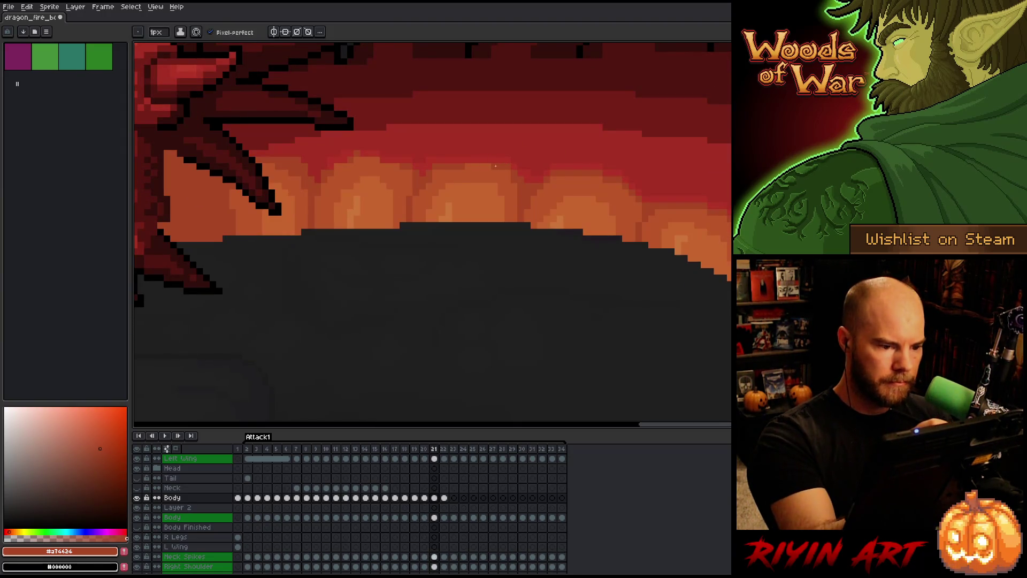
{"action": "left_click", "coordinate": [465, 162], "text": "alt"}
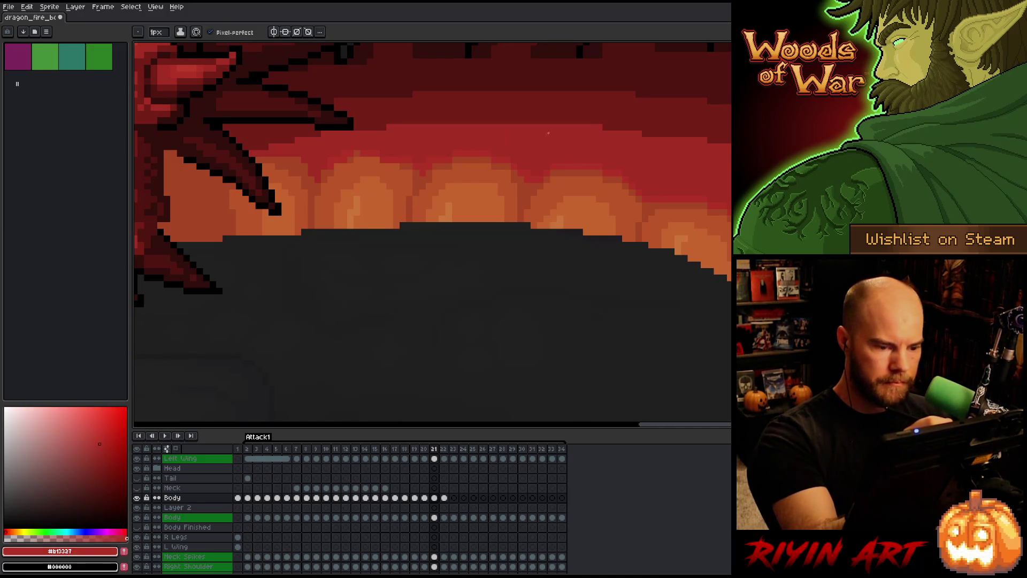
{"action": "key", "text": "Left"}
{"action": "key", "text": "Right"}
{"action": "key", "text": "Left"}
{"action": "key", "text": "Right"}
{"action": "key", "text": "Left"}
{"action": "key", "text": "Right"}
{"action": "key", "text": "Left"}
{"action": "key", "text": "Right"}
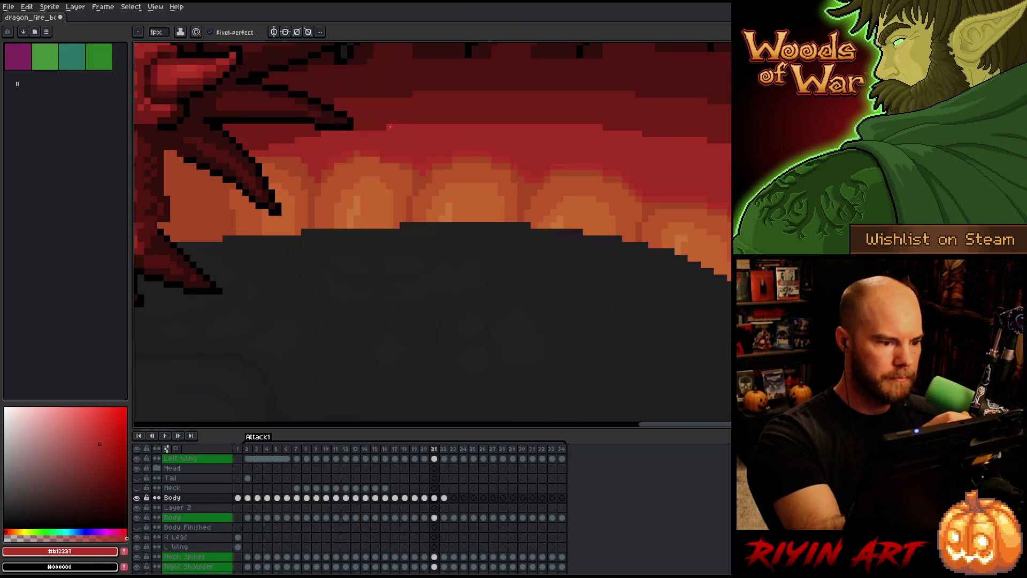
{"action": "left_click", "coordinate": [384, 154], "text": "alt"}
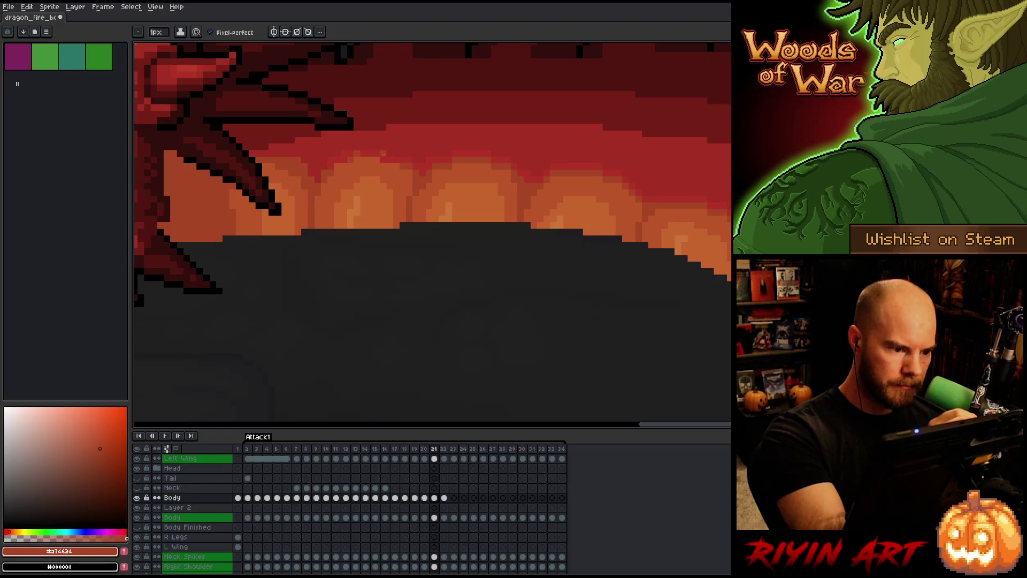
{"action": "key", "text": "Left"}
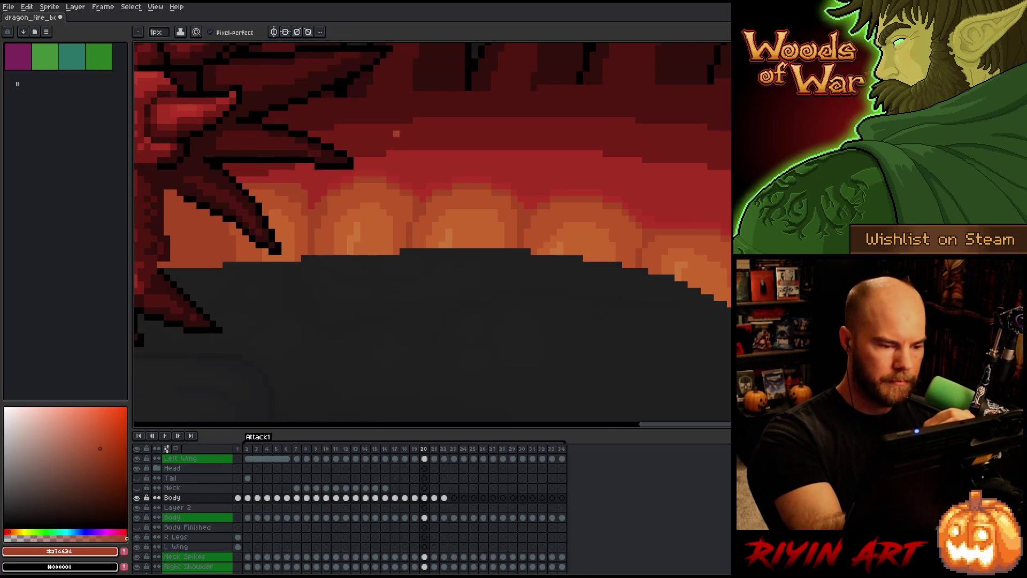
{"action": "key", "text": "Right"}
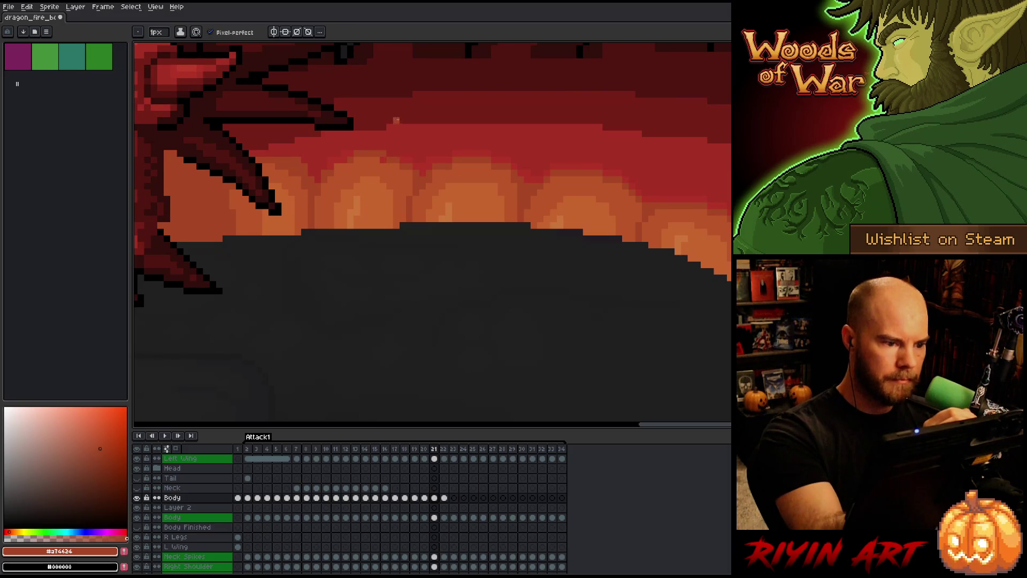
{"action": "key", "text": "Left"}
{"action": "key", "text": "Right"}
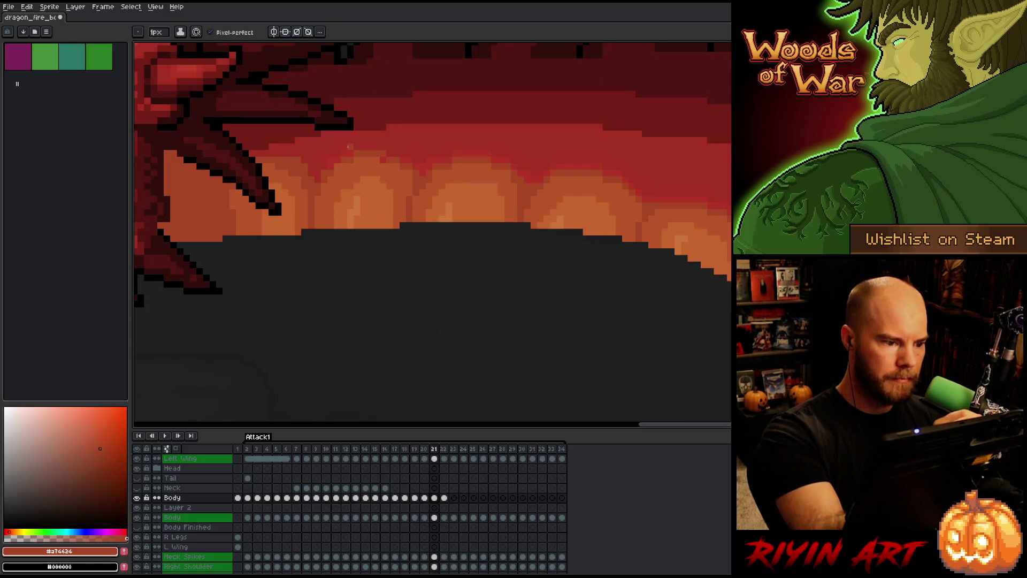
{"action": "key", "text": "Left"}
{"action": "key", "text": "Right"}
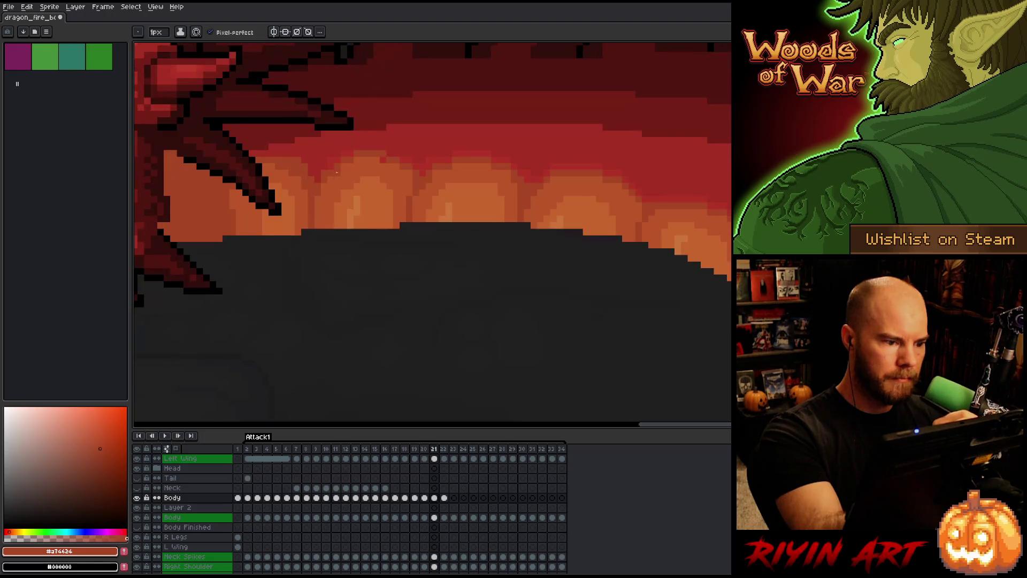
{"action": "key", "text": "Left"}
{"action": "key", "text": "Right"}
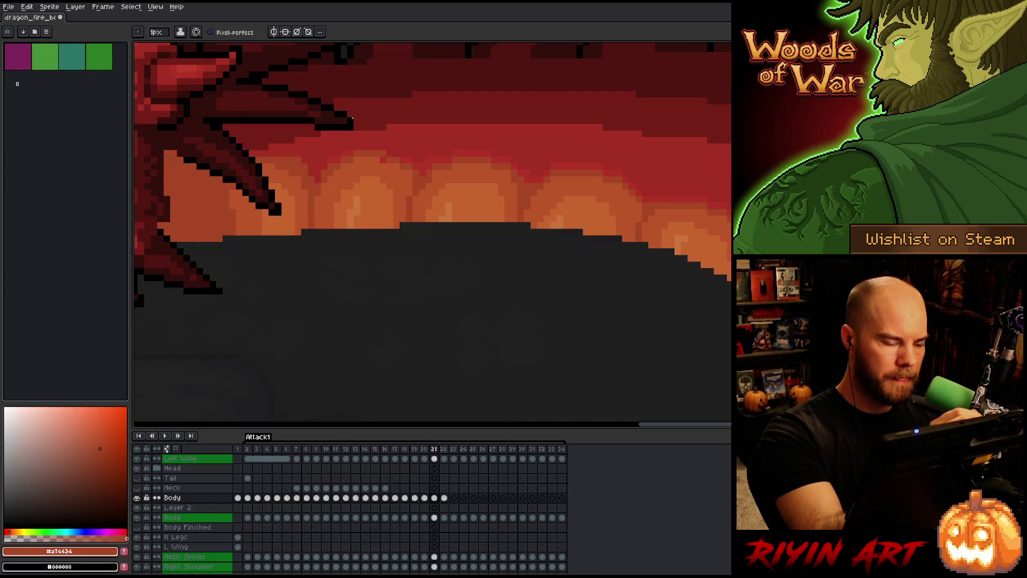
{"action": "left_click", "coordinate": [339, 172], "text": "alt"}
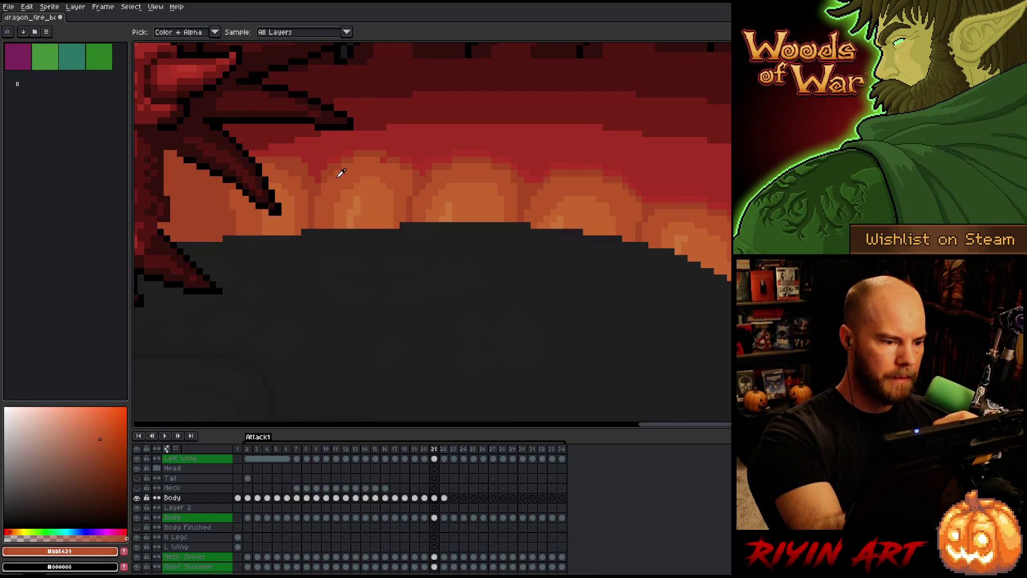
{"action": "left_click", "coordinate": [396, 154], "text": "alt"}
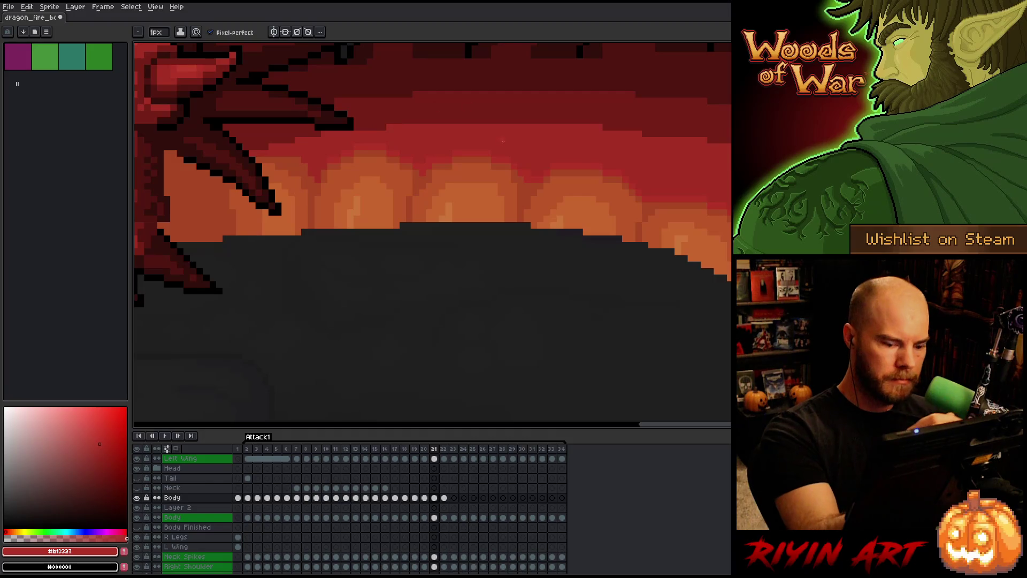
- Flip between frames 20 and 21 and pick the orange of the sky glow
{"action": "key", "text": "Left"}
{"action": "key", "text": "Right"}
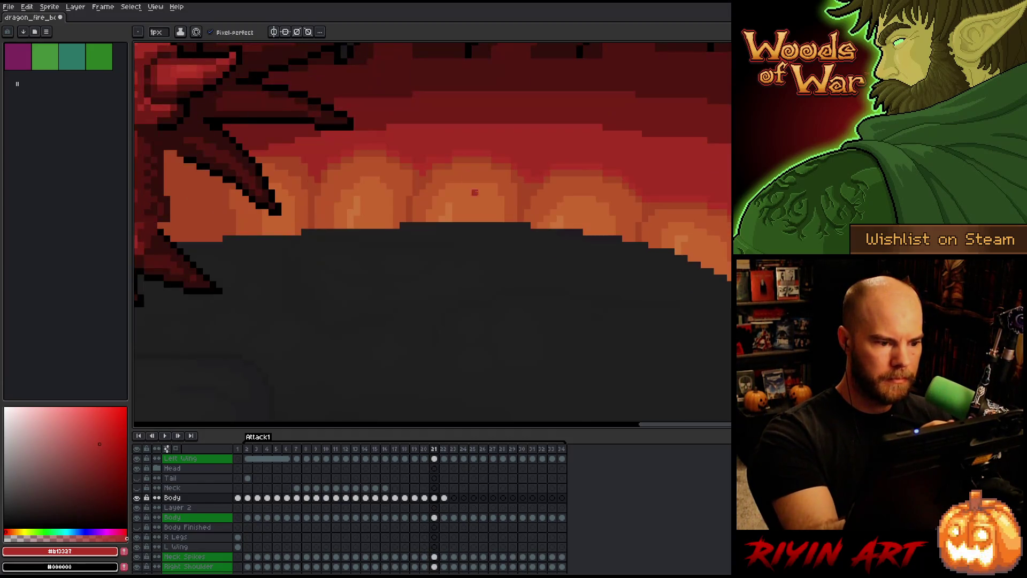
{"action": "key", "text": "Left"}
{"action": "key", "text": "Right"}
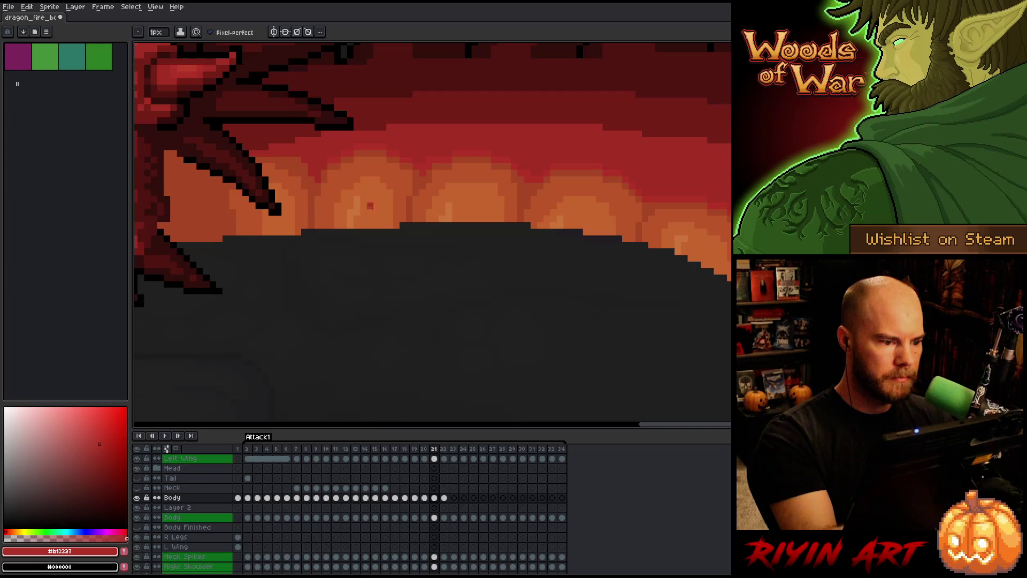
{"action": "key", "text": "Left"}
{"action": "left_click", "coordinate": [327, 204], "text": "alt"}
- Compare frames 20 and 21 and pick the darker red #a52f24
{"action": "key", "text": "Right"}
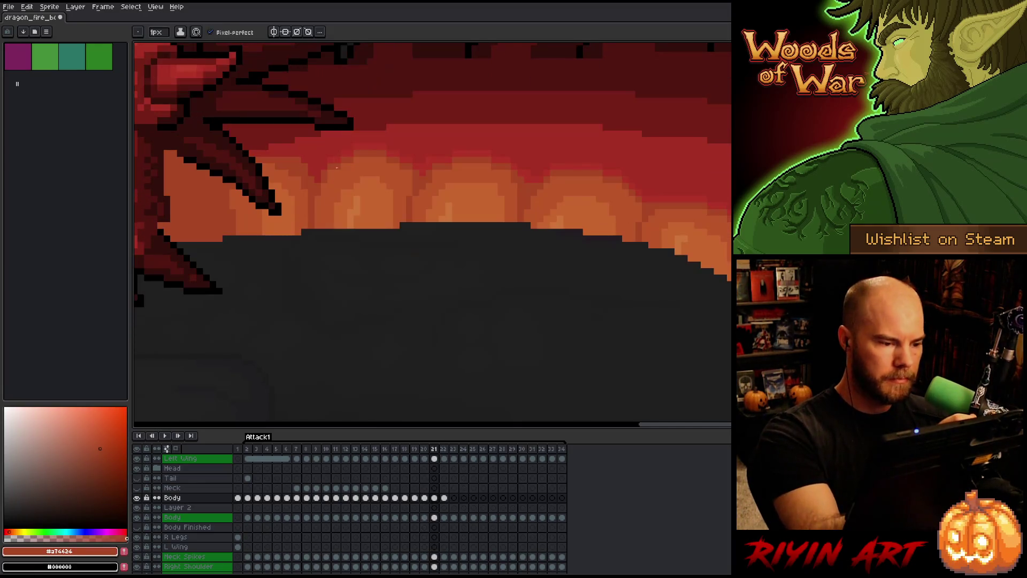
{"action": "key", "text": "Left"}
{"action": "key", "text": "Right"}
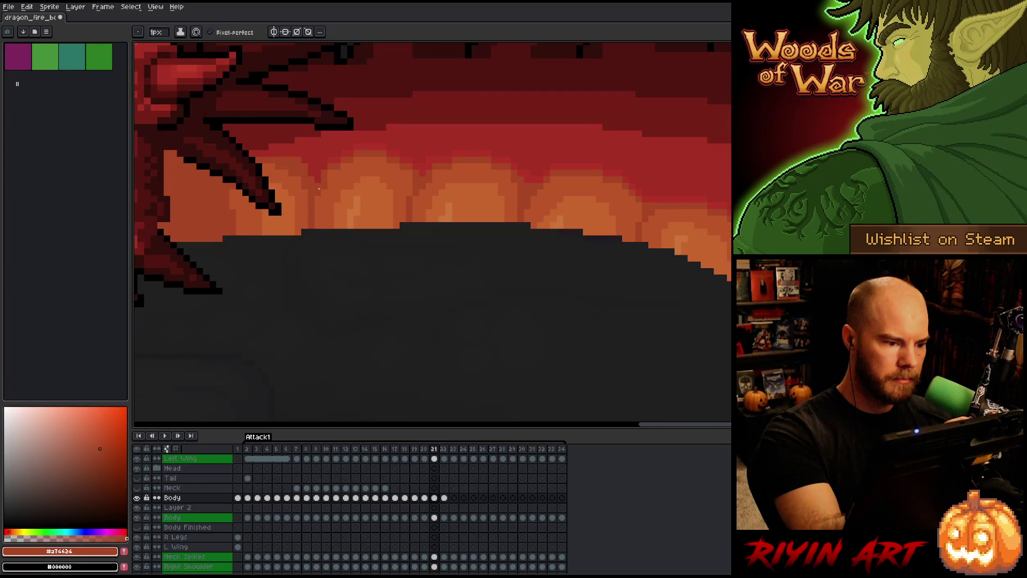
{"action": "key", "text": "Left"}
{"action": "key", "text": "Right"}
{"action": "key", "text": "Left"}
{"action": "key", "text": "Right"}
{"action": "left_click", "coordinate": [337, 125], "text": "alt"}
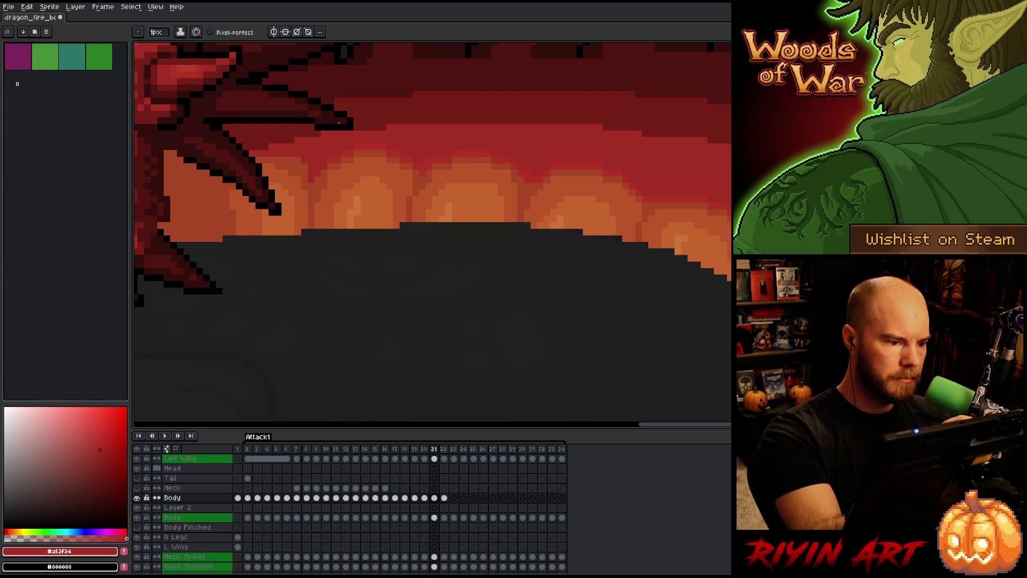
- Flip between frames 20 and 21, then set the foreground to bright orange #c7652f from the sky
{"action": "key", "text": "Left"}
{"action": "key", "text": "Right"}
{"action": "key", "text": "Left"}
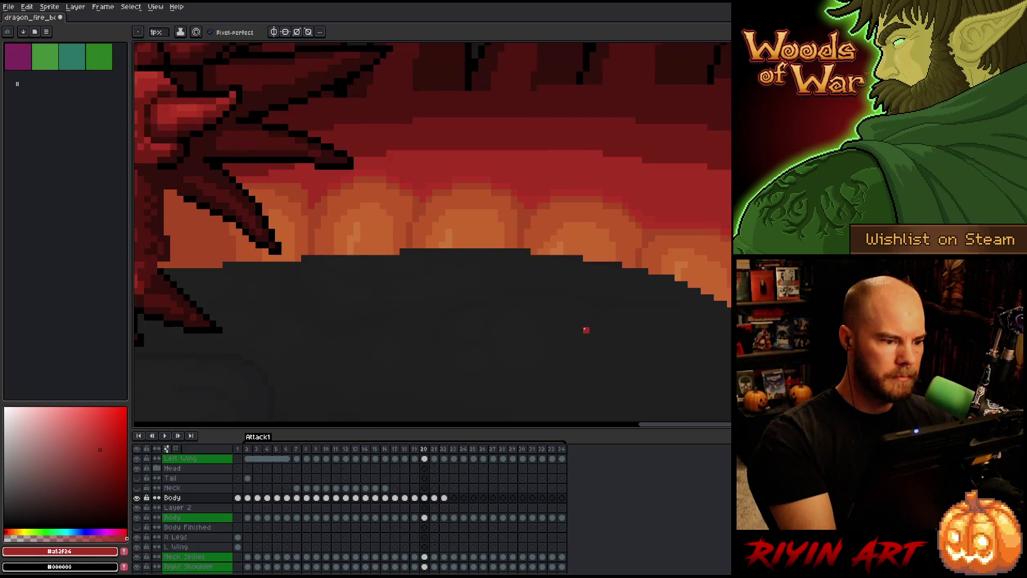
{"action": "key", "text": "Right"}
{"action": "key", "text": "Left"}
{"action": "key", "text": "Right"}
{"action": "key", "text": "Left"}
{"action": "key", "text": "Right"}
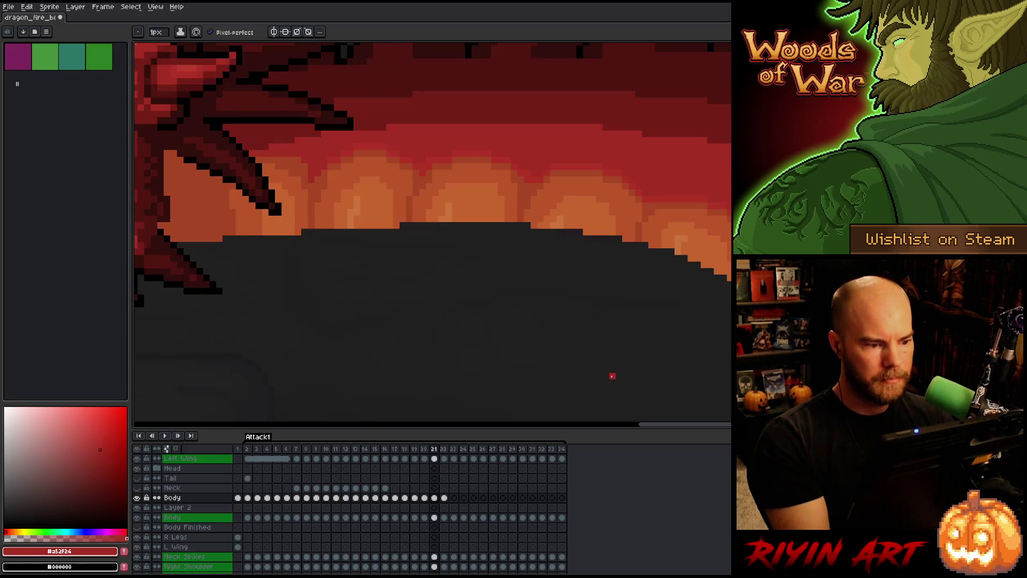
{"action": "left_click", "coordinate": [377, 192], "text": "alt"}
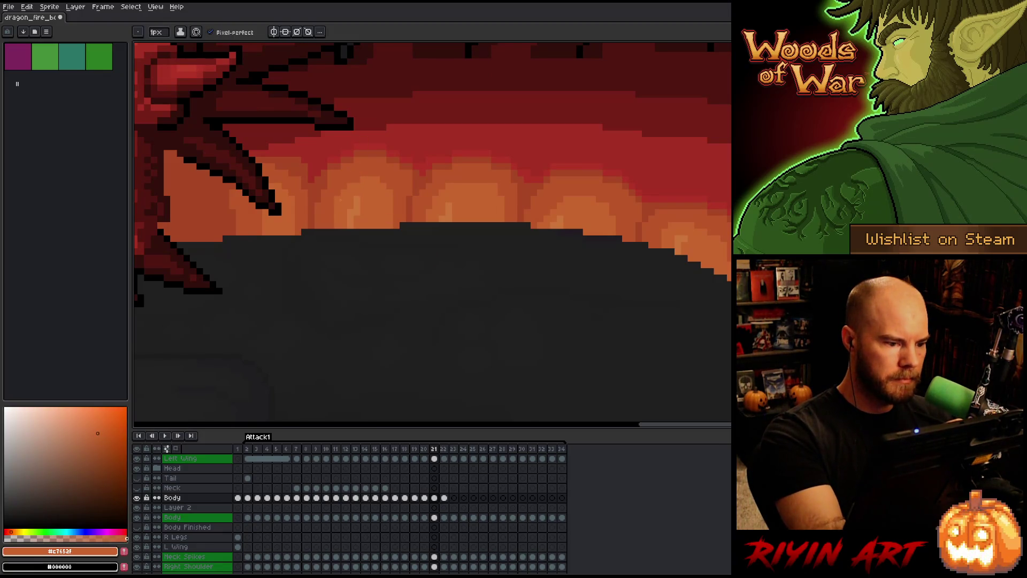
- Flip repeatedly between frames 20 and 21 to compare the glow, then advance to frame 22
{"action": "key", "text": "Left"}
{"action": "key", "text": "Right"}
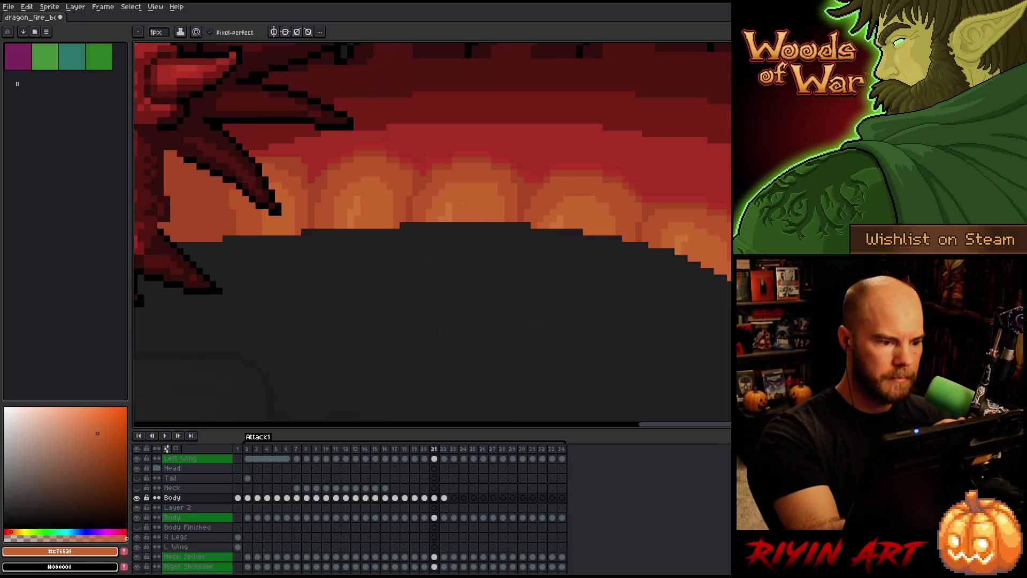
{"action": "key", "text": "Left"}
{"action": "key", "text": "Right"}
{"action": "key", "text": "Left"}
{"action": "key", "text": "Right"}
{"action": "key", "text": "Left"}
{"action": "key", "text": "Right"}
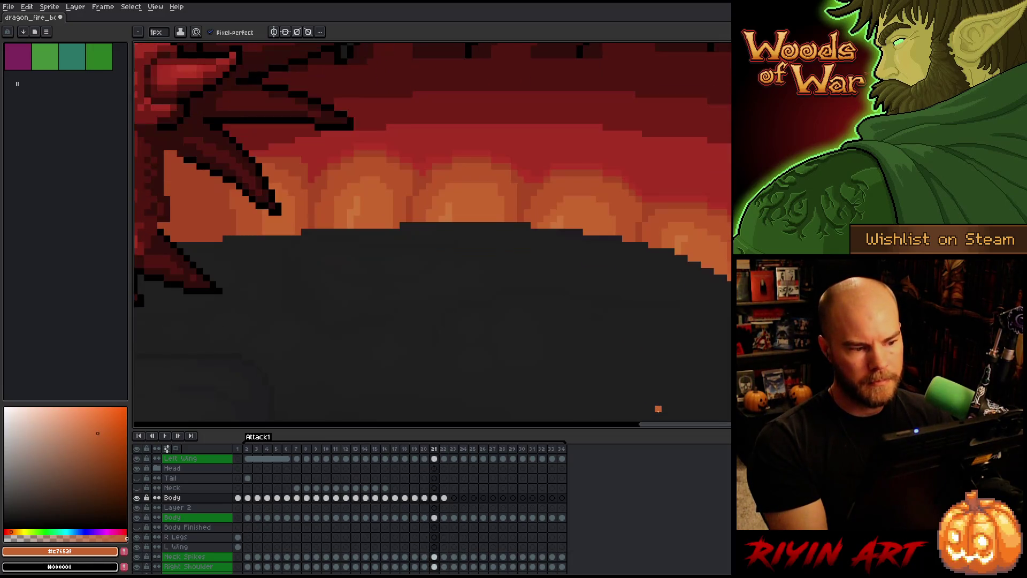
{"action": "key", "text": "Left"}
{"action": "key", "text": "Right"}
{"action": "key", "text": "Left"}
{"action": "key", "text": "Right"}
{"action": "key", "text": "Left"}
{"action": "key", "text": "Right"}
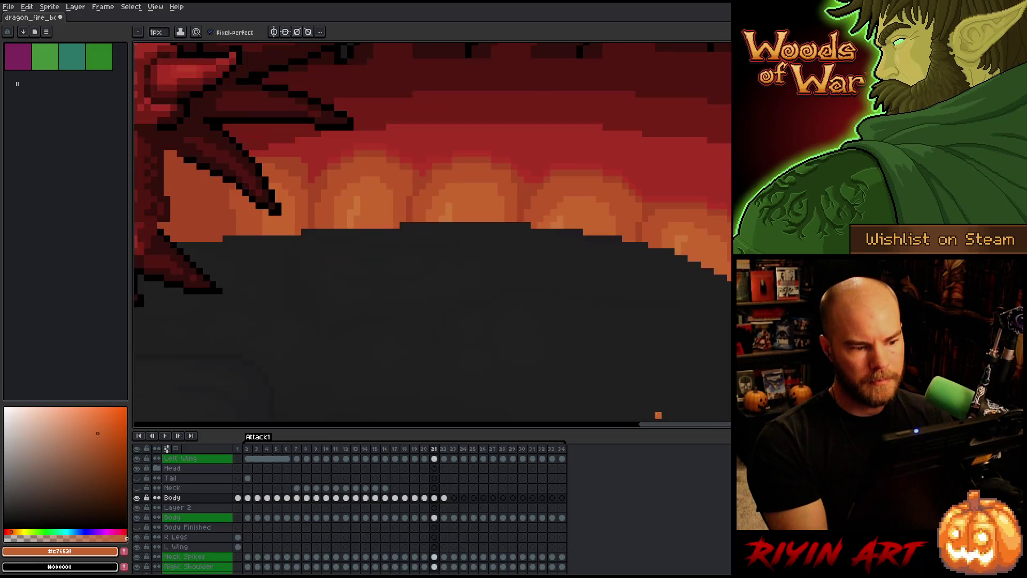
{"action": "key", "text": "Left"}
{"action": "key", "text": "Right"}
{"action": "key", "text": "Left"}
{"action": "key", "text": "Right"}
{"action": "key", "text": "Left"}
{"action": "key", "text": "Right"}
{"action": "key", "text": "Left"}
{"action": "key", "text": "Right"}
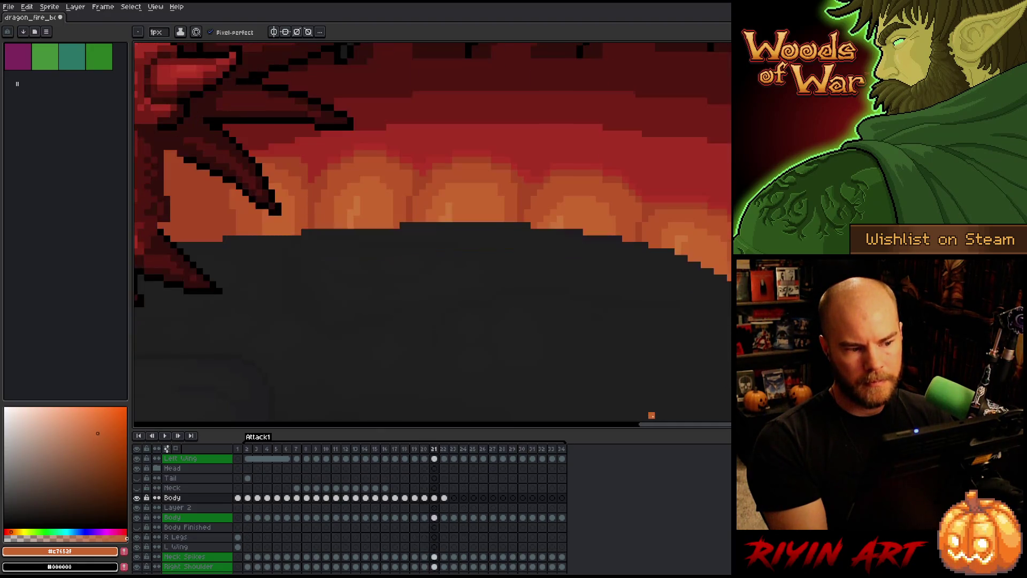
{"action": "key", "text": "Left"}
{"action": "key", "text": "Right"}
{"action": "key", "text": "Left"}
{"action": "key", "text": "Right"}
{"action": "key", "text": "Right"}
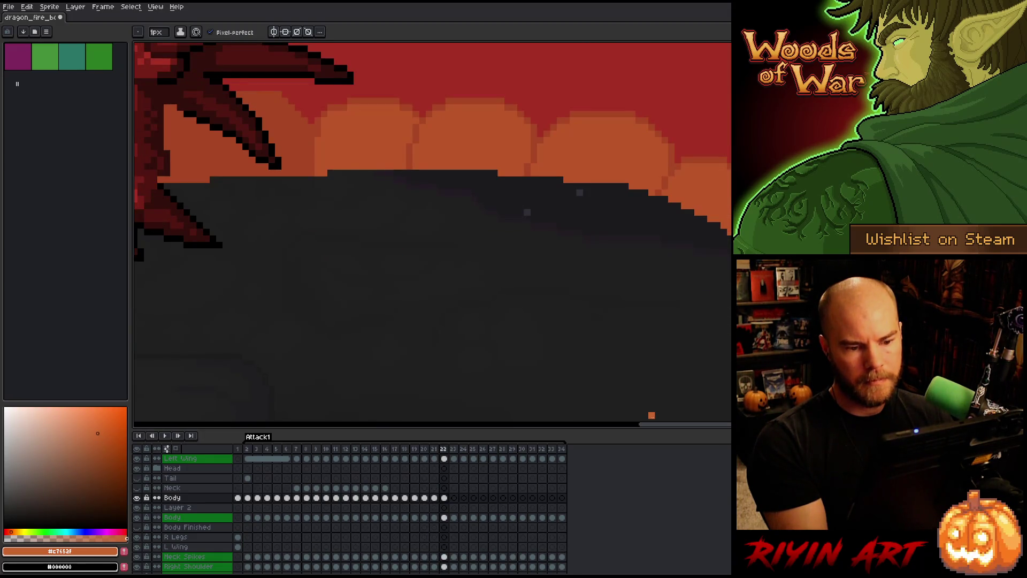
- Sample a mid orange on frame 21 and paint three lighter glow strokes on frame 22
{"action": "key", "text": "Left"}
{"action": "key", "text": "Right"}
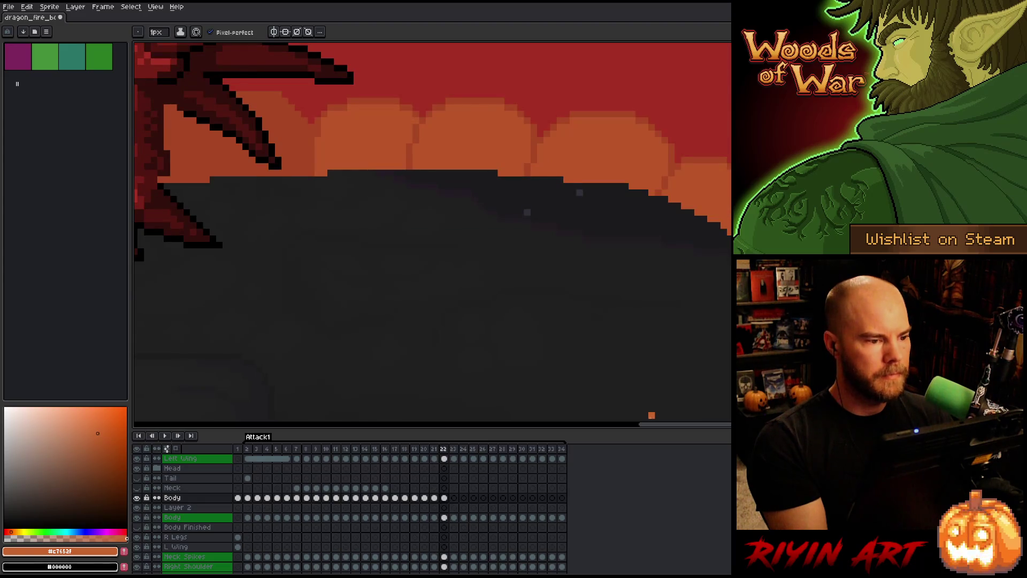
{"action": "key", "text": "Left"}
{"action": "left_click", "coordinate": [301, 194], "text": "alt"}
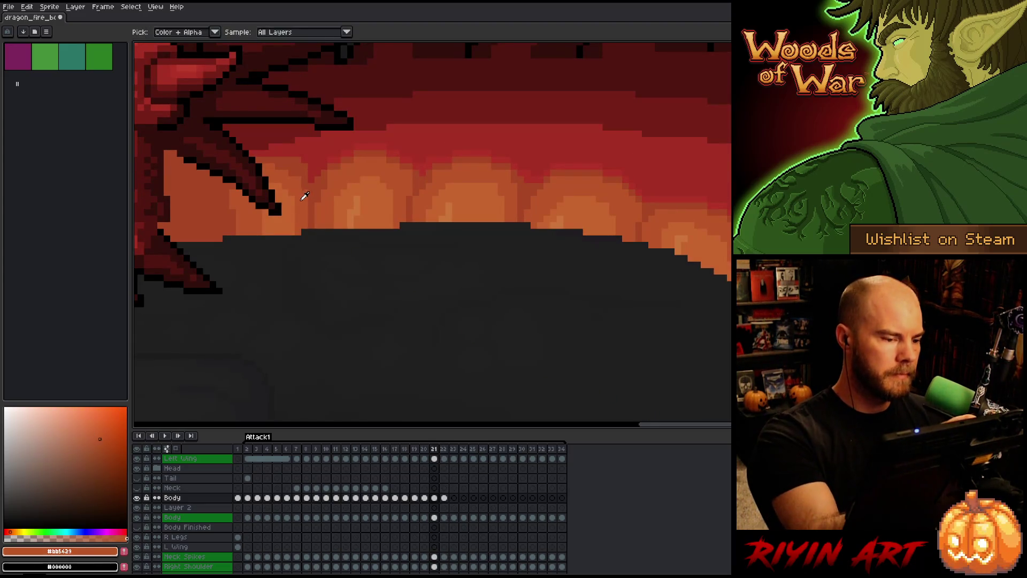
{"action": "key", "text": "Right"}
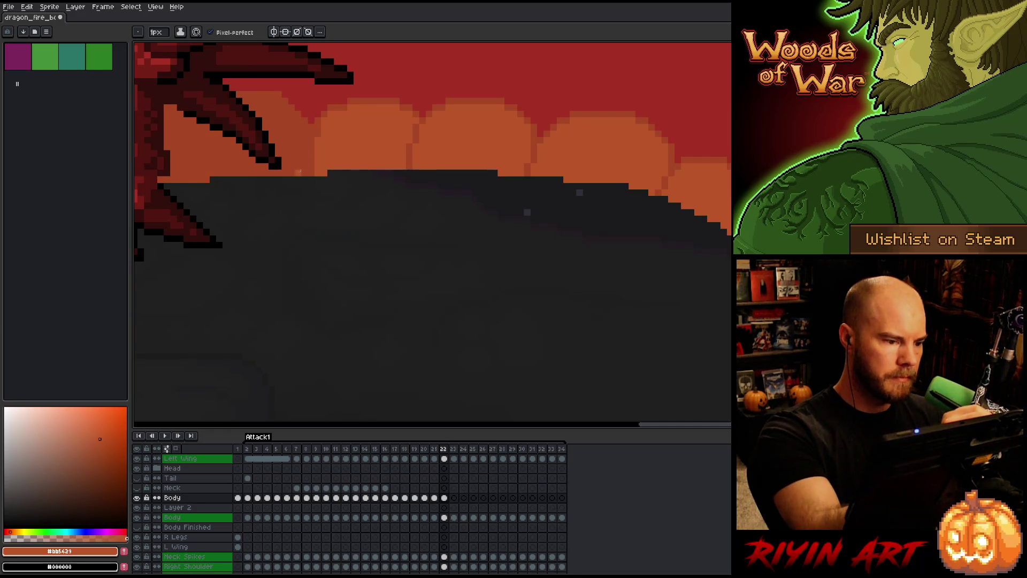
{"action": "mouse_move", "coordinate": [303, 166]}
{"action": "left_mouse_down"}
{"action": "mouse_move", "coordinate": [282, 118]}
{"action": "mouse_move", "coordinate": [256, 105]}
{"action": "left_mouse_up"}
{"action": "left_click_drag", "start_coordinate": [239, 142], "coordinate": [239, 177]}
{"action": "left_click_drag", "start_coordinate": [276, 148], "coordinate": [262, 110]}
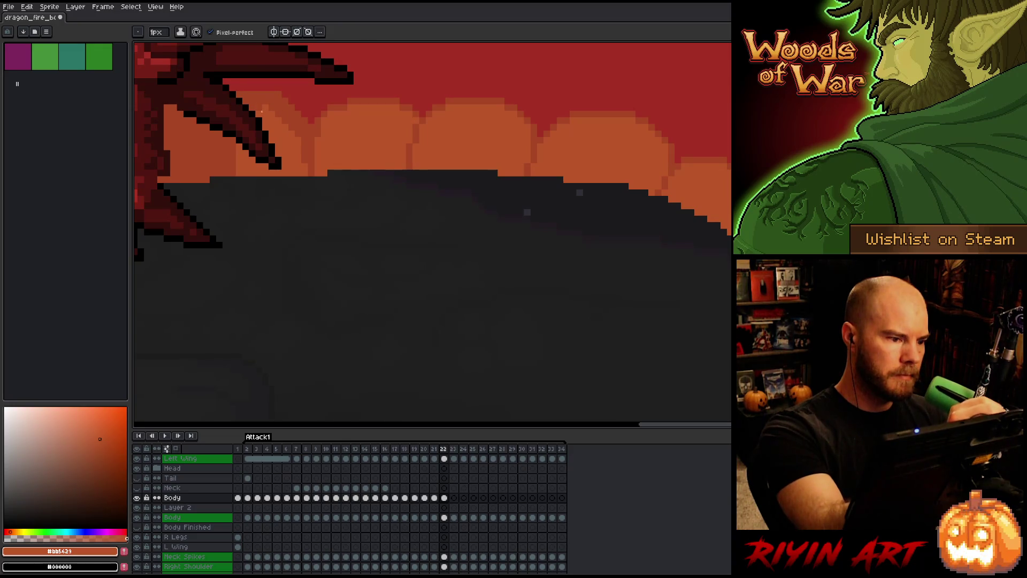
- Flip between frames 21 and 22 to compare the new glow strokes
{"action": "key", "text": "Left"}
{"action": "key", "text": "Right"}
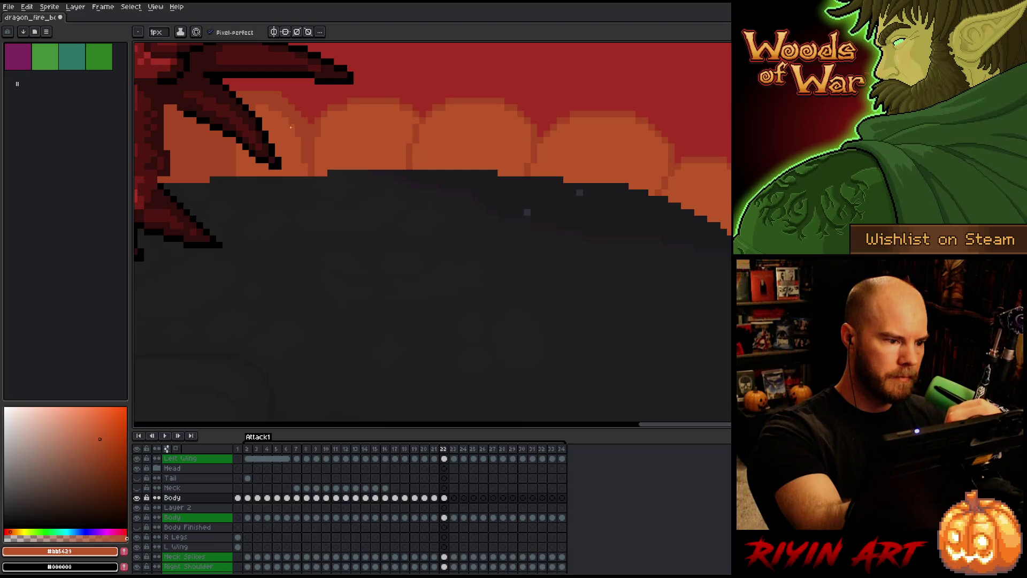
{"action": "key", "text": "Left"}
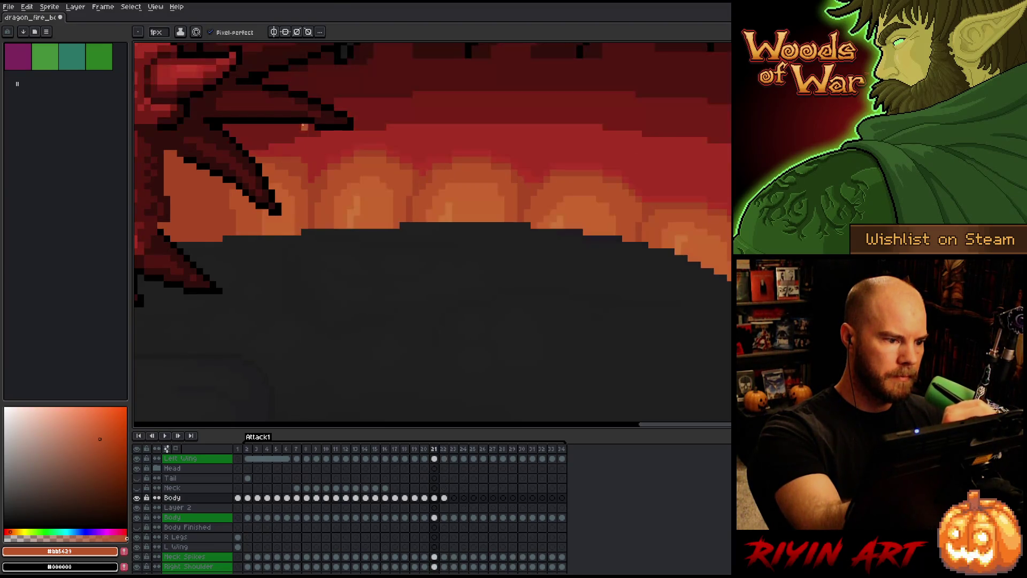
{"action": "key", "text": "Right"}
{"action": "key", "text": "Left"}
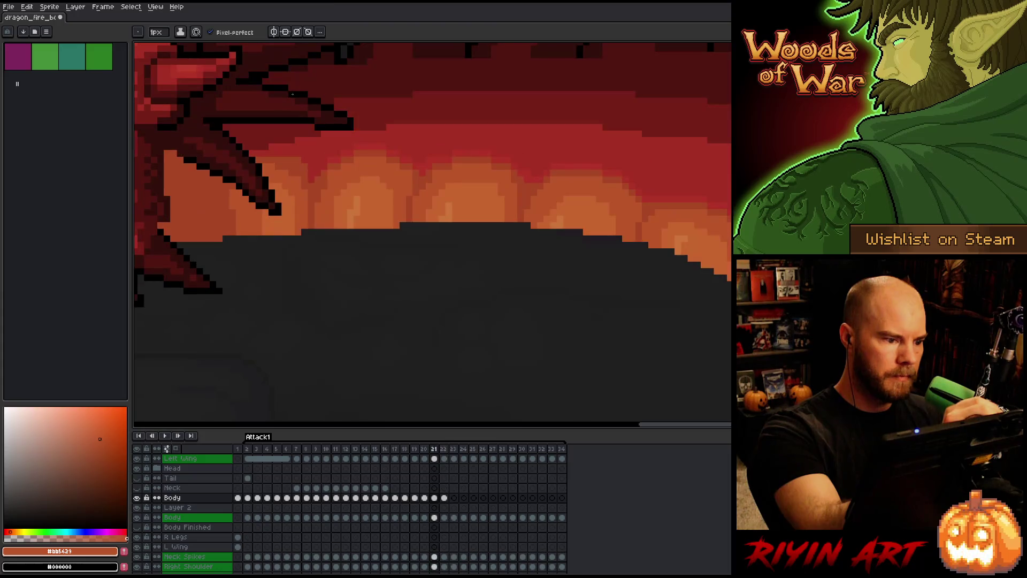
{"action": "key", "text": "Right"}
{"action": "key", "text": "Left"}
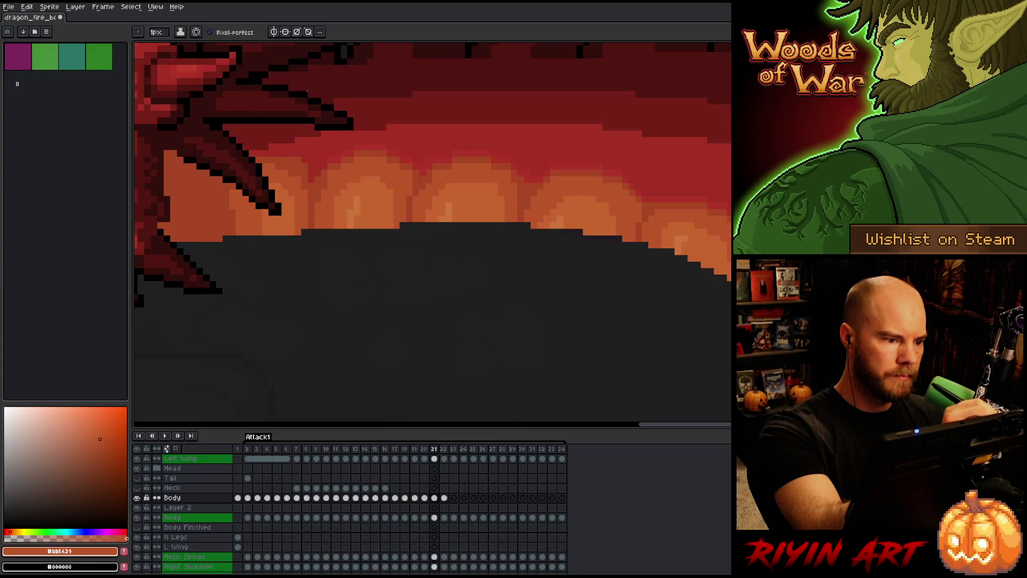
{"action": "key", "text": "Right"}
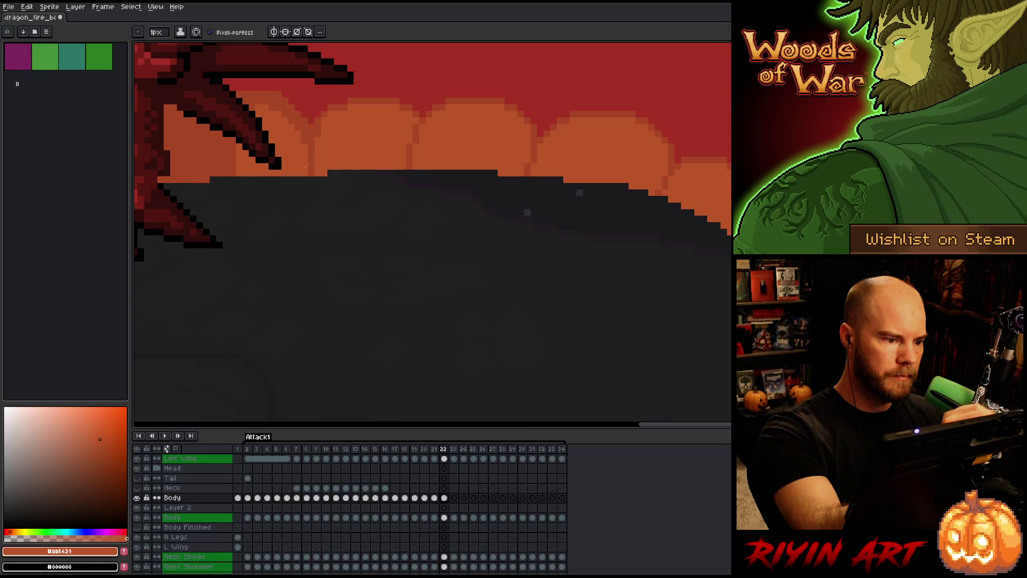
{"action": "key", "text": "Left"}
{"action": "key", "text": "Right"}
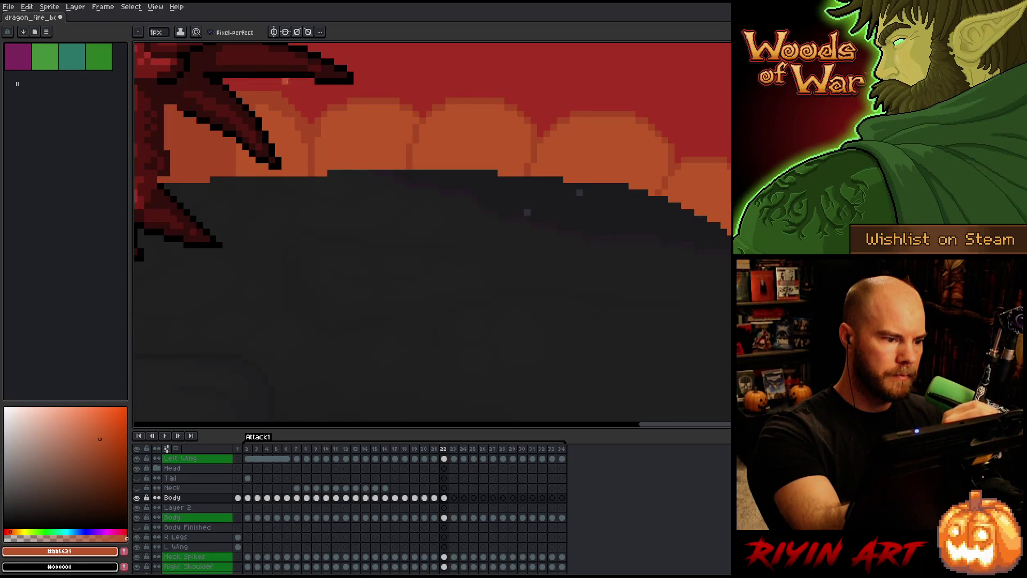
{"action": "key", "text": "Left"}
{"action": "key", "text": "Right"}
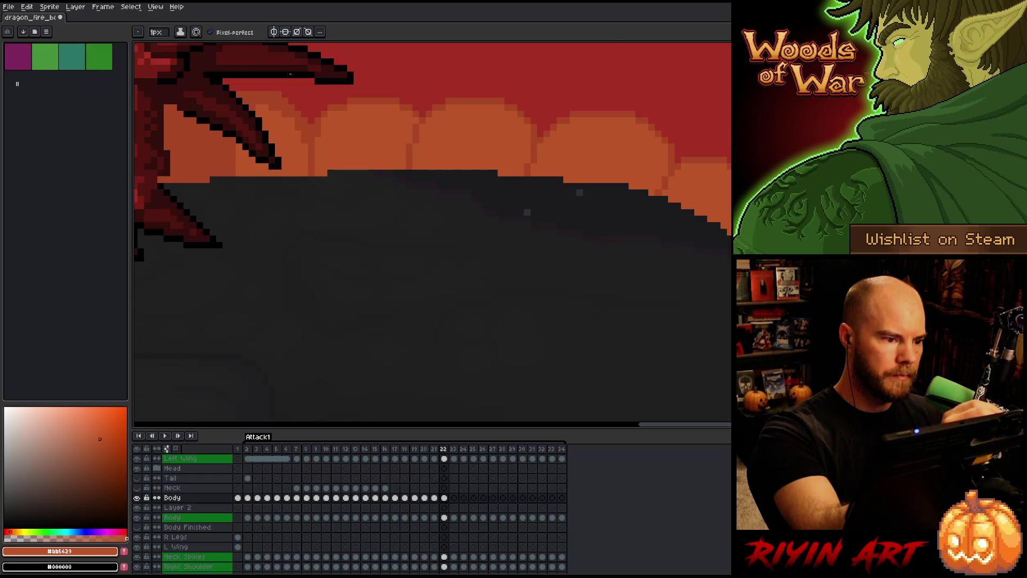
{"action": "key", "text": "Left"}
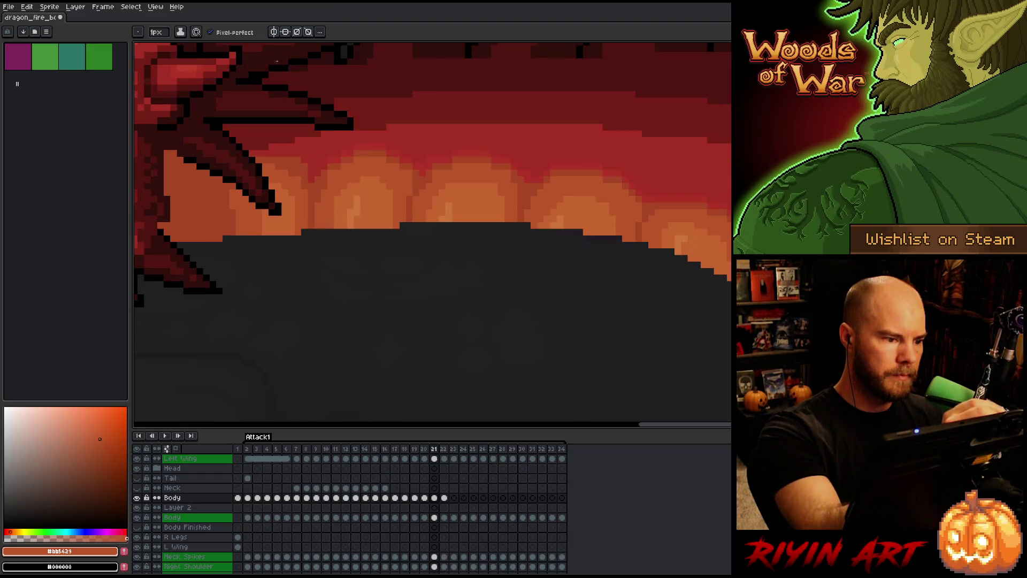
{"action": "key", "text": "Right"}
- Sample the darker orange from the dragon's glowing artwork while comparing frames 21 and 22
{"action": "key", "text": "Left"}
{"action": "key", "text": "Right"}
{"action": "left_click", "coordinate": [265, 88], "text": "alt"}
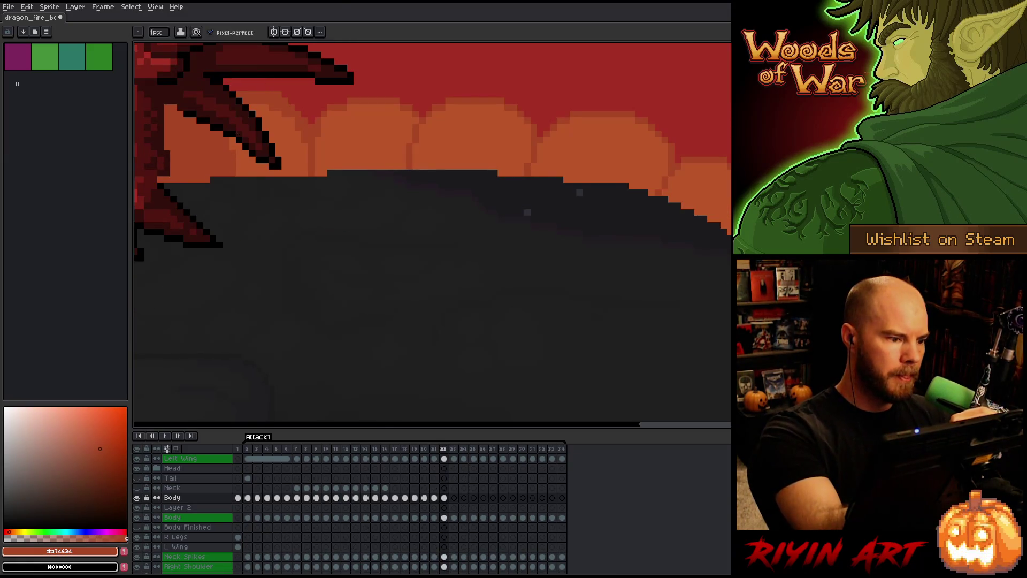
{"action": "left_click", "coordinate": [696, 171], "text": "alt"}
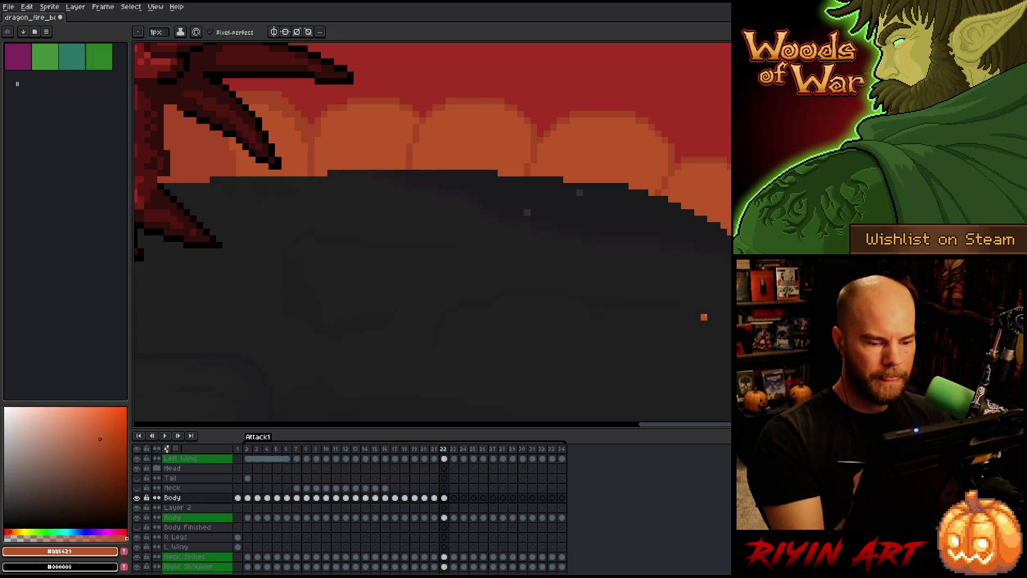
{"action": "key", "text": "Left"}
{"action": "left_click", "coordinate": [420, 179], "text": "alt"}
{"action": "key", "text": "Right"}
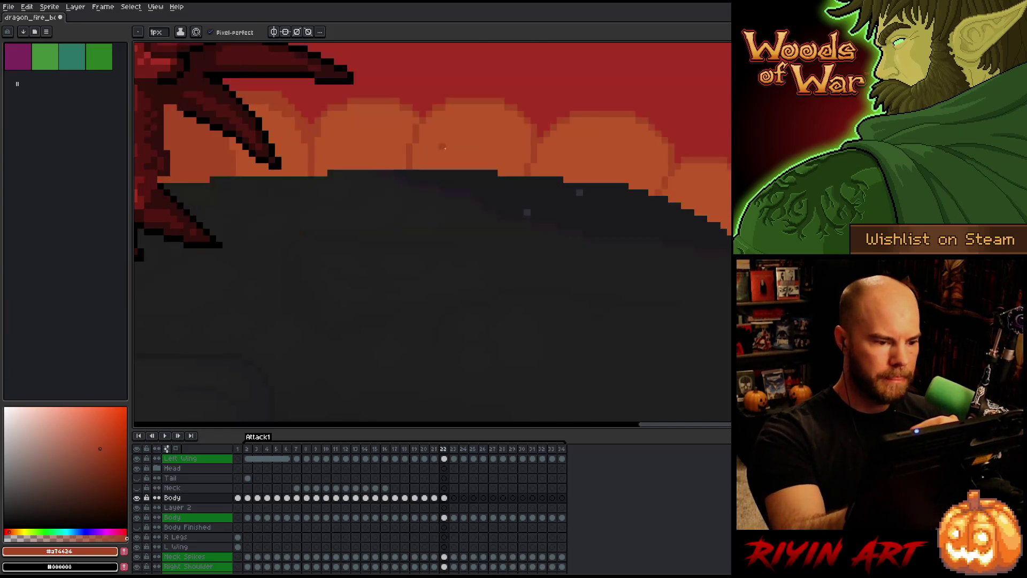
- Compare frames 21 and 22 again, switching from the eyedropper back to the pencil
{"action": "key", "text": "Left"}
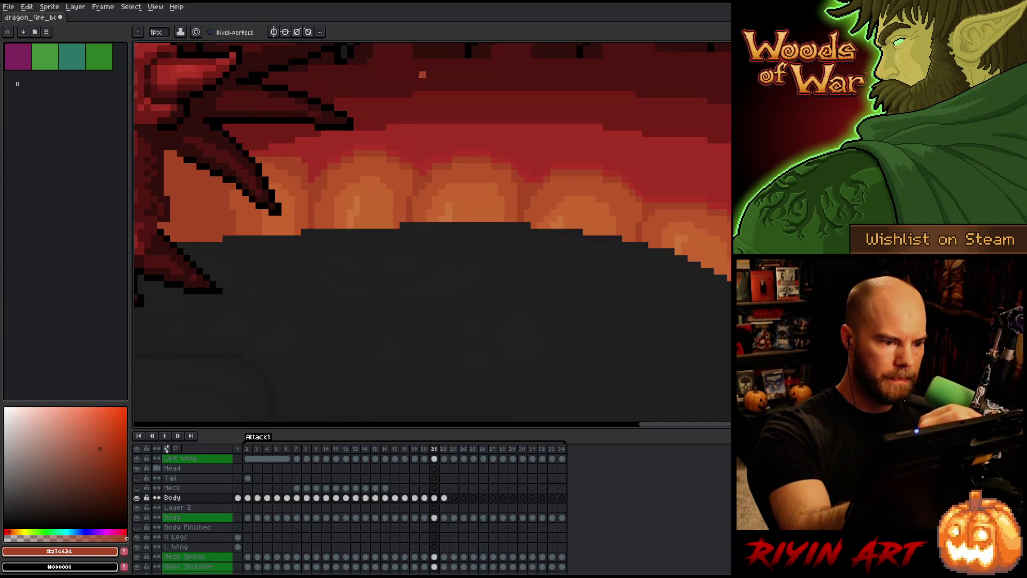
{"action": "key", "text": "Right"}
{"action": "key", "text": "Left"}
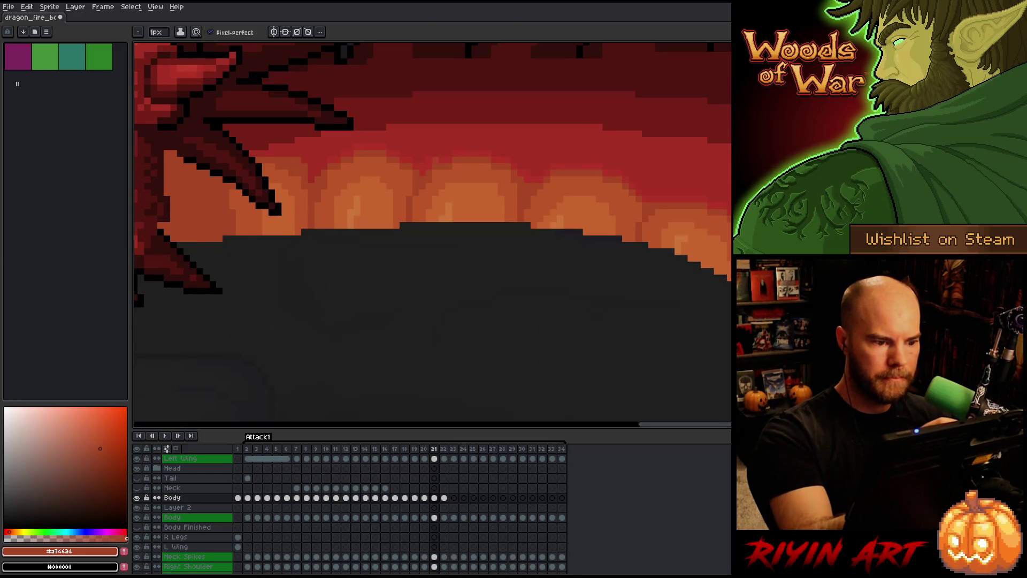
{"action": "key", "text": "Right"}
{"action": "key", "text": "Left"}
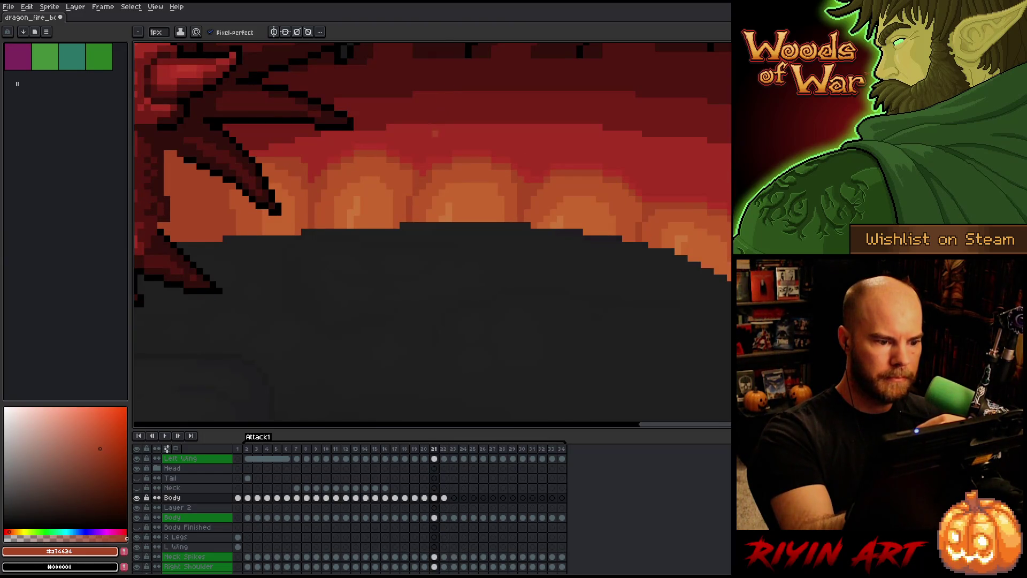
{"action": "key", "text": "Right"}
{"action": "key", "text": "Left"}
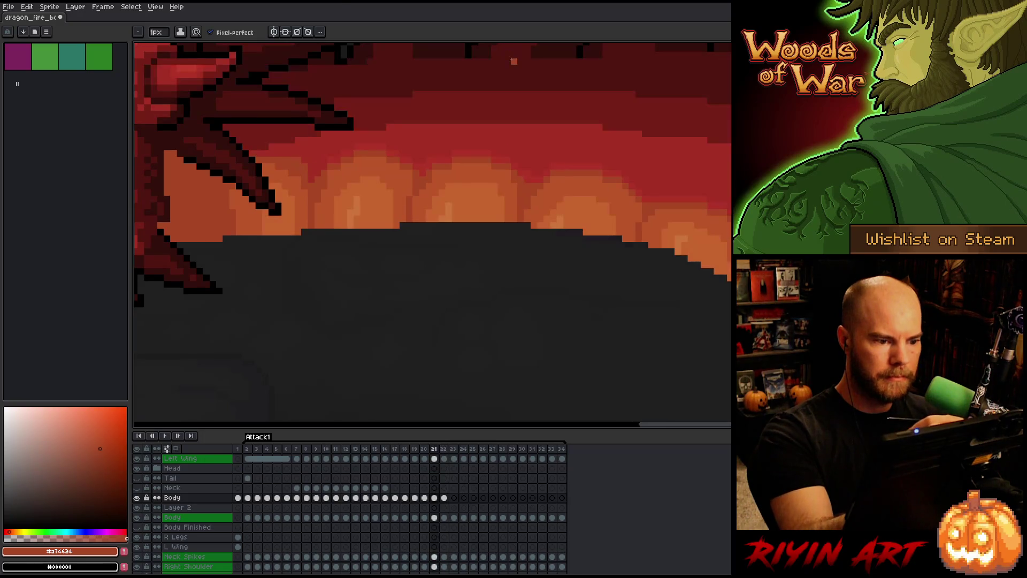
{"action": "key", "text": "Right"}
{"action": "key", "text": "i"}
{"action": "key", "text": "b"}
{"action": "key", "text": "Left"}
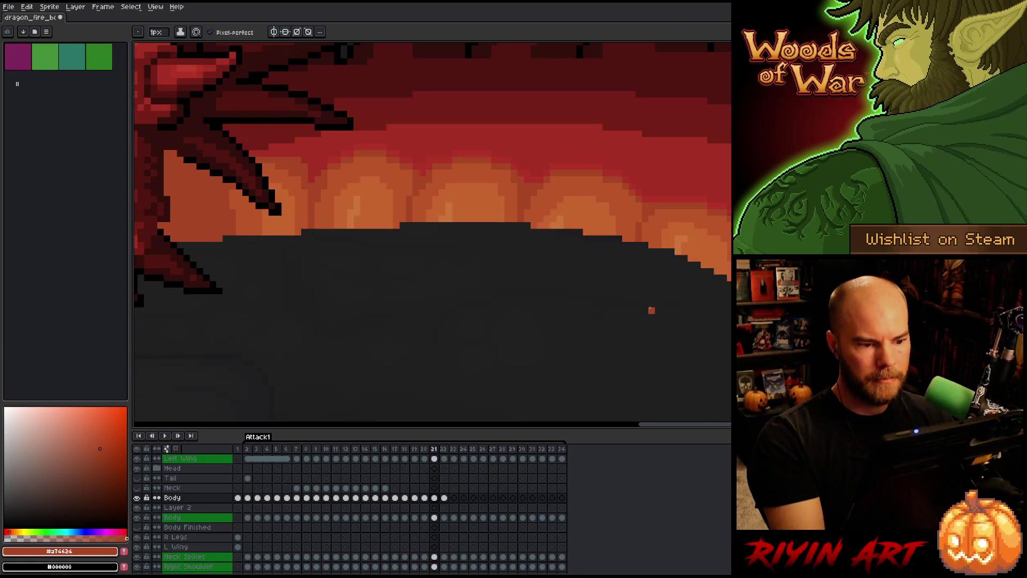
- Keep flipping between frames 21 and 22 to check the glow, ending on frame 21
{"action": "key", "text": "Right"}
{"action": "key", "text": "Left"}
{"action": "key", "text": "Right"}
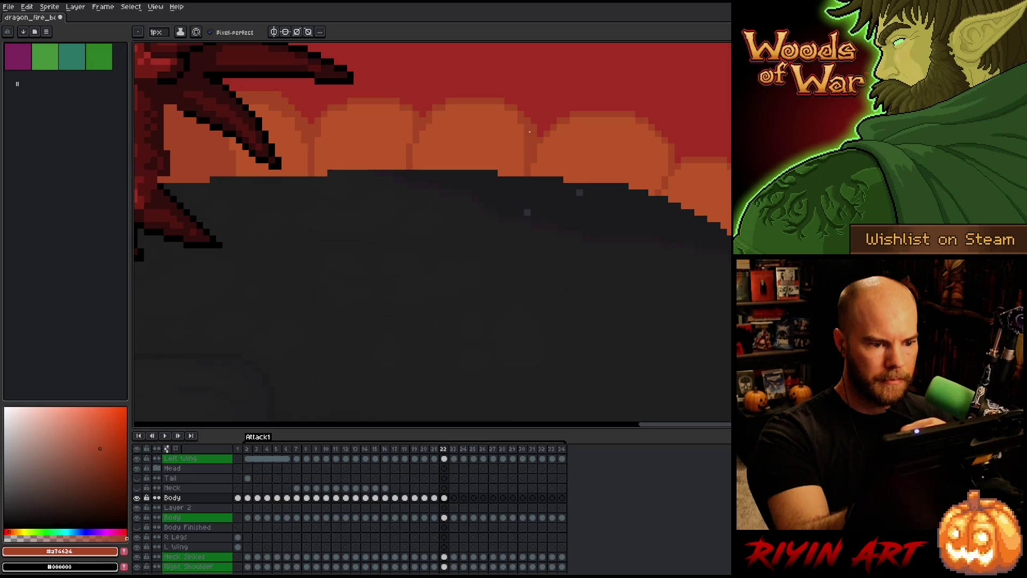
{"action": "key", "text": "Left"}
{"action": "key", "text": "Right"}
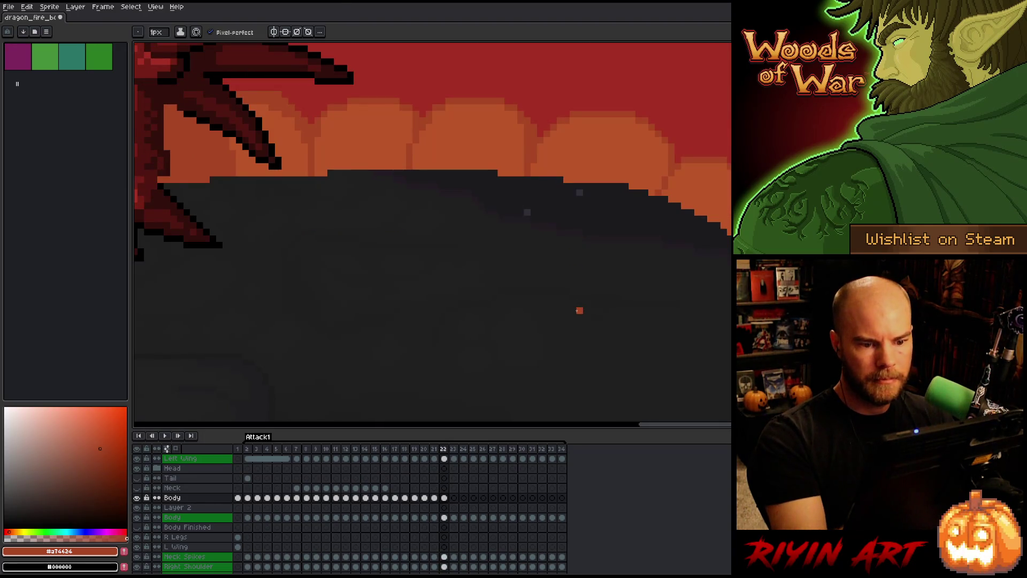
{"action": "key", "text": "Left"}
{"action": "key", "text": "Right"}
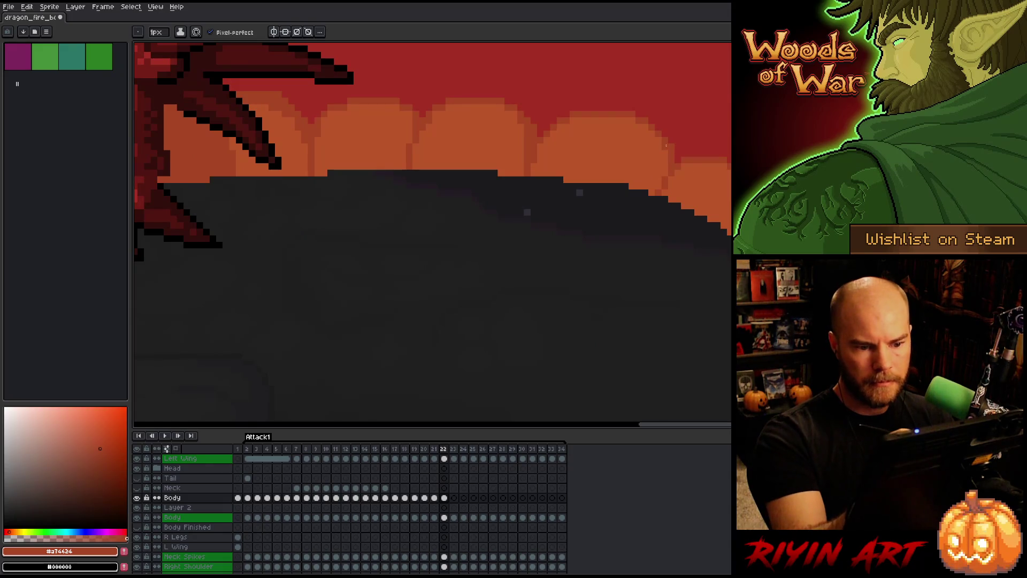
{"action": "key", "text": "Left"}
{"action": "key", "text": "Right"}
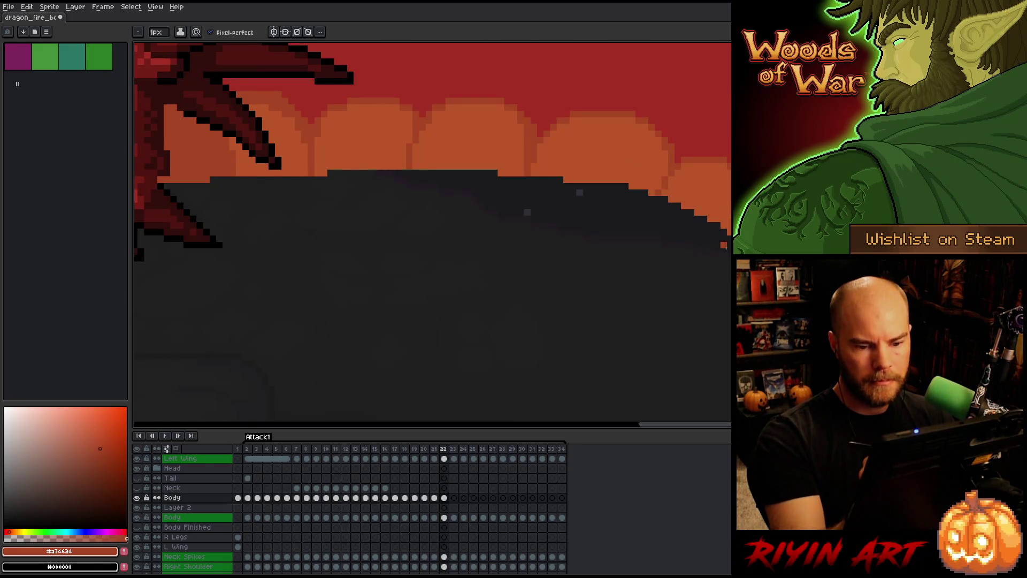
{"action": "key", "text": "Left"}
{"action": "key", "text": "Right"}
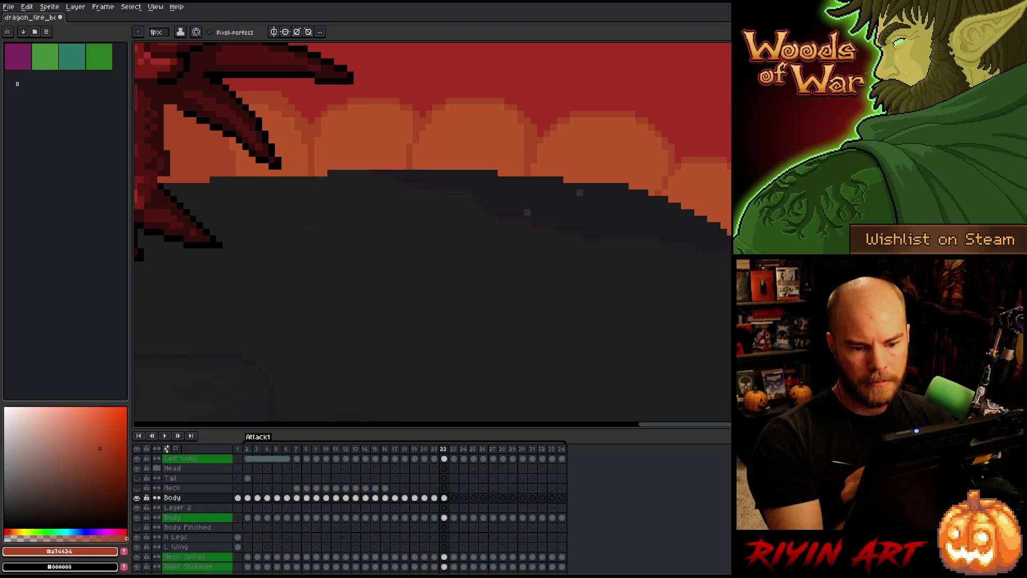
{"action": "key", "text": "Left"}
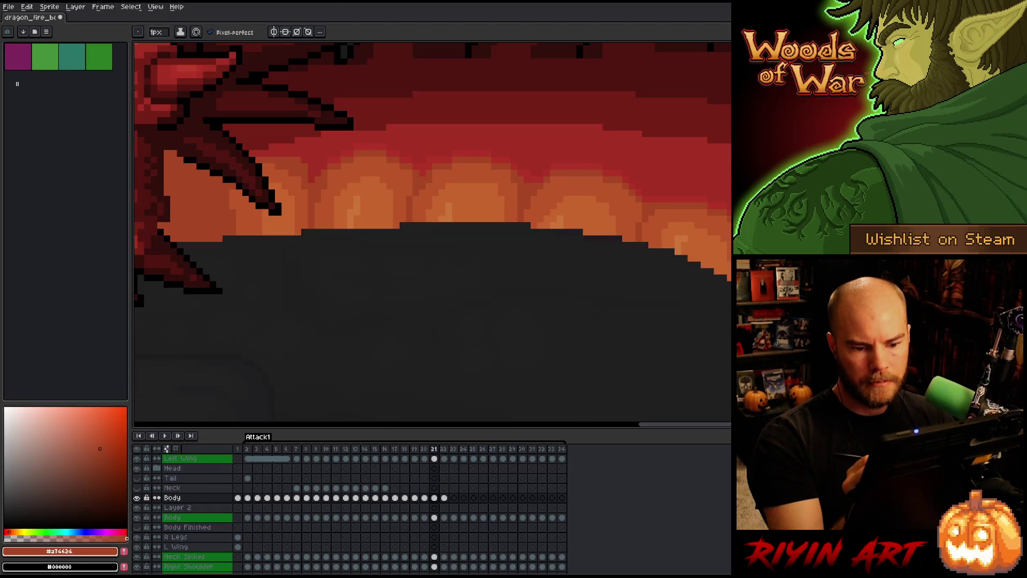
{"action": "key", "text": "Right"}
{"action": "key", "text": "Left"}
{"action": "key", "text": "Right"}
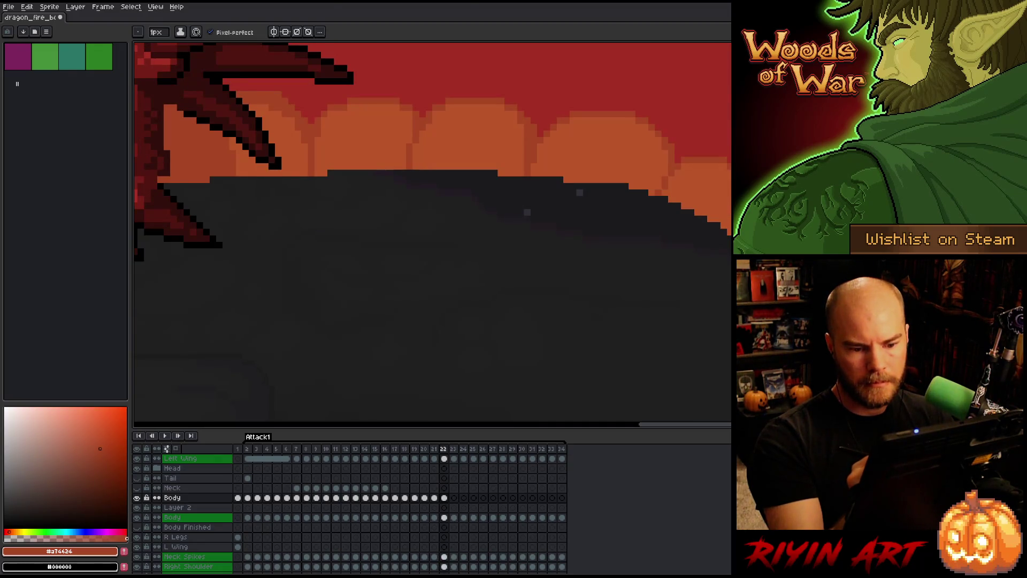
{"action": "key", "text": "Left"}
{"action": "key", "text": "Right"}
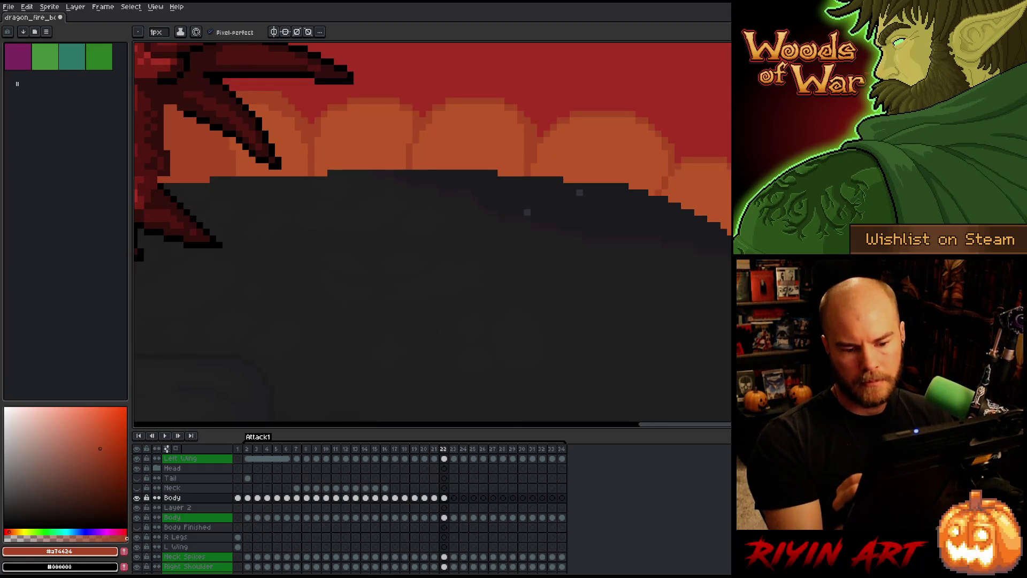
{"action": "key", "text": "Left"}
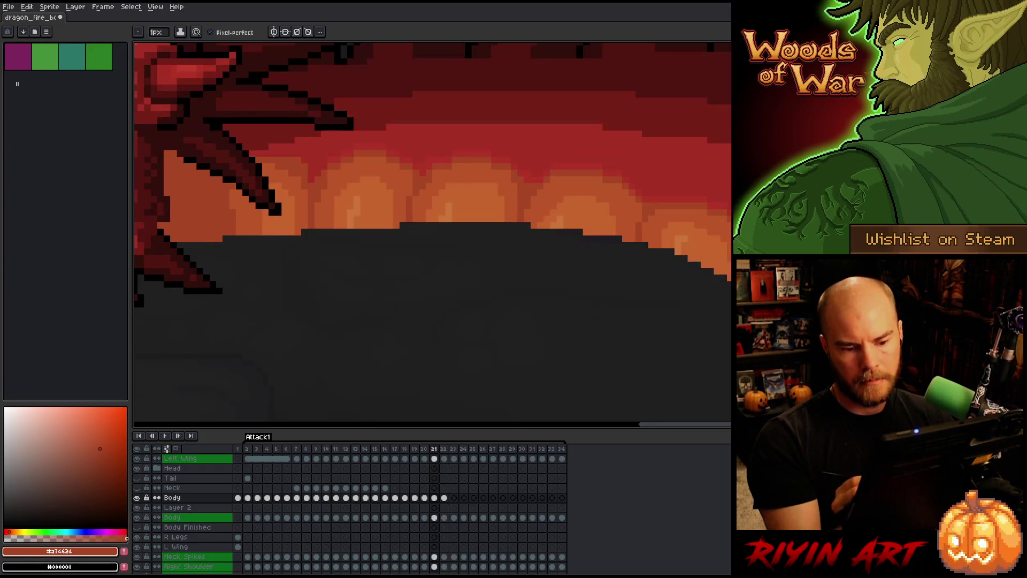
{"action": "key", "text": "Right"}
{"action": "key", "text": "Left"}
{"action": "key", "text": "Right"}
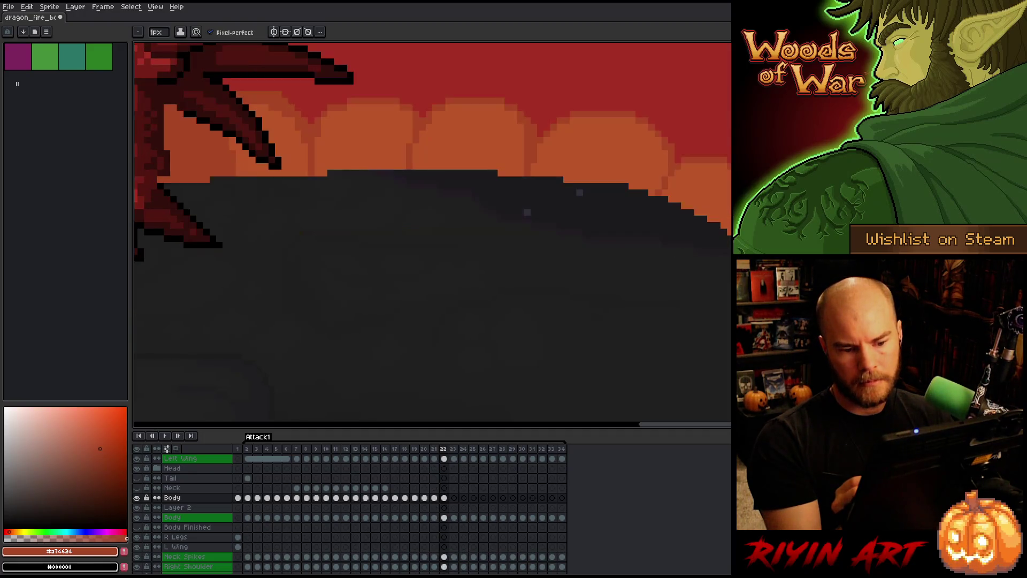
{"action": "key", "text": "Left"}
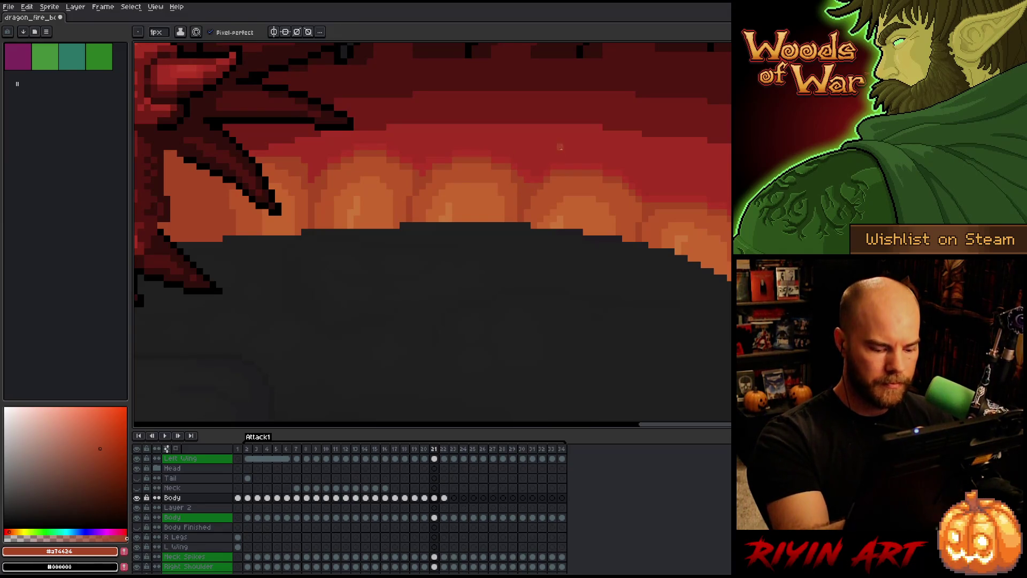
- Flip repeatedly between frames 21 and 22 to compare the orange belly shading, ending on frame 22
{"action": "key", "text": "Right"}
{"action": "key", "text": "Left"}
{"action": "key", "text": "Right"}
{"action": "key", "text": "Left"}
{"action": "key", "text": "Right"}
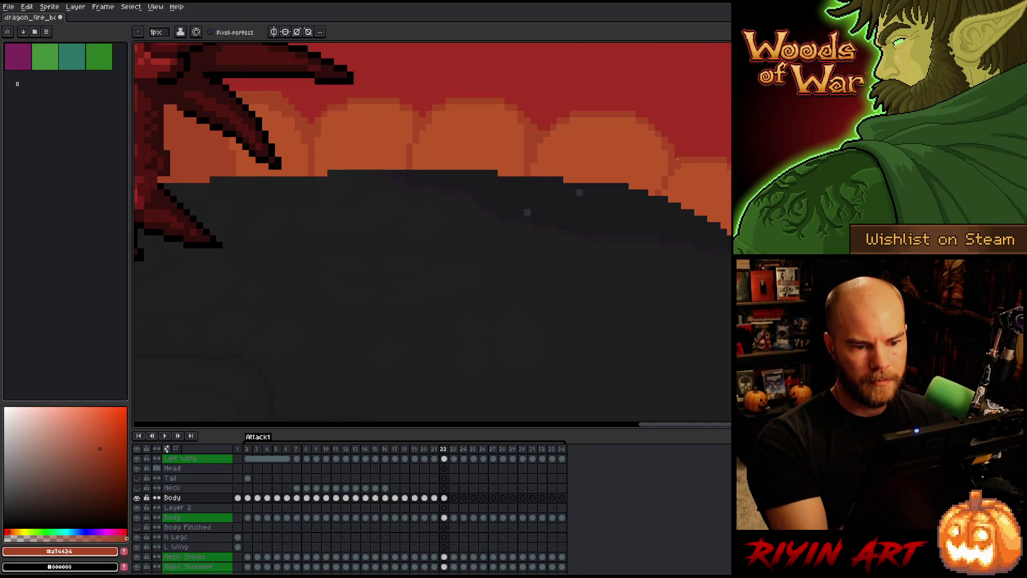
{"action": "key", "text": "Left"}
{"action": "key", "text": "Right"}
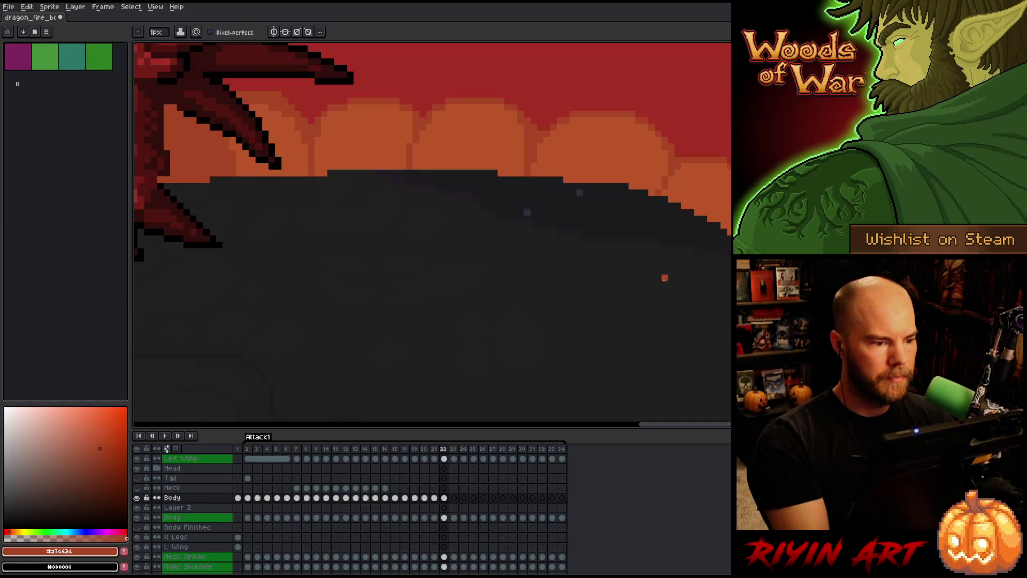
{"action": "key", "text": "Left"}
{"action": "key", "text": "Right"}
{"action": "key", "text": "Left"}
{"action": "key", "text": "Right"}
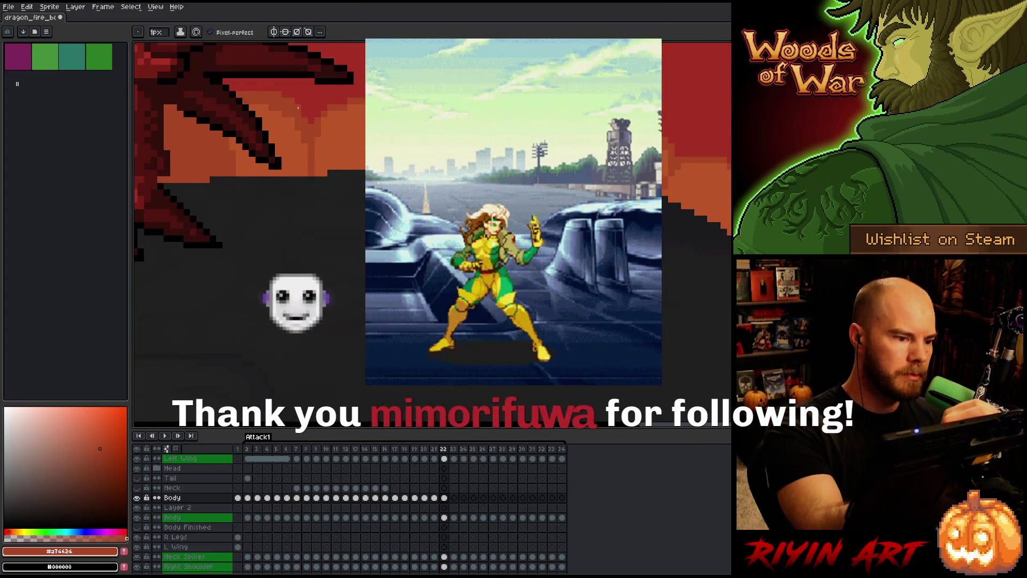
{"action": "key", "text": "Left"}
{"action": "key", "text": "Right"}
{"action": "key", "text": "Left"}
{"action": "key", "text": "Right"}
{"action": "key", "text": "Left"}
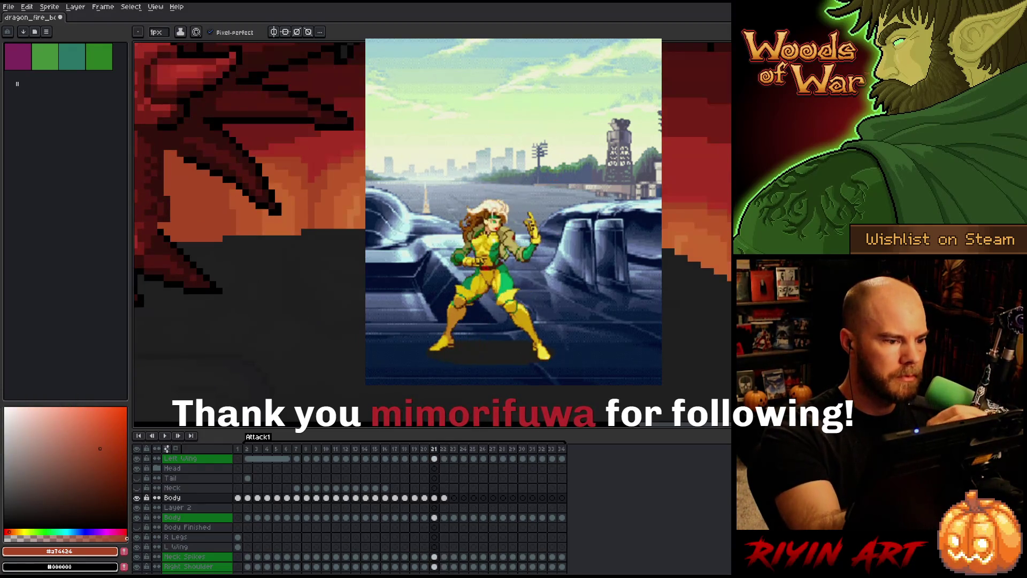
{"action": "key", "text": "Right"}
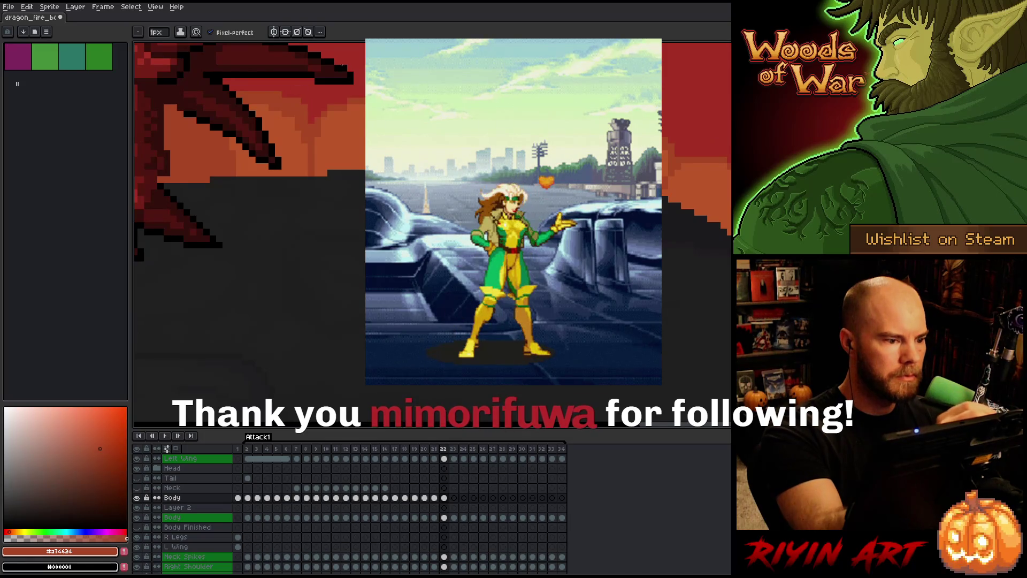
{"action": "key", "text": "Left"}
{"action": "key", "text": "Right"}
{"action": "key", "text": "Left"}
{"action": "key", "text": "Right"}
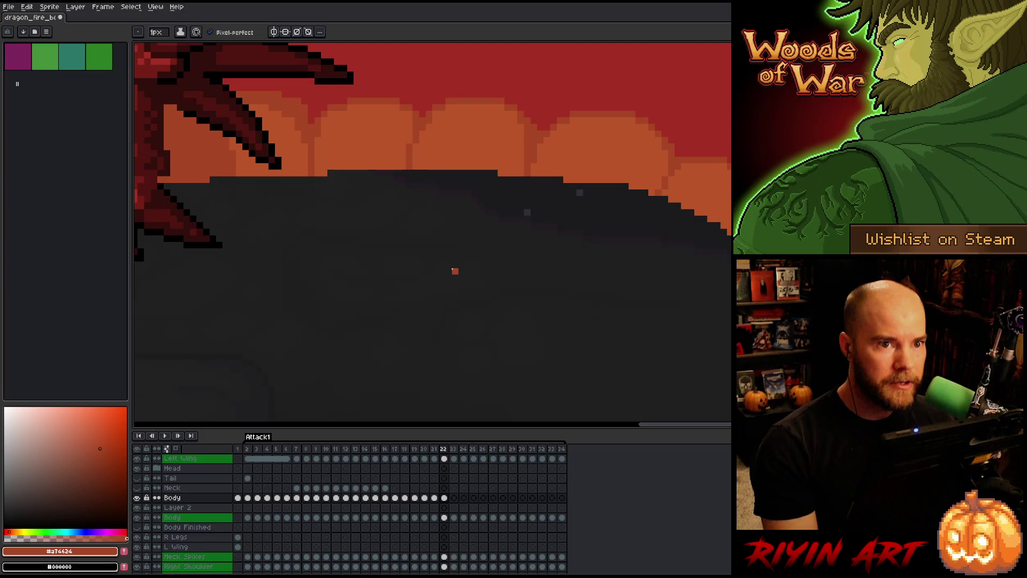
- Zoom around the belly and compare frames 21 and 22, ending on frame 22
{"action": "scroll", "coordinate": [448, 264], "scroll_direction": "down", "scroll_amount": 3}
{"action": "scroll", "coordinate": [443, 328], "scroll_direction": "up", "scroll_amount": 2}
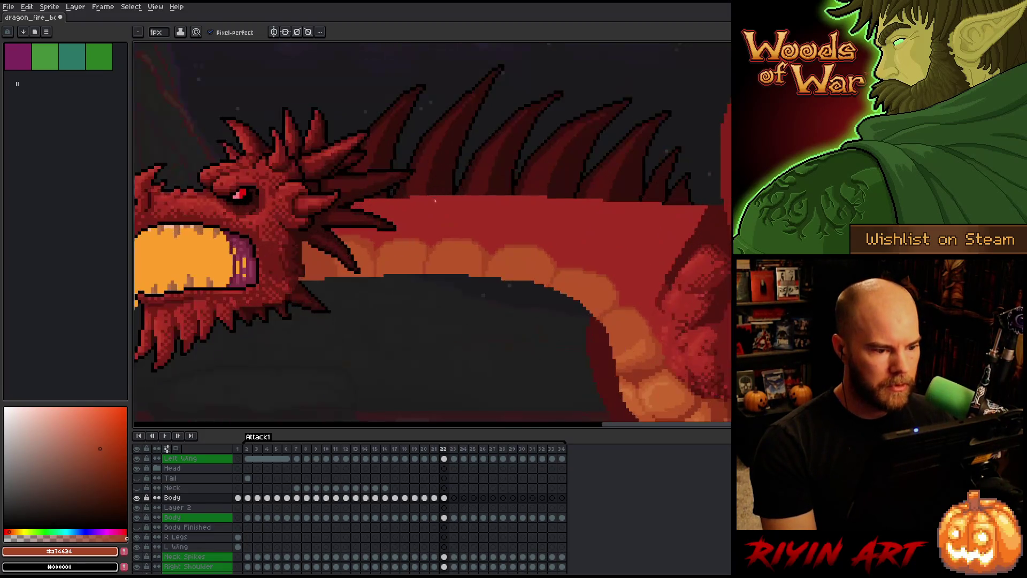
{"action": "key", "text": "Right"}
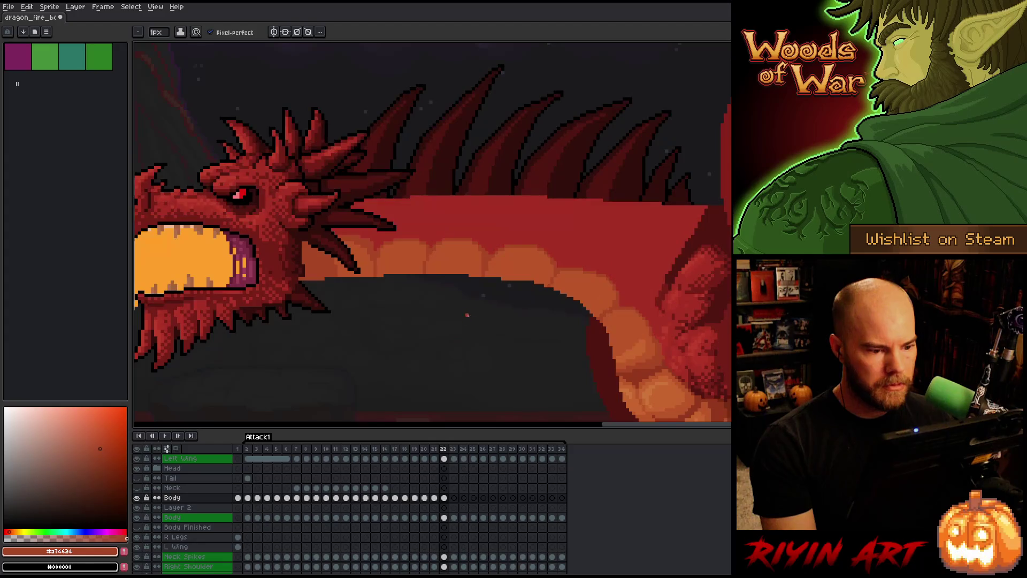
{"action": "scroll", "coordinate": [455, 337], "scroll_direction": "up", "scroll_amount": 4}
{"action": "key", "text": "Left"}
{"action": "scroll", "coordinate": [460, 321], "scroll_direction": "down", "scroll_amount": 5}
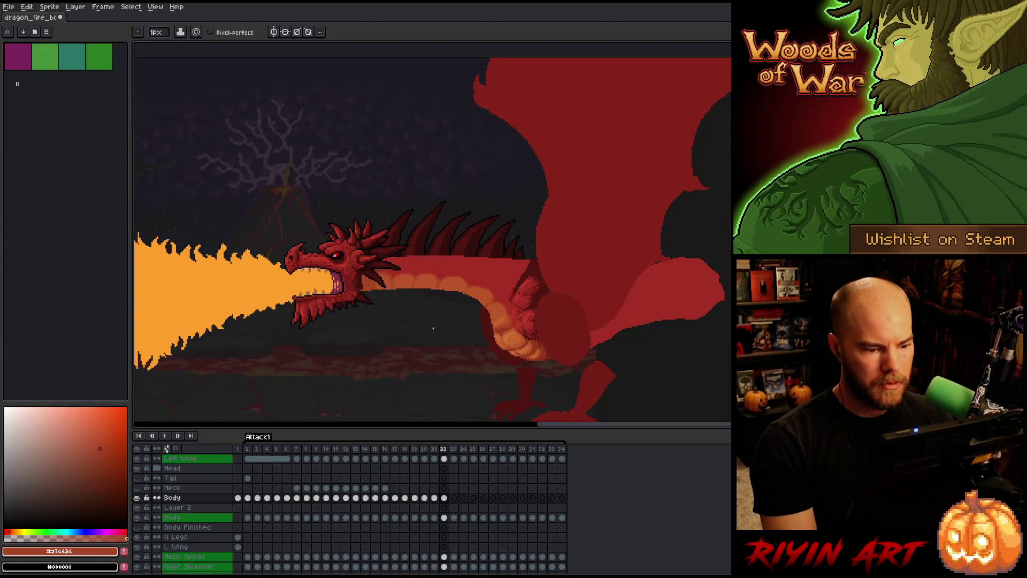
{"action": "key", "text": "Right"}
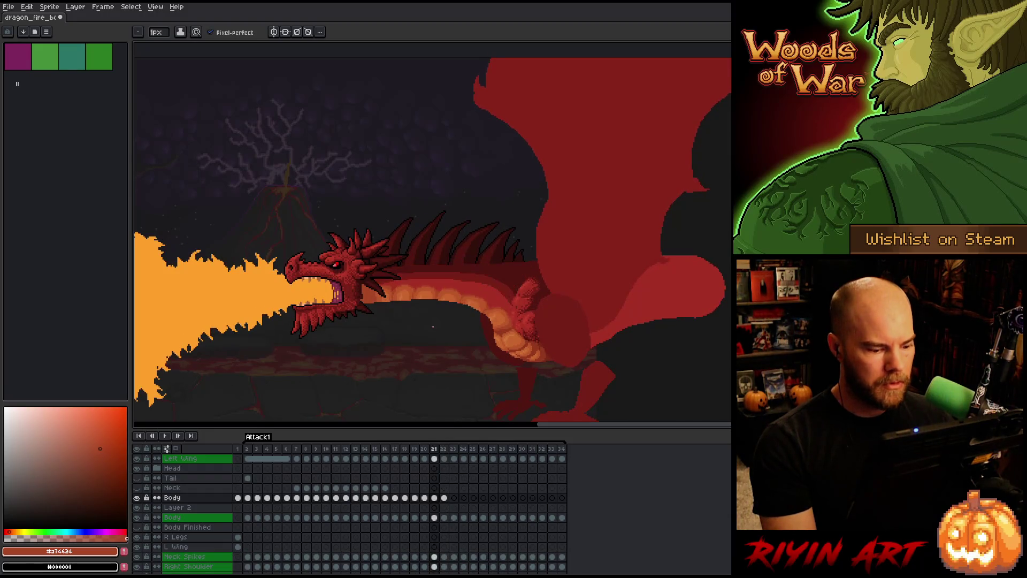
- Save the animation, play it back, stop on frame 18 and step to frame 19
{"action": "key", "text": "ctrl+s"}
{"action": "key", "text": "Return"}
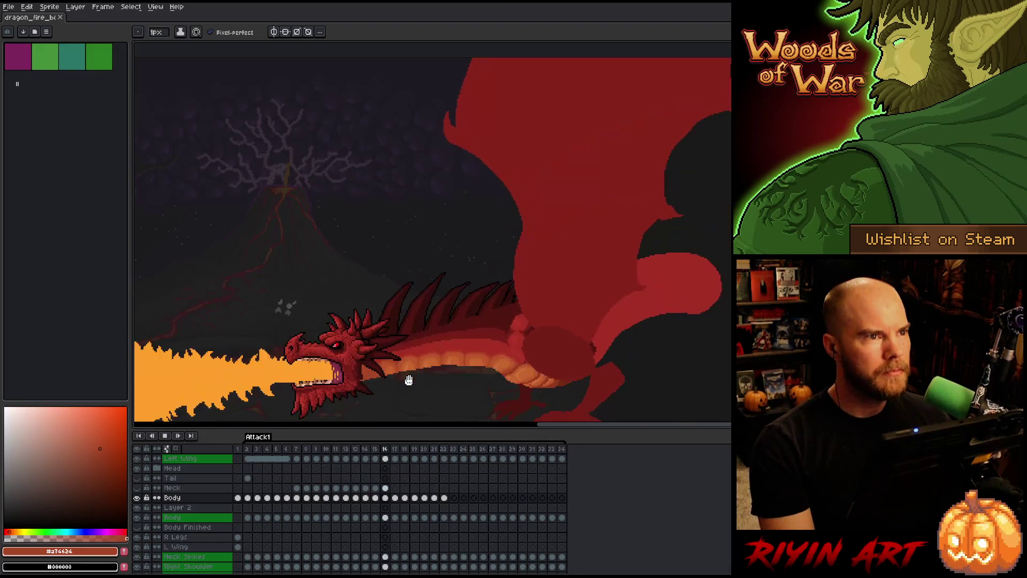
{"action": "scroll", "coordinate": [443, 305], "scroll_direction": "down", "scroll_amount": 3}
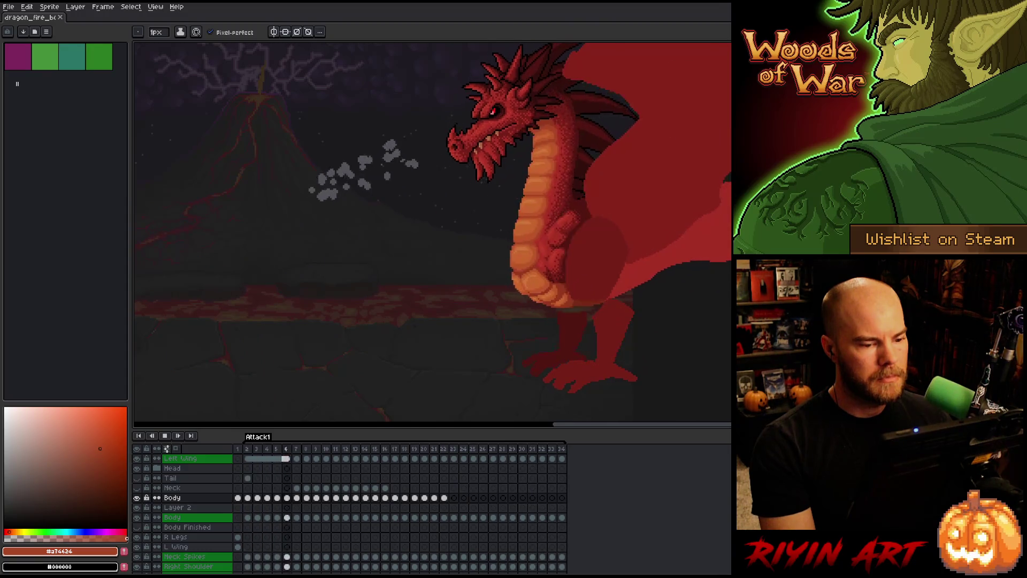
{"action": "key", "text": "Return"}
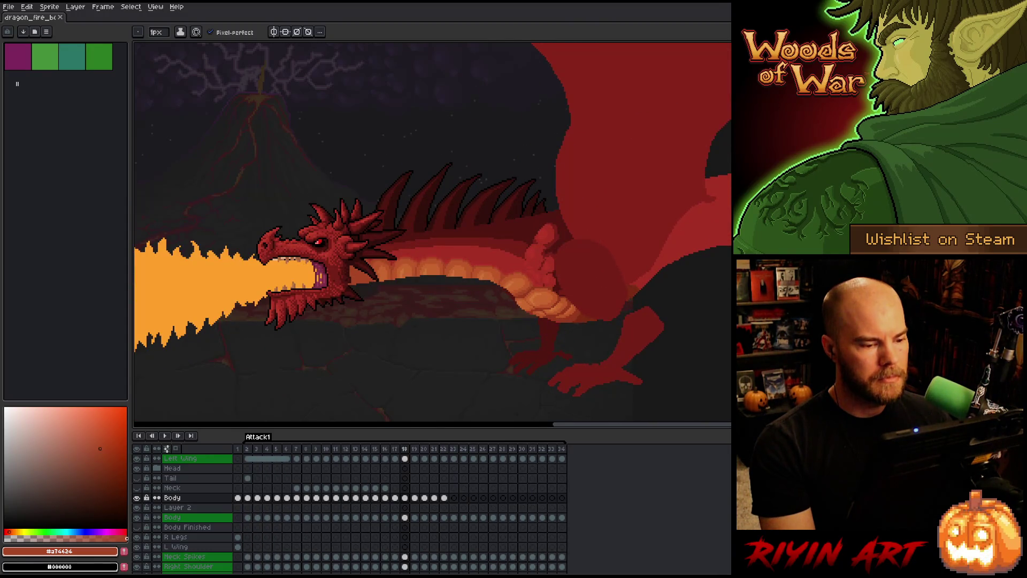
{"action": "key", "text": "Right"}
- Zoom and pan to the dragon's head, then step through frames 20–22 comparing belly segments, ending on 21
{"action": "scroll", "coordinate": [482, 246], "scroll_direction": "up", "scroll_amount": 4}
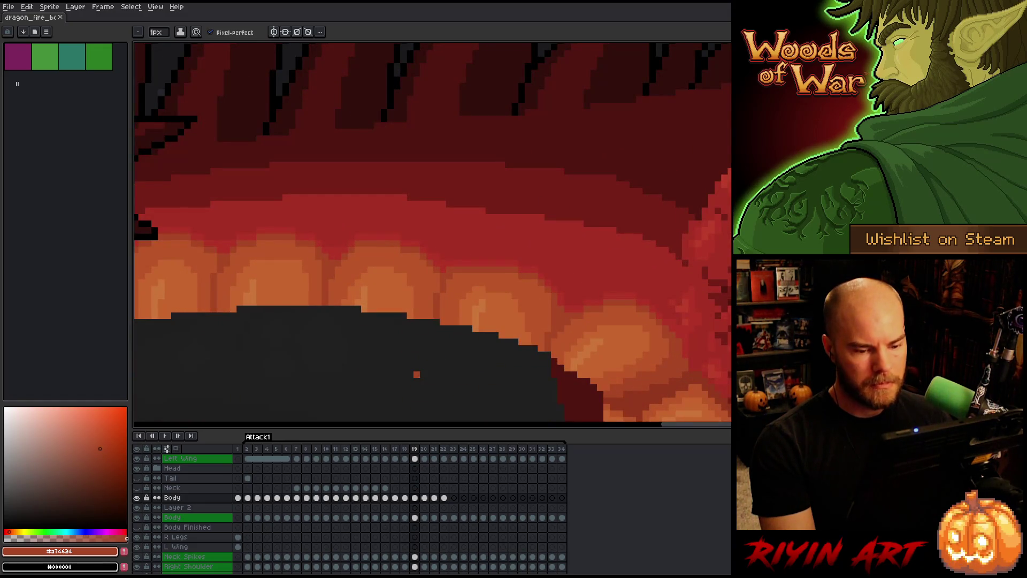
{"action": "scroll", "coordinate": [417, 374], "scroll_direction": "down", "scroll_amount": 3}
{"action": "scroll", "coordinate": [417, 374], "scroll_direction": "up", "scroll_amount": 3}
{"action": "left_click_drag", "start_coordinate": [415, 369], "coordinate": [455, 330]}
{"action": "key", "text": "Right"}
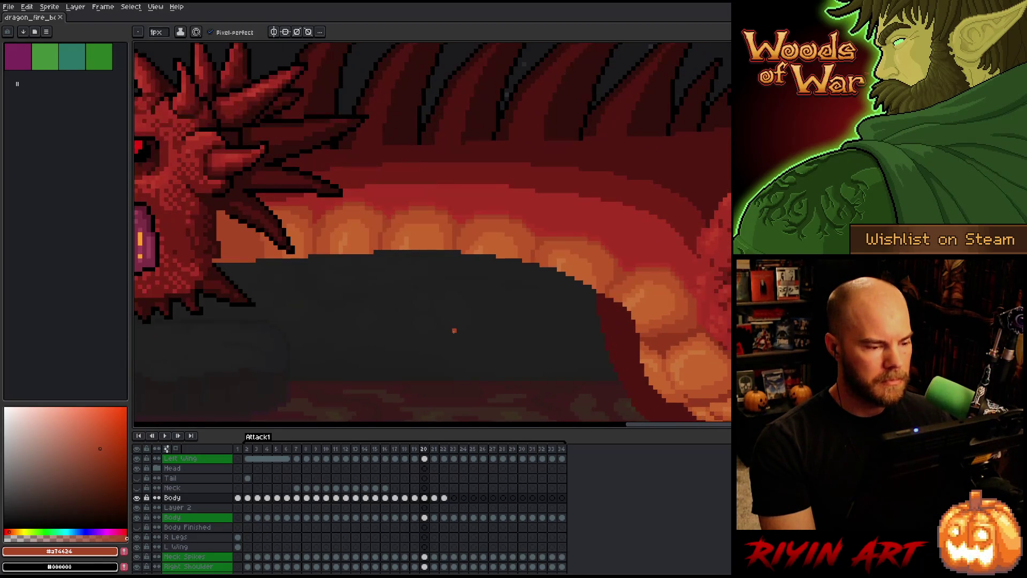
{"action": "key", "text": "Right"}
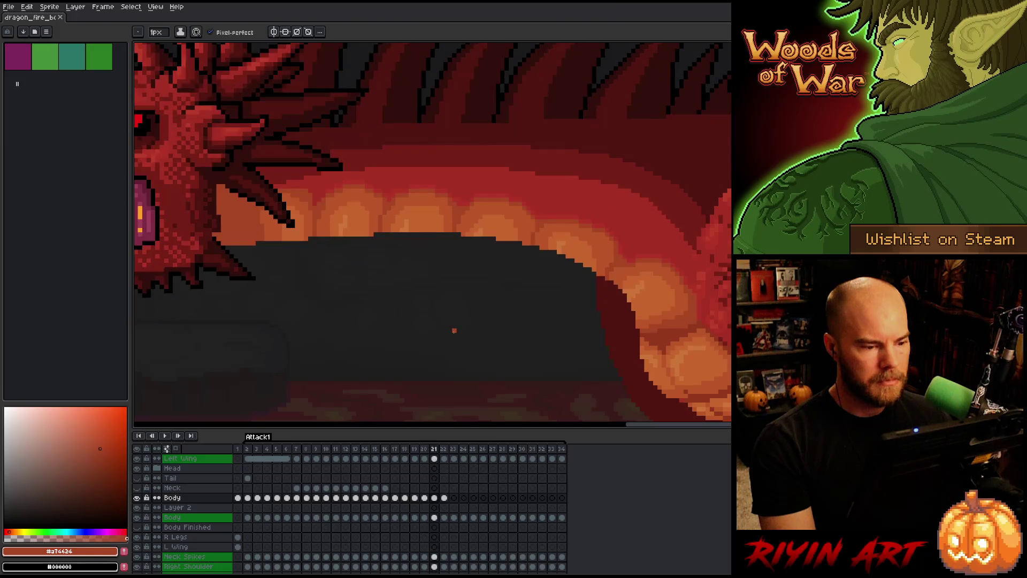
{"action": "key", "text": "Left"}
{"action": "key", "text": "Right"}
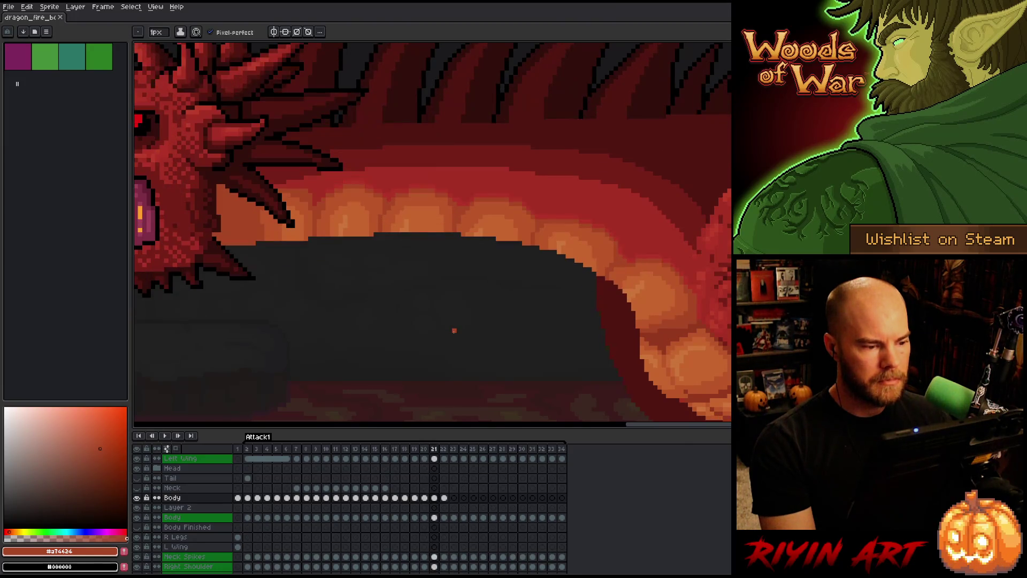
{"action": "key", "text": "Right"}
{"action": "key", "text": "Left"}
{"action": "key", "text": "Right"}
{"action": "key", "text": "Left"}
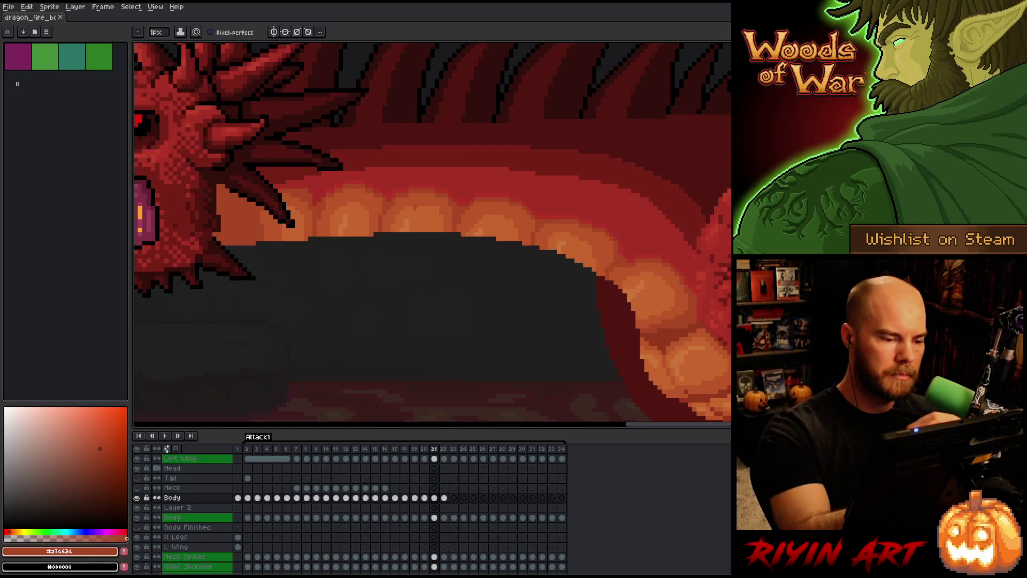
- Magic Wand a lit belly segment on frame 21 and move it onto the raised segment on frame 22
{"action": "key", "text": "w"}
{"action": "left_click", "coordinate": [420, 219]}
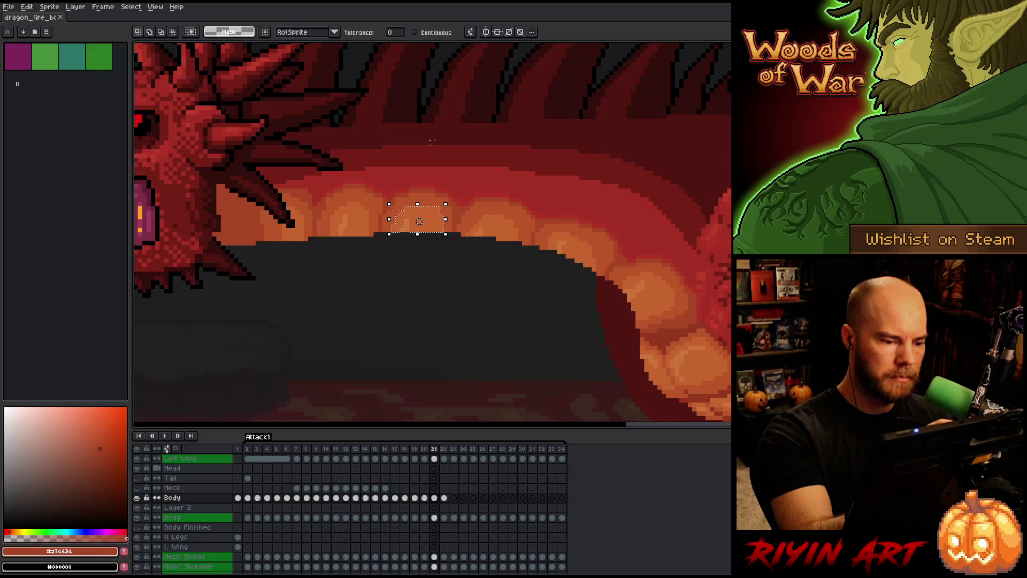
{"action": "key", "text": "Right"}
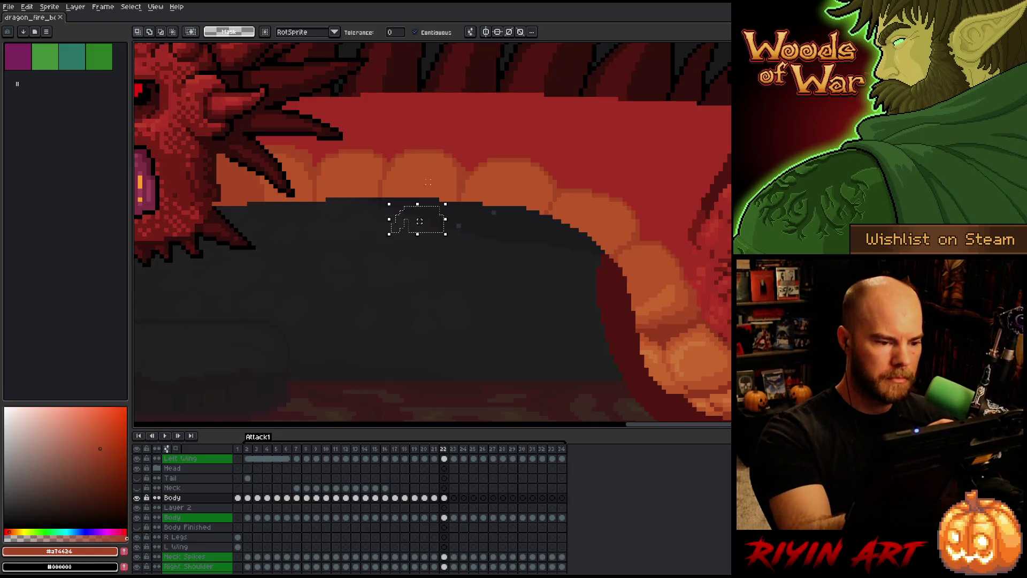
{"action": "left_click_drag", "start_coordinate": [433, 212], "coordinate": [435, 175]}
{"action": "key", "text": "Return"}
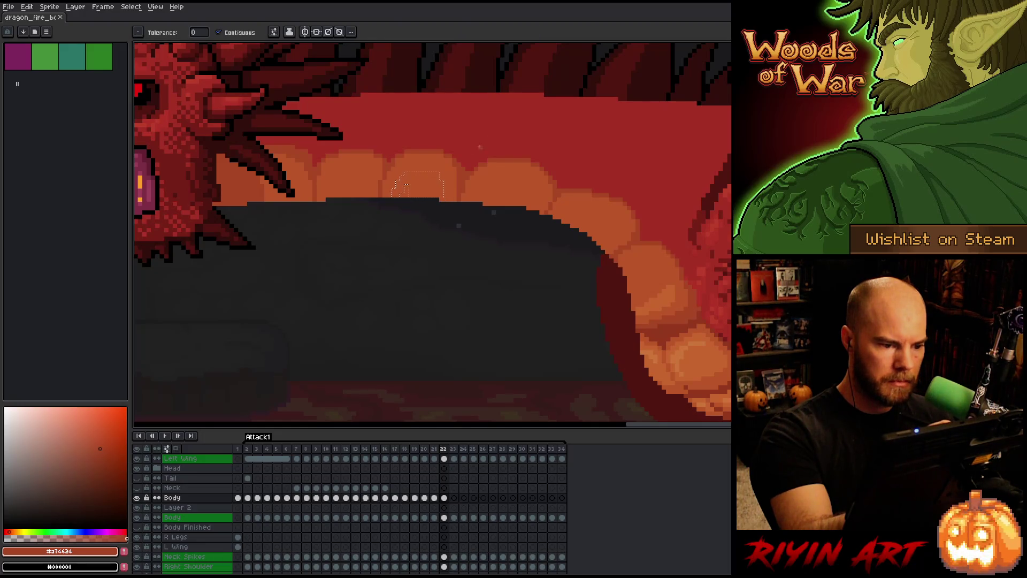
{"action": "left_click", "coordinate": [672, 294], "text": "alt"}
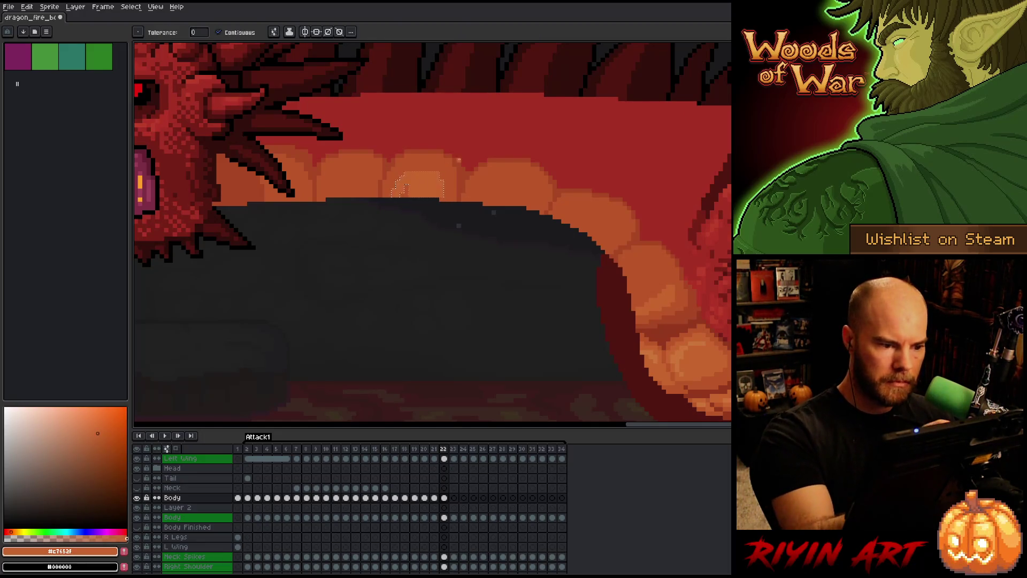
{"action": "key", "text": "comma"}
{"action": "key", "text": "period"}
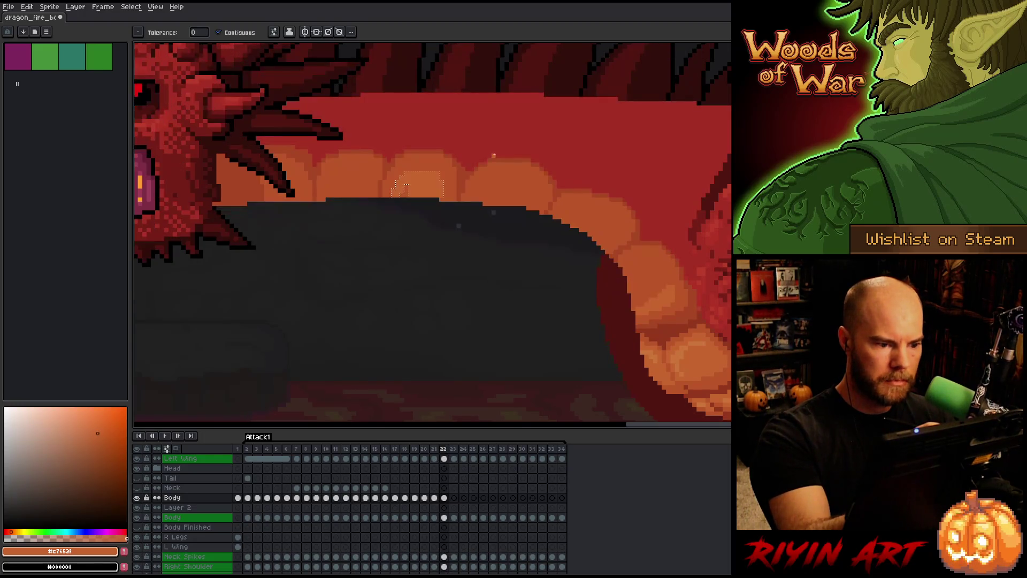
{"action": "key", "text": "comma"}
- Paste the belly highlight onto frame 22 over the raised segment and nudge it slightly right
{"action": "key", "text": "ctrl+v"}
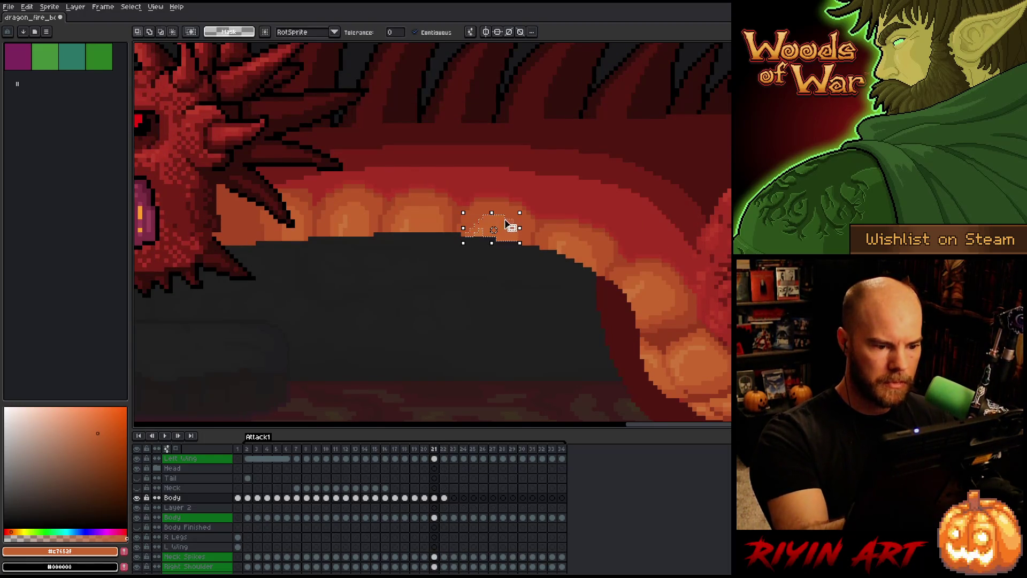
{"action": "key", "text": "period"}
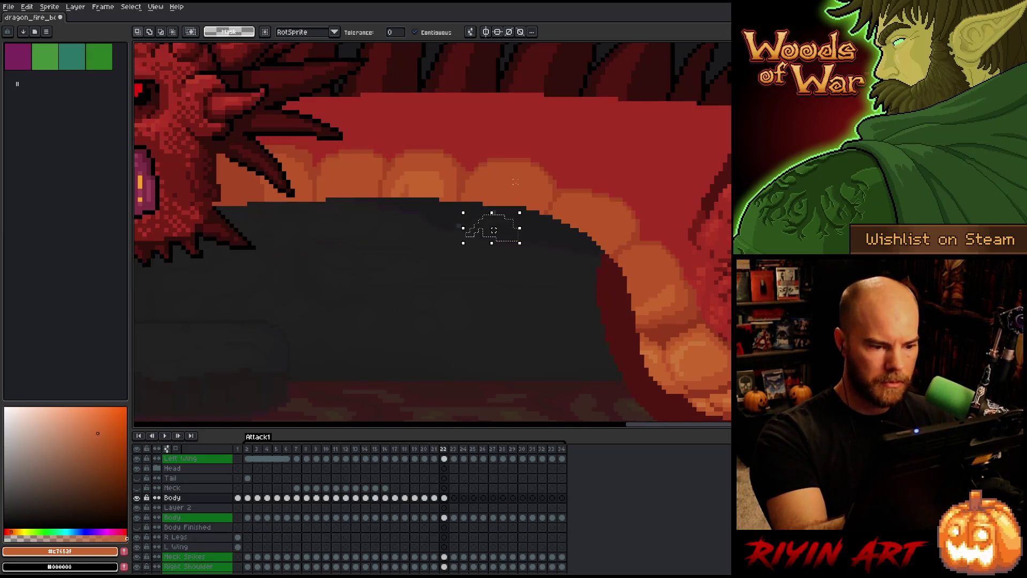
{"action": "left_click_drag", "start_coordinate": [513, 224], "coordinate": [522, 189]}
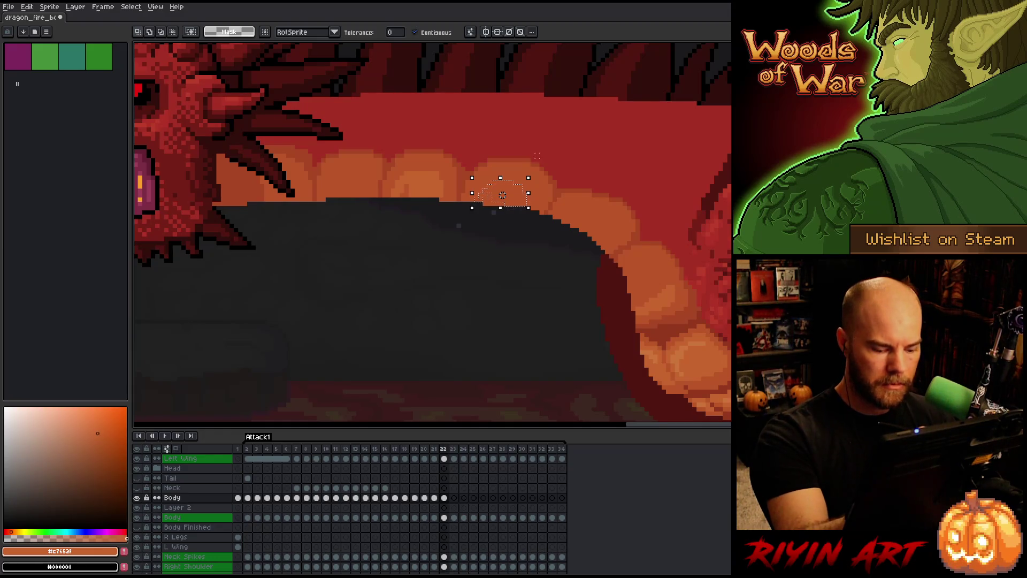
{"action": "key", "text": "comma"}
{"action": "key", "text": "period"}
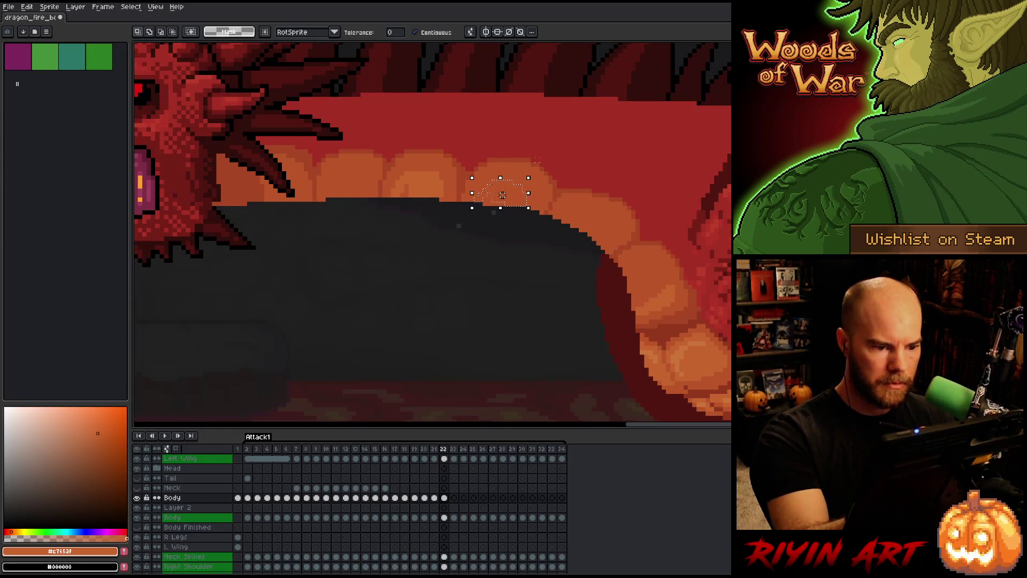
{"action": "key", "text": "Return"}
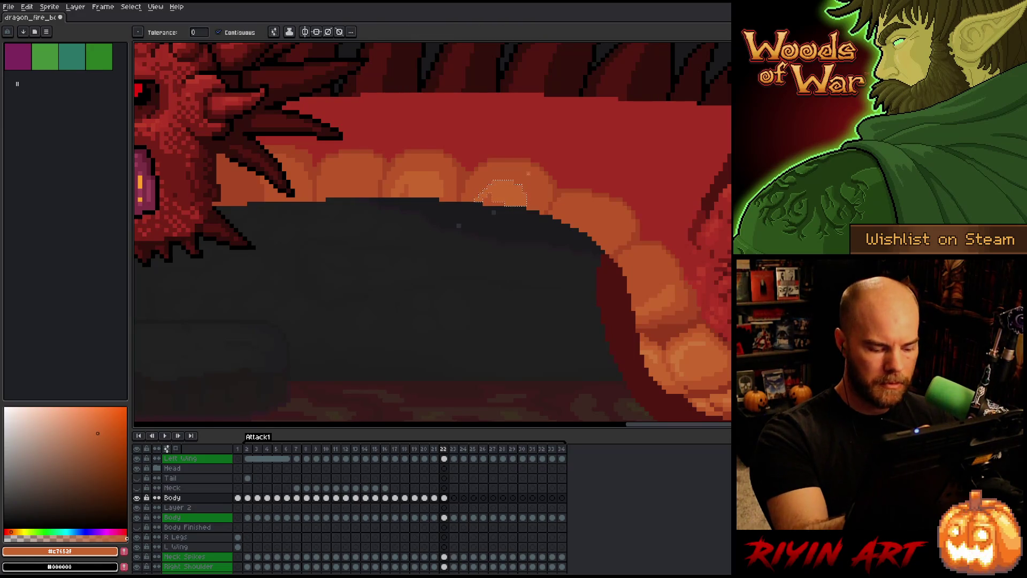
{"action": "key", "text": "ctrl+v"}
{"action": "left_click_drag", "start_coordinate": [522, 187], "coordinate": [528, 188]}
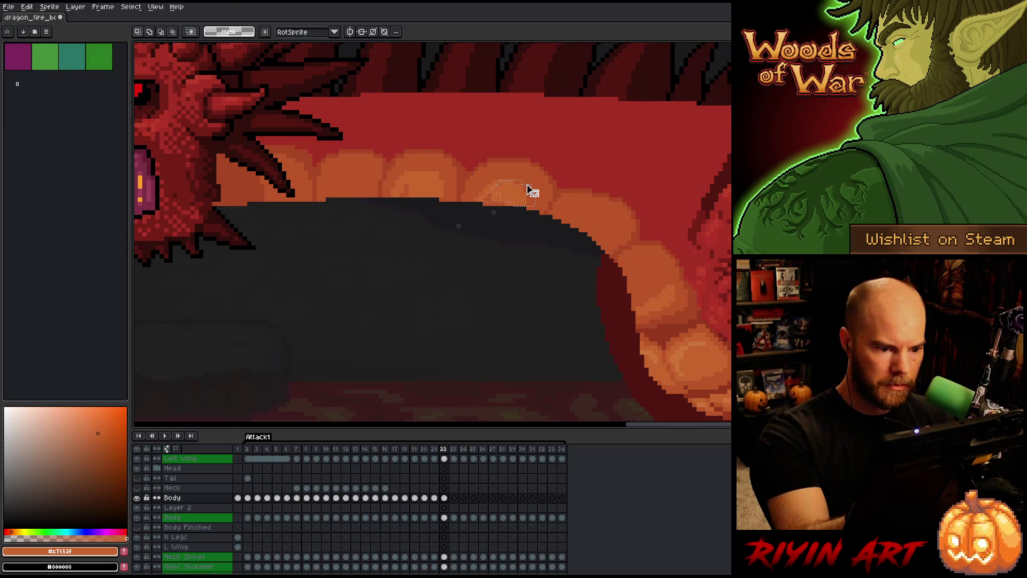
{"action": "key", "text": "Return"}
- Switch to the pencil, clear the selection around the highlight, and save the animation
{"action": "key", "text": "b"}
{"action": "key", "text": "ctrl+d"}
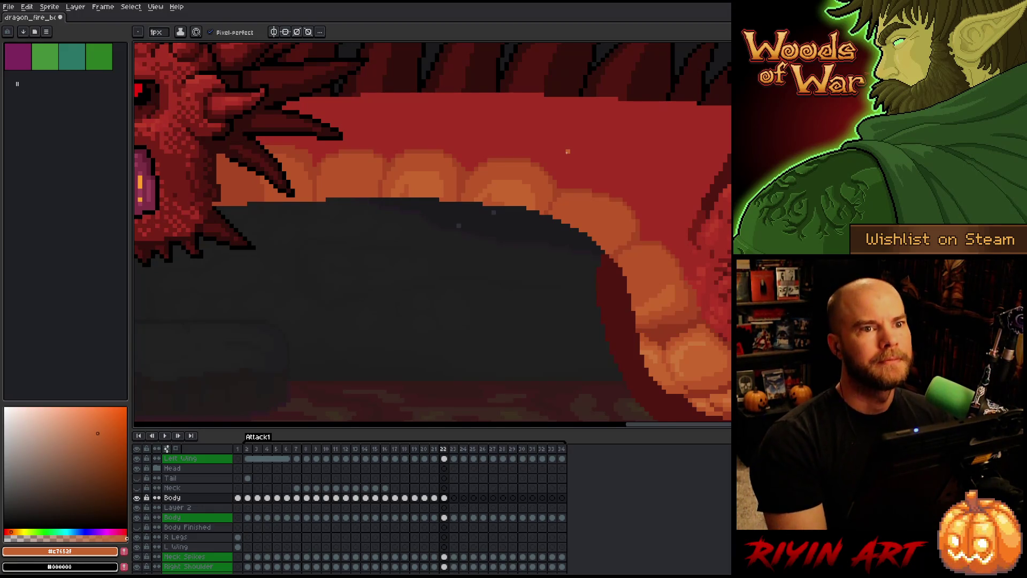
{"action": "key", "text": "ctrl+s"}
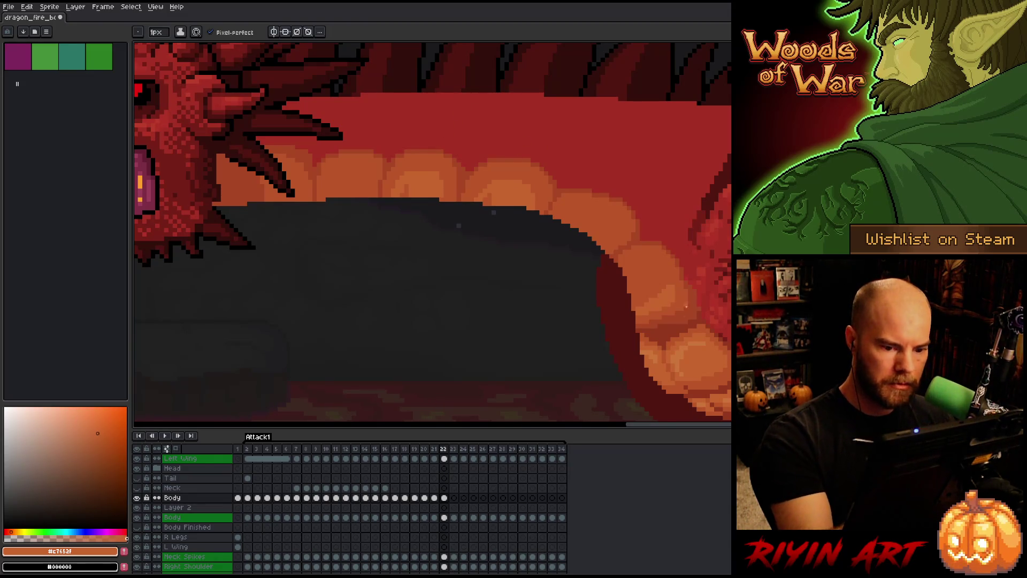
- Sample lighter belly orange #cb7639, restore darker orange #c7652f, and compare frames 21 and 22
{"action": "left_click", "coordinate": [685, 351], "text": "alt"}
{"action": "key", "text": "g"}
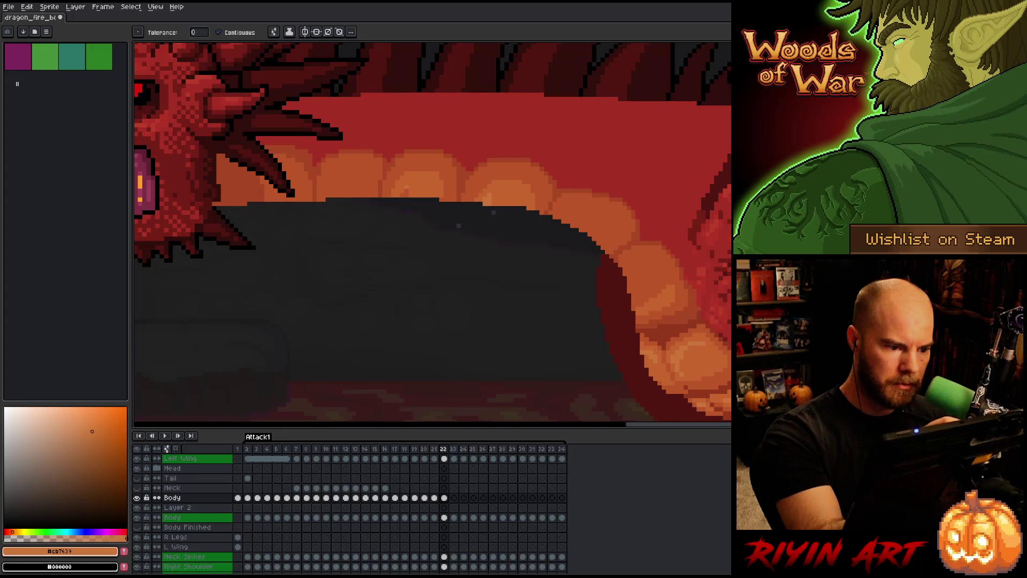
{"action": "key", "text": "b"}
{"action": "left_click", "coordinate": [489, 155], "text": "alt"}
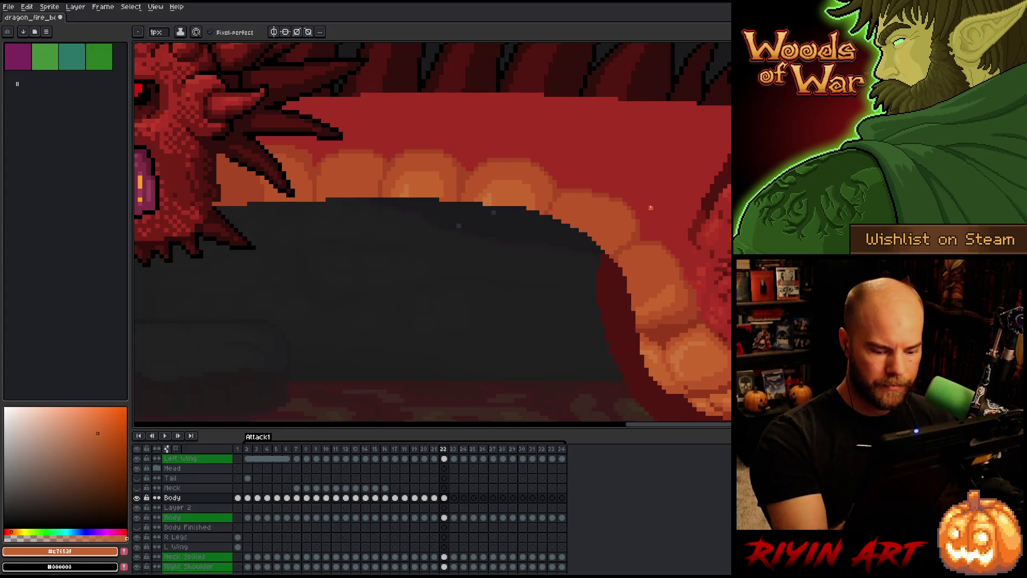
{"action": "key", "text": "Left"}
{"action": "key", "text": "Right"}
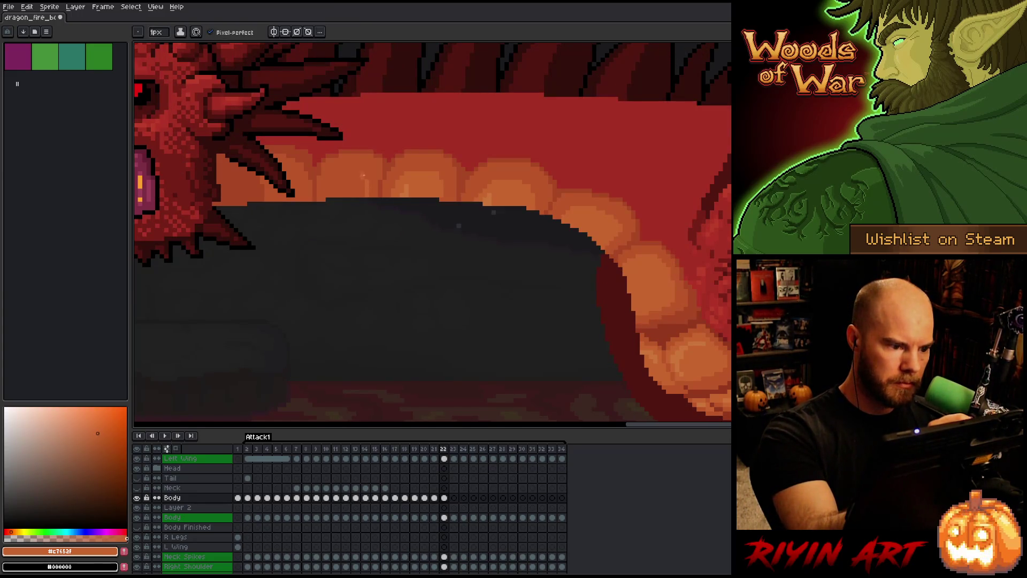
{"action": "key", "text": "comma"}
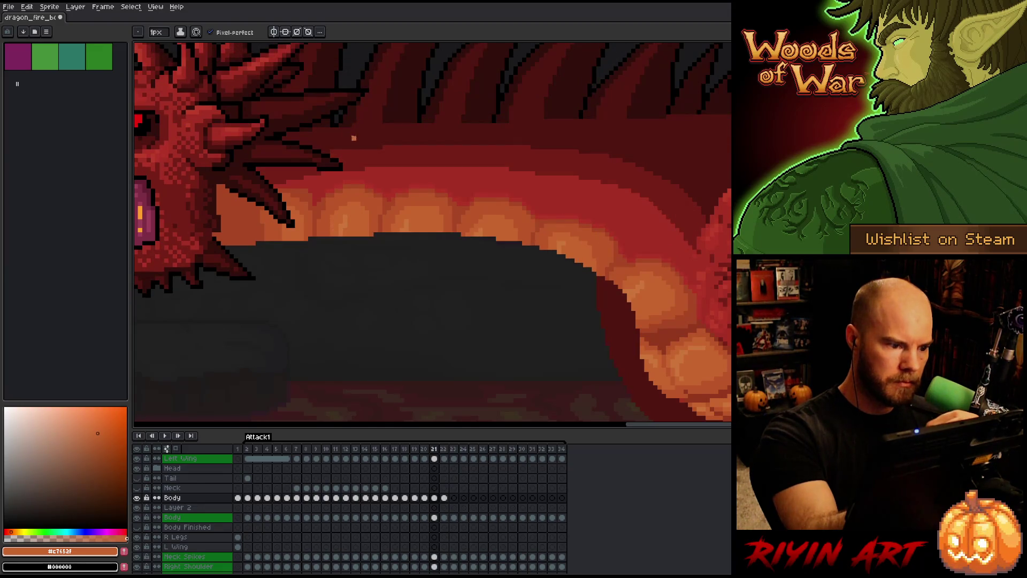
{"action": "key", "text": "period"}
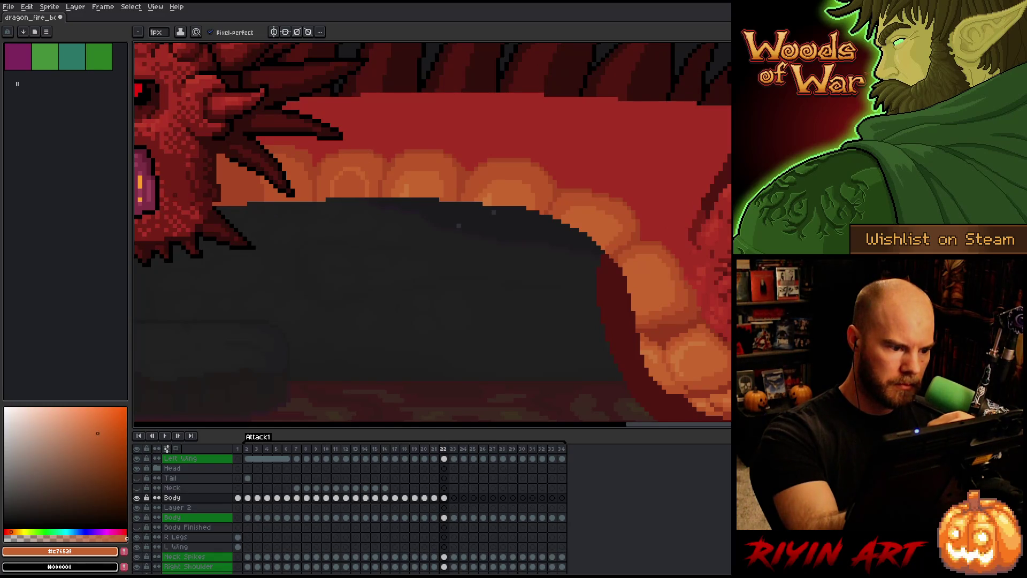
{"action": "key", "text": "comma"}
{"action": "key", "text": "period"}
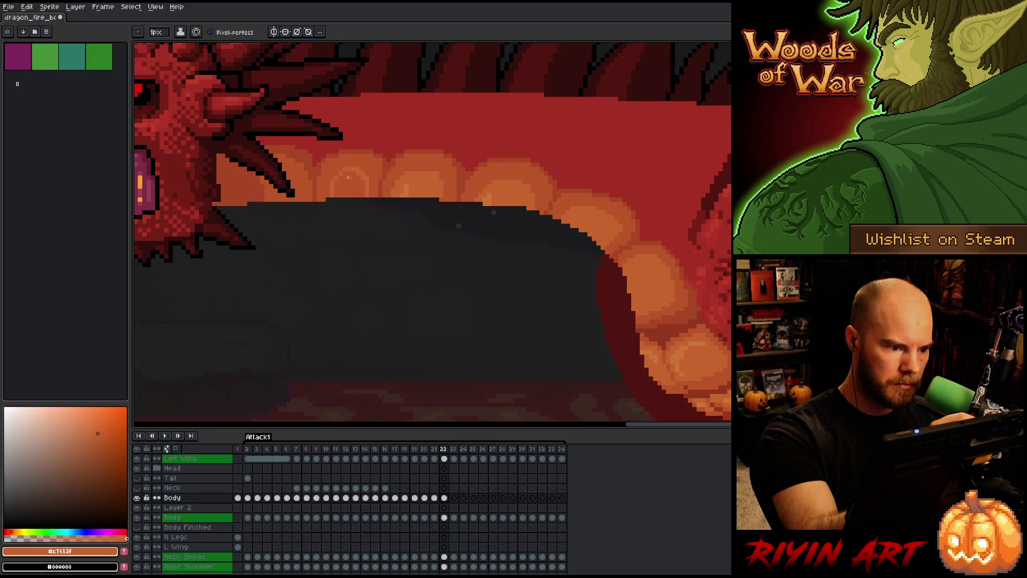
{"action": "left_click", "coordinate": [348, 155], "text": "alt"}
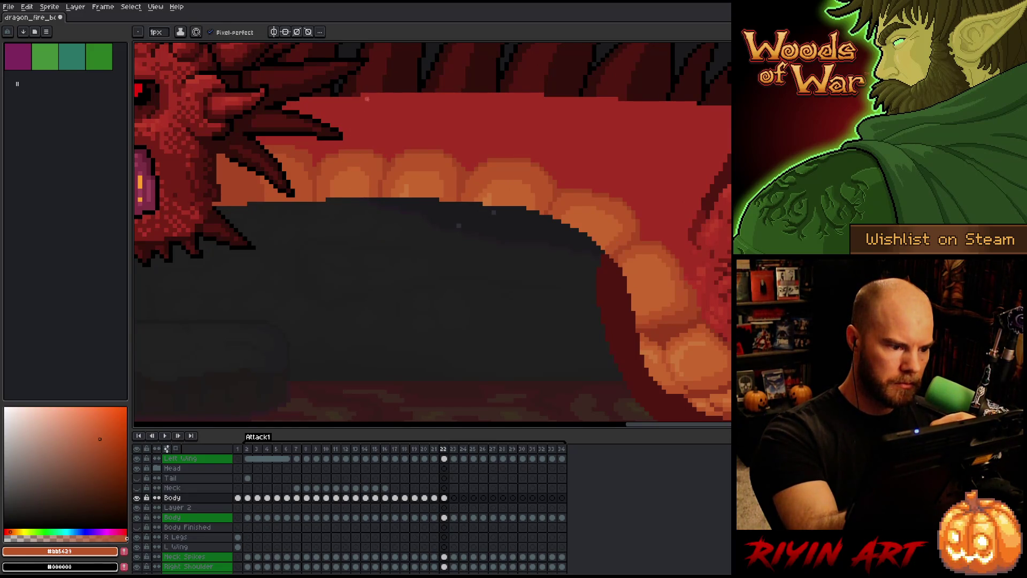
{"action": "key", "text": "comma"}
{"action": "key", "text": "period"}
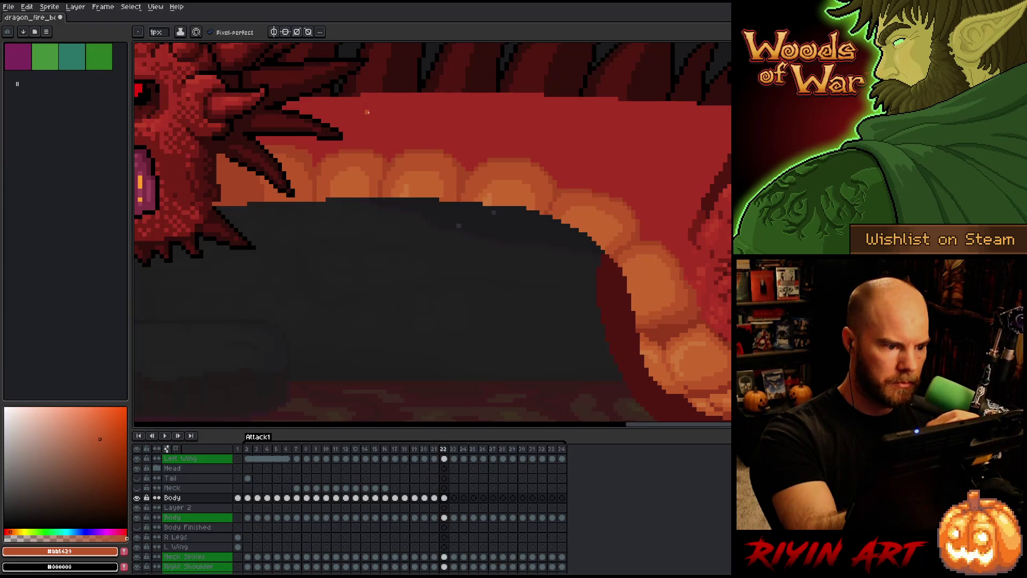
{"action": "key", "text": "comma"}
{"action": "left_click", "coordinate": [368, 112], "text": "alt"}
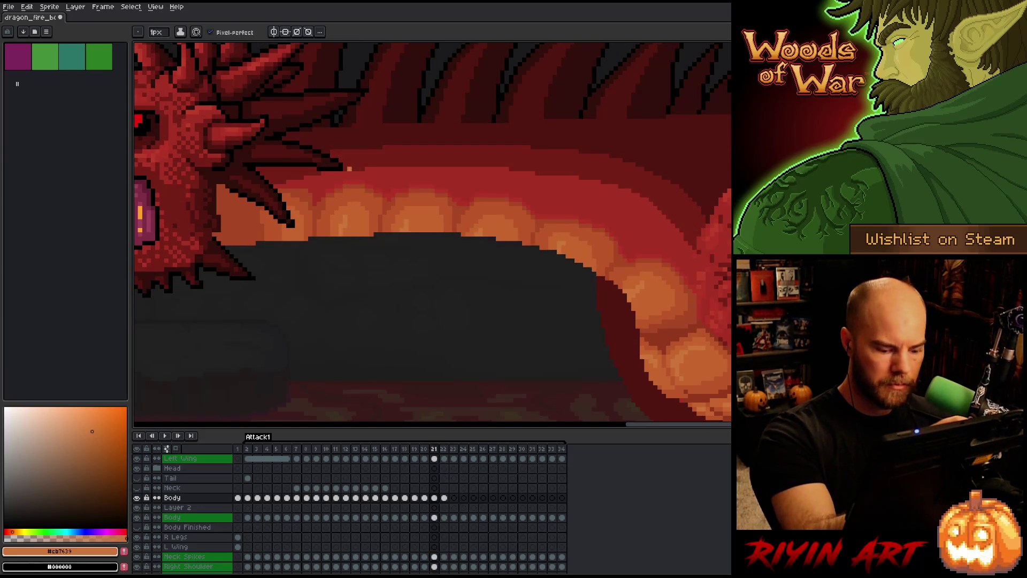
{"action": "key", "text": "period"}
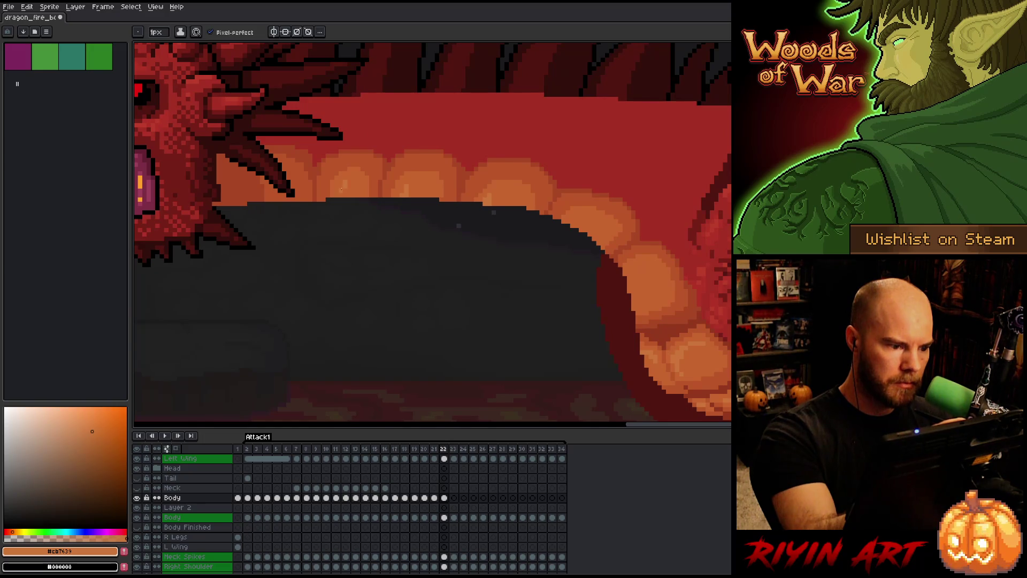
{"action": "left_click", "coordinate": [341, 184], "text": "alt"}
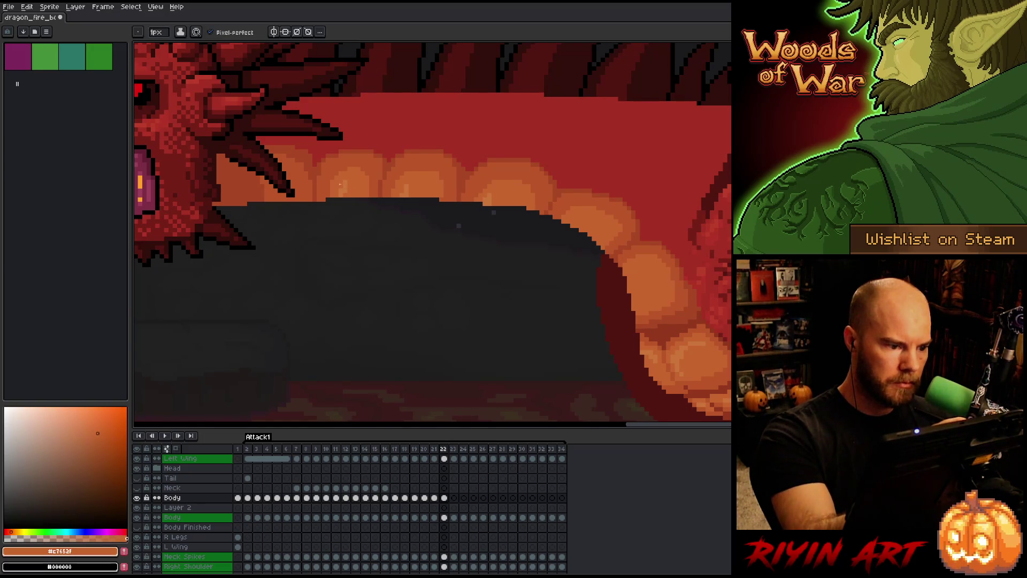
{"action": "key", "text": "comma"}
{"action": "key", "text": "period"}
{"action": "key", "text": "comma"}
{"action": "key", "text": "period"}
{"action": "key", "text": "comma"}
{"action": "key", "text": "period"}
{"action": "key", "text": "comma"}
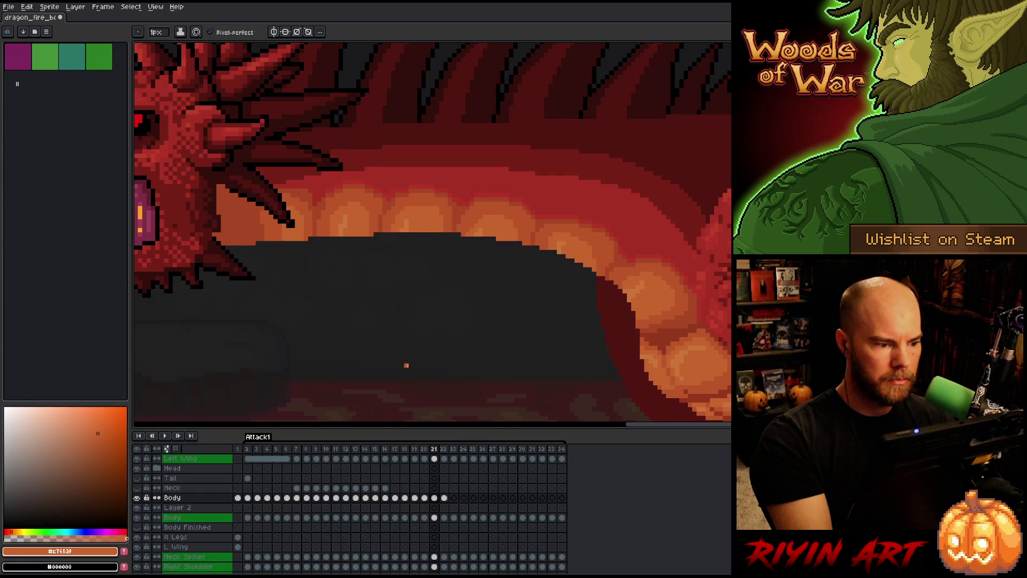
{"action": "key", "text": "period"}
{"action": "key", "text": "comma"}
{"action": "key", "text": "period"}
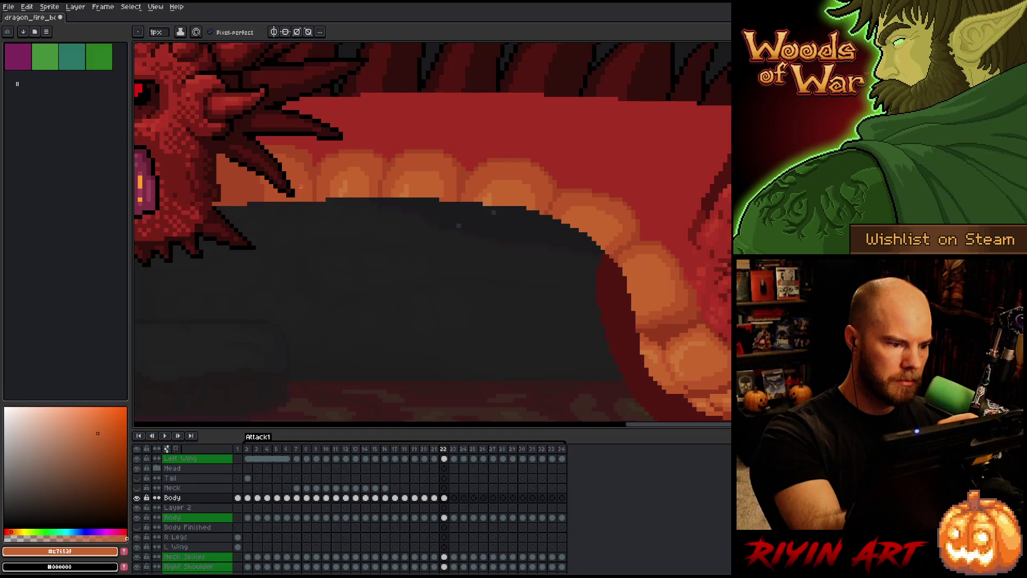
{"action": "key", "text": "comma"}
{"action": "key", "text": "period"}
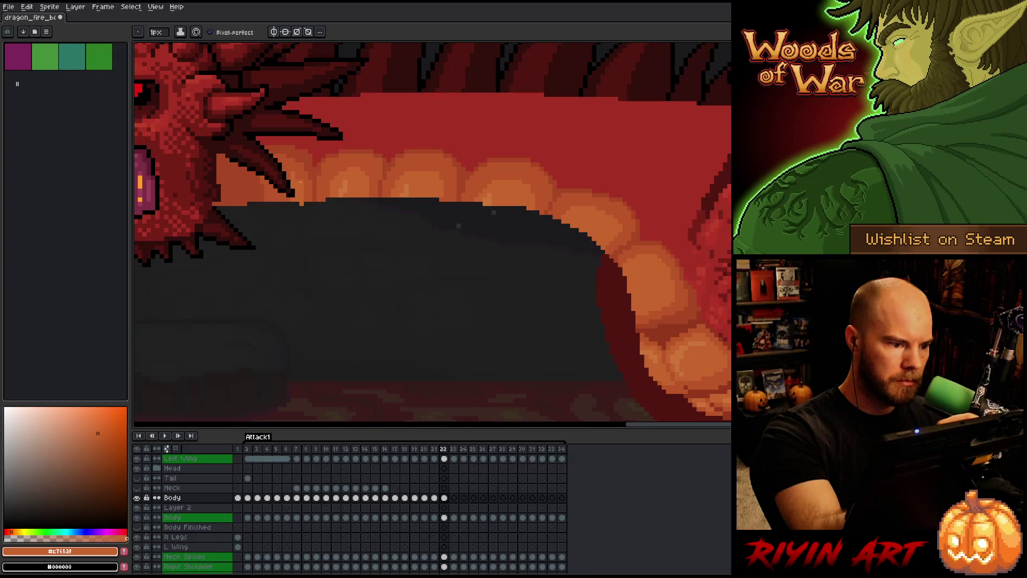
{"action": "key", "text": "comma"}
{"action": "key", "text": "period"}
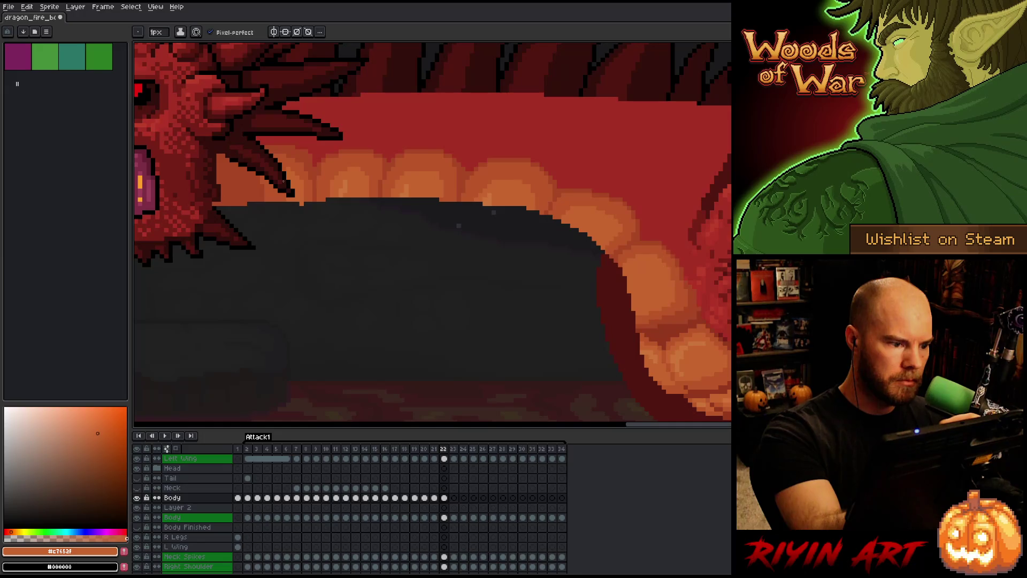
{"action": "key", "text": "comma"}
{"action": "key", "text": "period"}
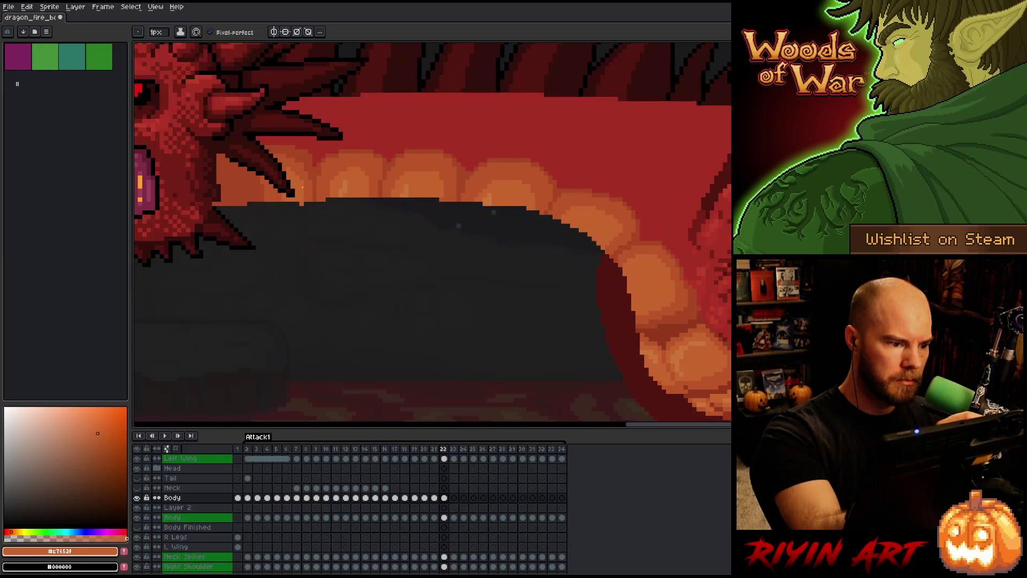
{"action": "key", "text": "e"}
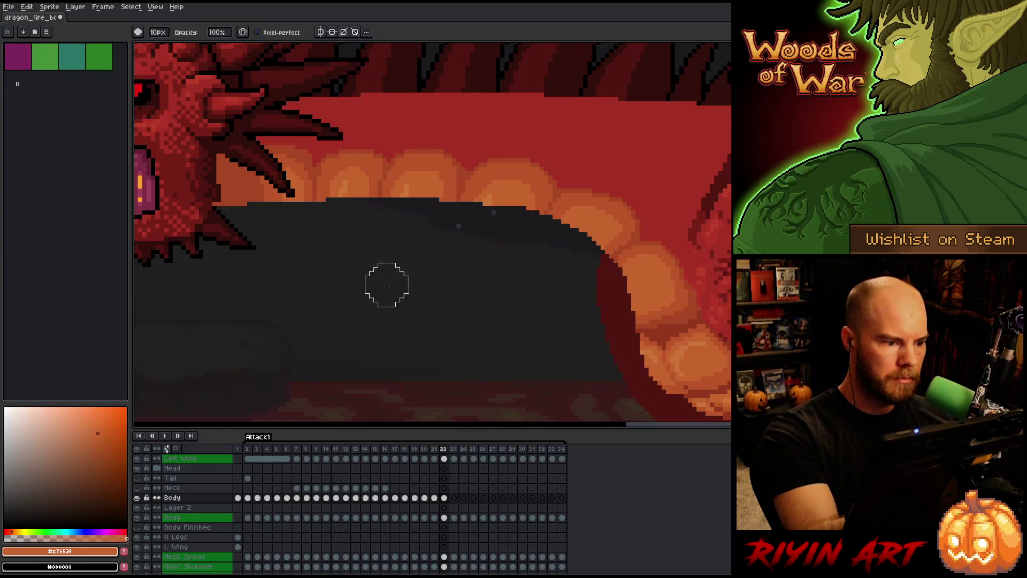
{"action": "key", "text": "b"}
{"action": "left_click", "coordinate": [490, 201], "text": "alt"}
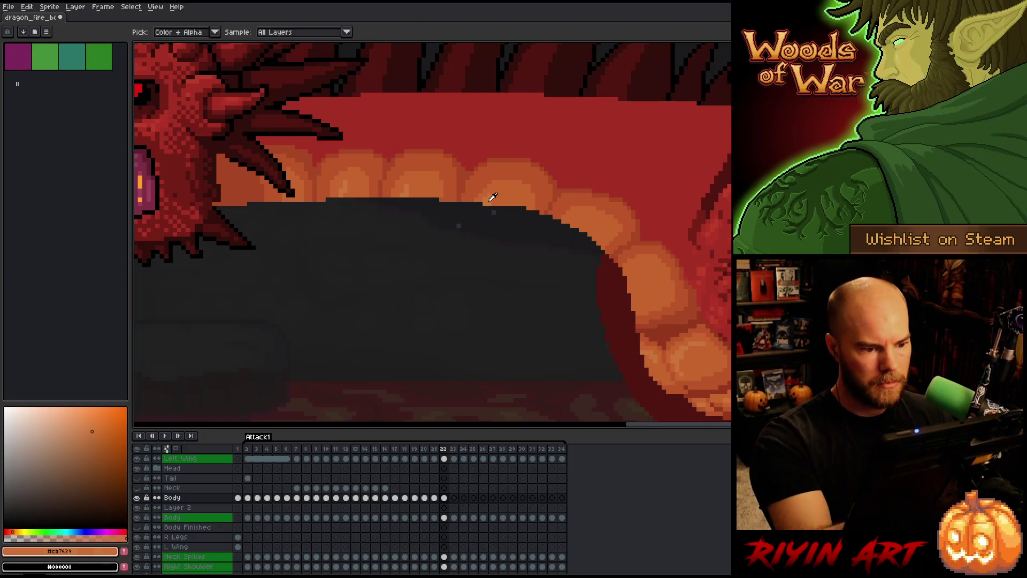
{"action": "key", "text": "comma"}
{"action": "key", "text": "period"}
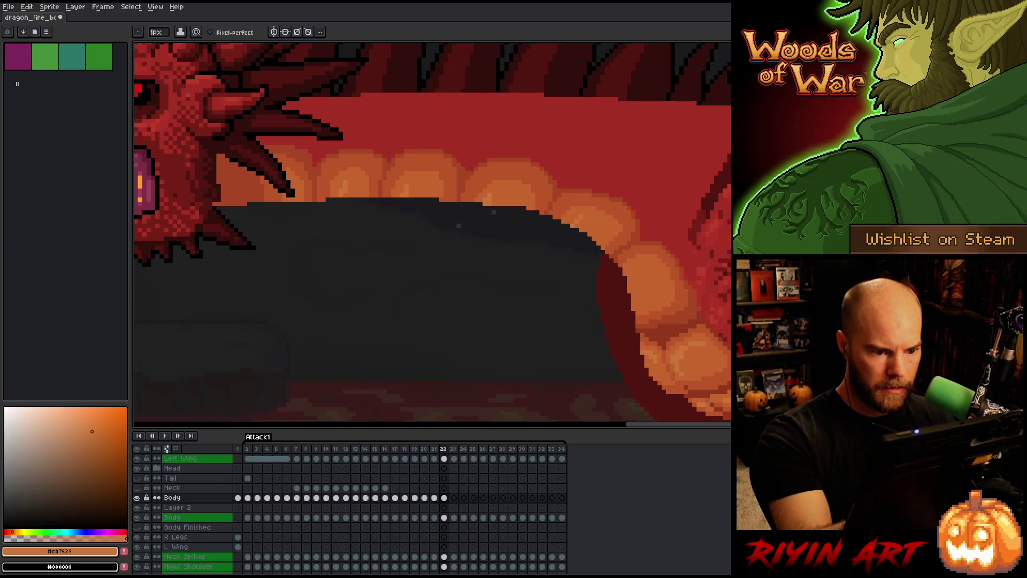
{"action": "key", "text": "comma"}
{"action": "key", "text": "period"}
{"action": "left_click", "coordinate": [597, 203], "text": "alt"}
{"action": "left_click", "coordinate": [599, 210], "text": "alt"}
{"action": "key", "text": "comma"}
{"action": "key", "text": "period"}
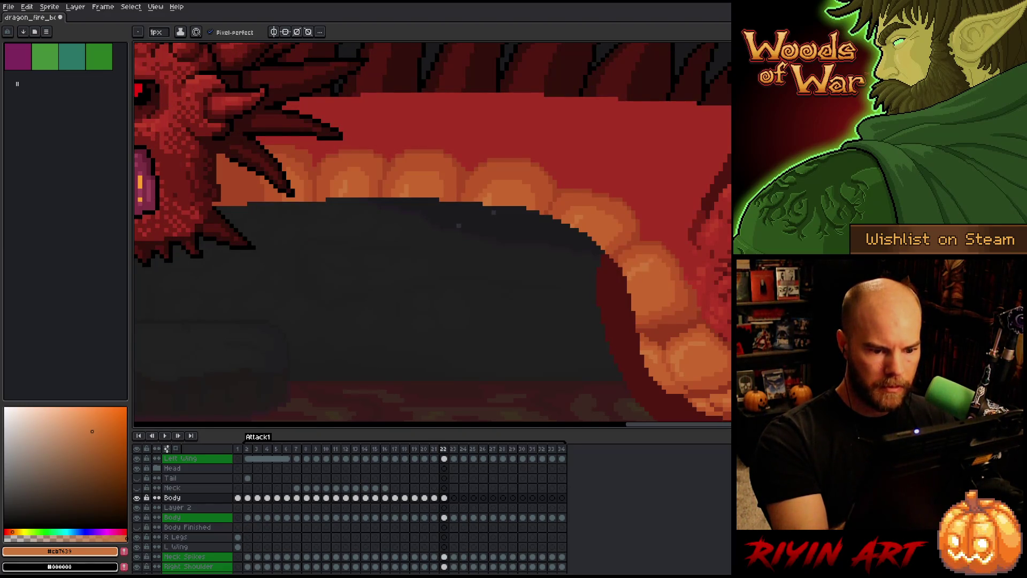
{"action": "key", "text": "comma"}
{"action": "key", "text": "period"}
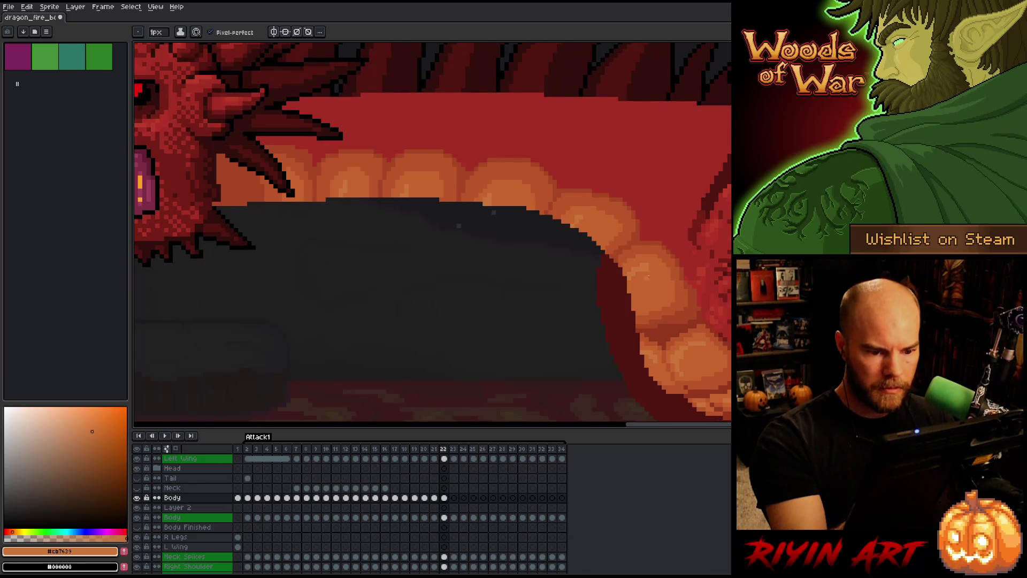
{"action": "left_click", "coordinate": [648, 270], "text": "alt"}
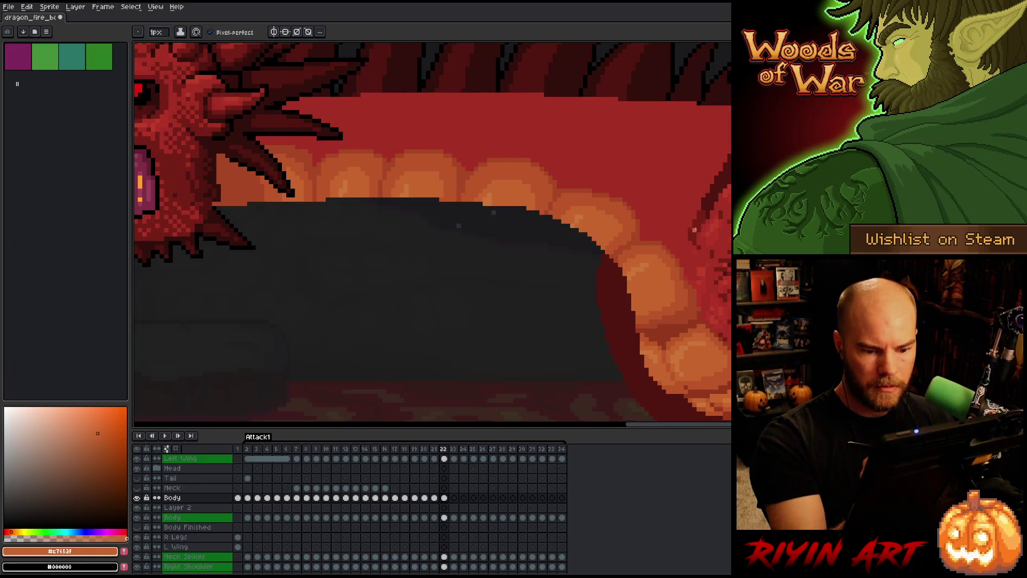
{"action": "key", "text": "comma"}
{"action": "key", "text": "period"}
- Flip back and forth through frames 20–22 to preview the animation and check the wing
{"action": "key", "text": "comma"}
{"action": "scroll", "coordinate": [345, 307], "scroll_direction": "down", "scroll_amount": 2}
{"action": "key", "text": "period"}
{"action": "key", "text": "comma"}
{"action": "key", "text": "period"}
{"action": "key", "text": "comma"}
{"action": "key", "text": "period"}
{"action": "key", "text": "comma"}
{"action": "key", "text": "period"}
{"action": "key", "text": "comma"}
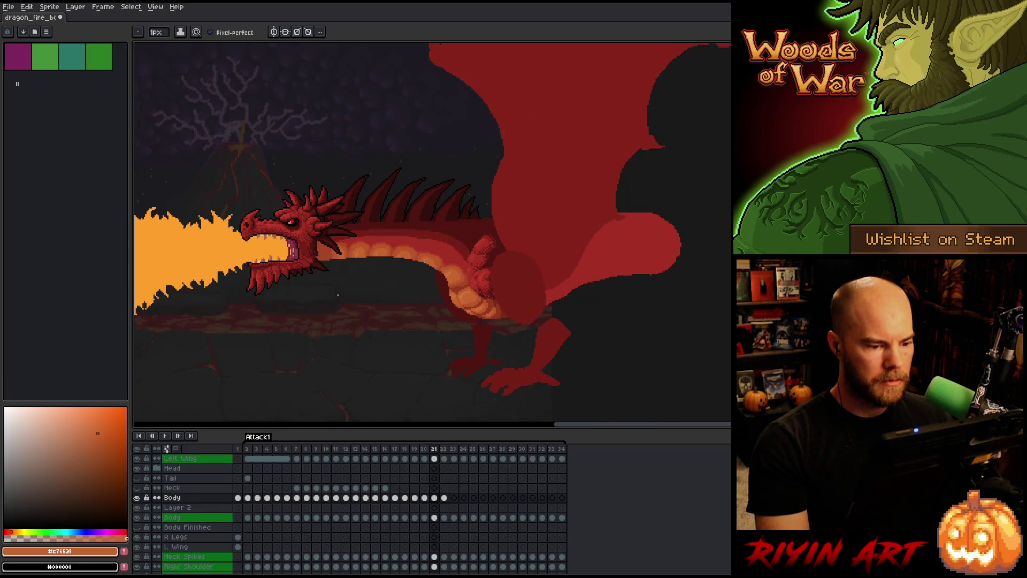
{"action": "key", "text": "period"}
{"action": "key", "text": "period"}
{"action": "key", "text": "comma"}
{"action": "key", "text": "comma"}
{"action": "key", "text": "period"}
{"action": "key", "text": "comma"}
{"action": "key", "text": "comma"}
{"action": "key", "text": "period"}
{"action": "key", "text": "period"}
{"action": "key", "text": "comma"}
{"action": "key", "text": "comma"}
{"action": "key", "text": "period"}
{"action": "key", "text": "period"}
{"action": "scroll", "coordinate": [335, 289], "scroll_direction": "up", "scroll_amount": 3}
- Set the Brush tool size to 1 pixel
{"action": "key", "text": "b"}
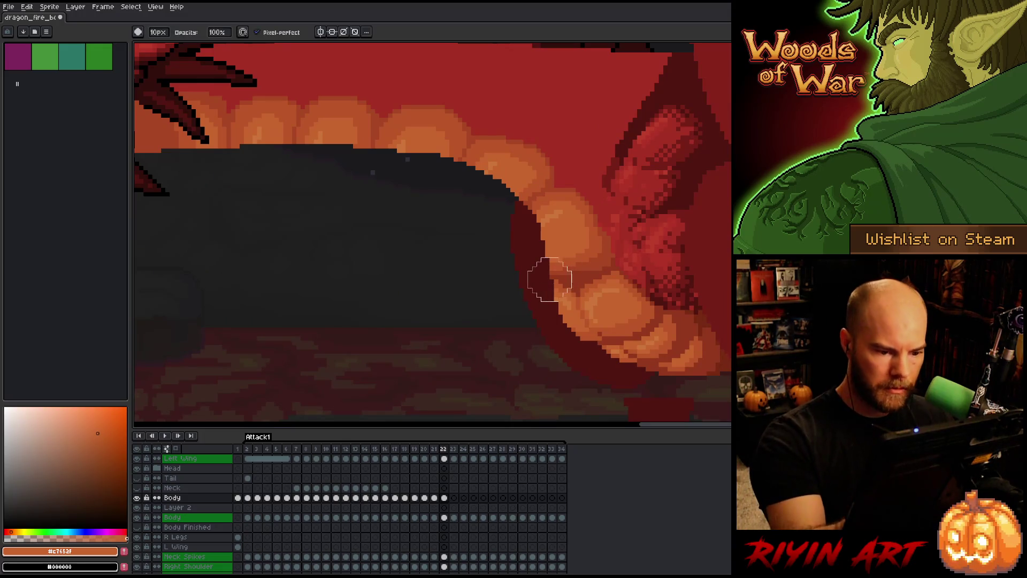
{"action": "left_click", "coordinate": [158, 32]}
{"action": "type", "text": "1"}
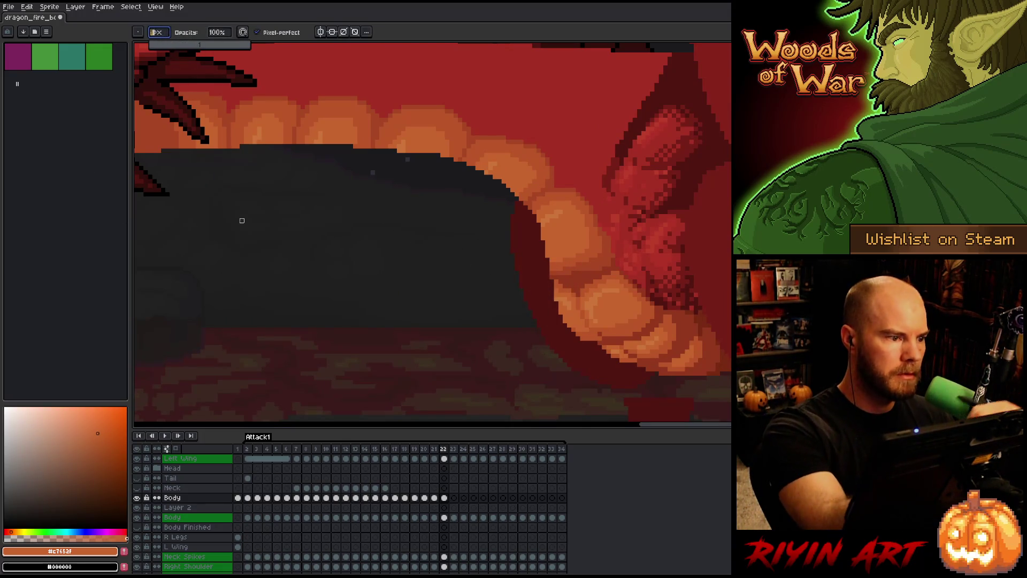
{"action": "key", "text": "Return"}
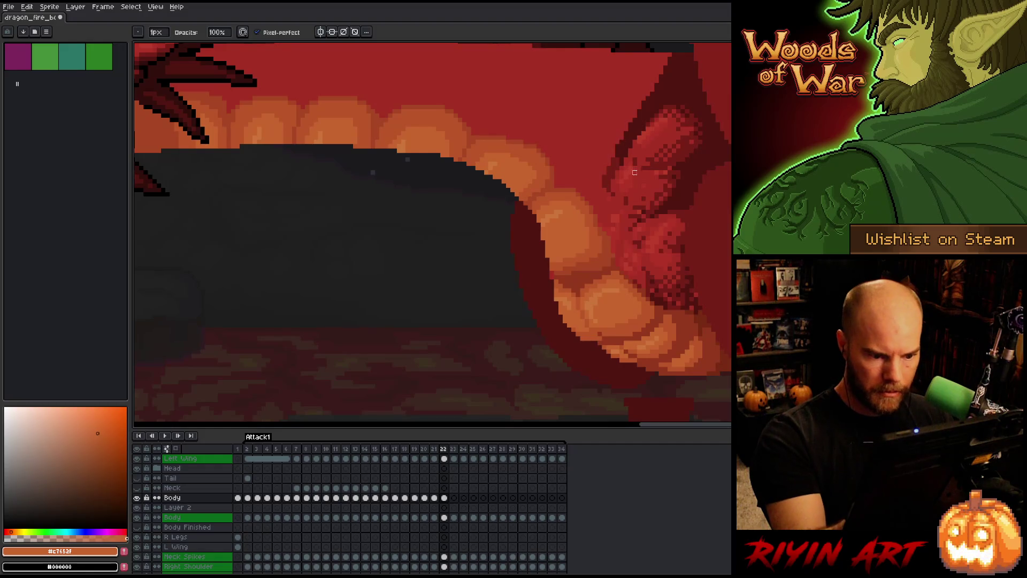
- Flip between frames 21 and 22 to preview the flame pose, then centre the whole dragon
{"action": "key", "text": "comma"}
{"action": "key", "text": "period"}
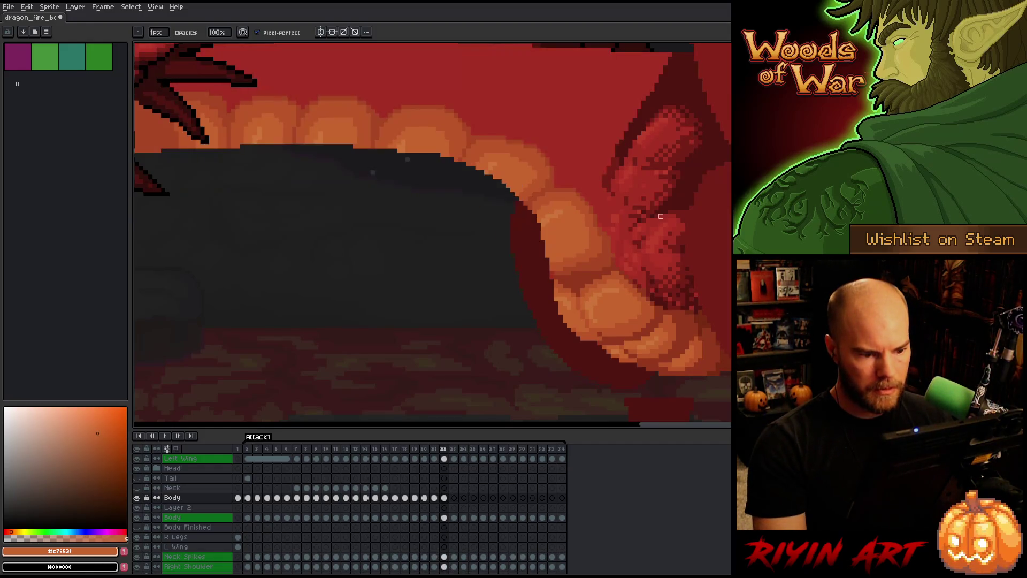
{"action": "key", "text": "comma"}
{"action": "key", "text": "period"}
{"action": "key", "text": "comma"}
{"action": "key", "text": "period"}
{"action": "key", "text": "comma"}
{"action": "key", "text": "period"}
{"action": "scroll", "coordinate": [612, 151], "scroll_direction": "down", "scroll_amount": 3}
{"action": "key", "text": "comma"}
{"action": "key", "text": "period"}
{"action": "key", "text": "comma"}
{"action": "key", "text": "comma"}
{"action": "key", "text": "period"}
{"action": "scroll", "coordinate": [438, 257], "scroll_direction": "up", "scroll_amount": 2}
{"action": "key", "text": "comma"}
{"action": "left_click_drag", "start_coordinate": [455, 222], "coordinate": [525, 319]}
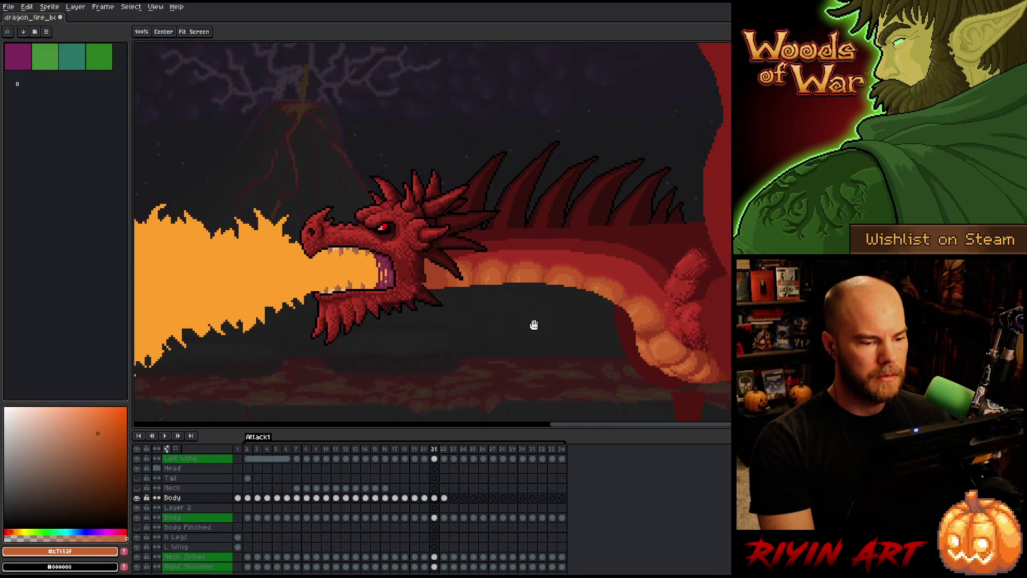
- Sample dark red #761F18 from the body and select the red body area on frame 22
{"action": "left_click", "coordinate": [661, 209], "text": "alt"}
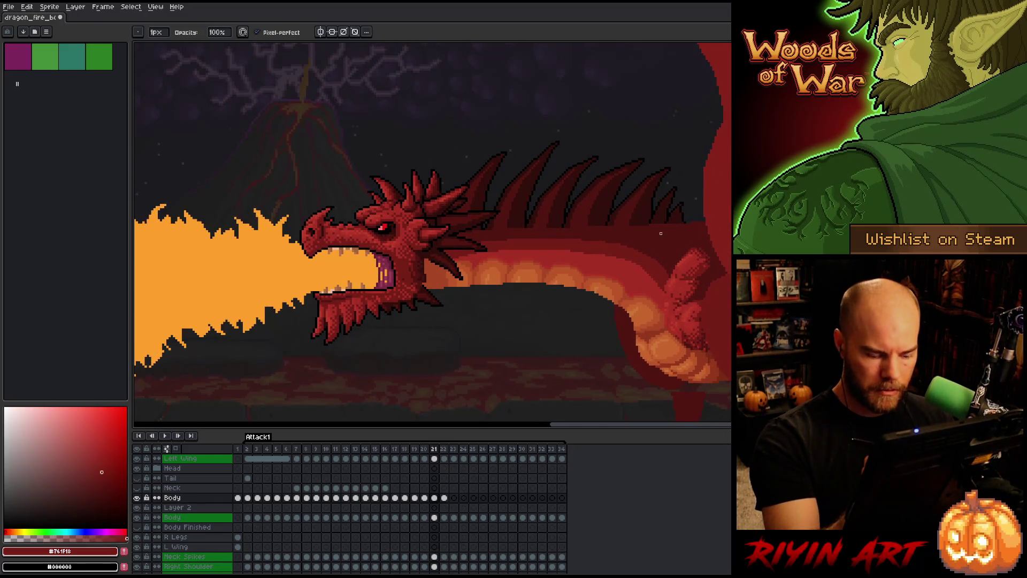
{"action": "key", "text": "period"}
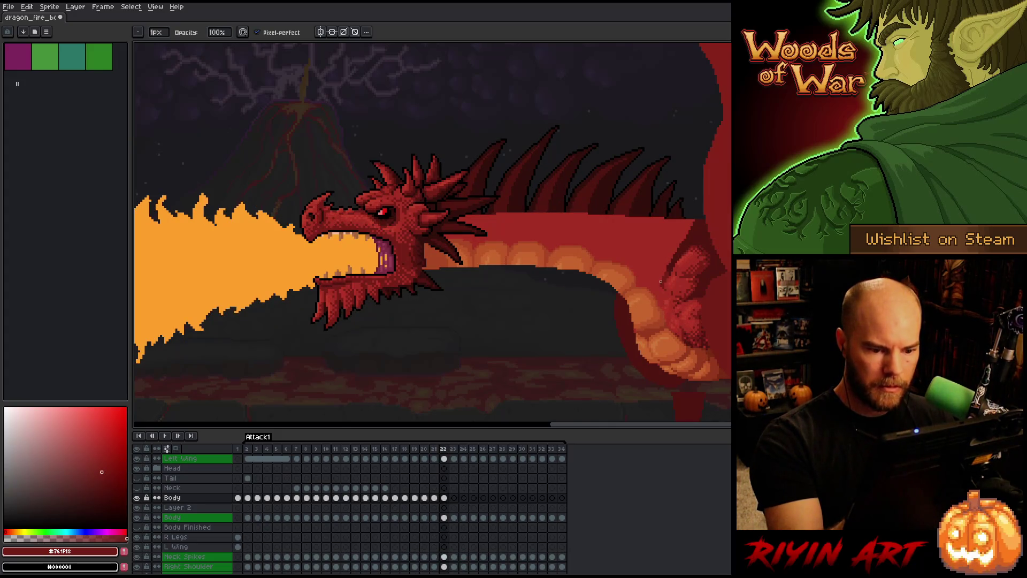
{"action": "key", "text": "w"}
{"action": "left_click", "coordinate": [643, 268]}
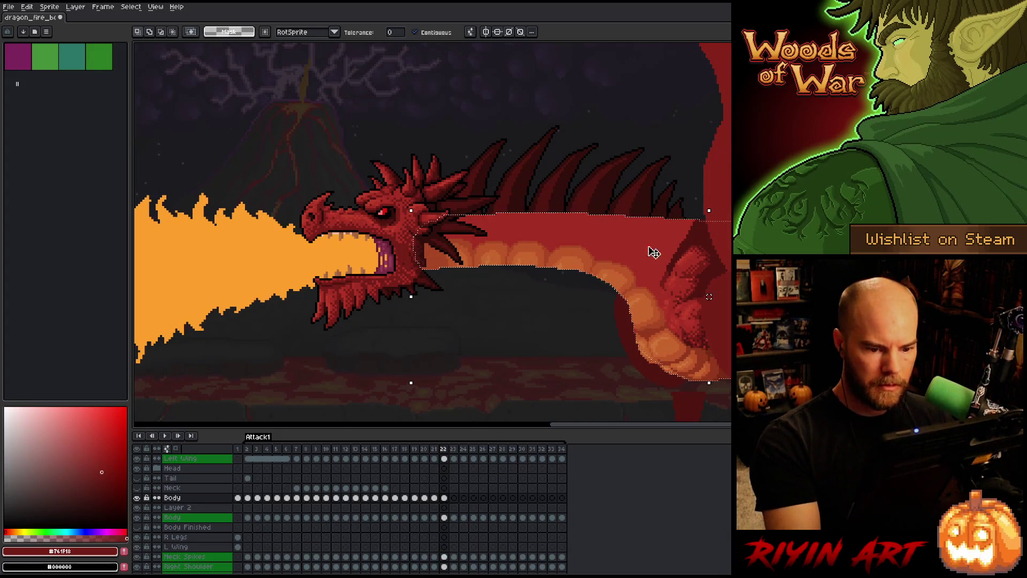
{"action": "key", "text": "b"}
{"action": "key", "text": "comma"}
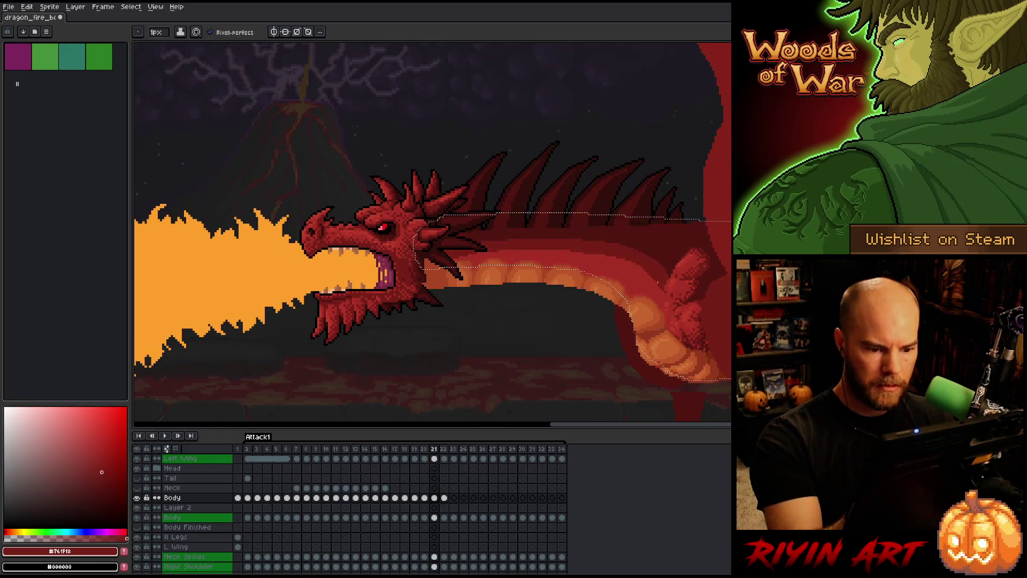
{"action": "key", "text": "period"}
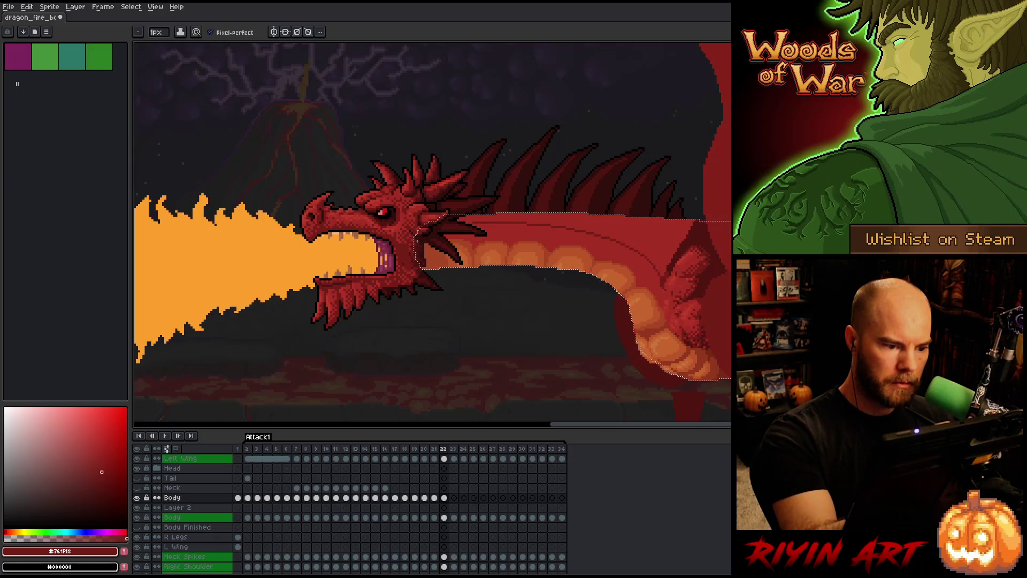
- Flip between frames 21 and 22 to compare the body, returning to the 1px pencil
{"action": "key", "text": "w"}
{"action": "key", "text": "comma"}
{"action": "key", "text": "period"}
{"action": "key", "text": "comma"}
{"action": "key", "text": "period"}
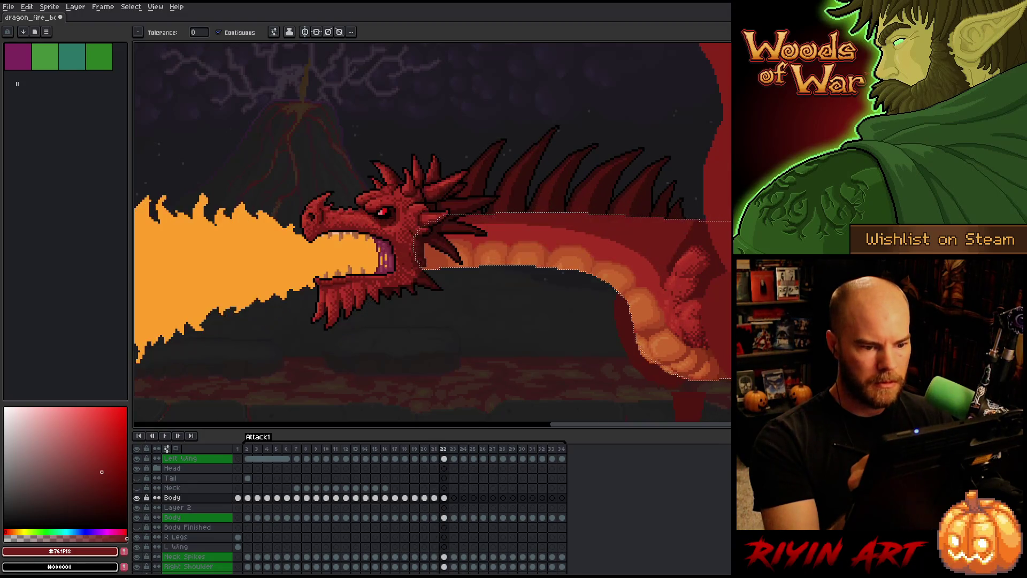
{"action": "key", "text": "b"}
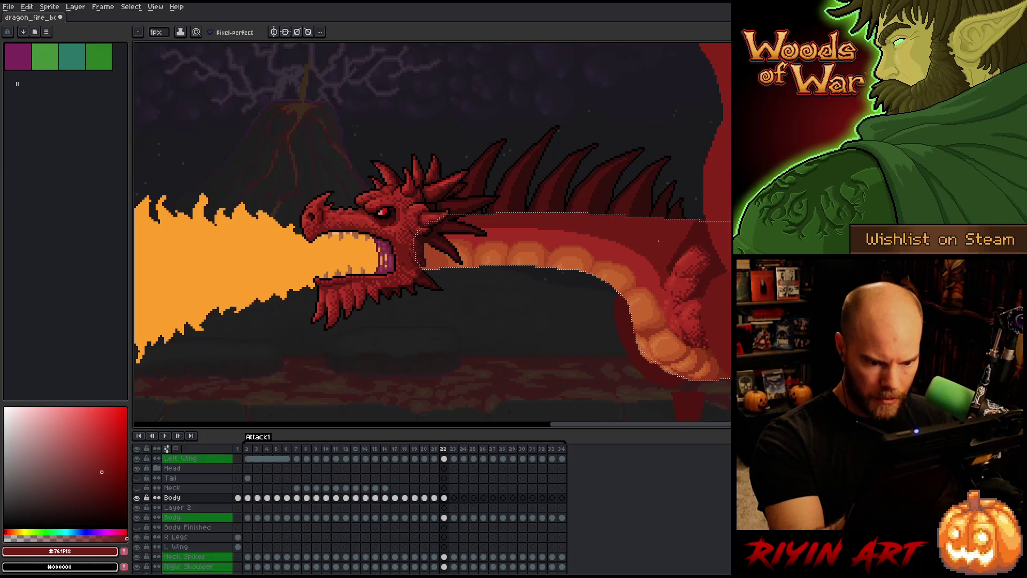
- Compare body shading on frames 21 and 22 and re-sample the dark red body colour
{"action": "key", "text": "comma"}
{"action": "key", "text": "period"}
{"action": "key", "text": "comma"}
{"action": "left_click", "coordinate": [674, 230], "text": "alt"}
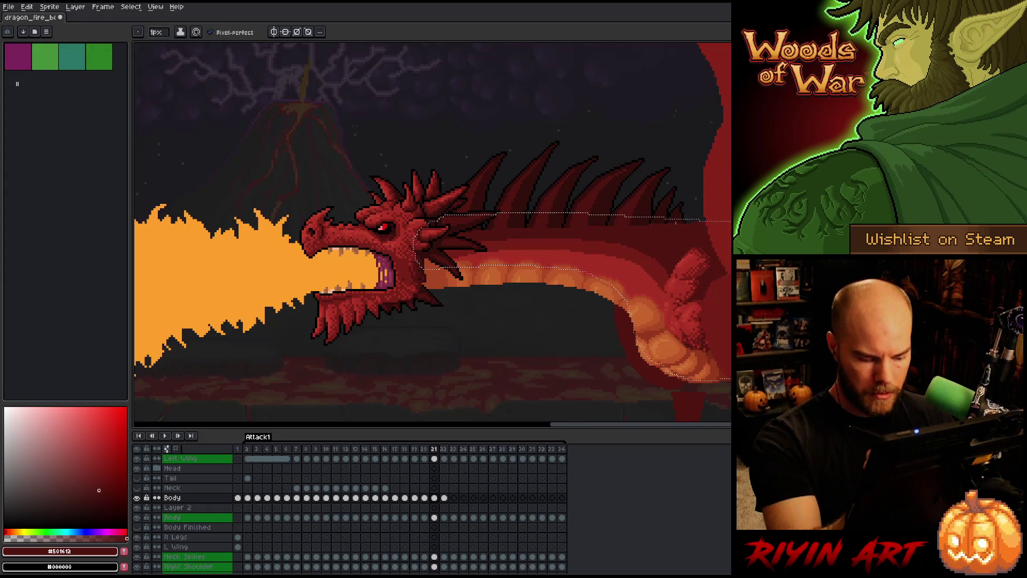
{"action": "key", "text": "period"}
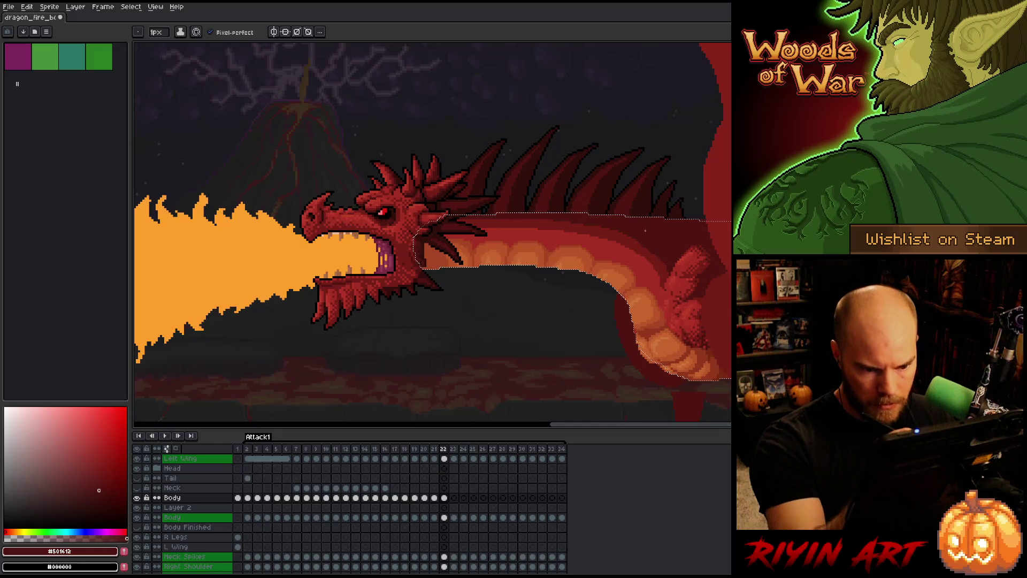
{"action": "left_click", "coordinate": [645, 251], "text": "alt"}
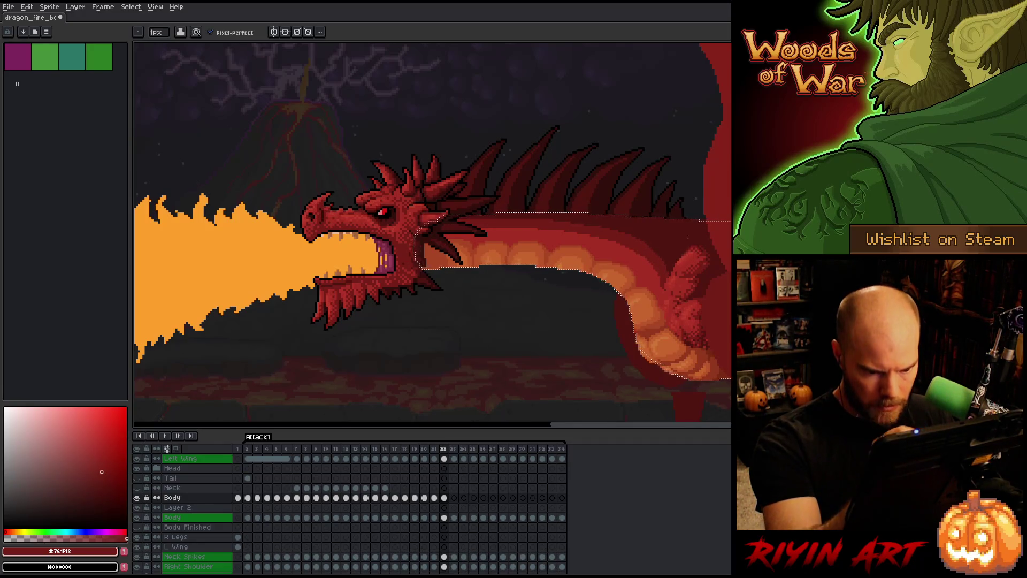
- Flip repeatedly between frames 21 and 22 to compare the pose, ending on frame 22
{"action": "key", "text": "Left"}
{"action": "key", "text": "Right"}
{"action": "key", "text": "Left"}
{"action": "key", "text": "Right"}
{"action": "key", "text": "Left"}
{"action": "key", "text": "Right"}
{"action": "key", "text": "Left"}
{"action": "key", "text": "Right"}
{"action": "key", "text": "Left"}
{"action": "key", "text": "Right"}
{"action": "key", "text": "Left"}
{"action": "key", "text": "Right"}
{"action": "key", "text": "Left"}
{"action": "key", "text": "Right"}
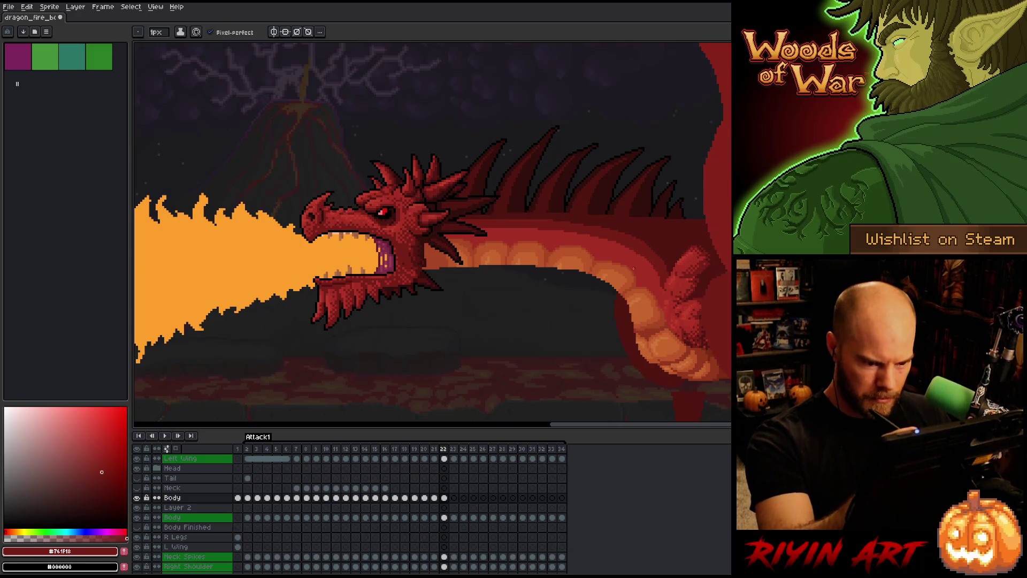
{"action": "scroll", "coordinate": [617, 257], "scroll_direction": "up", "scroll_amount": 4}
- Sample belly colours on frame 22 (#a52f24) and frame 21 (#b13337) to compare them
{"action": "left_click", "coordinate": [610, 264], "text": "alt"}
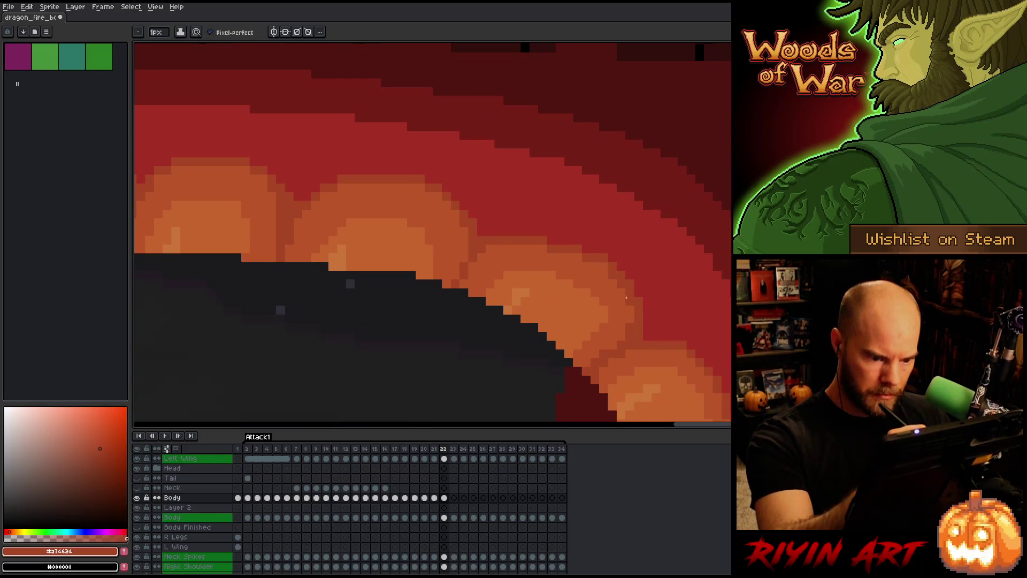
{"action": "left_click", "coordinate": [642, 277], "text": "alt"}
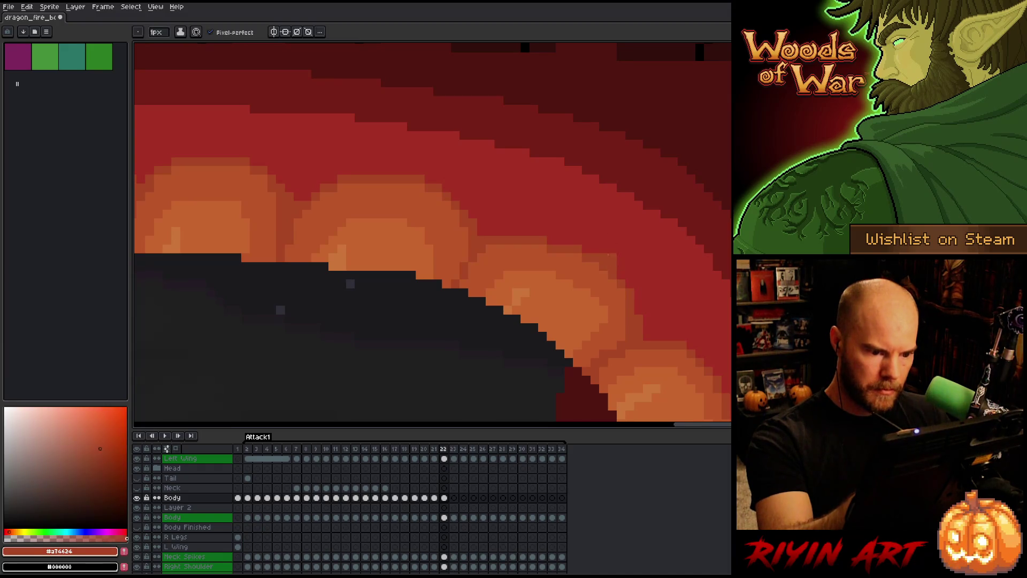
{"action": "key", "text": "Left"}
{"action": "key", "text": "Right"}
{"action": "key", "text": "Left"}
{"action": "left_click", "coordinate": [495, 287], "text": "alt"}
{"action": "key", "text": "Right"}
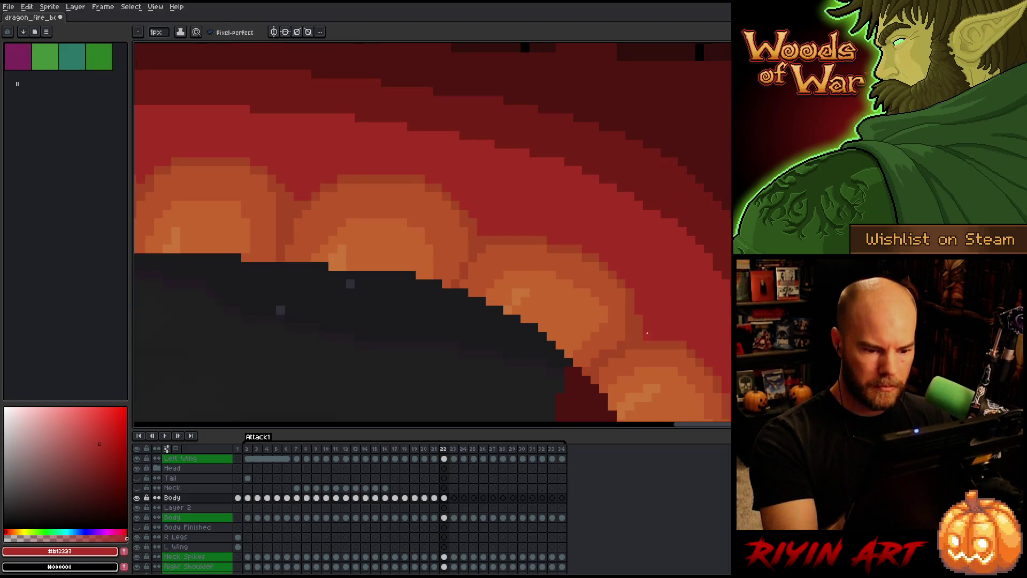
{"action": "key", "text": "Left"}
{"action": "key", "text": "Right"}
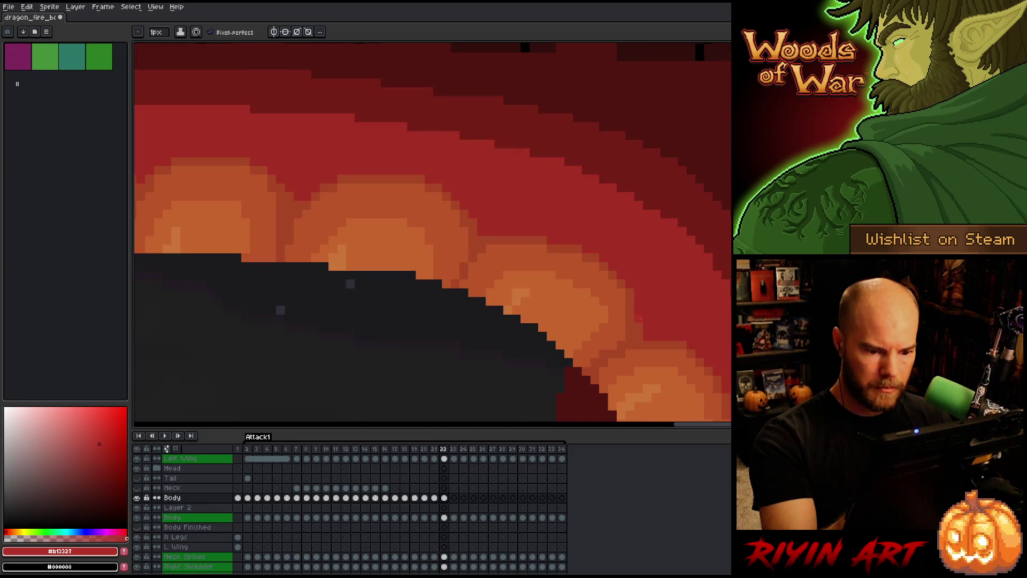
- Pan along the lower and upper belly, re-sampling the reds around and above it
{"action": "left_click", "coordinate": [643, 332], "text": "alt"}
{"action": "left_click", "coordinate": [647, 323], "text": "alt"}
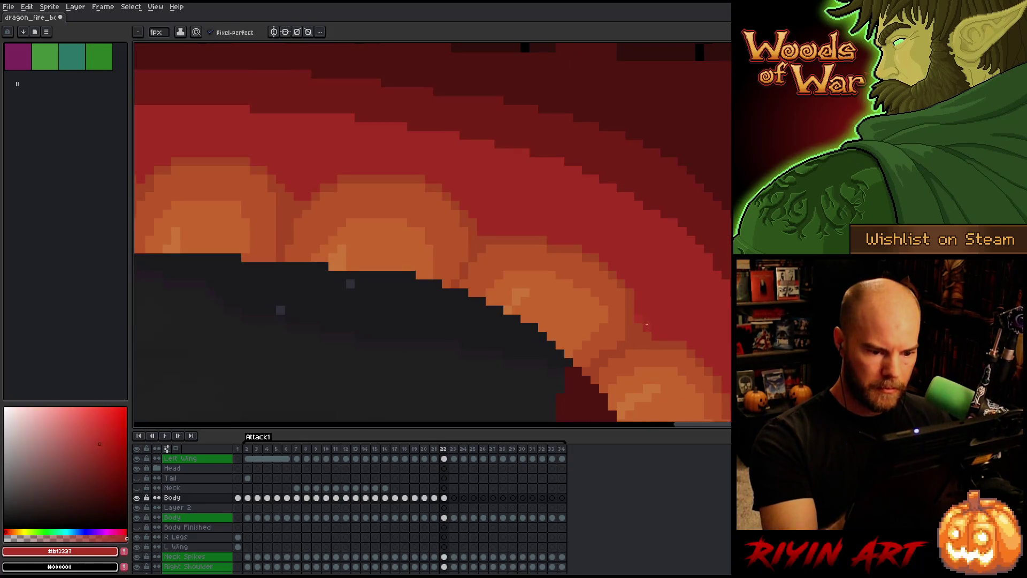
{"action": "left_click_drag", "start_coordinate": [706, 346], "coordinate": [639, 208]}
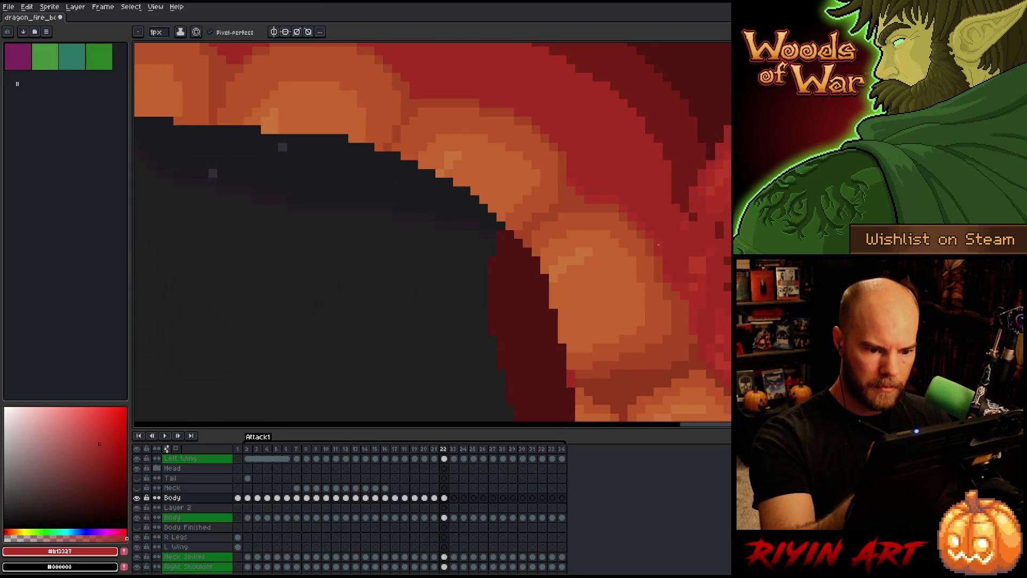
{"action": "left_click_drag", "start_coordinate": [672, 211], "coordinate": [726, 297]}
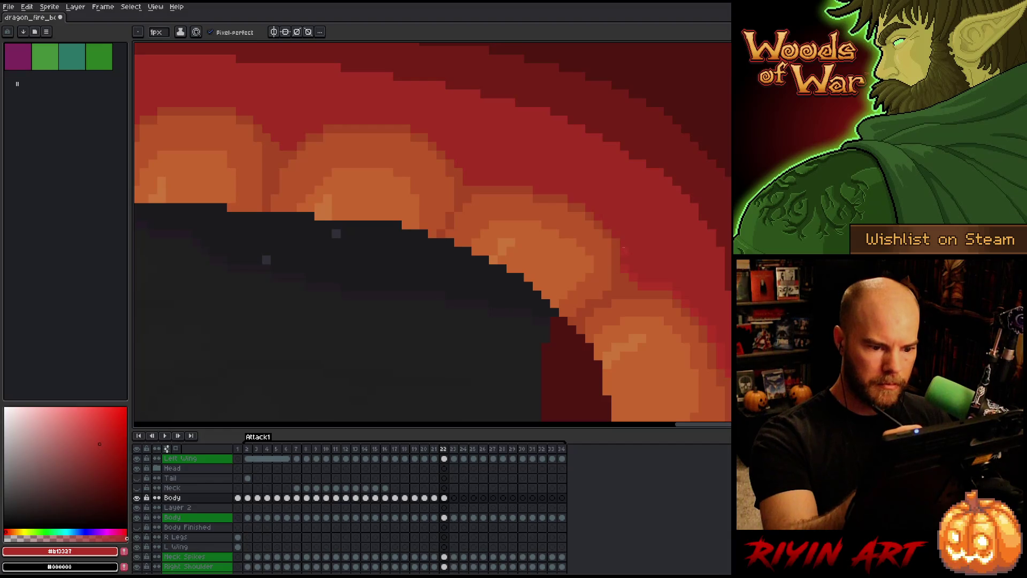
{"action": "left_click", "coordinate": [615, 242], "text": "alt"}
{"action": "left_click", "coordinate": [626, 243], "text": "alt"}
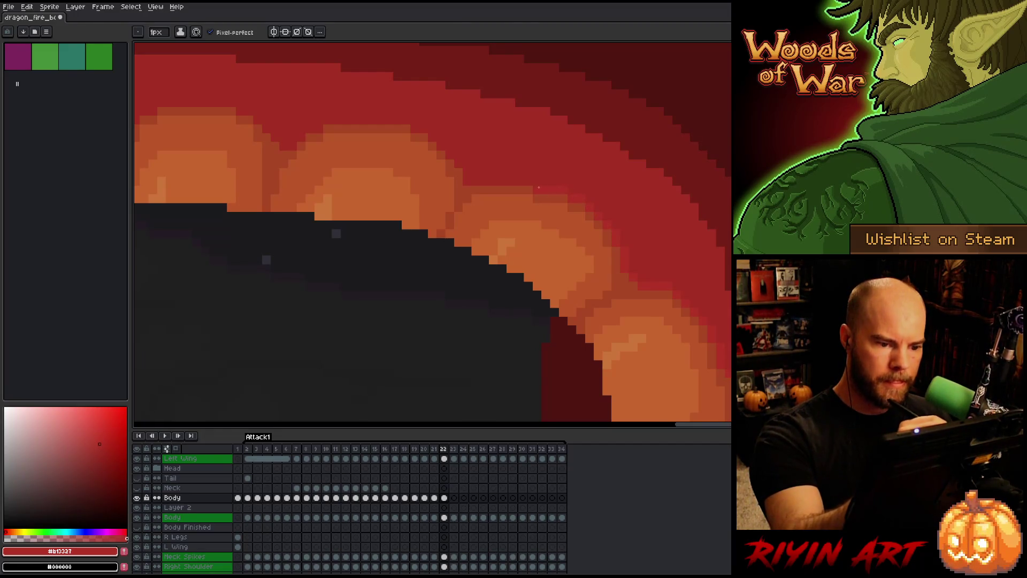
- Pan across the belly front, wing and head, then pick the throat red #a52f24
{"action": "left_click_drag", "start_coordinate": [474, 165], "coordinate": [605, 199]}
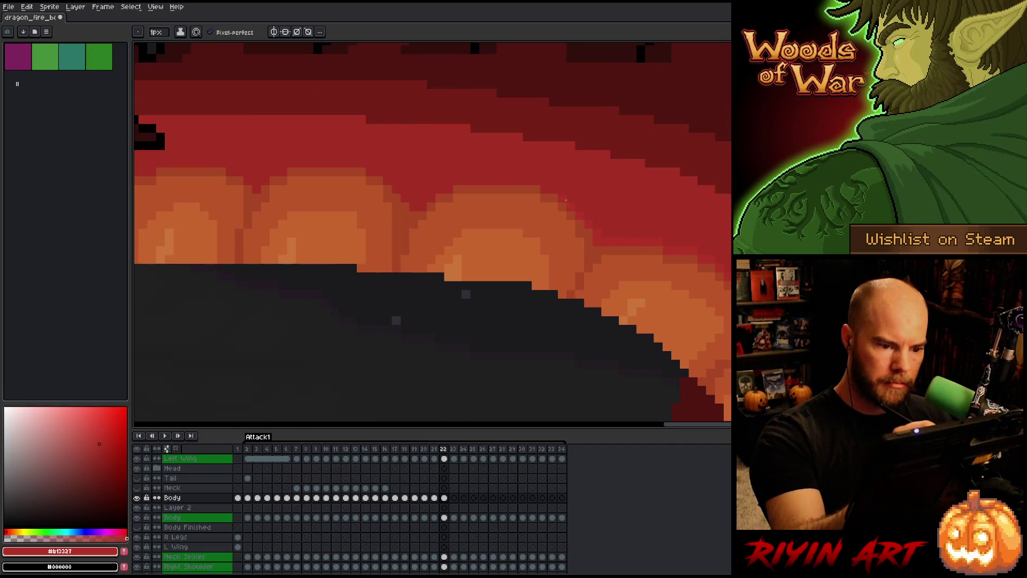
{"action": "mouse_move", "coordinate": [527, 181]}
{"action": "left_mouse_down"}
{"action": "mouse_move", "coordinate": [649, 263]}
{"action": "mouse_move", "coordinate": [645, 276]}
{"action": "left_mouse_up"}
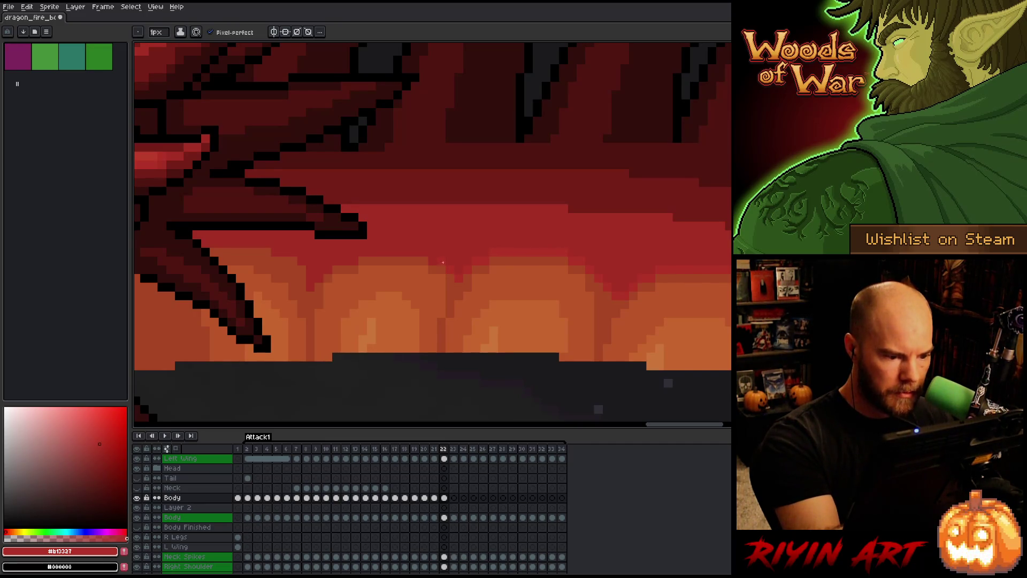
{"action": "mouse_move", "coordinate": [434, 220]}
{"action": "left_mouse_down"}
{"action": "mouse_move", "coordinate": [557, 236]}
{"action": "mouse_move", "coordinate": [565, 227]}
{"action": "left_mouse_up"}
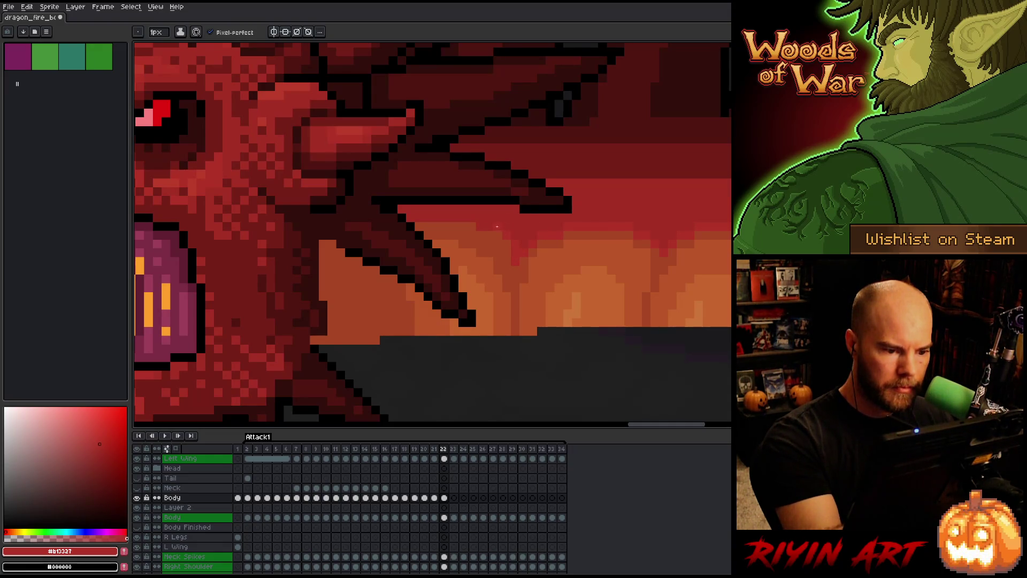
{"action": "key", "text": "Left"}
{"action": "key", "text": "Right"}
{"action": "left_click", "coordinate": [532, 241], "text": "alt"}
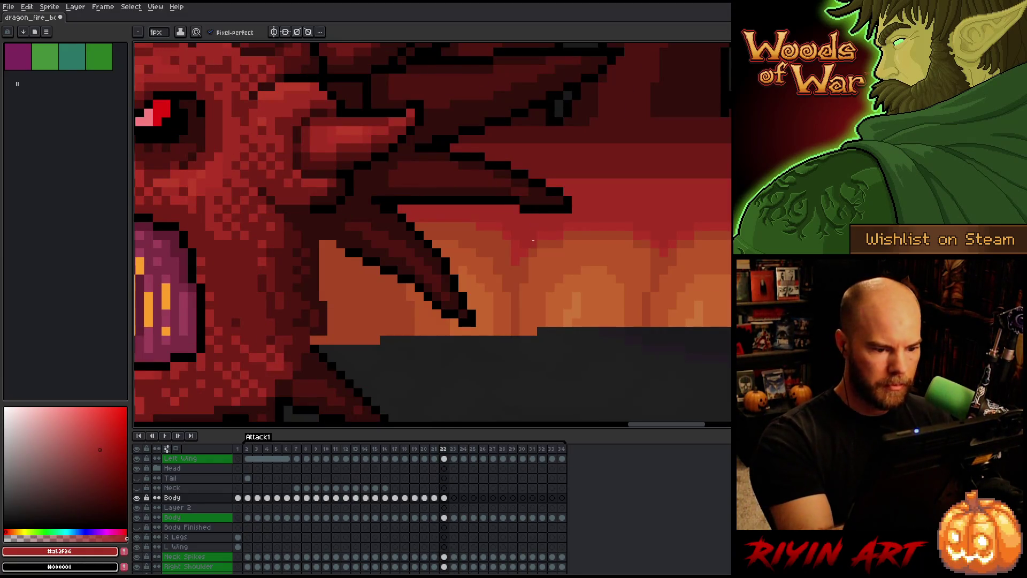
- Zoom in on frame 22 and return to the pencil with belly red #b13327
{"action": "key", "text": "g"}
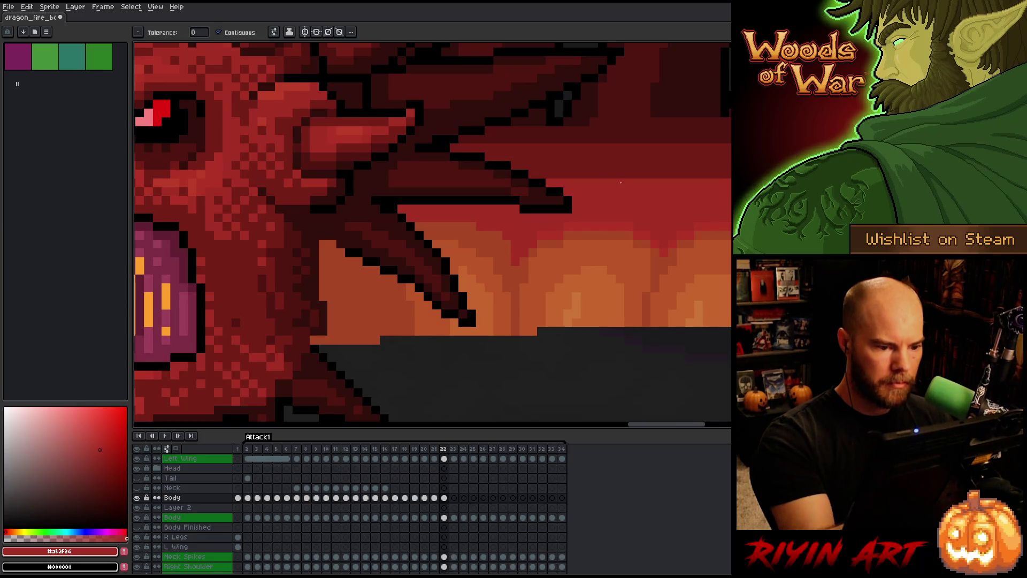
{"action": "scroll", "coordinate": [621, 182], "scroll_direction": "down", "scroll_amount": 4}
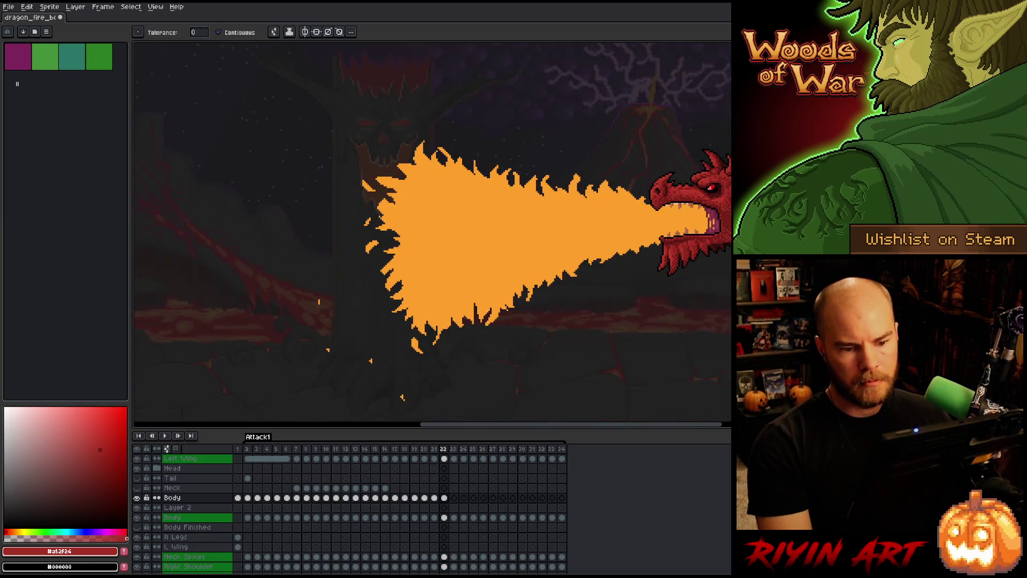
{"action": "scroll", "coordinate": [621, 183], "scroll_direction": "up", "scroll_amount": 2}
{"action": "scroll", "coordinate": [621, 182], "scroll_direction": "up", "scroll_amount": 1}
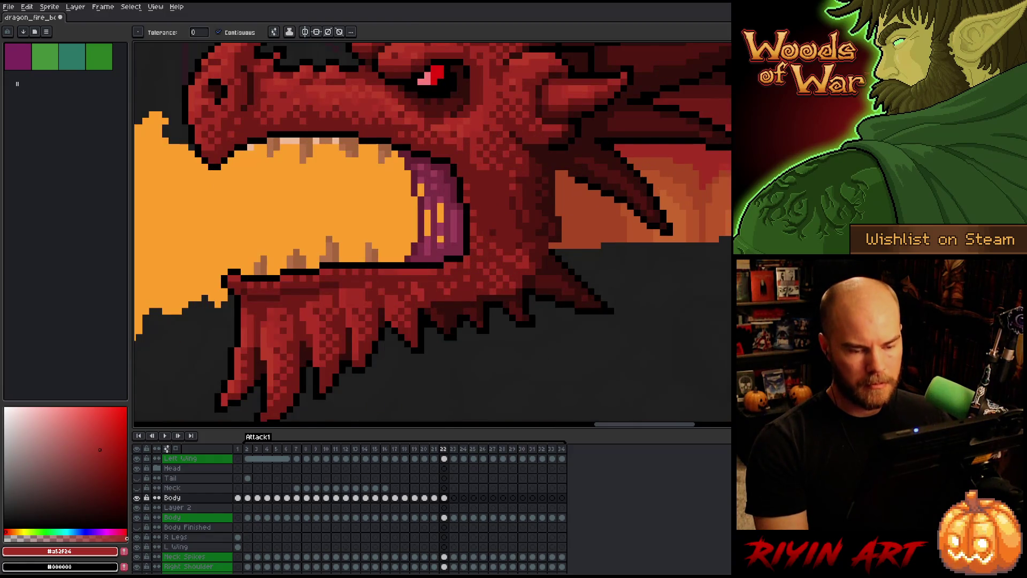
{"action": "key", "text": "Left"}
{"action": "key", "text": "Right"}
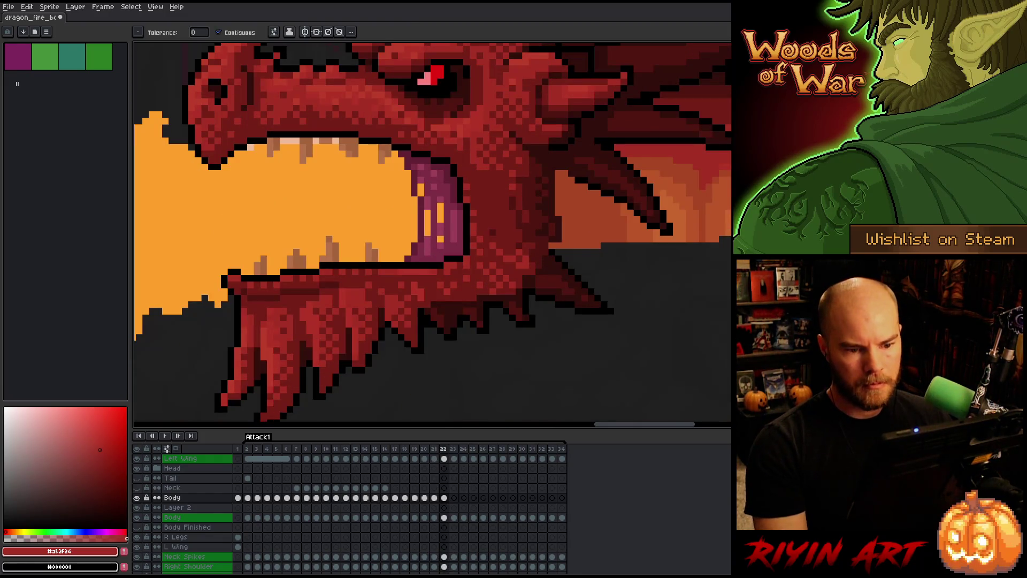
{"action": "scroll", "coordinate": [319, 271], "scroll_direction": "up", "scroll_amount": 3}
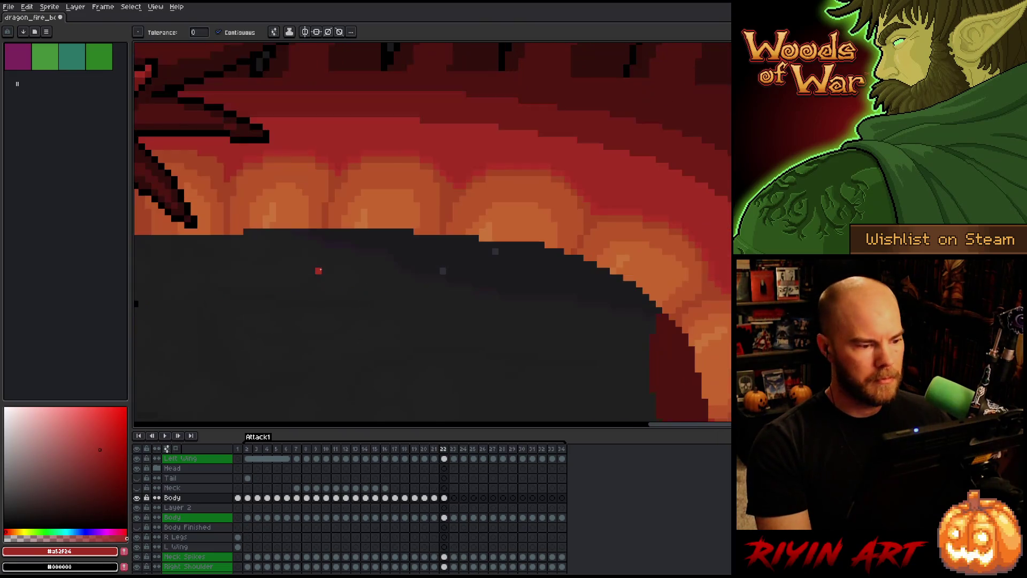
{"action": "key", "text": "b"}
{"action": "left_click", "coordinate": [541, 192], "text": "alt"}
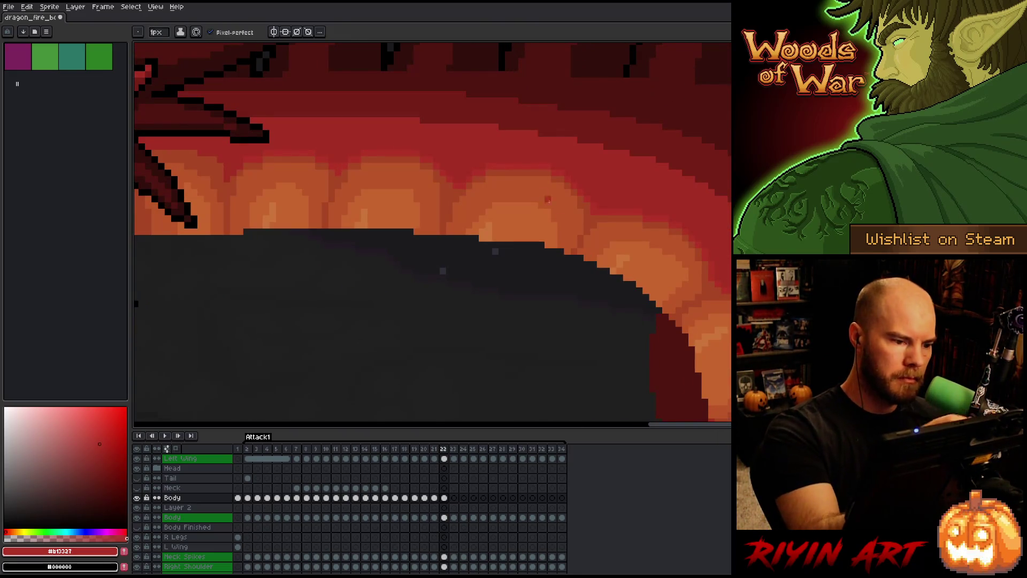
- Bring the head and neck into view and draw a #761f18 stroke along the neck top
{"action": "scroll", "coordinate": [540, 192], "scroll_direction": "down", "scroll_amount": 3}
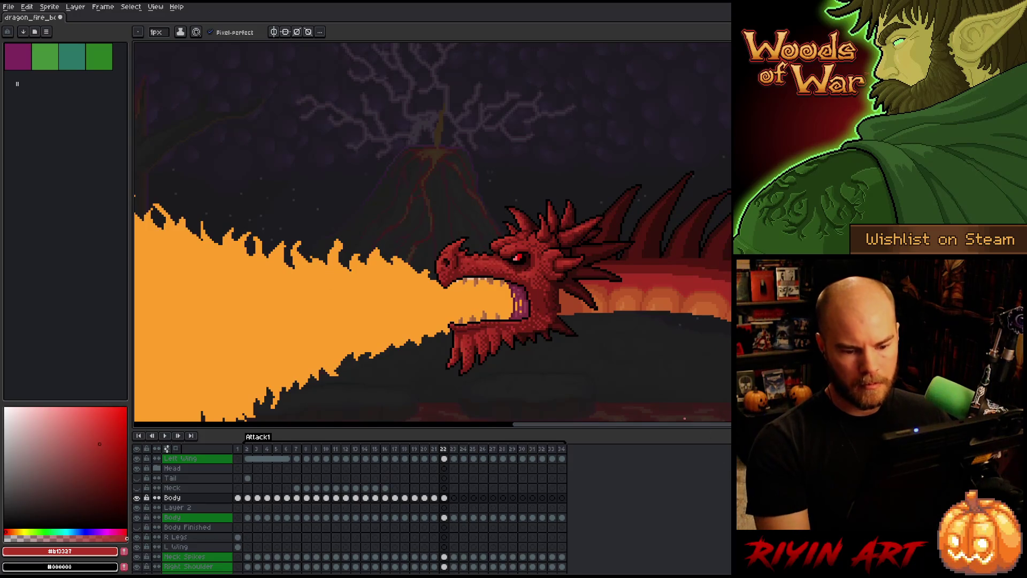
{"action": "key", "text": "space"}
{"action": "left_click_drag", "start_coordinate": [698, 364], "coordinate": [544, 337]}
{"action": "scroll", "coordinate": [493, 321], "scroll_direction": "up", "scroll_amount": 2}
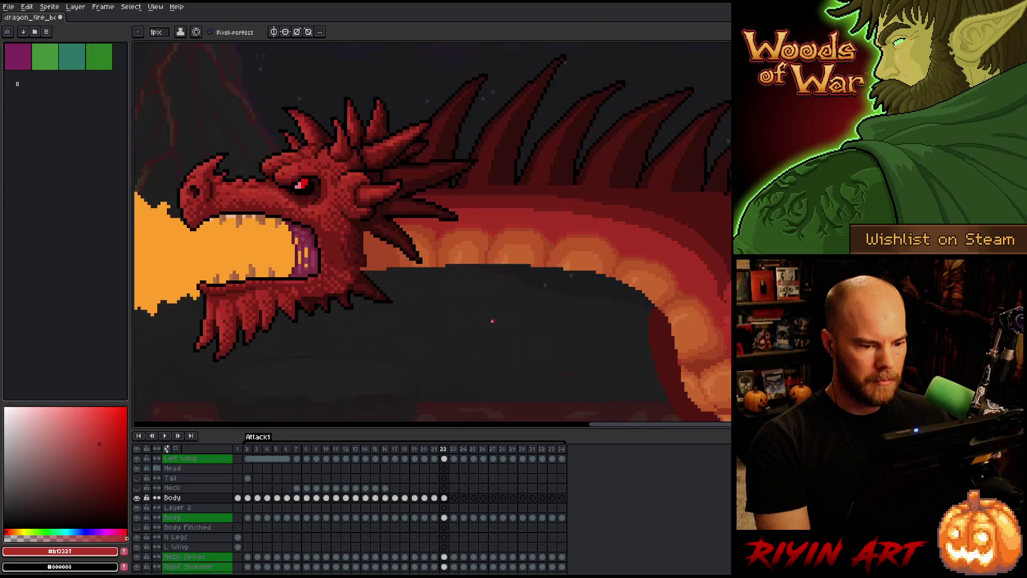
{"action": "left_click", "coordinate": [537, 209], "text": "alt"}
{"action": "left_click_drag", "start_coordinate": [469, 210], "coordinate": [450, 211]}
- Add a darker #501612 stroke along the neck and save the file
{"action": "left_click", "coordinate": [567, 190], "text": "alt"}
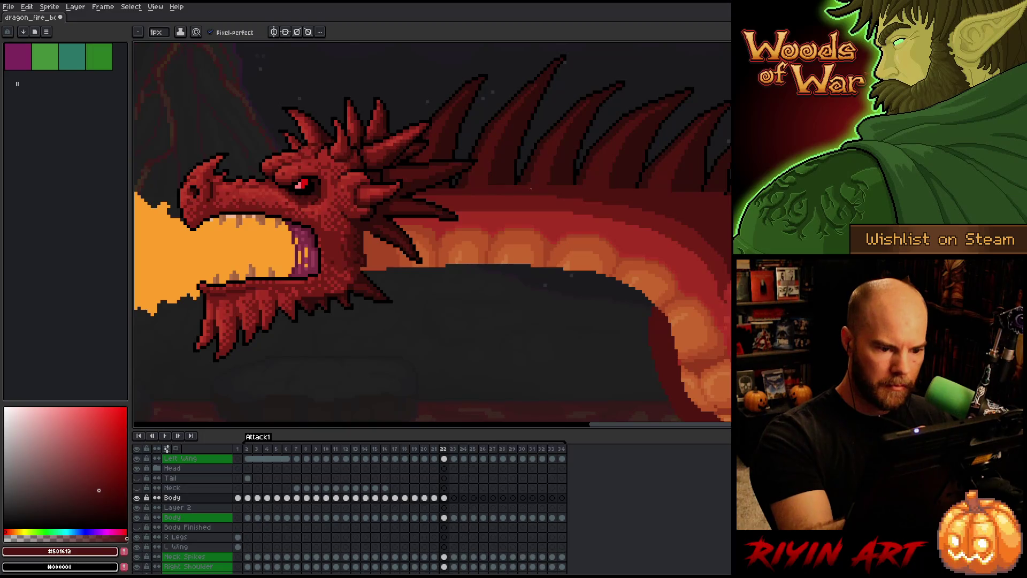
{"action": "left_click_drag", "start_coordinate": [556, 198], "coordinate": [412, 197]}
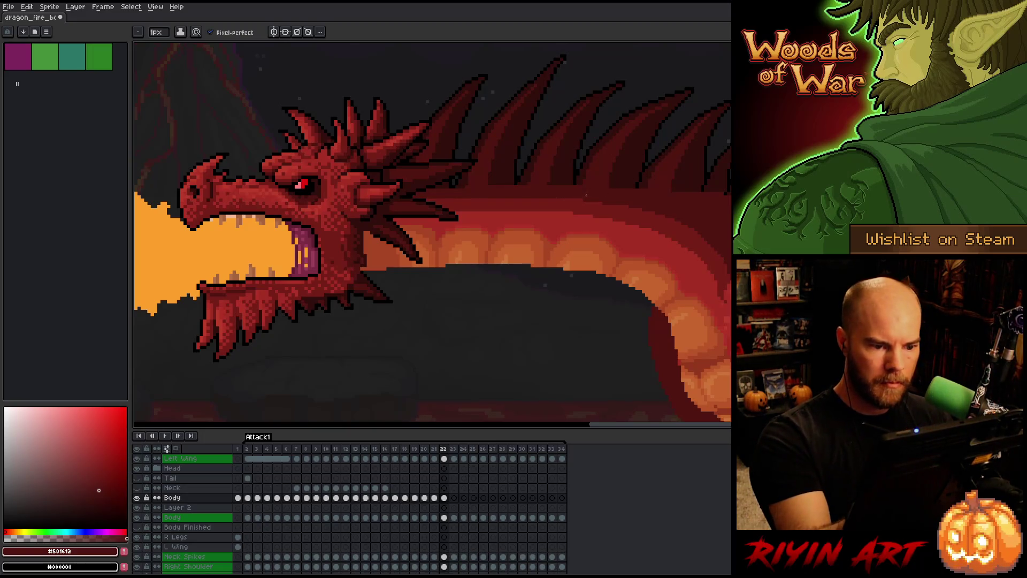
{"action": "key", "text": "ctrl+s"}
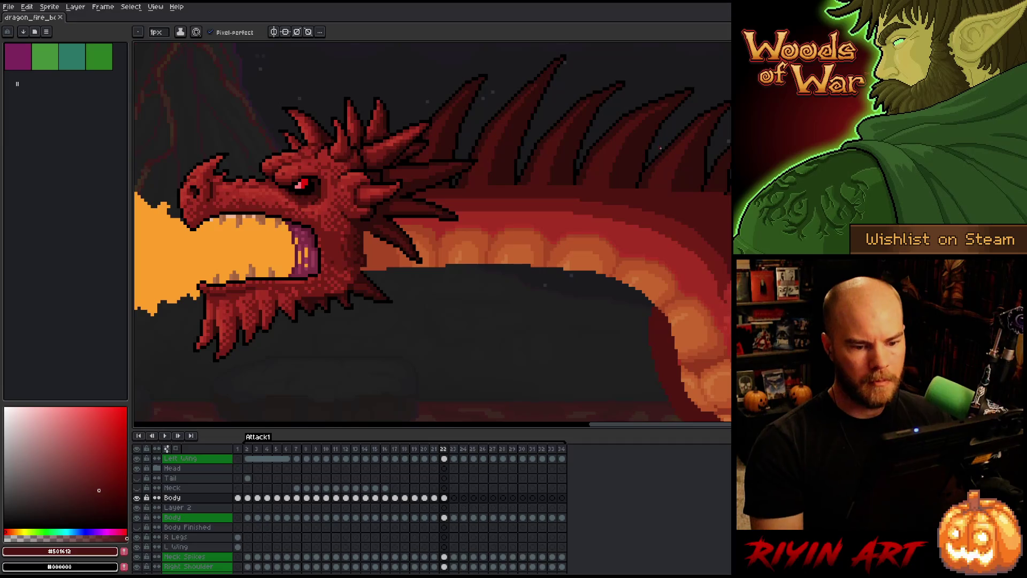
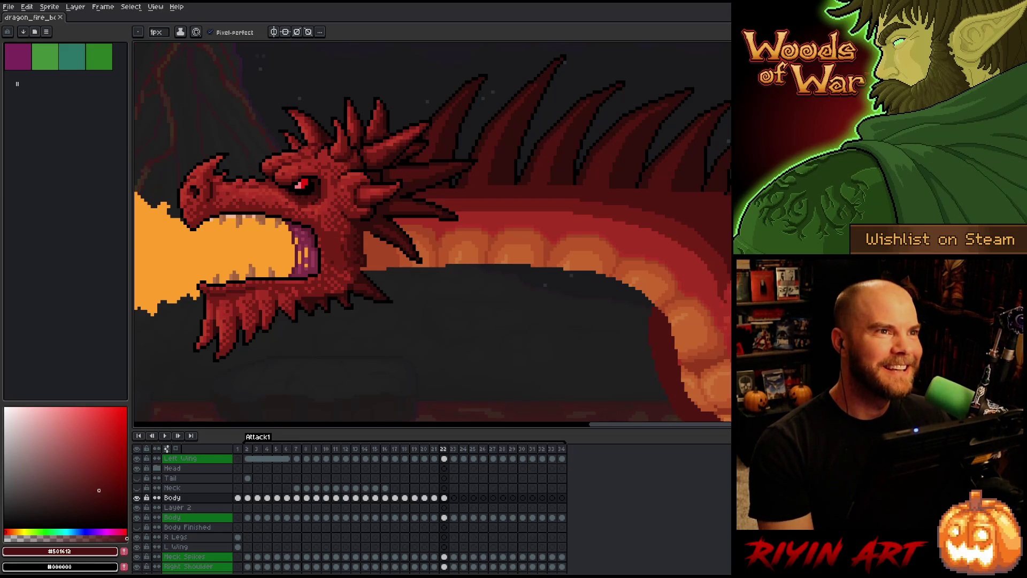
- Zoom out to the whole scene, then zoom in on the neck spikes and pick their dark red
{"action": "scroll", "coordinate": [426, 292], "scroll_direction": "down", "scroll_amount": 3}
{"action": "scroll", "coordinate": [505, 278], "scroll_direction": "up", "scroll_amount": 2}
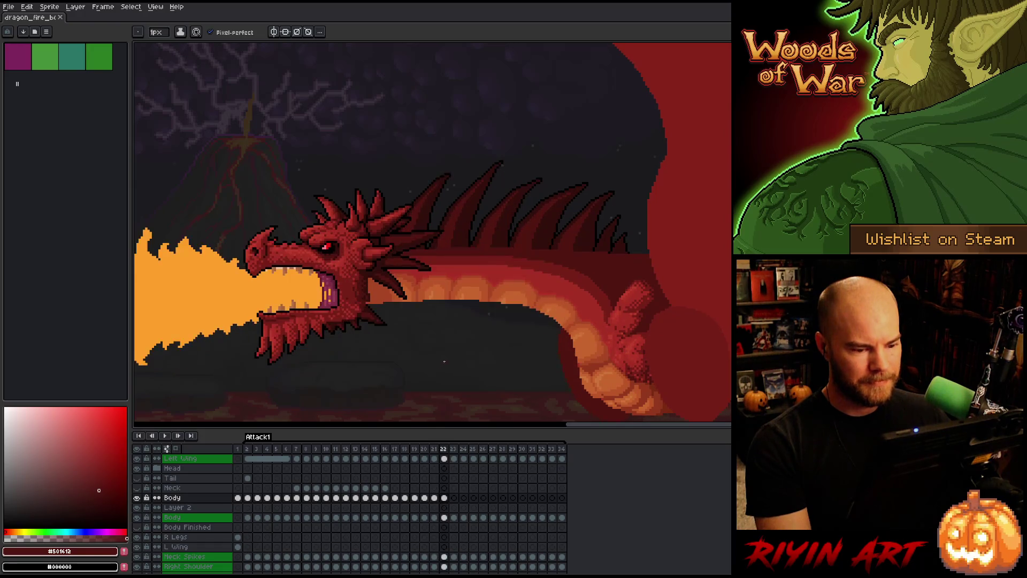
{"action": "scroll", "coordinate": [449, 366], "scroll_direction": "down", "scroll_amount": 3}
{"action": "scroll", "coordinate": [452, 369], "scroll_direction": "up", "scroll_amount": 3}
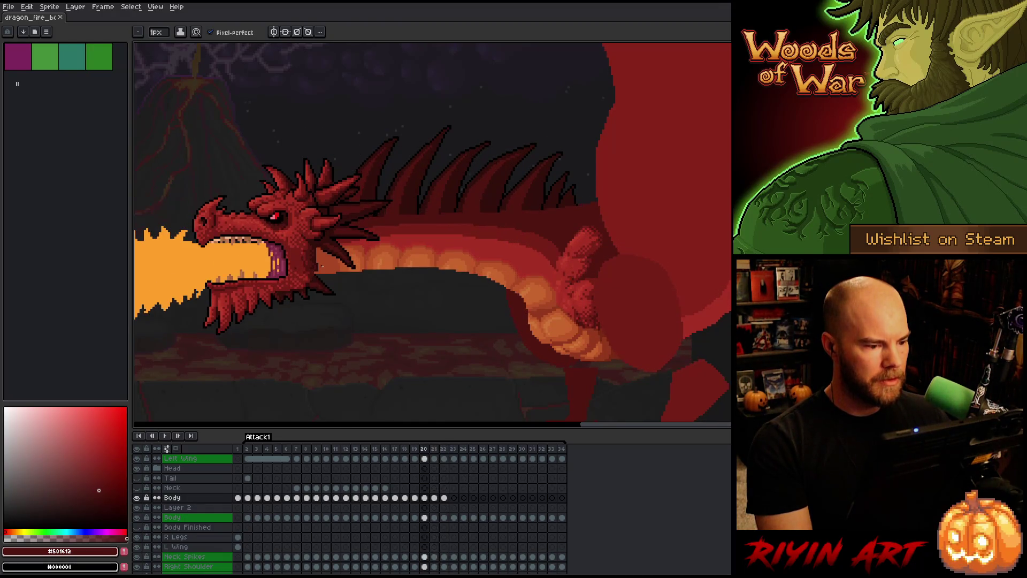
{"action": "scroll", "coordinate": [327, 258], "scroll_direction": "up", "scroll_amount": 4}
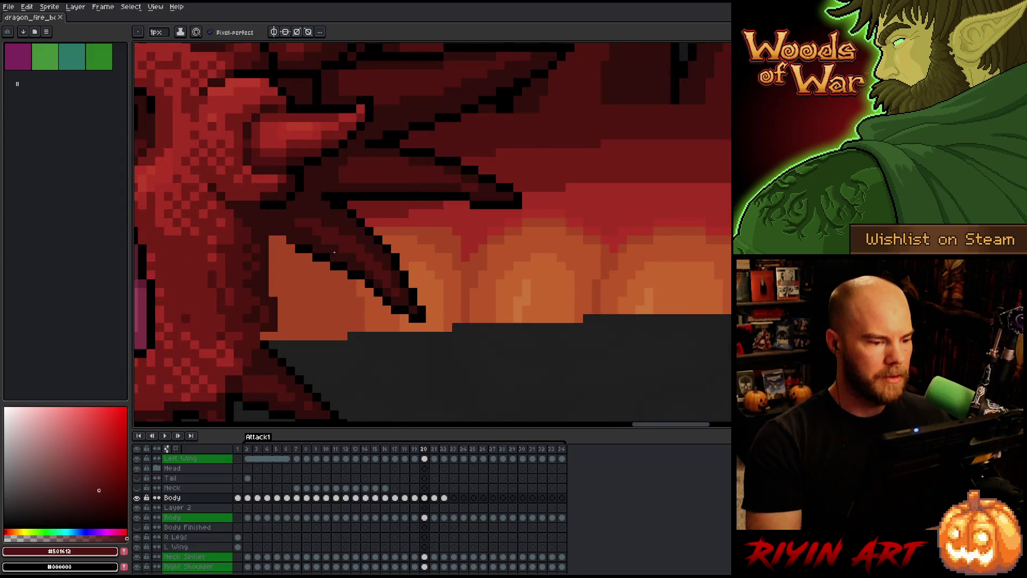
{"action": "left_click", "coordinate": [373, 224], "text": "alt"}
- Step back to frame 18 and pan to show more of the belly below the neck
{"action": "key", "text": "Left"}
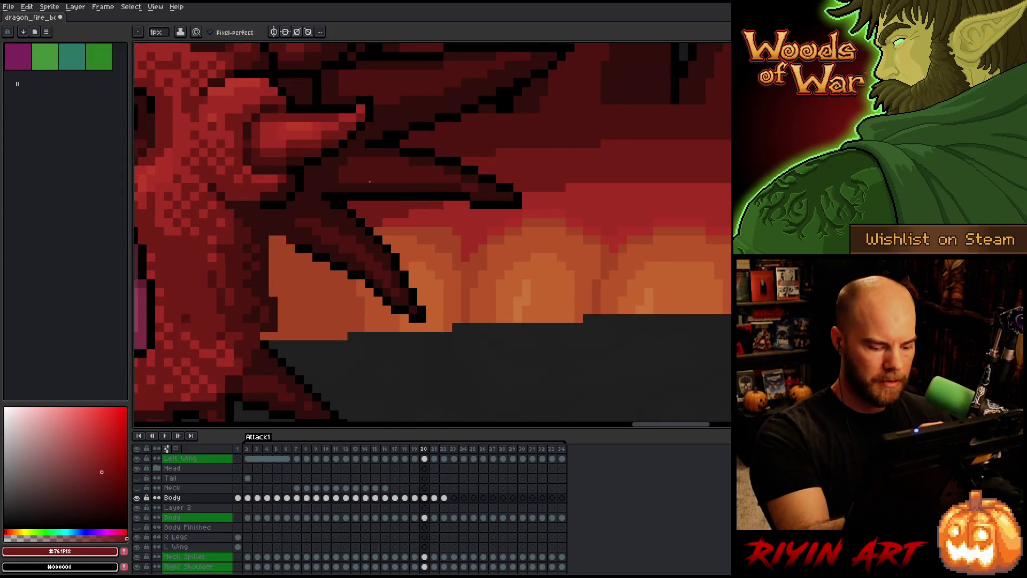
{"action": "scroll", "coordinate": [377, 263], "scroll_direction": "up", "scroll_amount": 3}
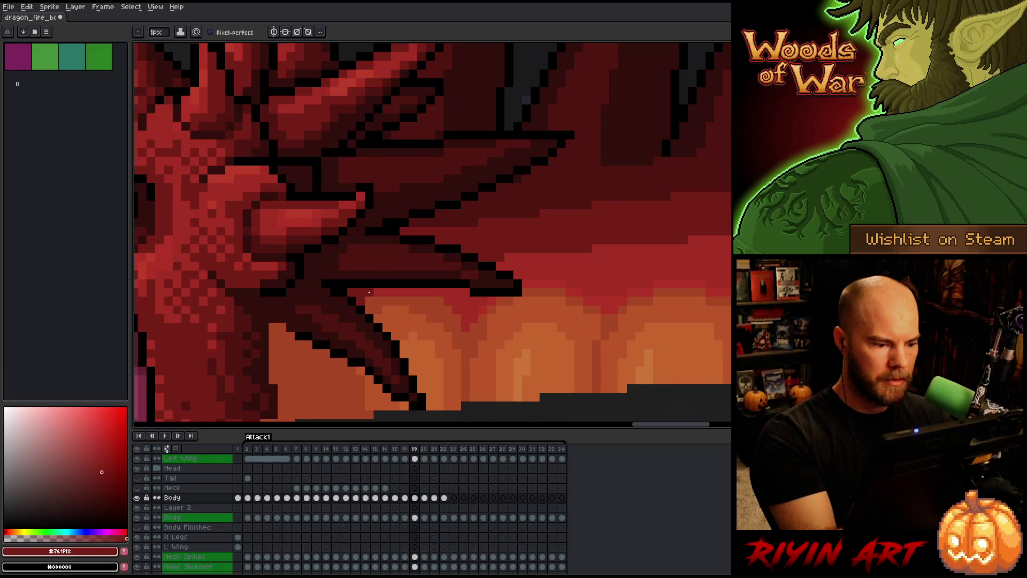
{"action": "key", "text": "Left"}
{"action": "scroll", "coordinate": [503, 257], "scroll_direction": "down", "scroll_amount": 3}
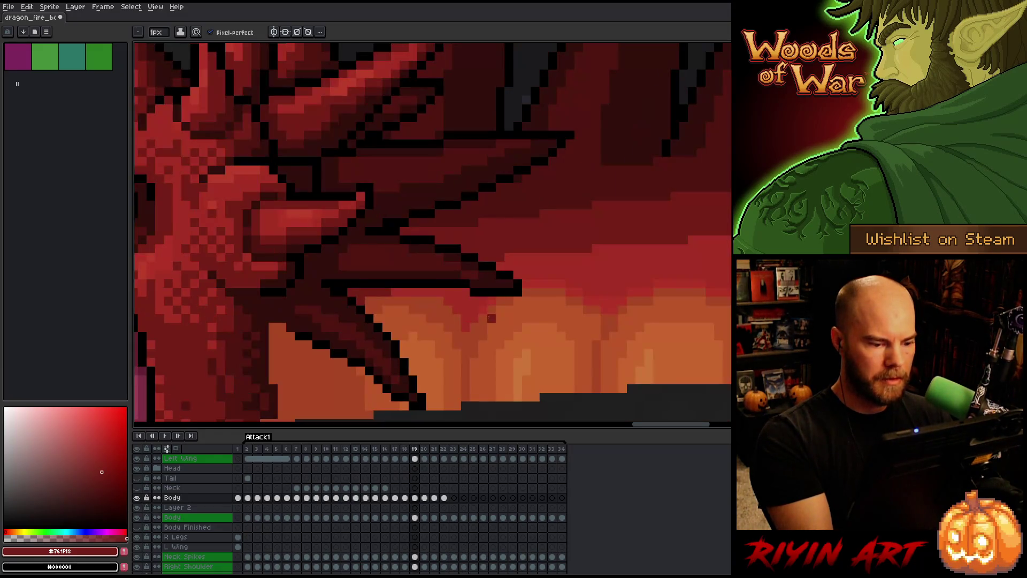
{"action": "left_click_drag", "start_coordinate": [518, 255], "coordinate": [534, 110]}
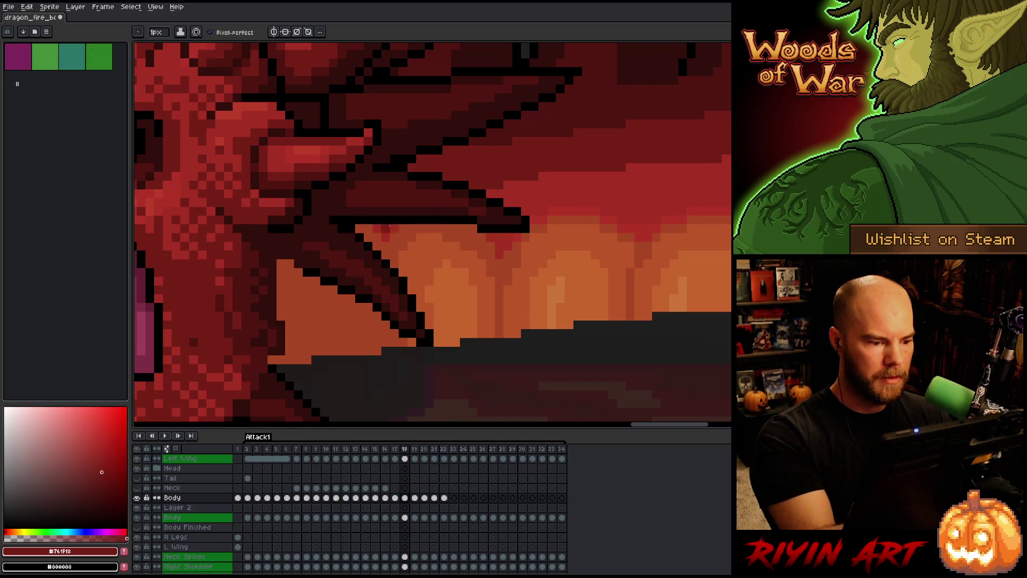
- Flip between frames 18 and 19 to compare the neck shading, ending on the Pencil
{"action": "key", "text": "Right"}
{"action": "key", "text": "Left"}
{"action": "key", "text": "Right"}
{"action": "key", "text": "Left"}
{"action": "key", "text": "Right"}
{"action": "key", "text": "Left"}
{"action": "key", "text": "Right"}
{"action": "key", "text": "Left"}
{"action": "key", "text": "i"}
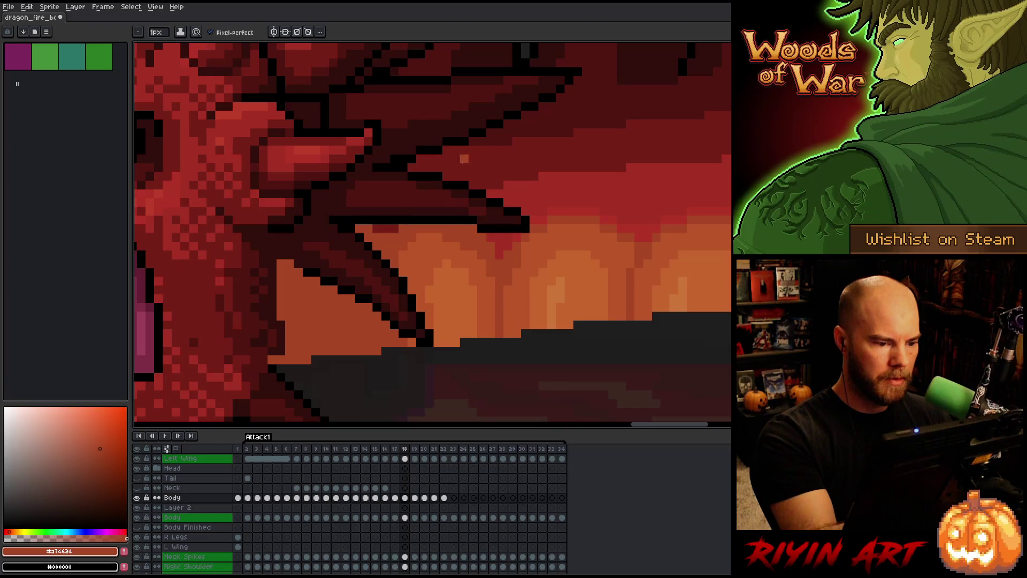
{"action": "key", "text": "b"}
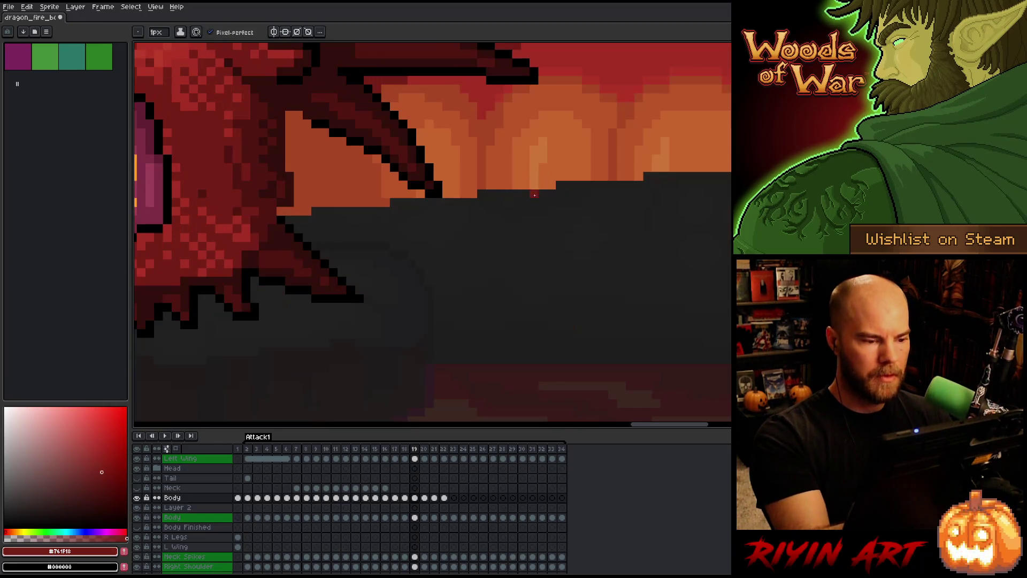
- On frame 19, compare with the previous frame and sample colours from the dragon's neck
{"action": "key", "text": "Right"}
{"action": "key", "text": "Left"}
{"action": "key", "text": "Right"}
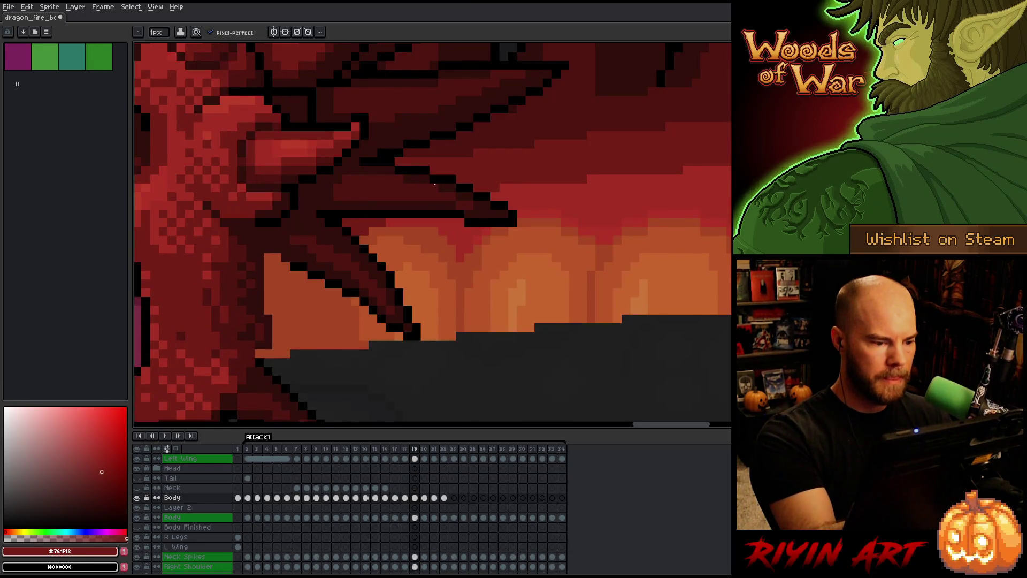
{"action": "key", "text": "Left"}
{"action": "key", "text": "Right"}
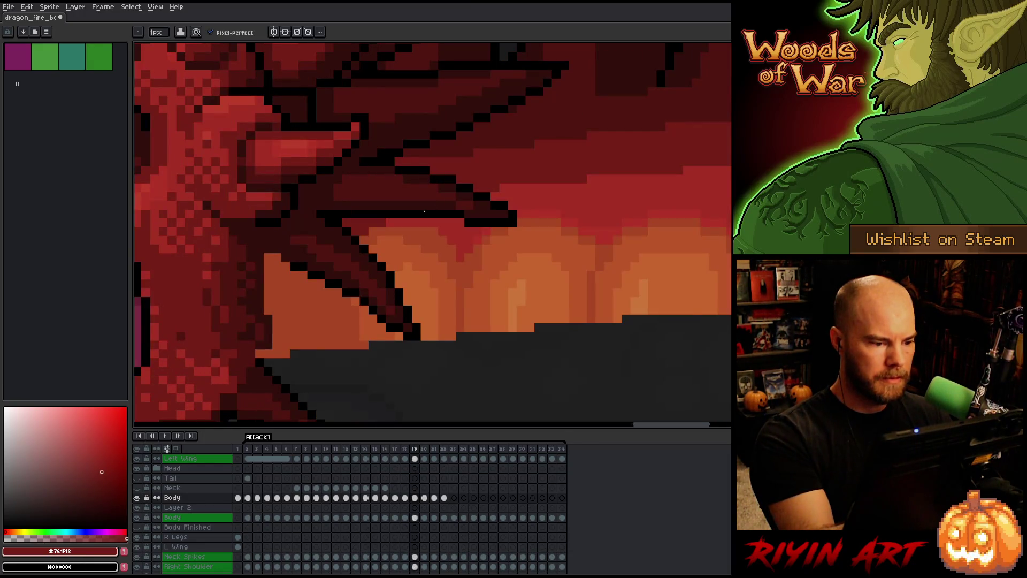
{"action": "left_click", "coordinate": [372, 231], "text": "alt"}
{"action": "left_click", "coordinate": [383, 205], "text": "alt"}
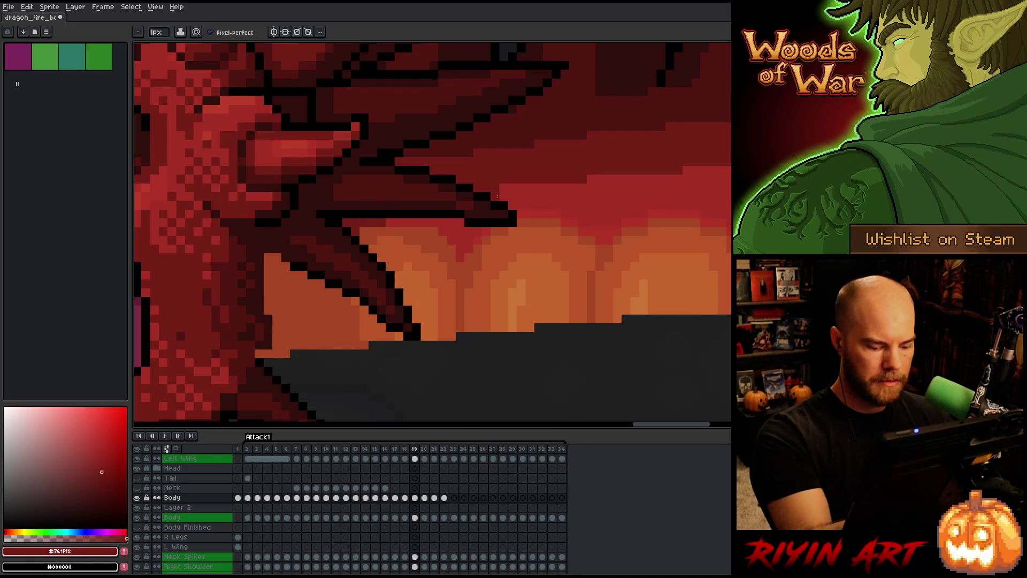
- Advance through frames 20 and 21 and pick the orange-brown of the belly glow
{"action": "key", "text": "Left"}
{"action": "key", "text": "Right"}
{"action": "key", "text": "Right"}
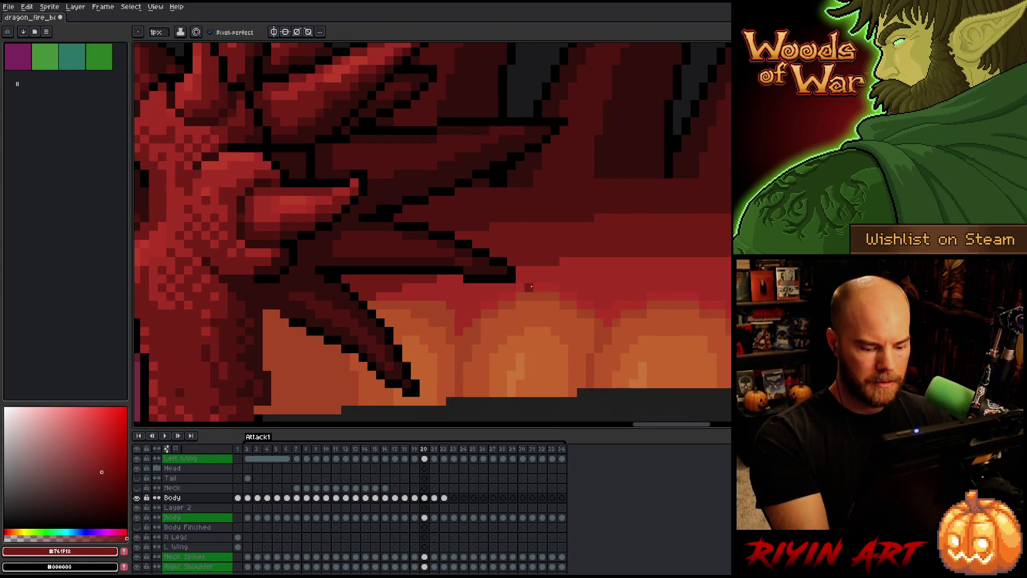
{"action": "key", "text": "Left"}
{"action": "key", "text": "Right"}
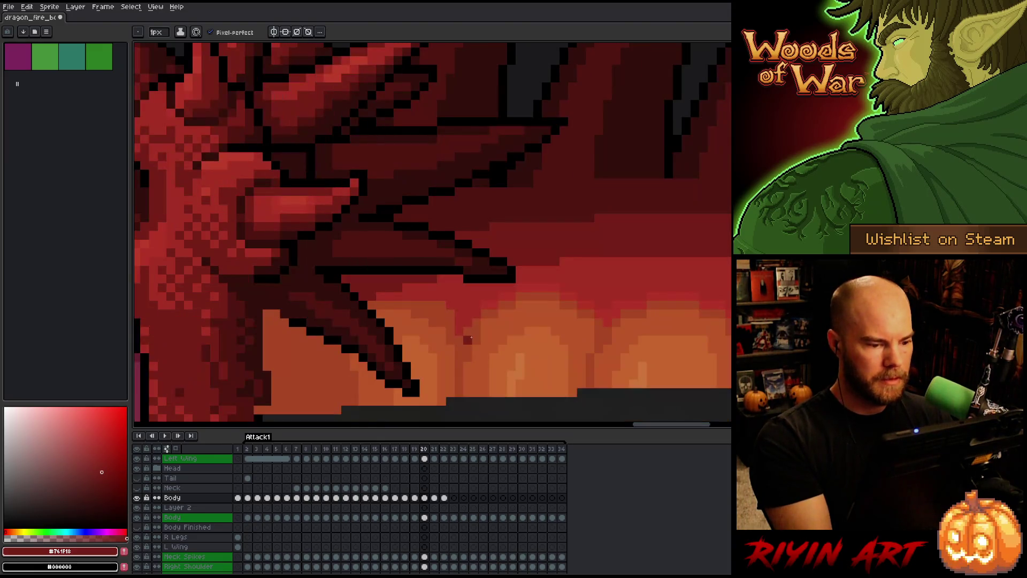
{"action": "key", "text": "Right"}
{"action": "key", "text": "Left"}
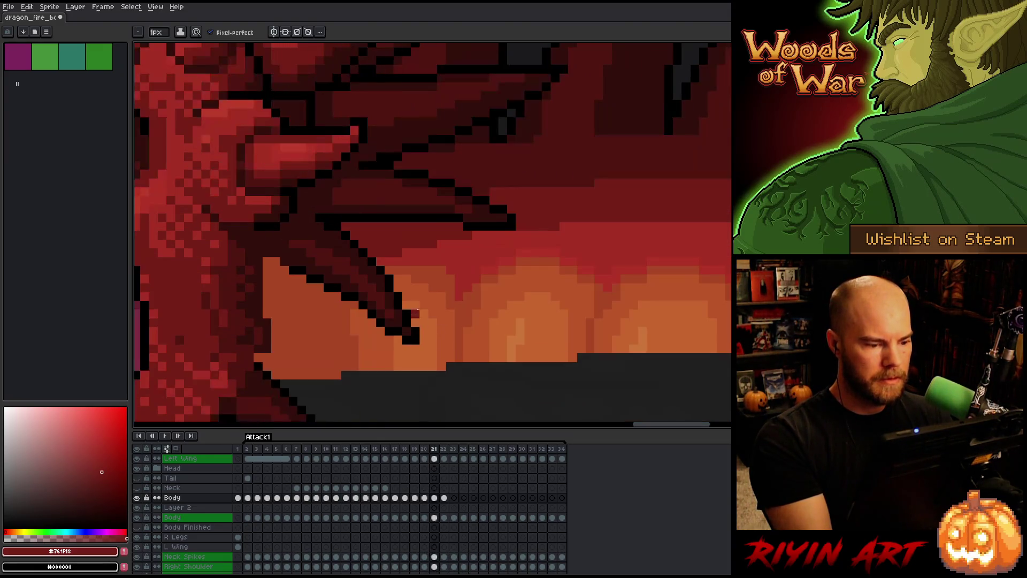
{"action": "key", "text": "Right"}
{"action": "left_click", "coordinate": [405, 261], "text": "alt"}
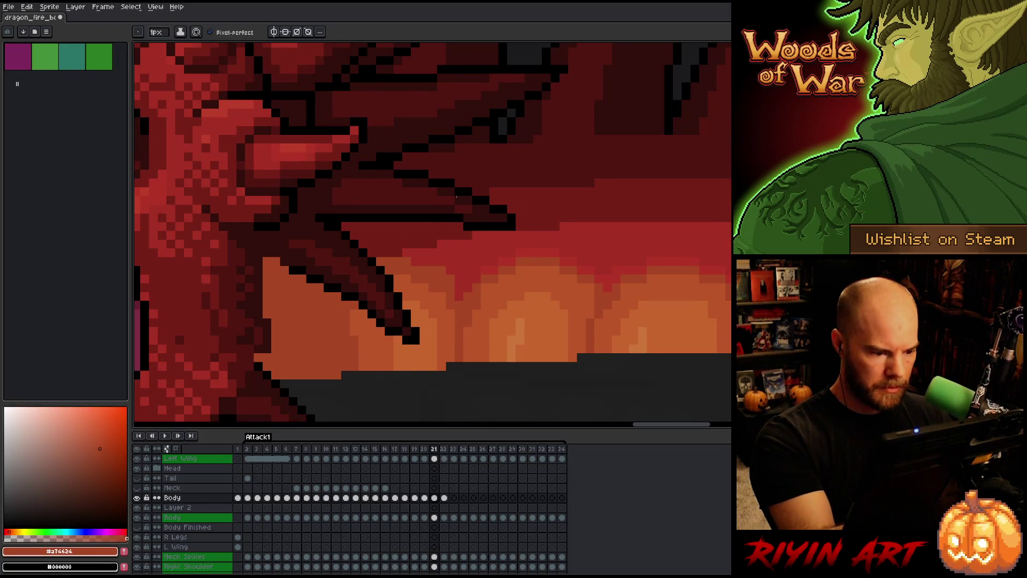
- Flip between frames 20 and 21 to compare the poses
{"action": "key", "text": "Left"}
{"action": "key", "text": "Right"}
{"action": "key", "text": "Left"}
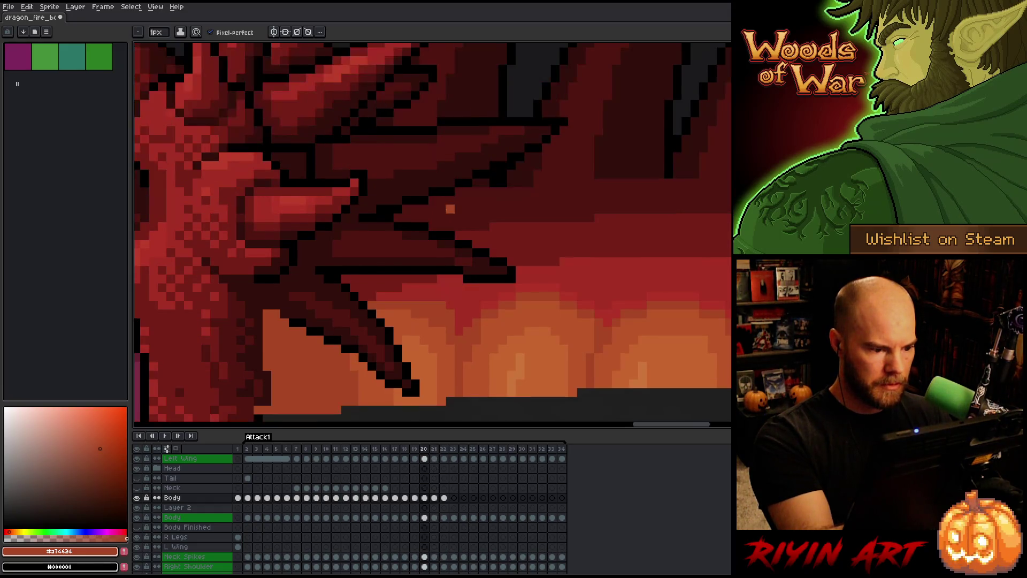
{"action": "key", "text": "Right"}
{"action": "key", "text": "Left"}
{"action": "key", "text": "Right"}
{"action": "key", "text": "Left"}
{"action": "key", "text": "Right"}
{"action": "key", "text": "Left"}
{"action": "key", "text": "Left"}
{"action": "key", "text": "Right"}
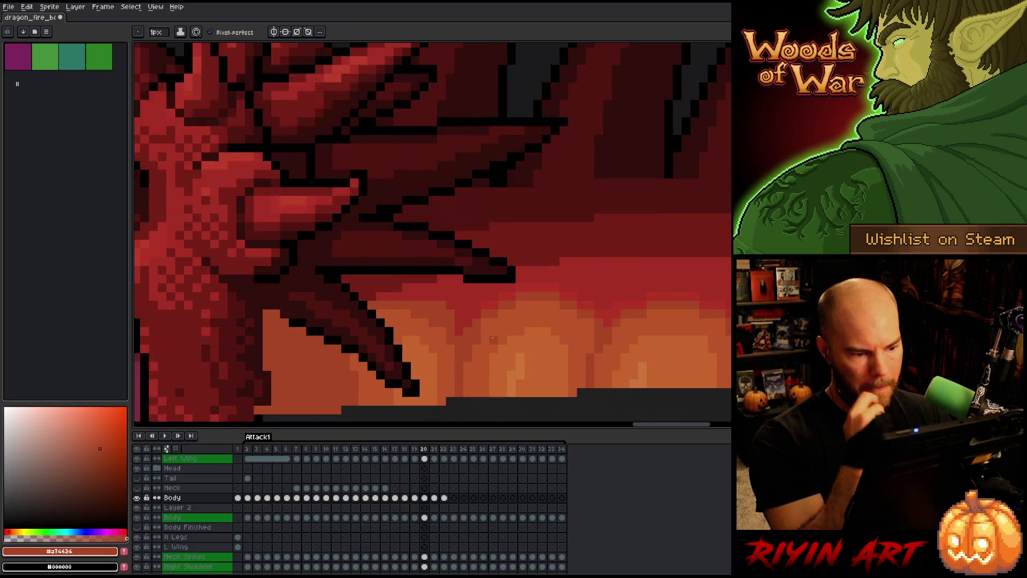
{"action": "key", "text": "Right"}
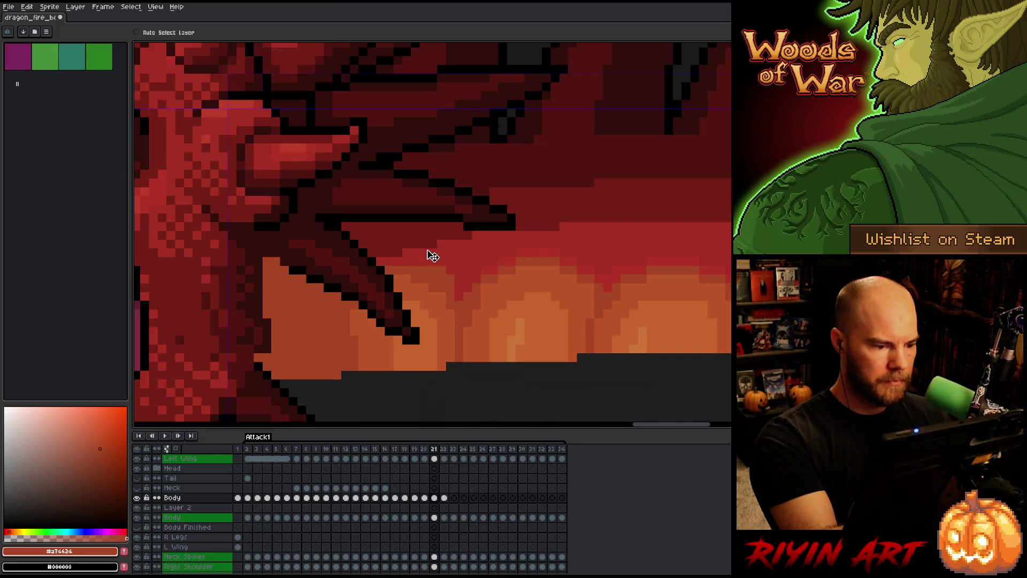
- On frame 21, pick the dark red and place a dark red pixel near the ground edge
{"action": "key", "text": "Left"}
{"action": "key", "text": "Right"}
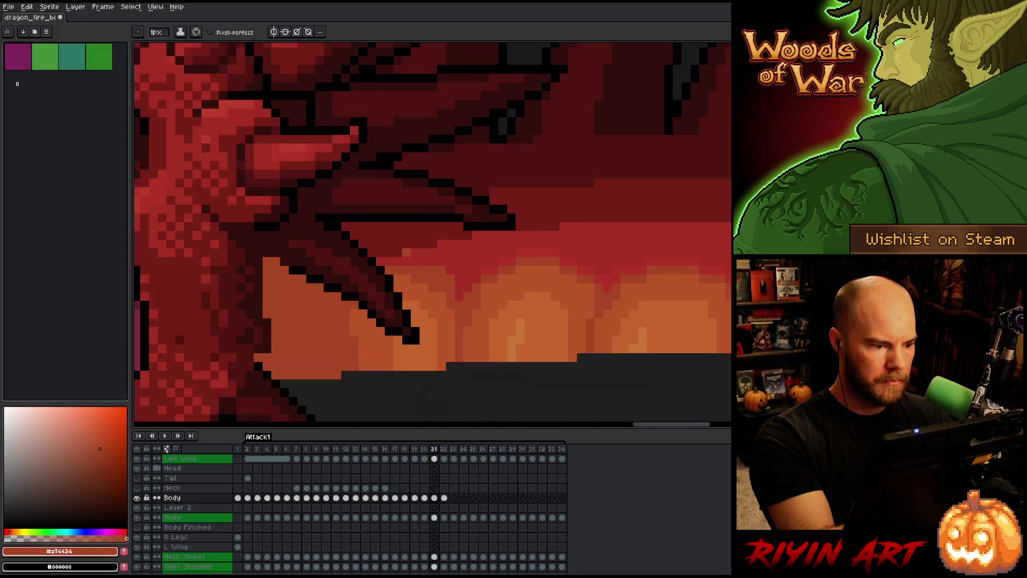
{"action": "left_click", "coordinate": [406, 213], "text": "alt"}
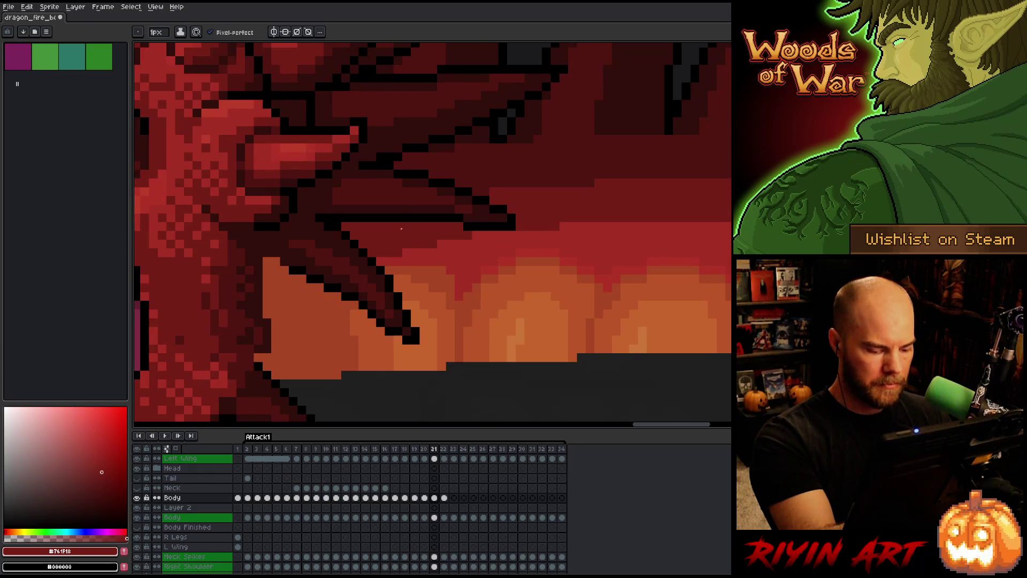
{"action": "key", "text": "Left"}
{"action": "key", "text": "Right"}
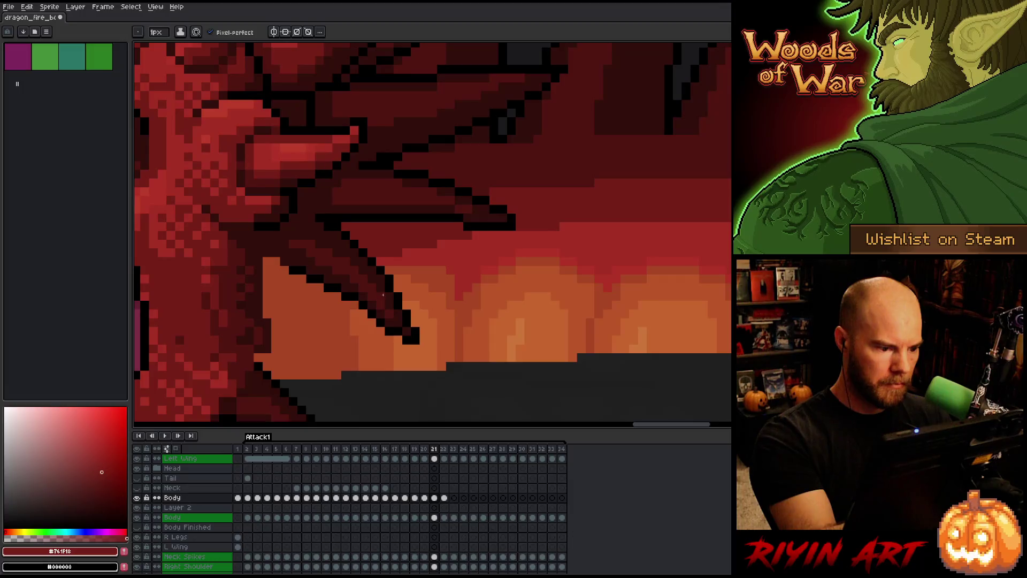
{"action": "left_click", "coordinate": [431, 367]}
{"action": "scroll", "coordinate": [432, 368], "scroll_direction": "down", "scroll_amount": 5}
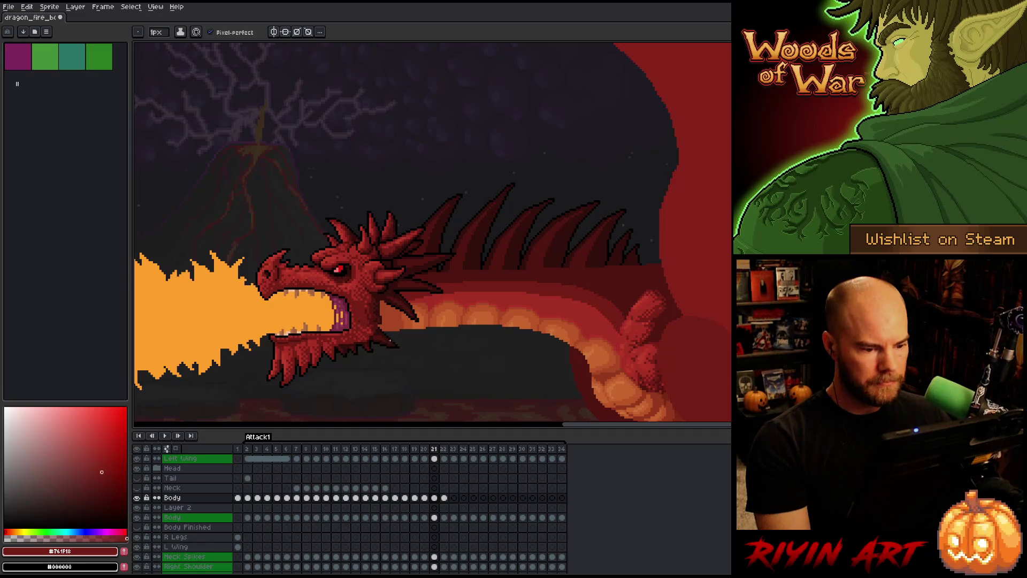
- Advance to frame 22 and zoom in on the dragon's head and neck
{"action": "key", "text": "Right"}
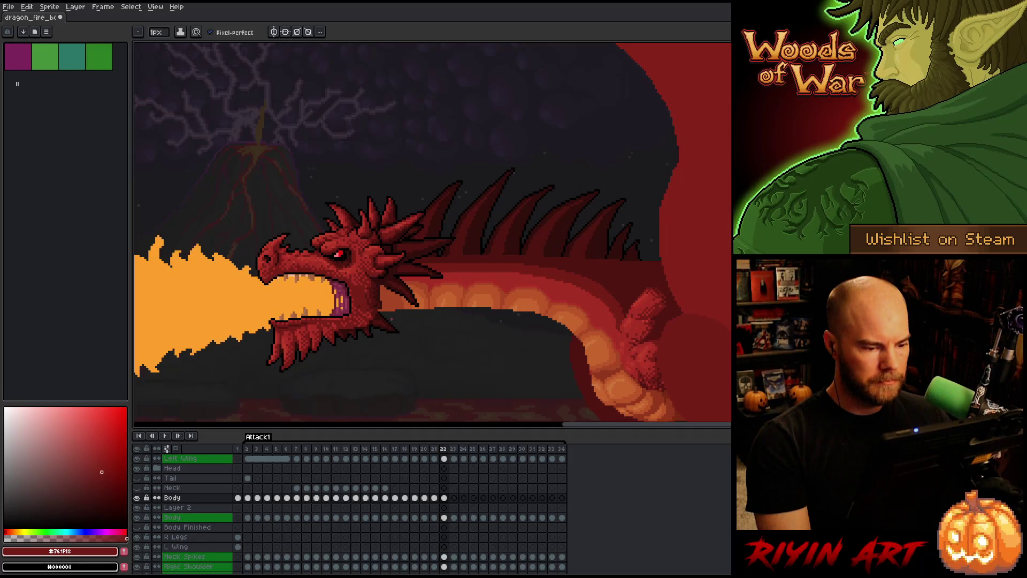
{"action": "scroll", "coordinate": [391, 321], "scroll_direction": "up", "scroll_amount": 5}
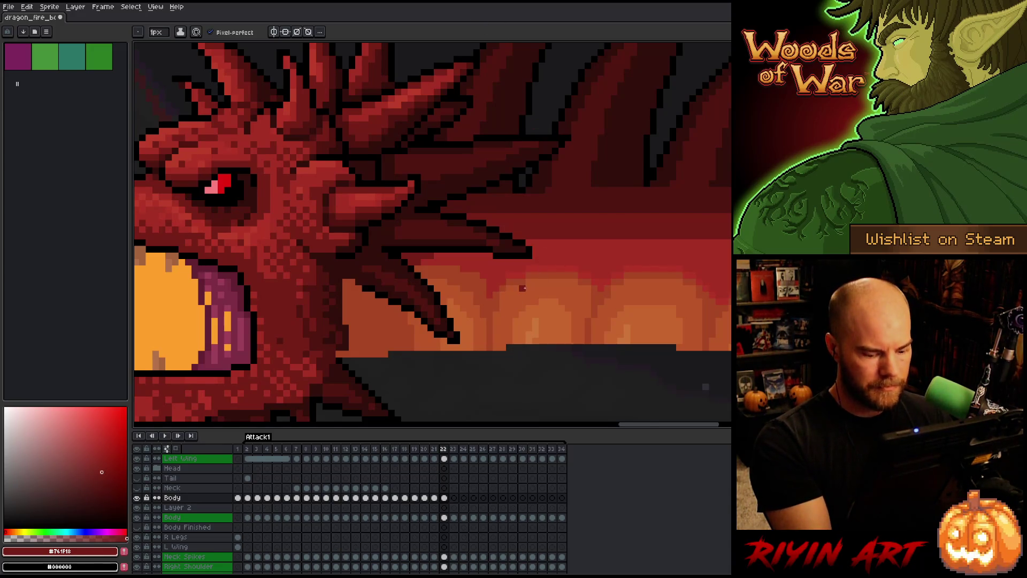
{"action": "key", "text": "Left"}
{"action": "key", "text": "Right"}
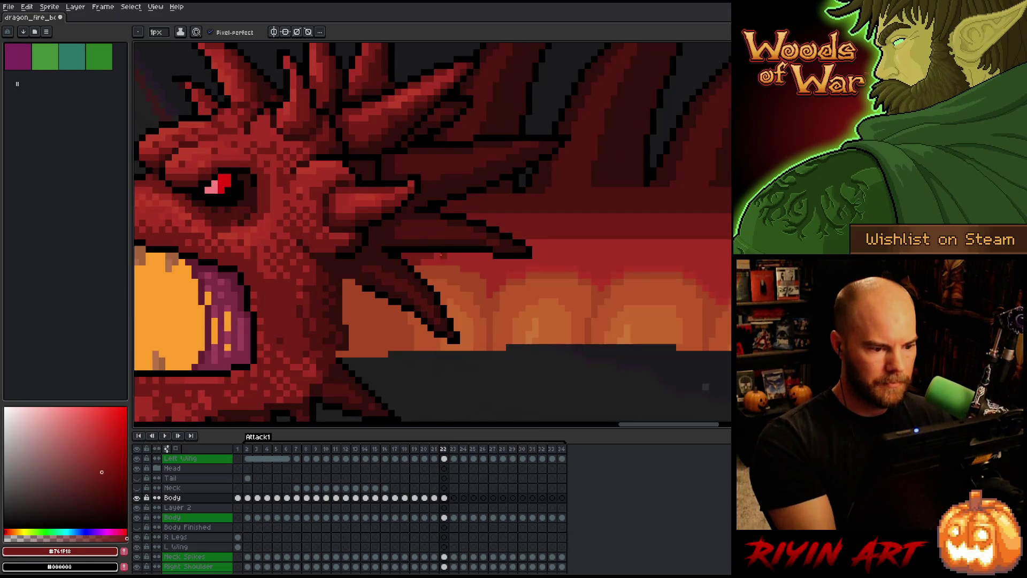
{"action": "key", "text": "Left"}
{"action": "key", "text": "Right"}
{"action": "key", "text": "Left"}
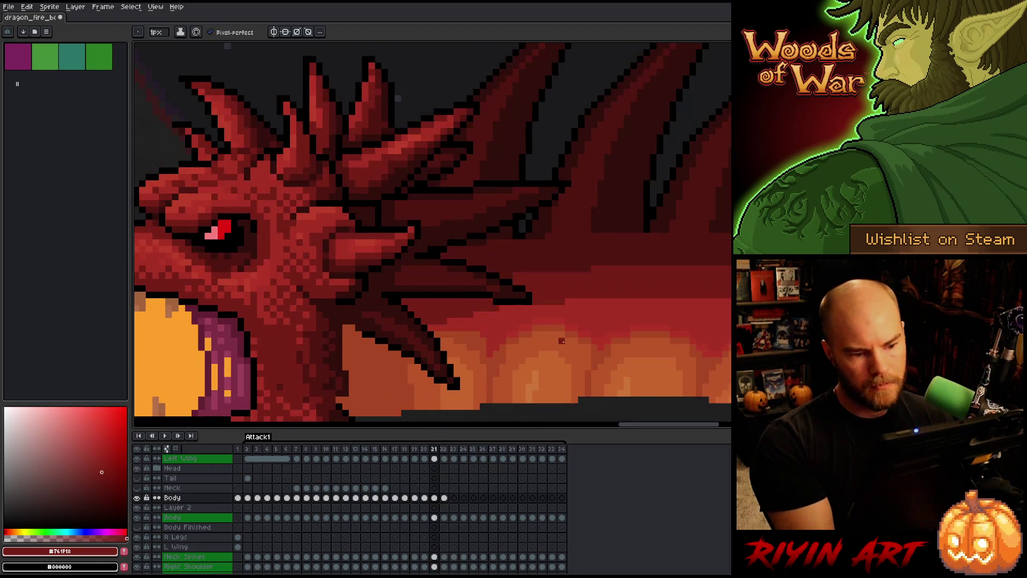
{"action": "key", "text": "Right"}
{"action": "key", "text": "Left"}
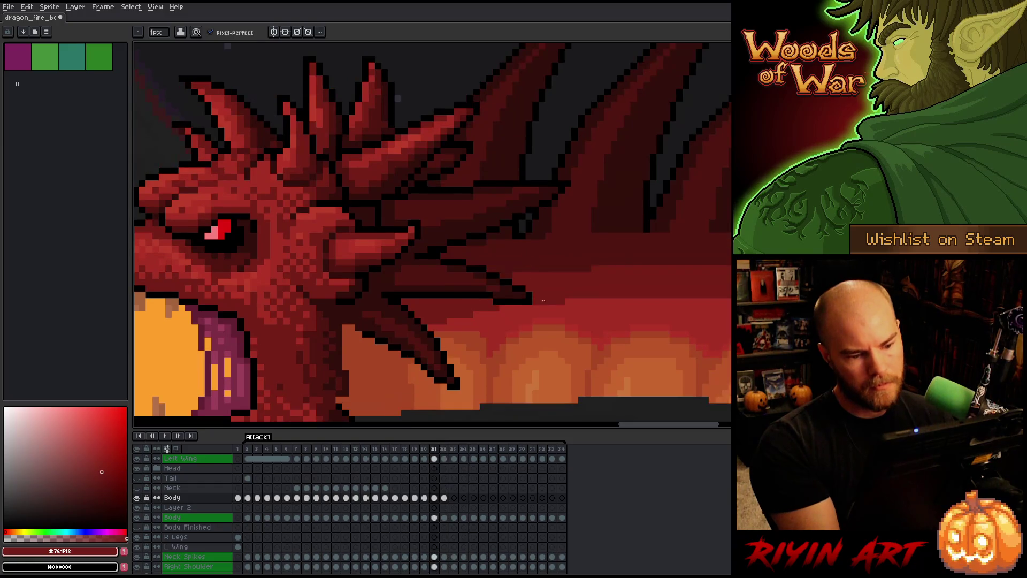
{"action": "key", "text": "Right"}
{"action": "key", "text": "Left"}
{"action": "key", "text": "Right"}
{"action": "key", "text": "Left"}
{"action": "key", "text": "Right"}
{"action": "key", "text": "Left"}
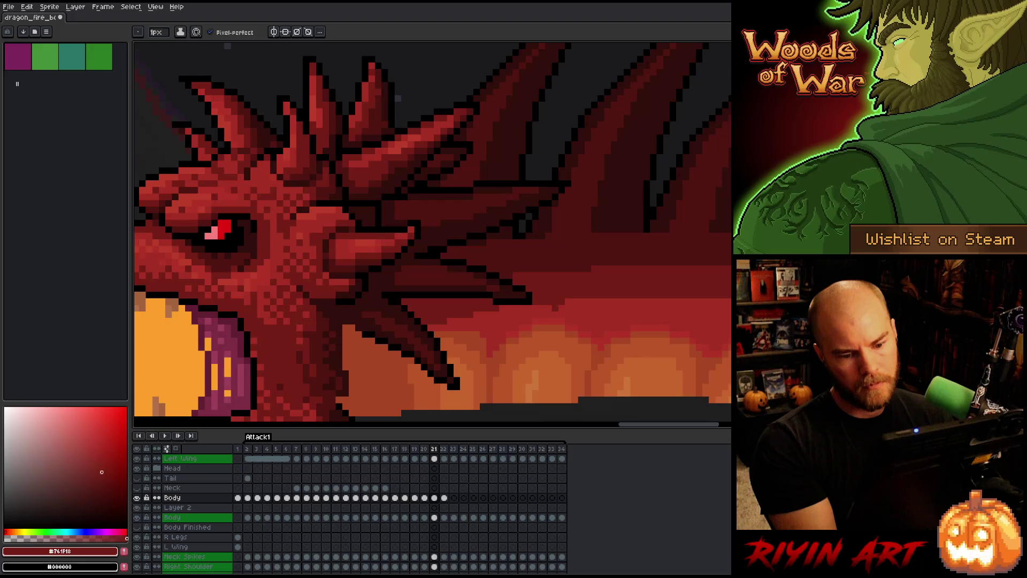
{"action": "key", "text": "Right"}
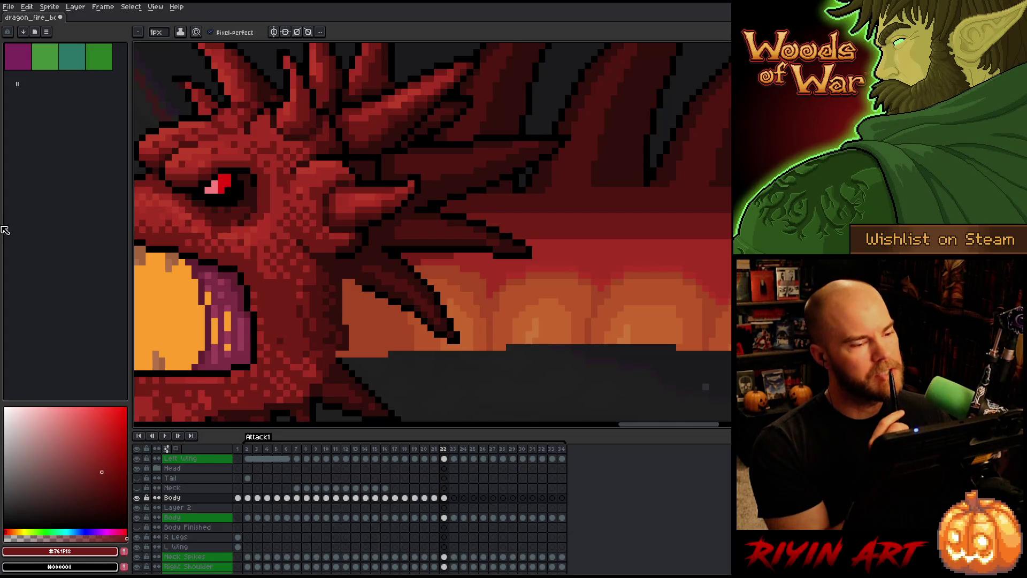
{"action": "scroll", "coordinate": [401, 309], "scroll_direction": "down", "scroll_amount": 5}
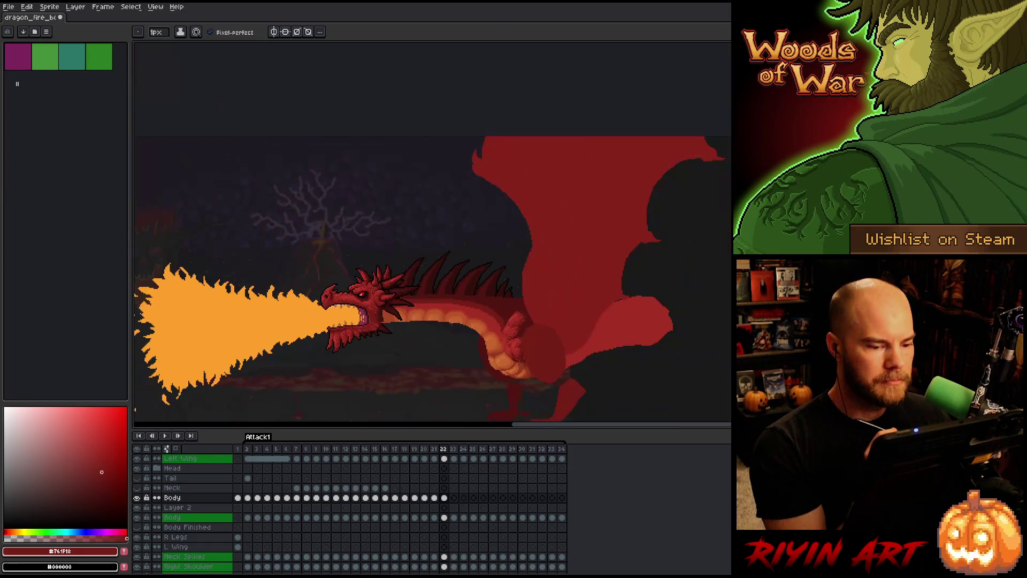
- Save the dragon animation file with Ctrl+S
{"action": "scroll", "coordinate": [429, 321], "scroll_direction": "up", "scroll_amount": 4}
{"action": "scroll", "coordinate": [465, 342], "scroll_direction": "down", "scroll_amount": 1}
{"action": "scroll", "coordinate": [465, 342], "scroll_direction": "up", "scroll_amount": 1}
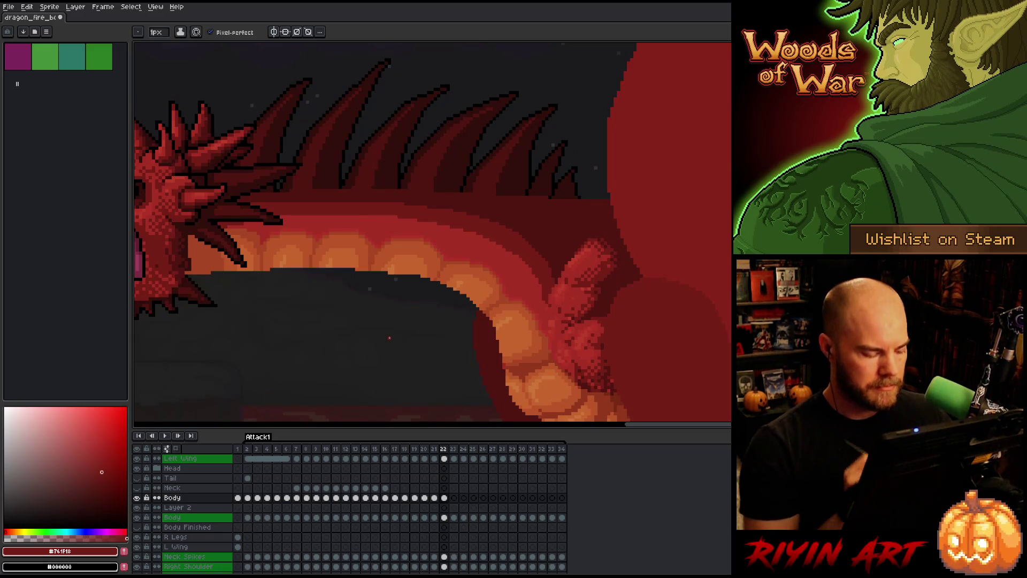
{"action": "key", "text": "ctrl+s"}
{"action": "key", "text": "Return"}
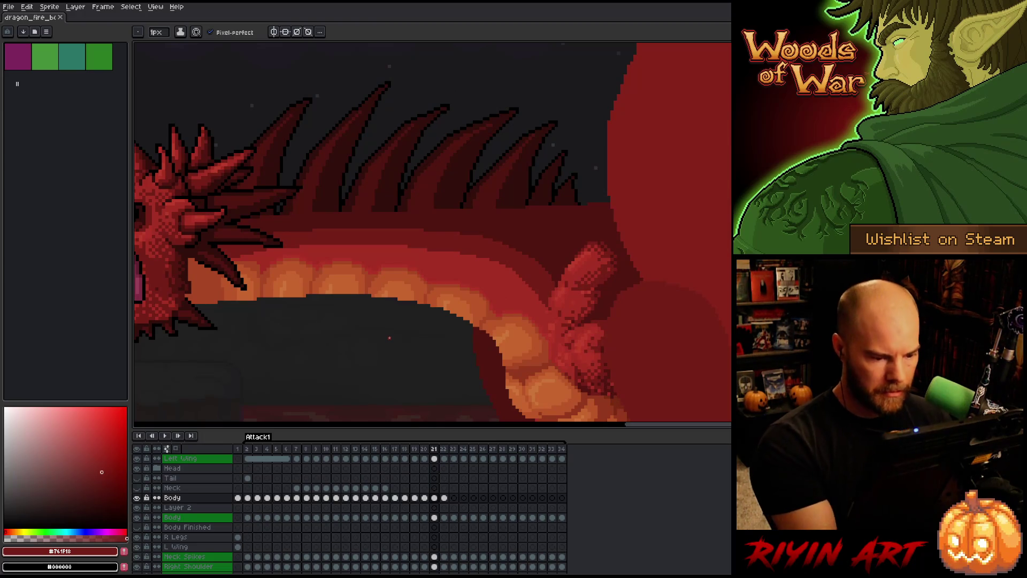
- Sample the belly-scale oranges and edge red, then flip between frames 20 and 21
{"action": "scroll", "coordinate": [498, 337], "scroll_direction": "up", "scroll_amount": 2}
{"action": "left_click", "coordinate": [499, 344], "text": "alt"}
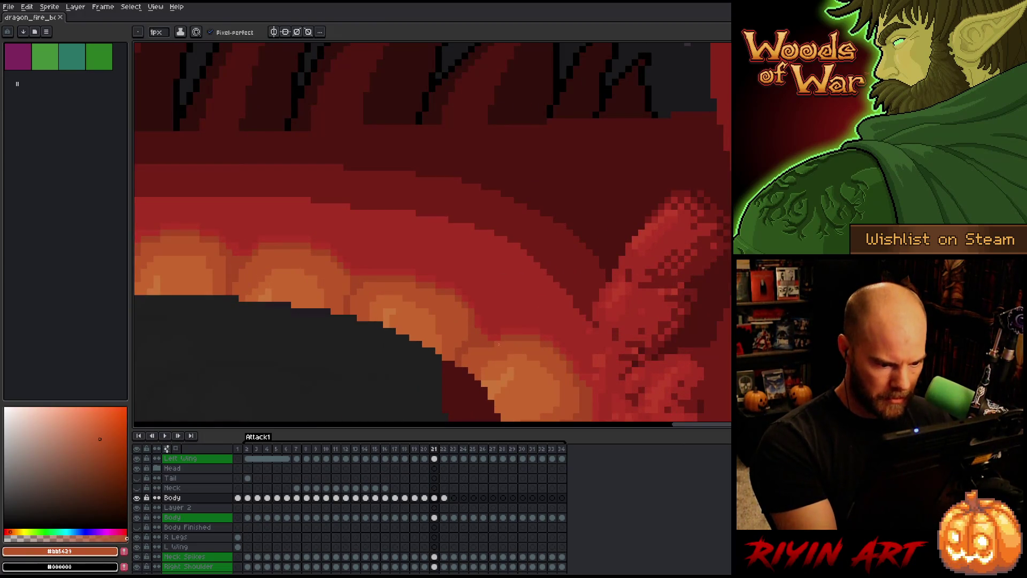
{"action": "left_click", "coordinate": [503, 339], "text": "alt"}
{"action": "left_click", "coordinate": [506, 330], "text": "alt"}
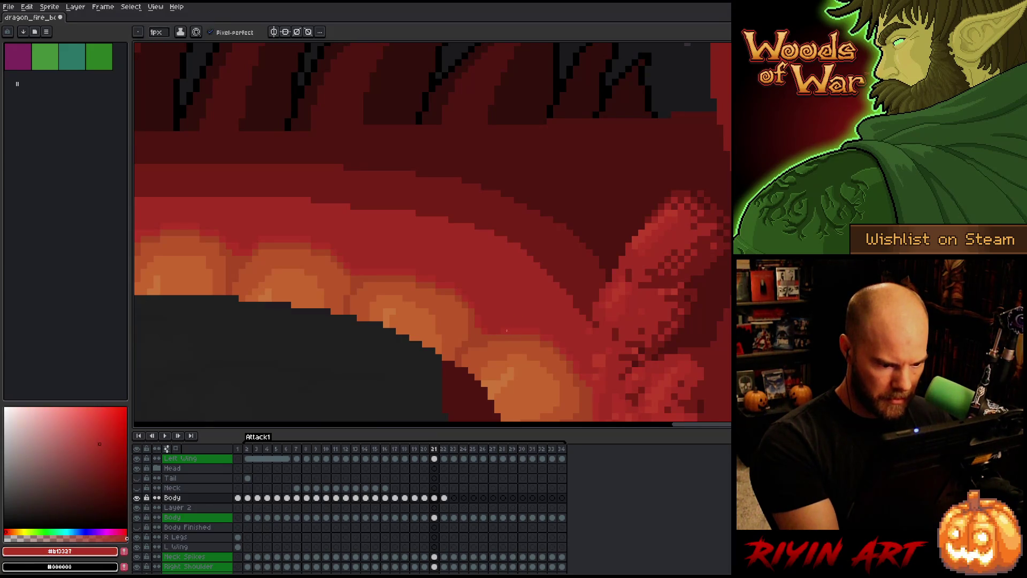
{"action": "key", "text": "comma"}
{"action": "key", "text": "comma"}
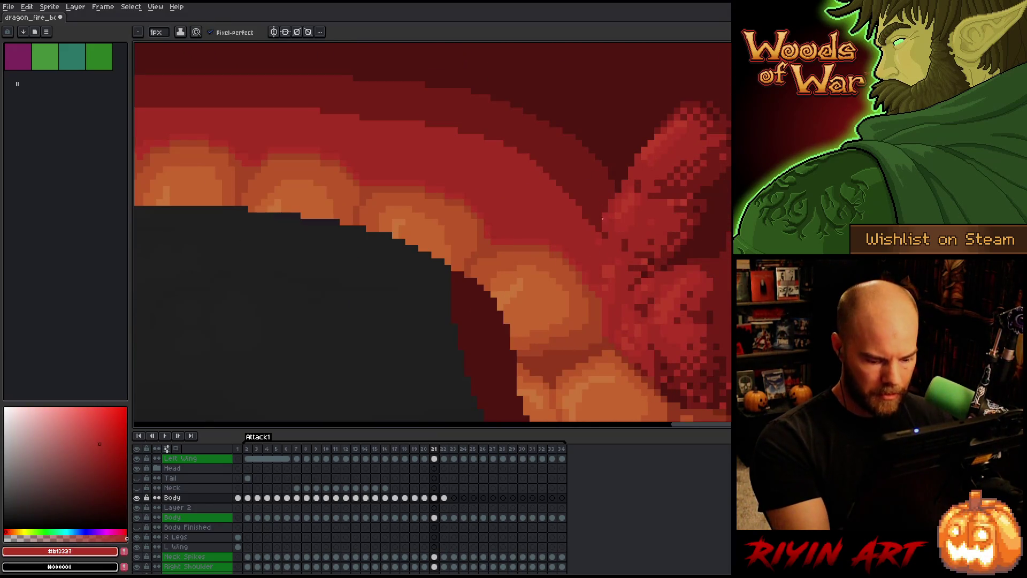
{"action": "key", "text": "period"}
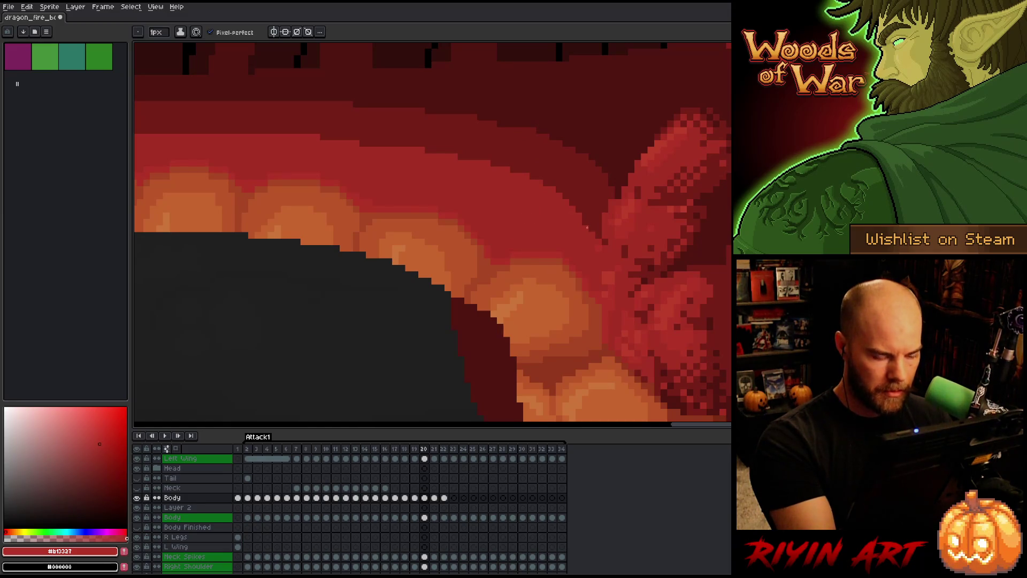
{"action": "key", "text": "period"}
{"action": "key", "text": "period"}
{"action": "key", "text": "comma"}
{"action": "key", "text": "period"}
{"action": "key", "text": "comma"}
{"action": "key", "text": "period"}
- Eyedrop the orange belly-scale colour and step between frames 20 and 21
{"action": "key", "text": "comma"}
{"action": "key", "text": "alt"}
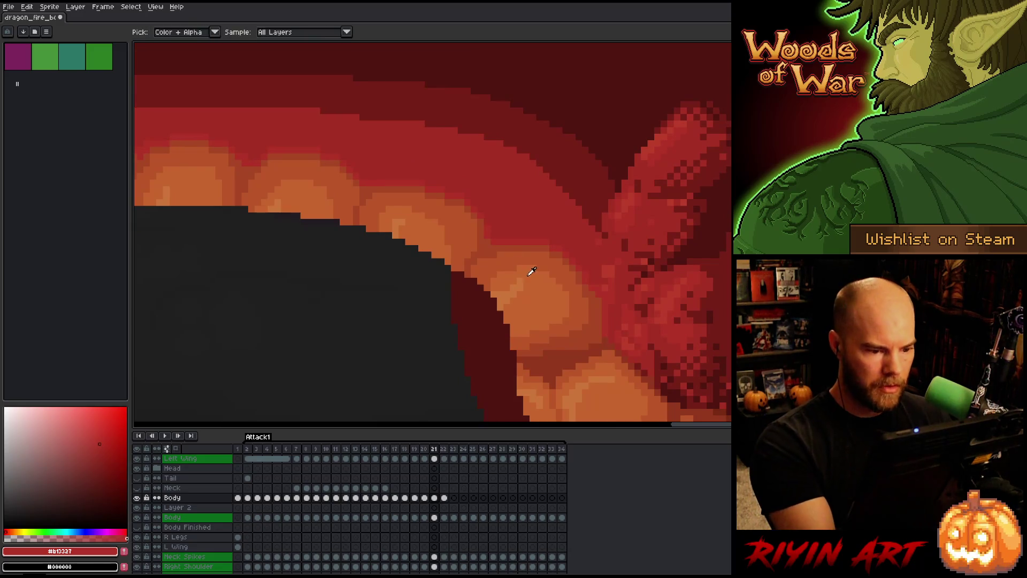
{"action": "left_click", "coordinate": [529, 274], "text": "alt"}
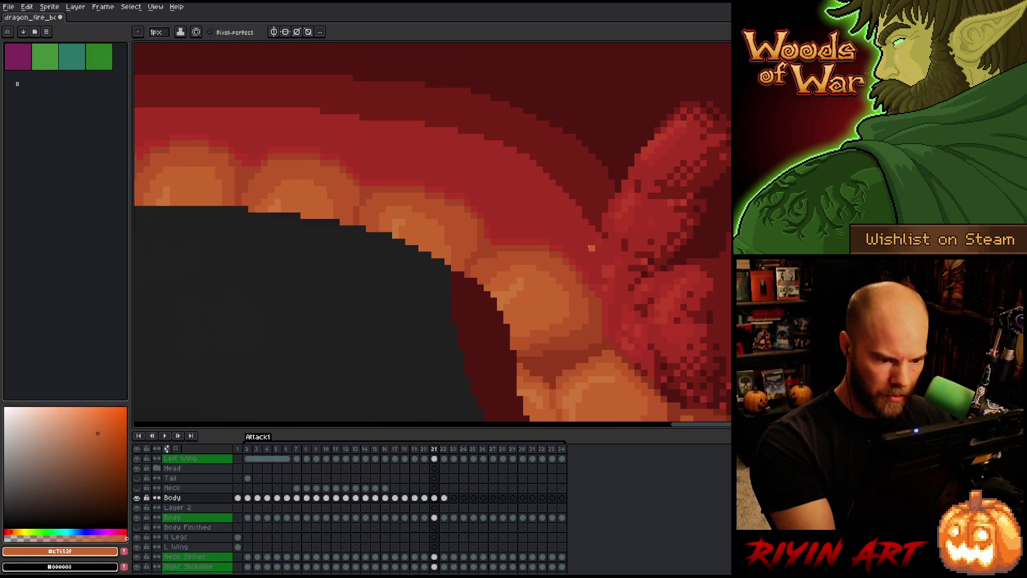
{"action": "key", "text": "comma"}
{"action": "key", "text": "period"}
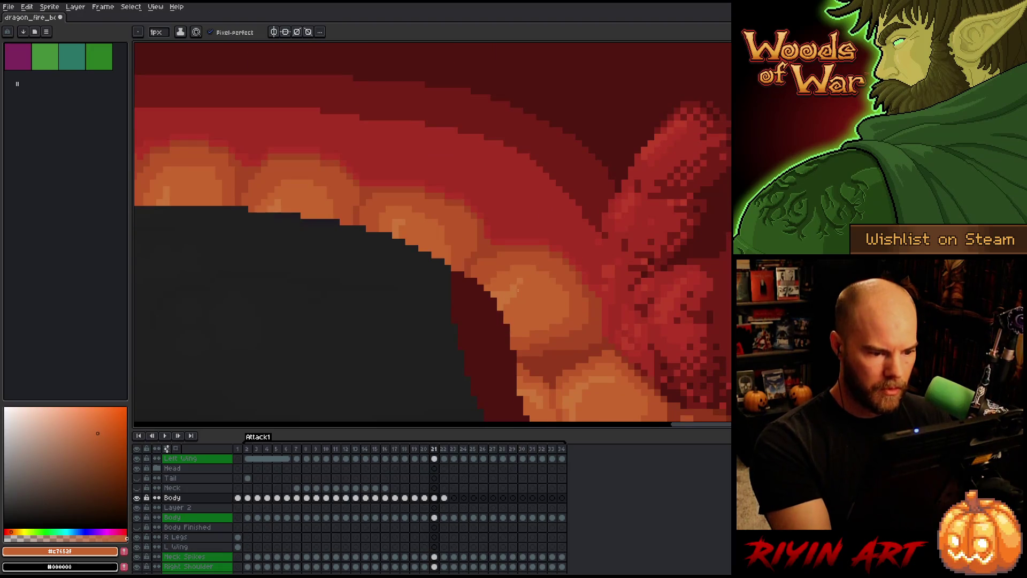
{"action": "key", "text": "comma"}
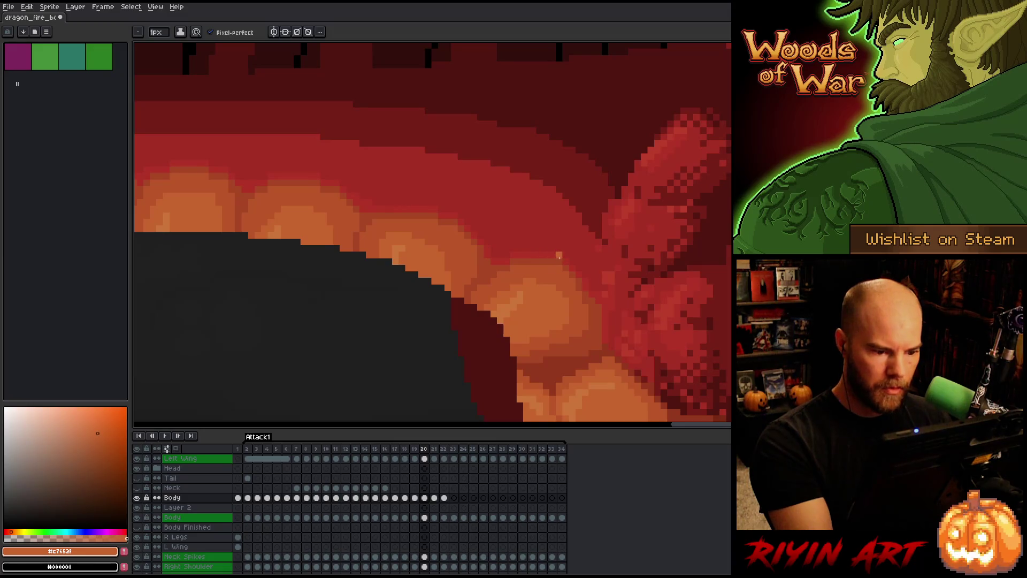
- Flip frames 20 and 21 to compare the belly shading, ending on the Pencil
{"action": "key", "text": "period"}
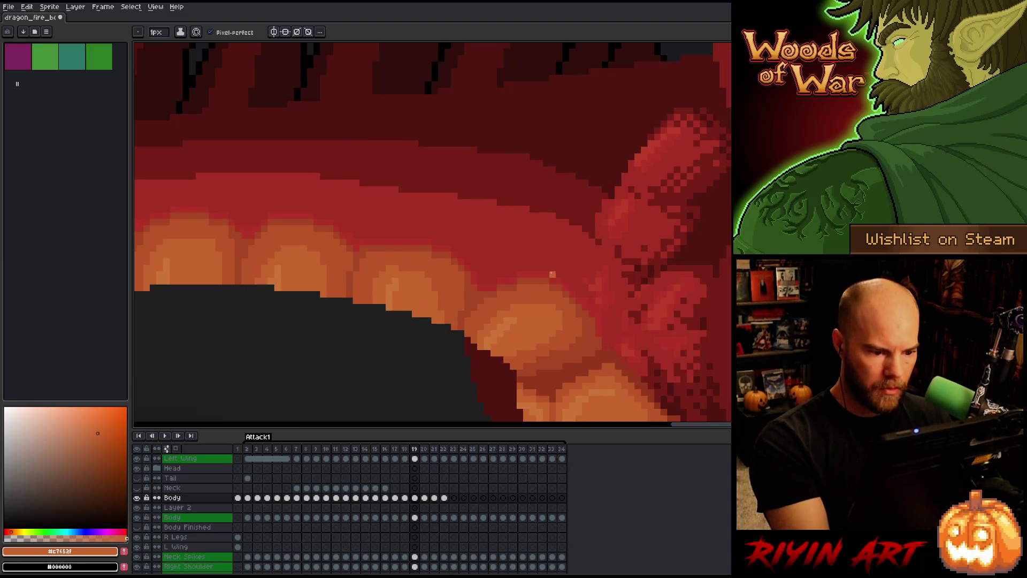
{"action": "key", "text": "comma"}
{"action": "key", "text": "period"}
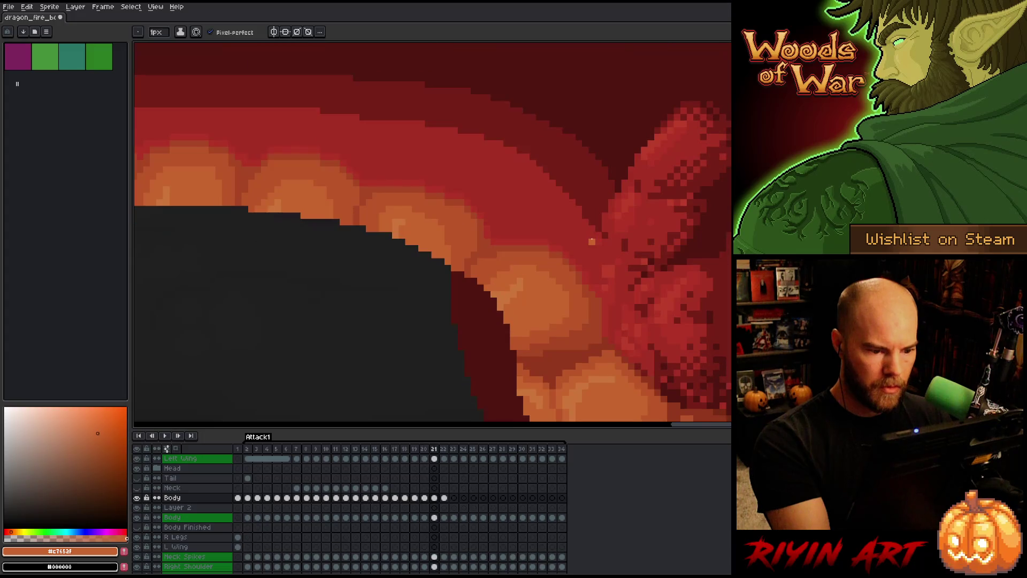
{"action": "key", "text": "period"}
{"action": "key", "text": "comma"}
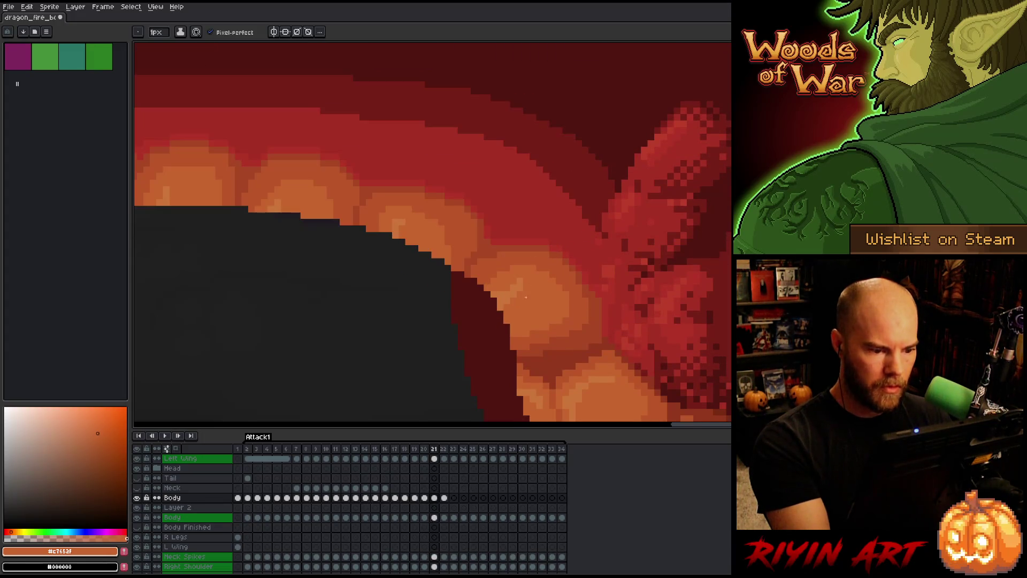
{"action": "key", "text": "i"}
{"action": "key", "text": "b"}
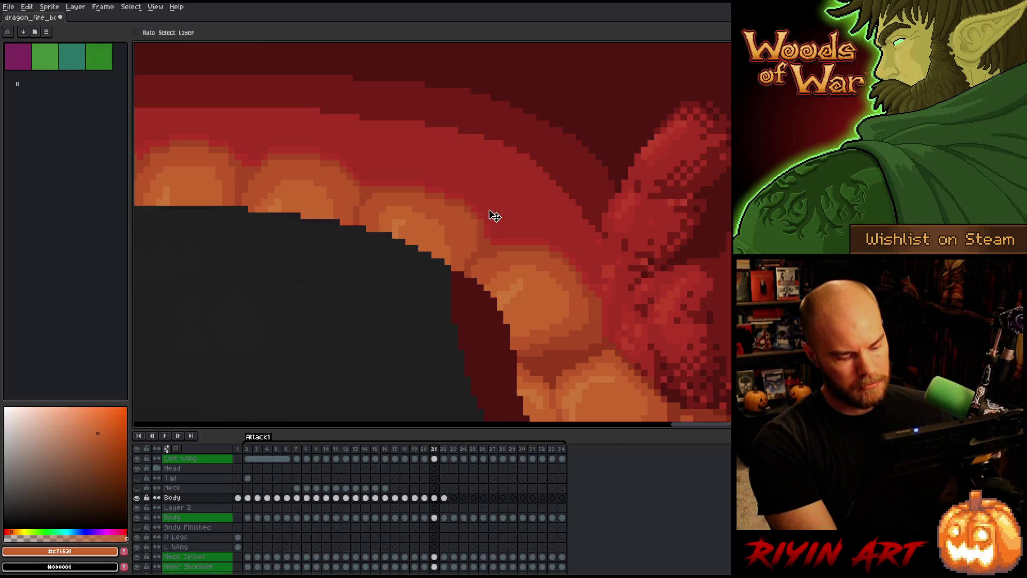
- Save the file again and sample the red of the belly
{"action": "key", "text": "ctrl+s"}
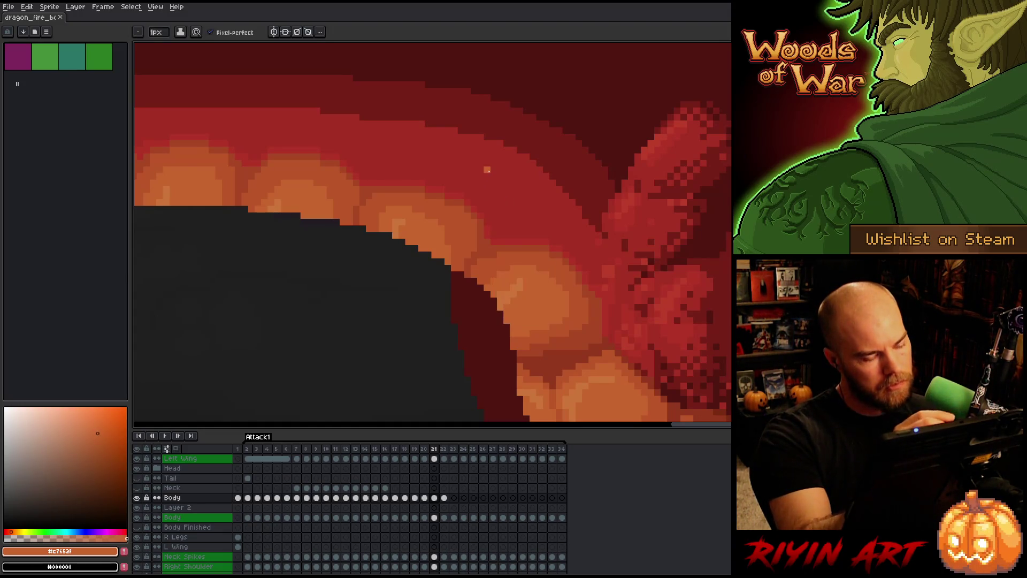
{"action": "left_click", "coordinate": [488, 227], "text": "alt"}
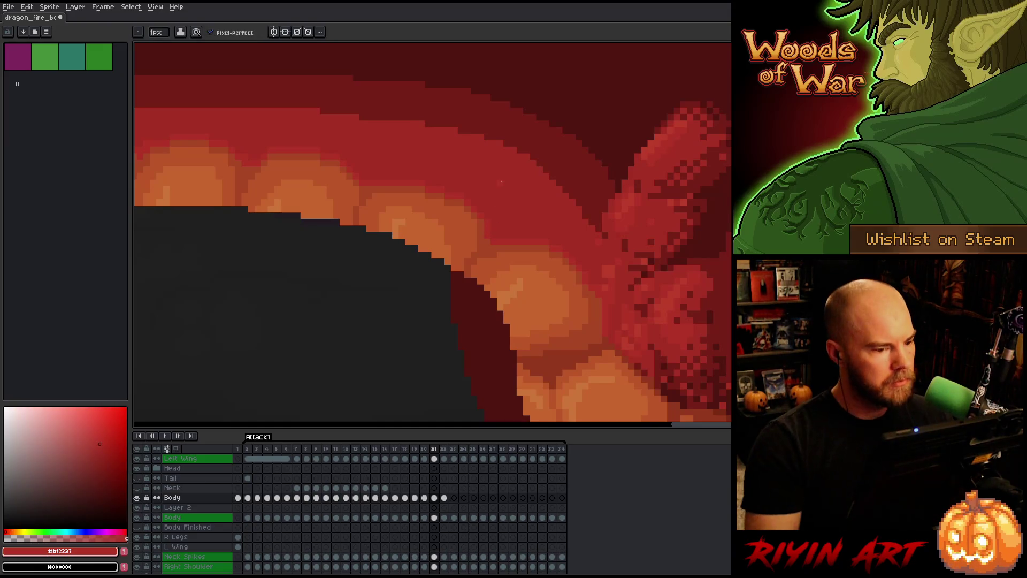
{"action": "scroll", "coordinate": [345, 257], "scroll_direction": "down", "scroll_amount": 5}
{"action": "key", "text": "comma"}
{"action": "key", "text": "period"}
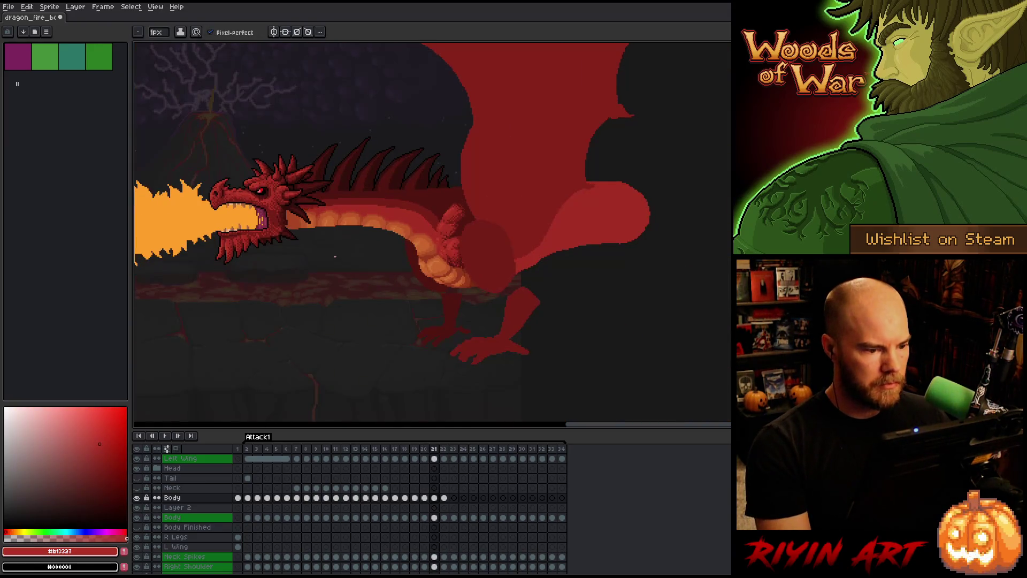
{"action": "key", "text": "comma"}
{"action": "key", "text": "comma"}
{"action": "key", "text": "period"}
{"action": "key", "text": "period"}
{"action": "key", "text": "comma"}
{"action": "key", "text": "comma"}
{"action": "key", "text": "period"}
{"action": "key", "text": "period"}
{"action": "scroll", "coordinate": [417, 236], "scroll_direction": "up", "scroll_amount": 4}
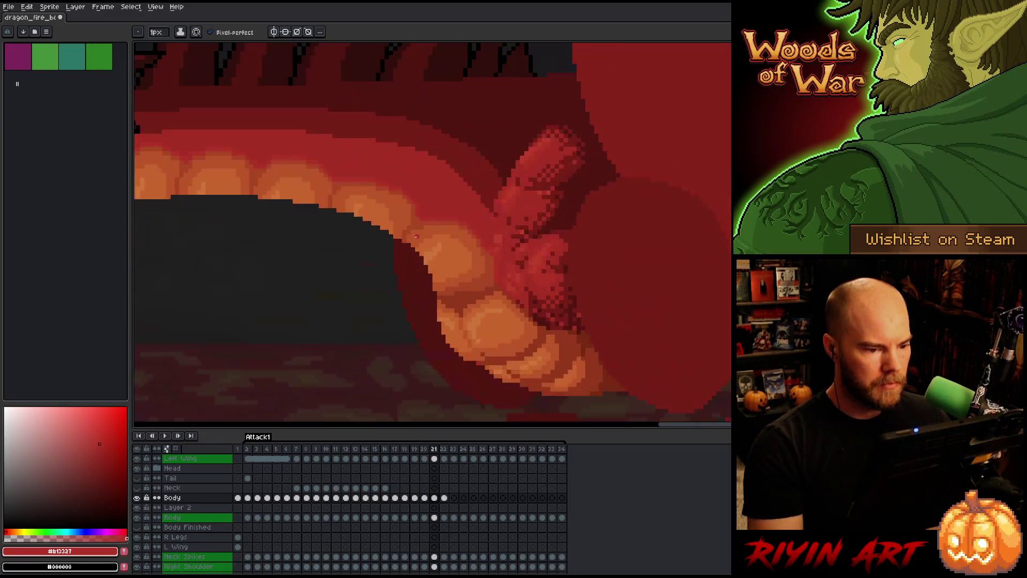
{"action": "left_click", "coordinate": [527, 237], "text": "alt"}
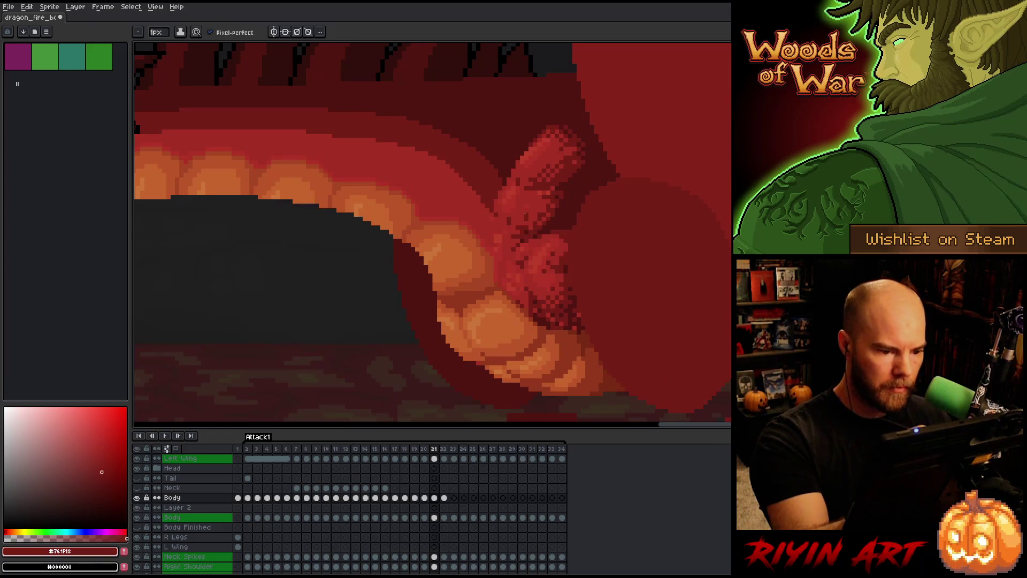
{"action": "scroll", "coordinate": [477, 265], "scroll_direction": "down", "scroll_amount": 5}
{"action": "key", "text": "Return"}
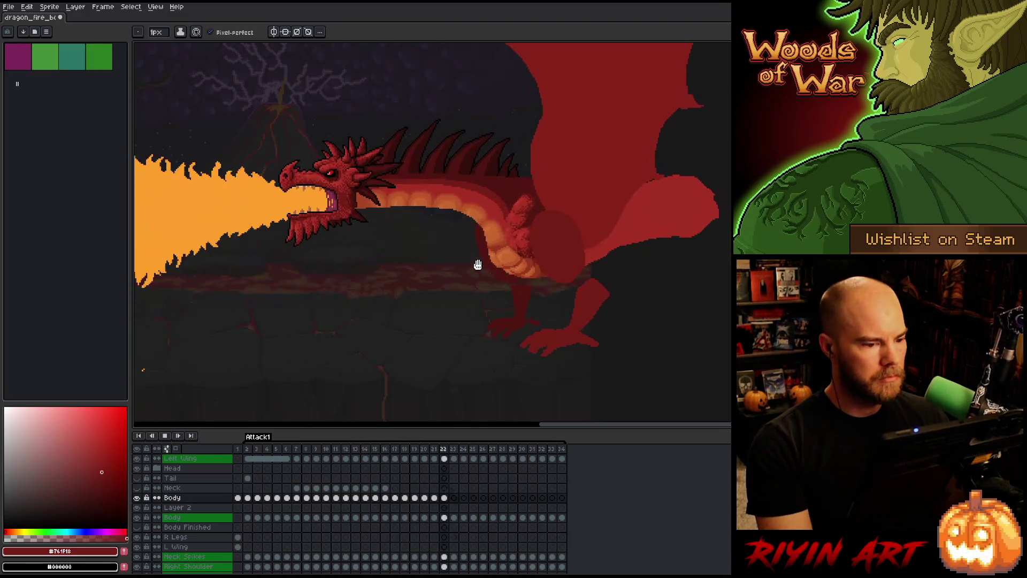
{"action": "scroll", "coordinate": [397, 303], "scroll_direction": "down", "scroll_amount": 3}
{"action": "scroll", "coordinate": [394, 300], "scroll_direction": "up", "scroll_amount": 4}
{"action": "scroll", "coordinate": [417, 173], "scroll_direction": "down", "scroll_amount": 2}
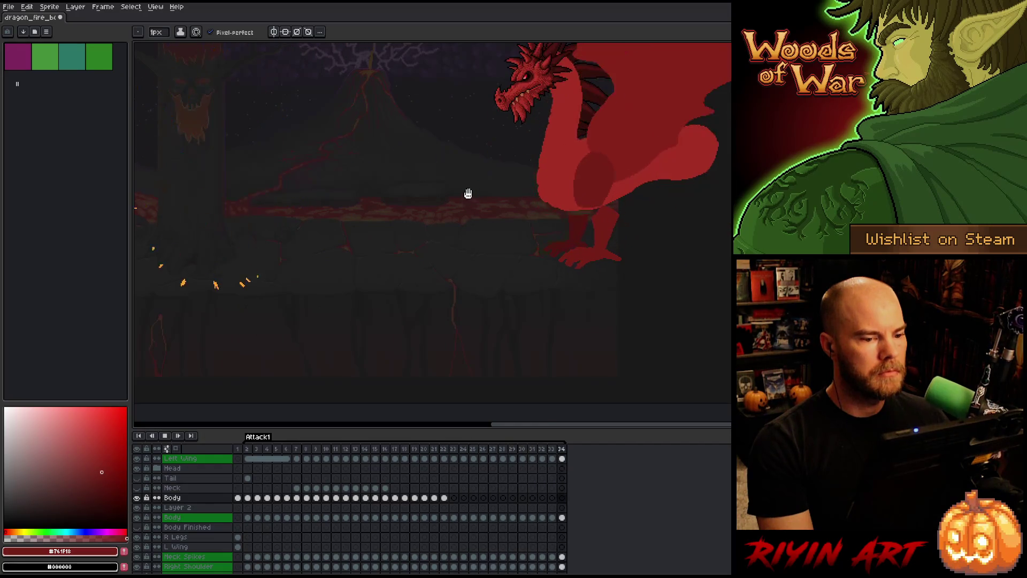
{"action": "scroll", "coordinate": [476, 168], "scroll_direction": "down", "scroll_amount": 4}
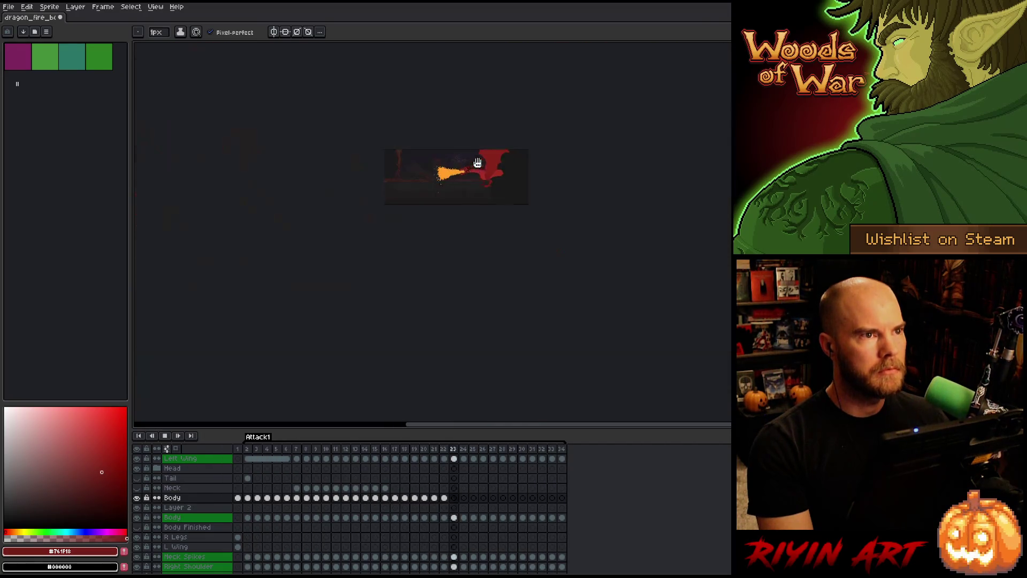
{"action": "scroll", "coordinate": [476, 168], "scroll_direction": "up", "scroll_amount": 4}
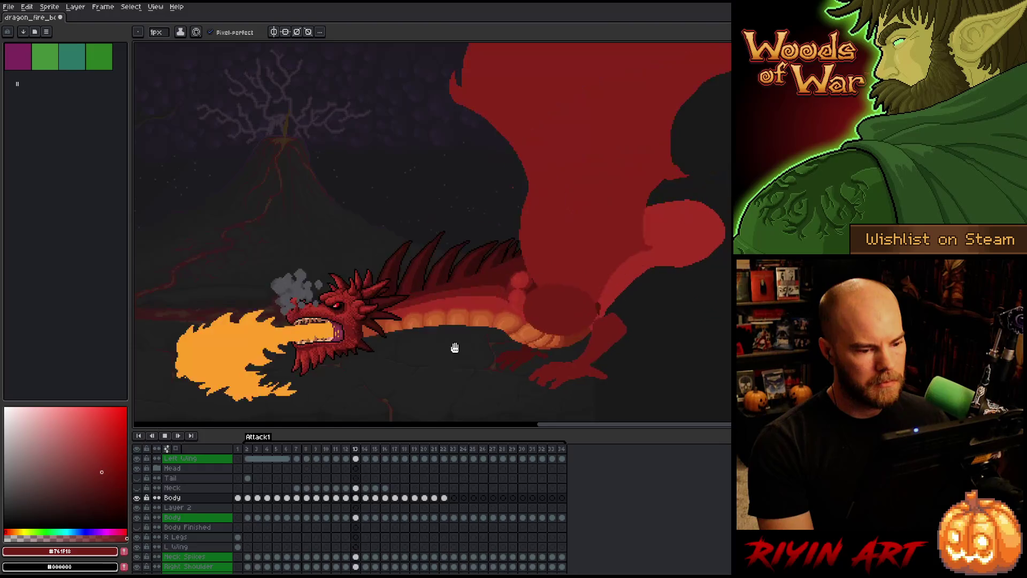
{"action": "key", "text": "Return"}
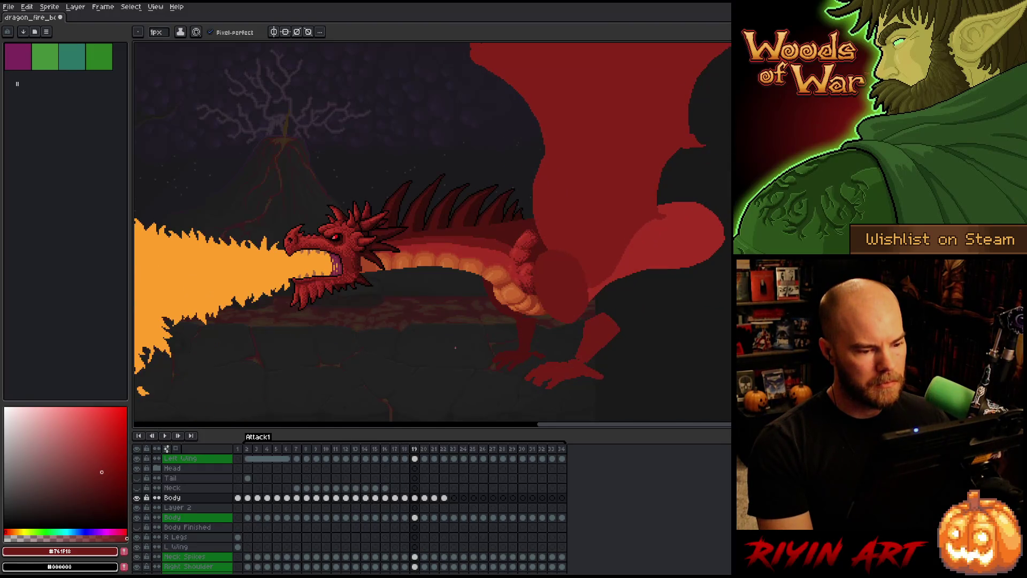
{"action": "key", "text": "Right"}
{"action": "key", "text": "Left"}
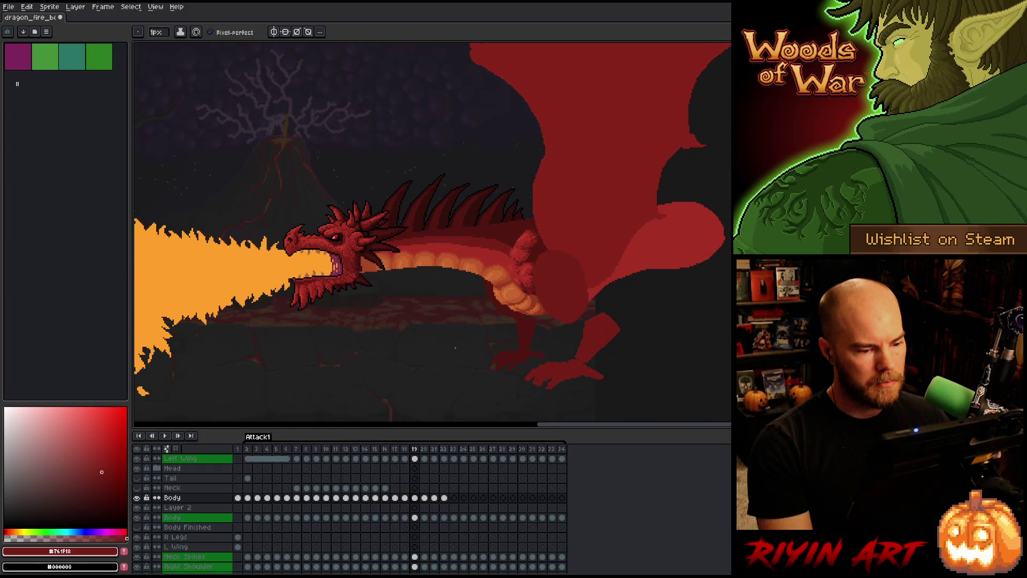
{"action": "key", "text": "Right"}
{"action": "key", "text": "Left"}
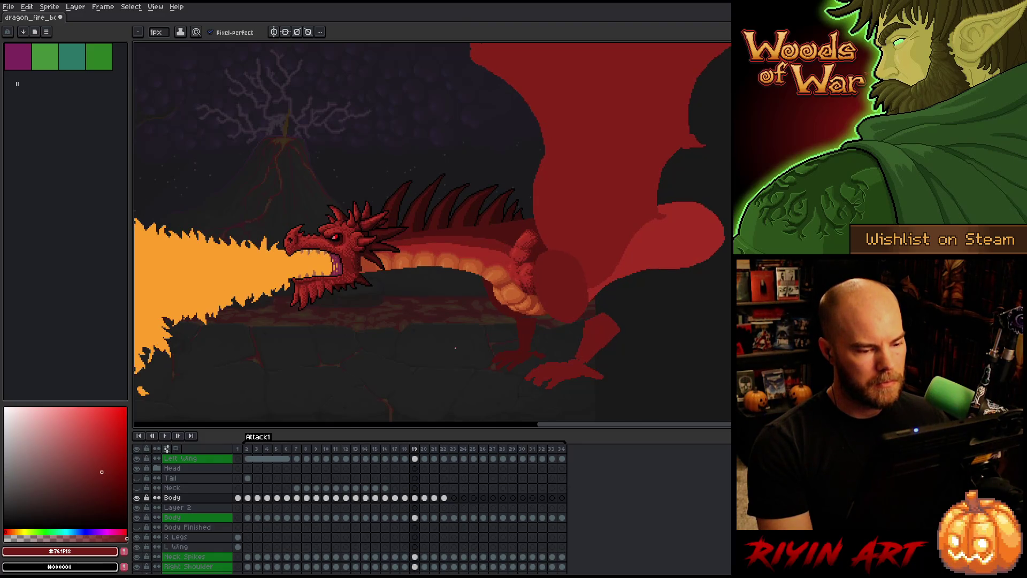
{"action": "key", "text": "Right"}
{"action": "key", "text": "Left"}
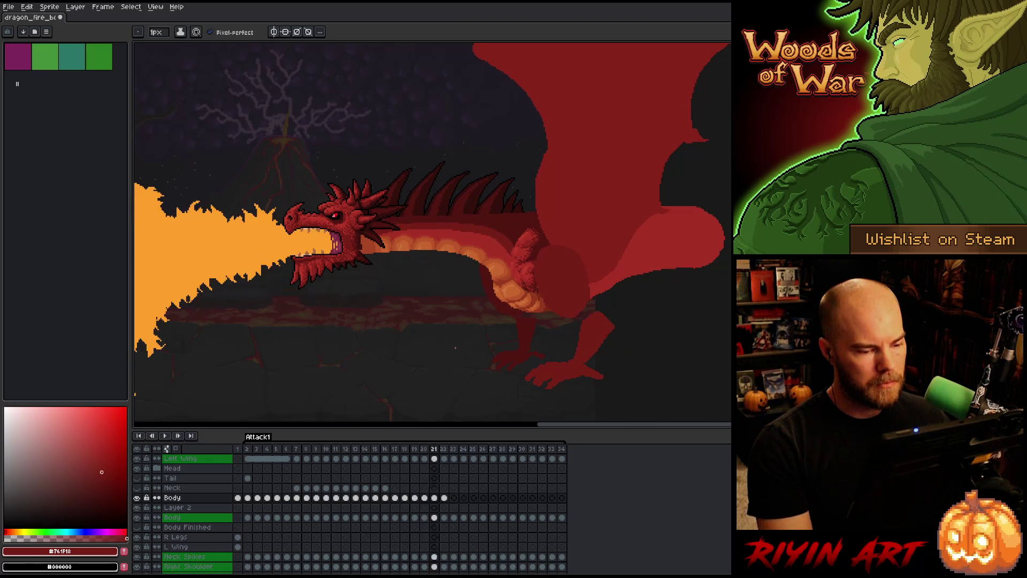
{"action": "key", "text": "Right"}
{"action": "key", "text": "Left"}
{"action": "key", "text": "Right"}
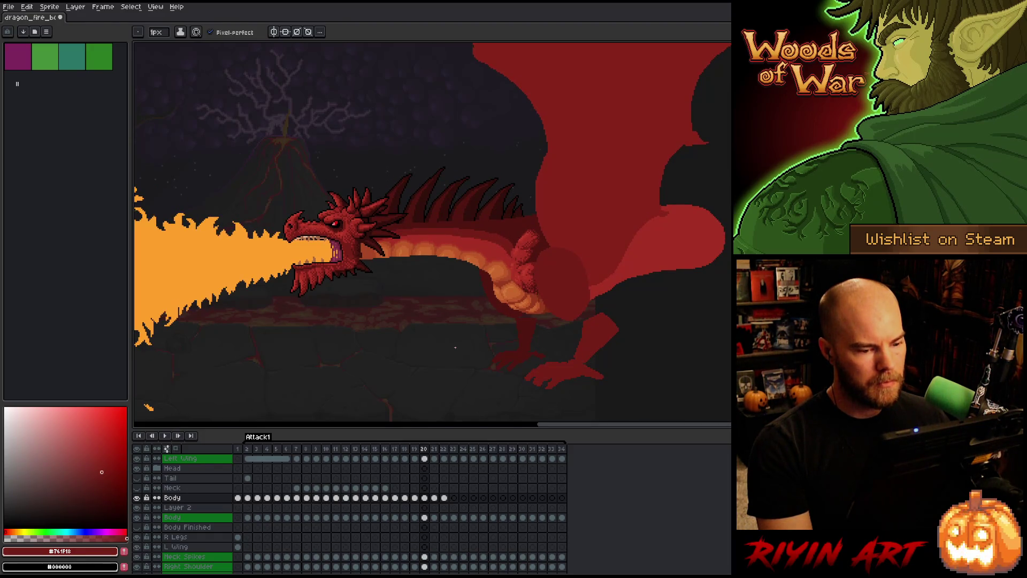
{"action": "key", "text": "Right"}
{"action": "key", "text": "Right"}
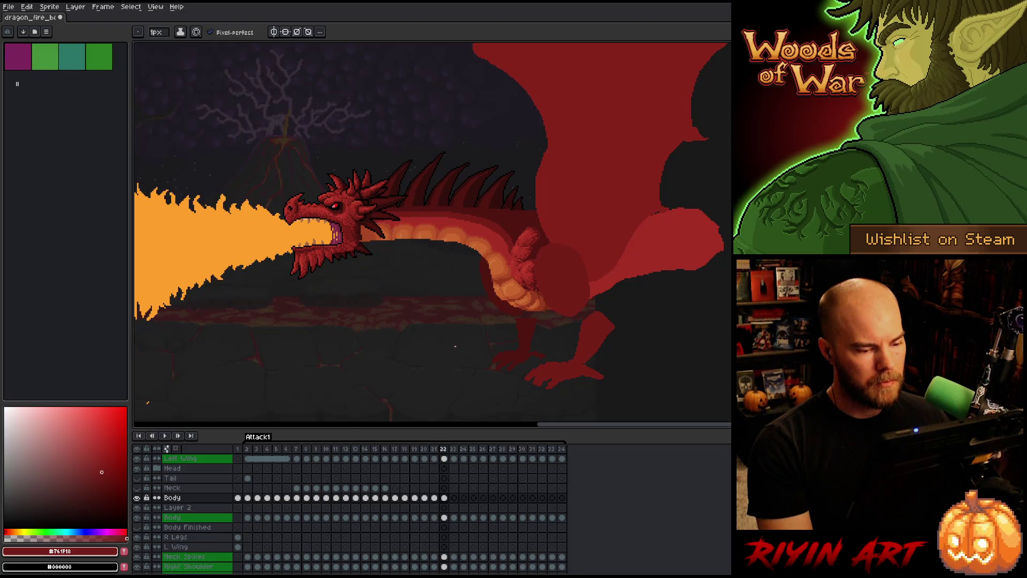
{"action": "key", "text": "Left"}
{"action": "key", "text": "Right"}
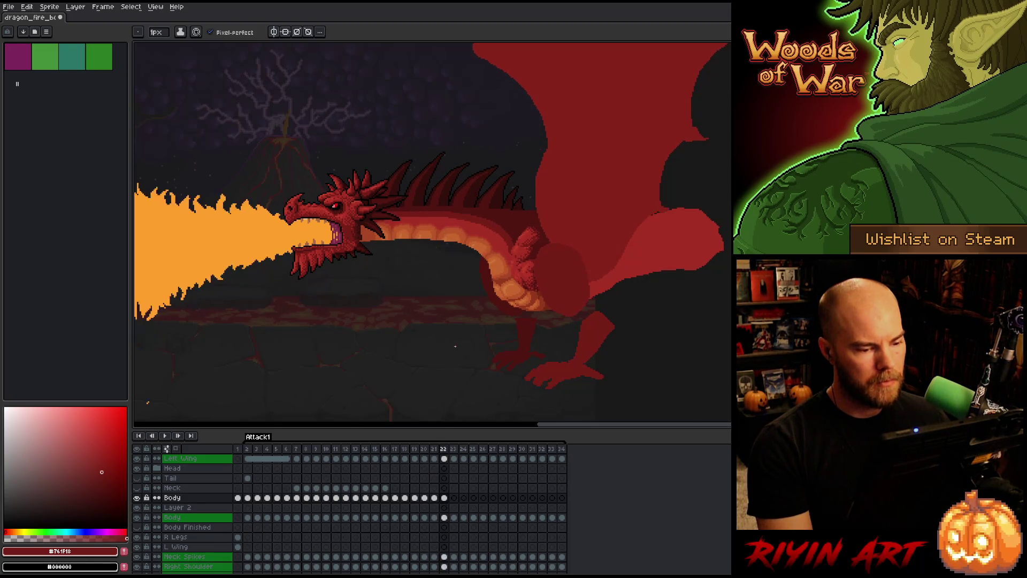
{"action": "key", "text": "Left"}
{"action": "key", "text": "Right"}
{"action": "scroll", "coordinate": [471, 264], "scroll_direction": "up", "scroll_amount": 2}
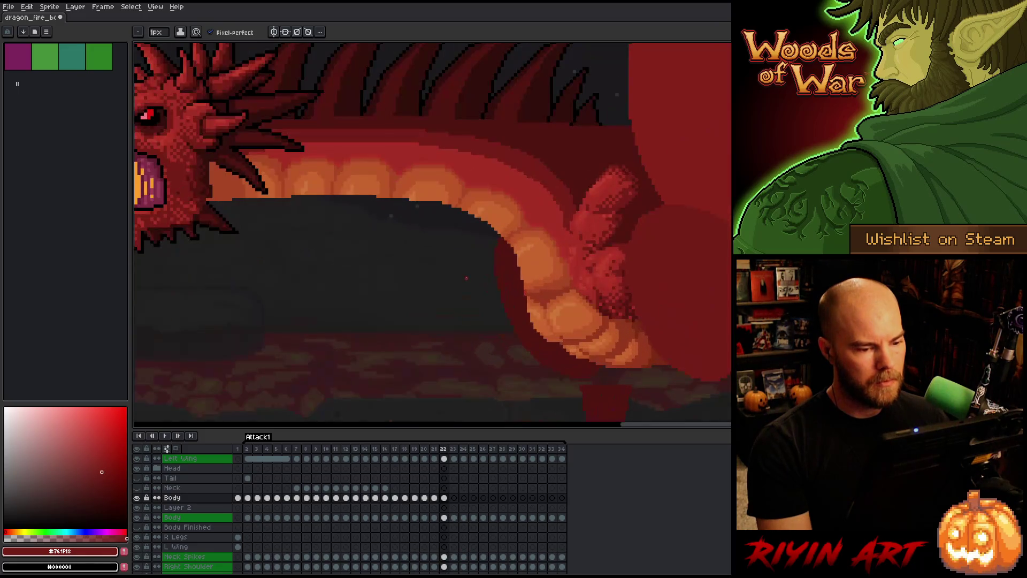
- Lasso-select the belly scales at the underside bend and compare them against frame 21
{"action": "key", "text": "m"}
{"action": "mouse_move", "coordinate": [476, 248]}
{"action": "left_mouse_down"}
{"action": "mouse_move", "coordinate": [533, 209]}
{"action": "mouse_move", "coordinate": [555, 240]}
{"action": "mouse_move", "coordinate": [508, 272]}
{"action": "mouse_move", "coordinate": [473, 269]}
{"action": "left_mouse_up"}
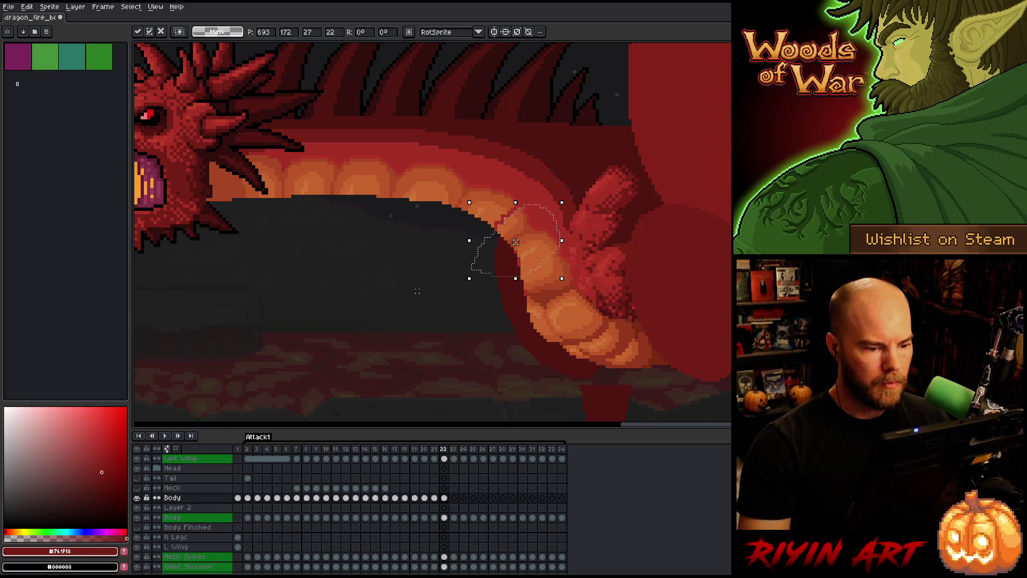
{"action": "key", "text": "comma"}
{"action": "key", "text": "period"}
{"action": "key", "text": "comma"}
{"action": "key", "text": "period"}
{"action": "key", "text": "comma"}
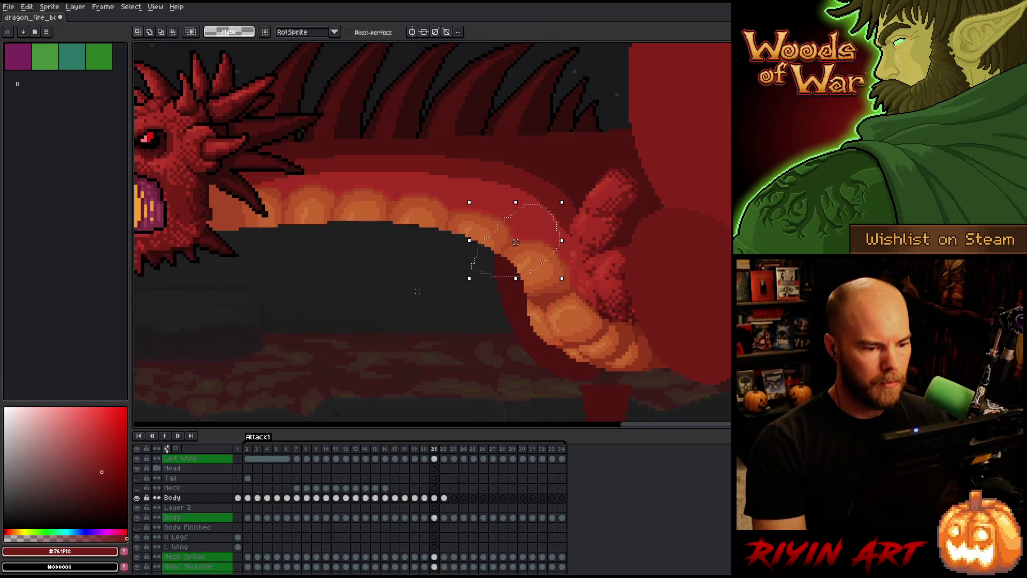
{"action": "key", "text": "period"}
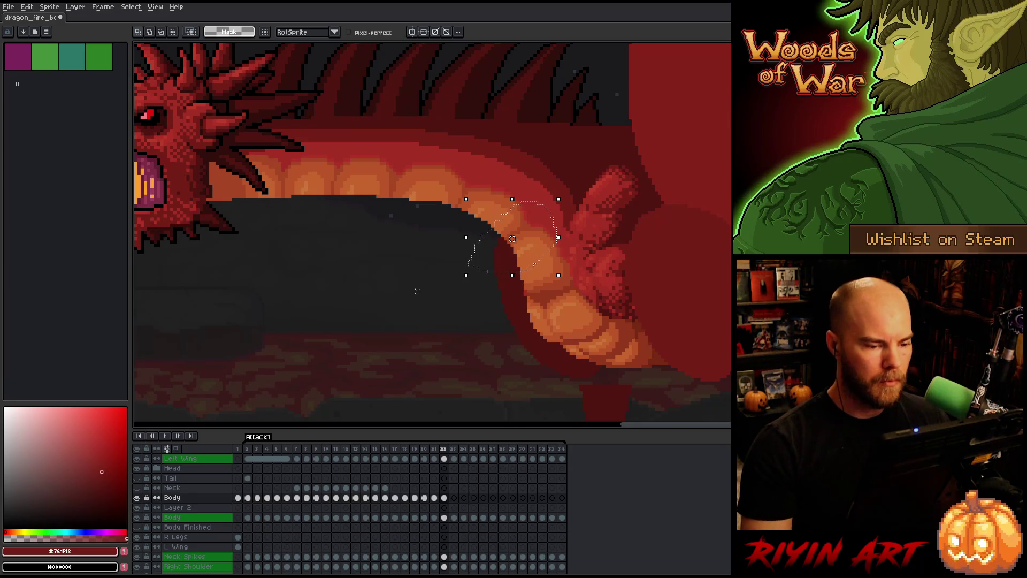
- Shift the selected belly scales down one pixel and flip frames to check the move
{"action": "left_click_drag", "start_coordinate": [512, 238], "coordinate": [512, 242]}
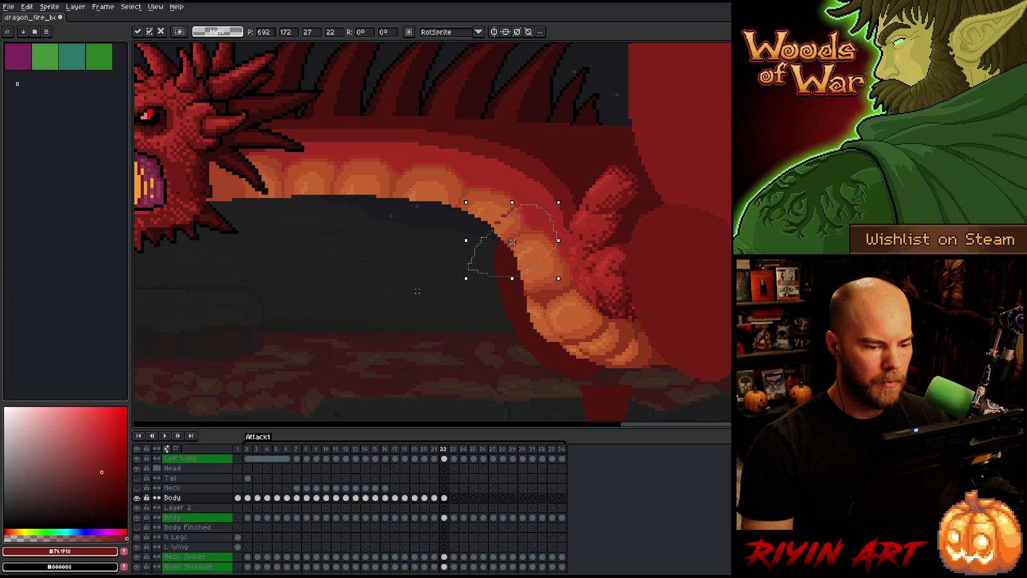
{"action": "key", "text": "comma"}
{"action": "key", "text": "period"}
{"action": "key", "text": "comma"}
{"action": "key", "text": "period"}
{"action": "key", "text": "comma"}
{"action": "key", "text": "period"}
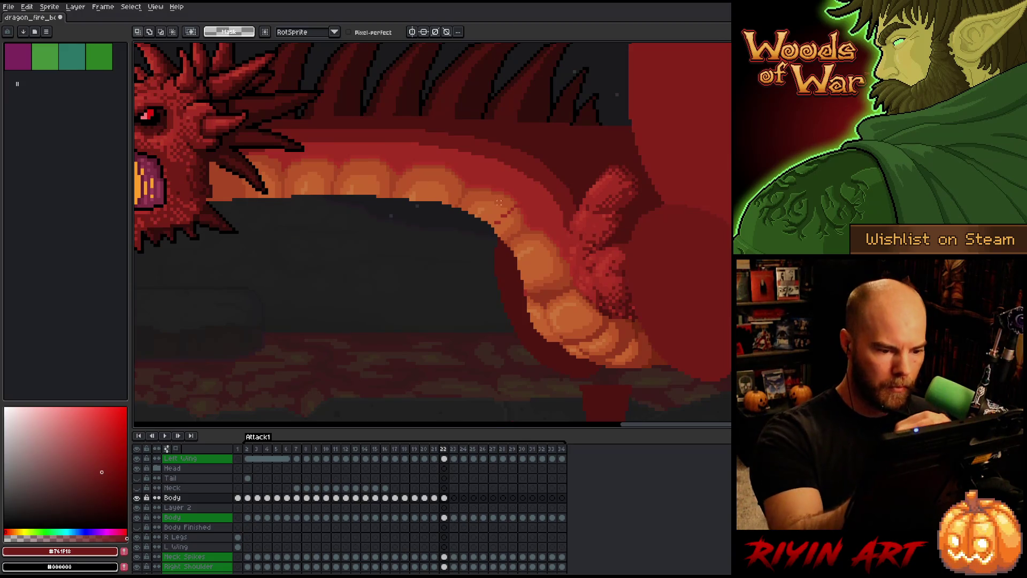
- Select the Body layer's frame 22 cel, switch to the Pencil, deselect, and sample the darker orange
{"action": "left_click", "coordinate": [448, 516], "text": "ctrl"}
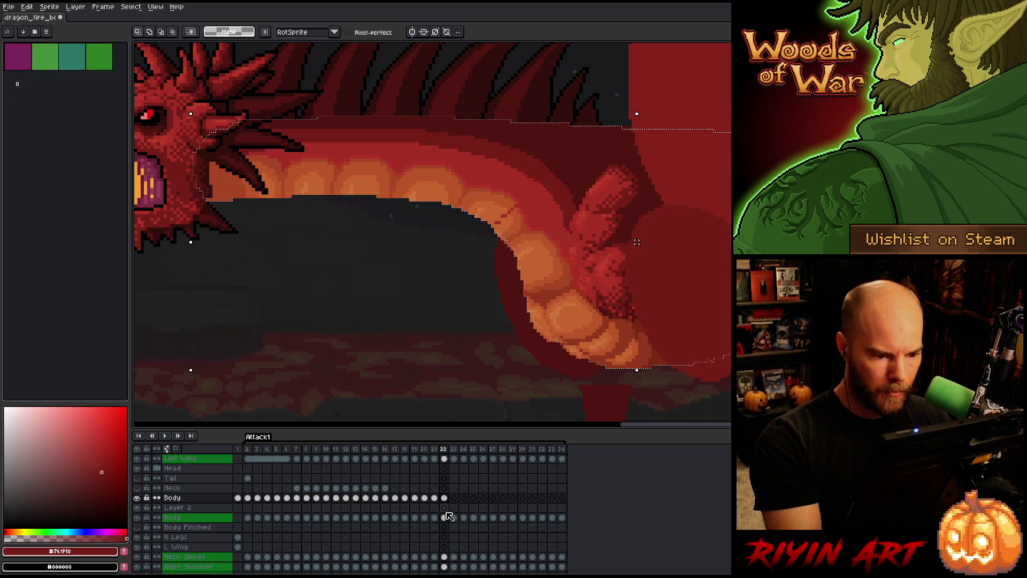
{"action": "left_click", "coordinate": [444, 497]}
{"action": "key", "text": "b"}
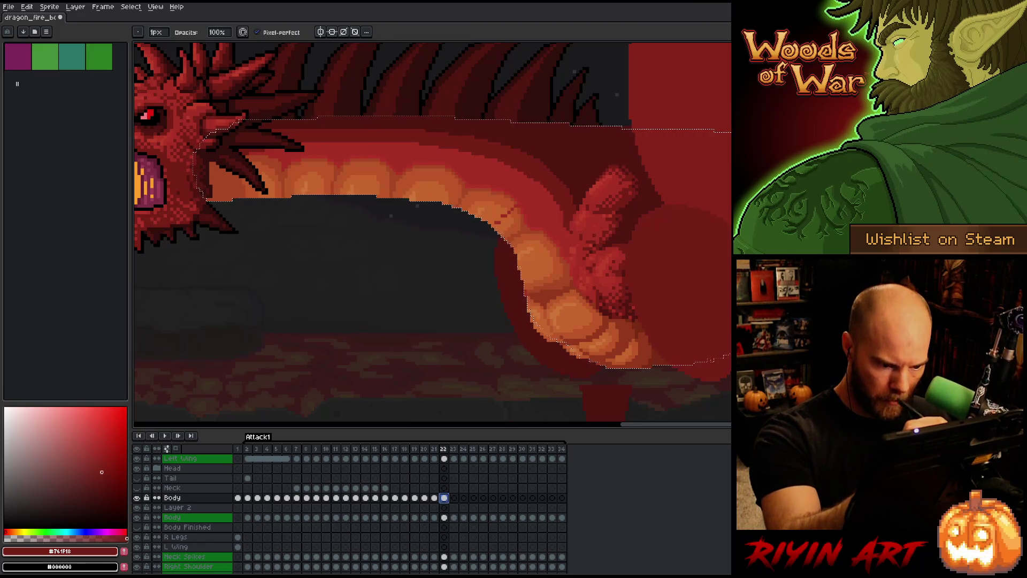
{"action": "key", "text": "ctrl+d"}
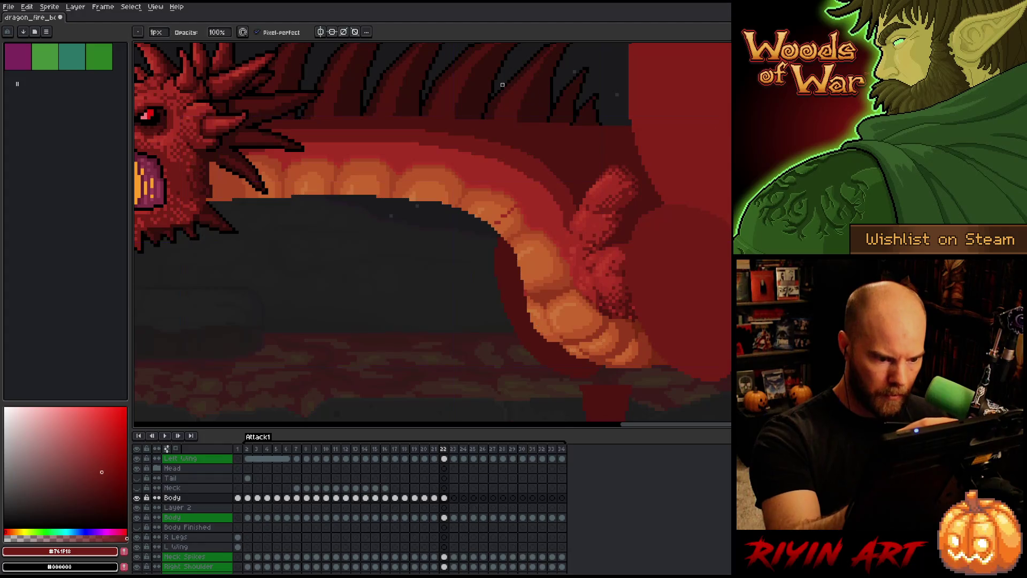
{"action": "left_click", "coordinate": [518, 207], "text": "alt"}
- Paint over the stray red pixel with a lighter orange, then pan along the belly scales to review
{"action": "scroll", "coordinate": [514, 98], "scroll_direction": "up", "scroll_amount": 4}
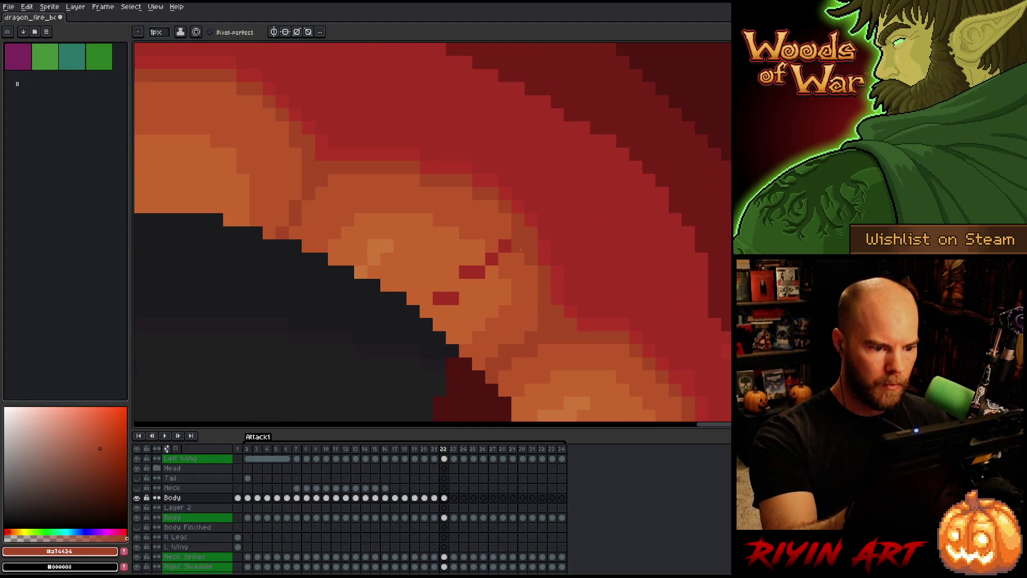
{"action": "left_click", "coordinate": [521, 250], "text": "alt"}
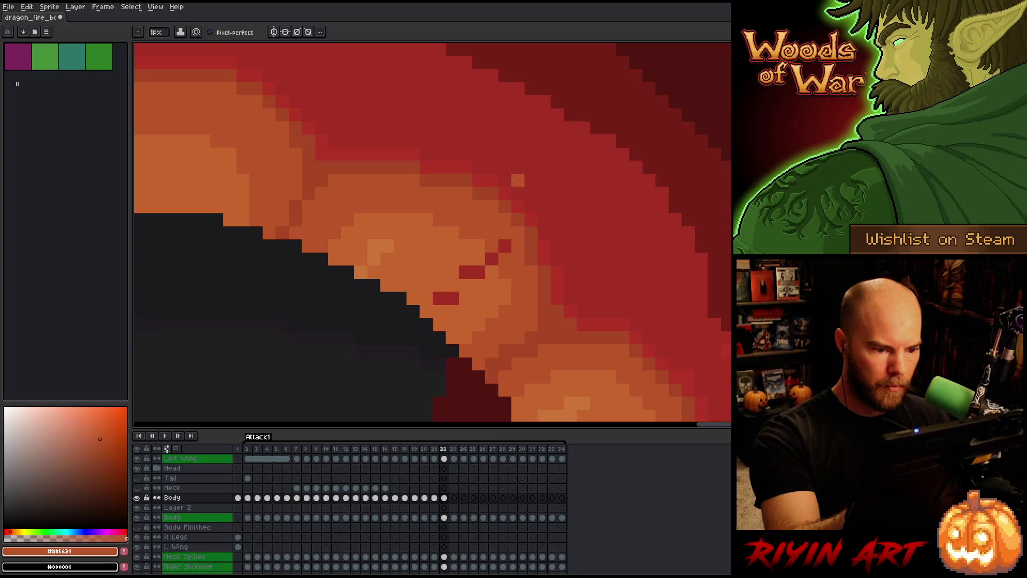
{"action": "left_click", "coordinate": [492, 259], "text": "alt"}
{"action": "left_click", "coordinate": [481, 277]}
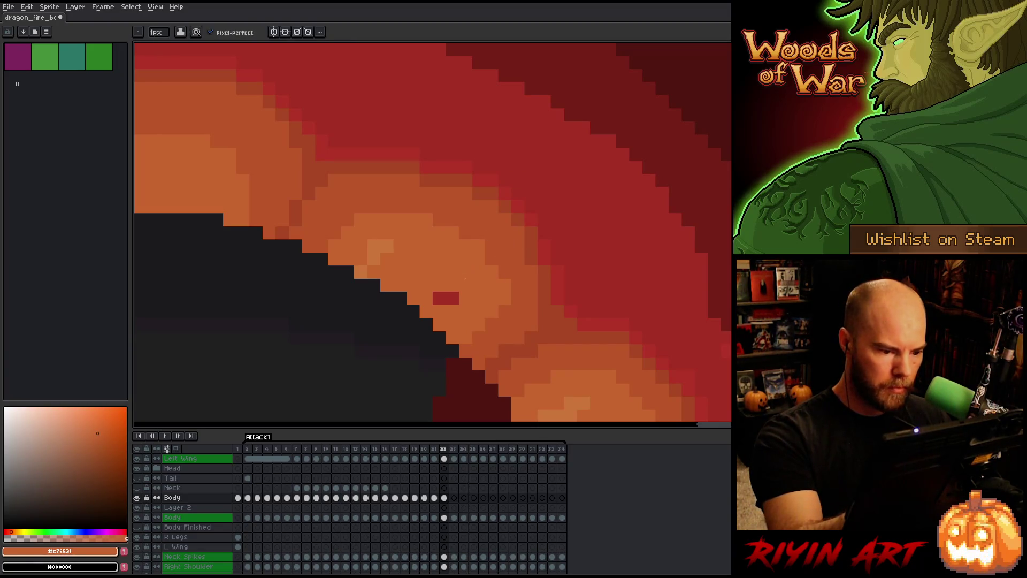
{"action": "left_click_drag", "start_coordinate": [596, 280], "coordinate": [569, 175]}
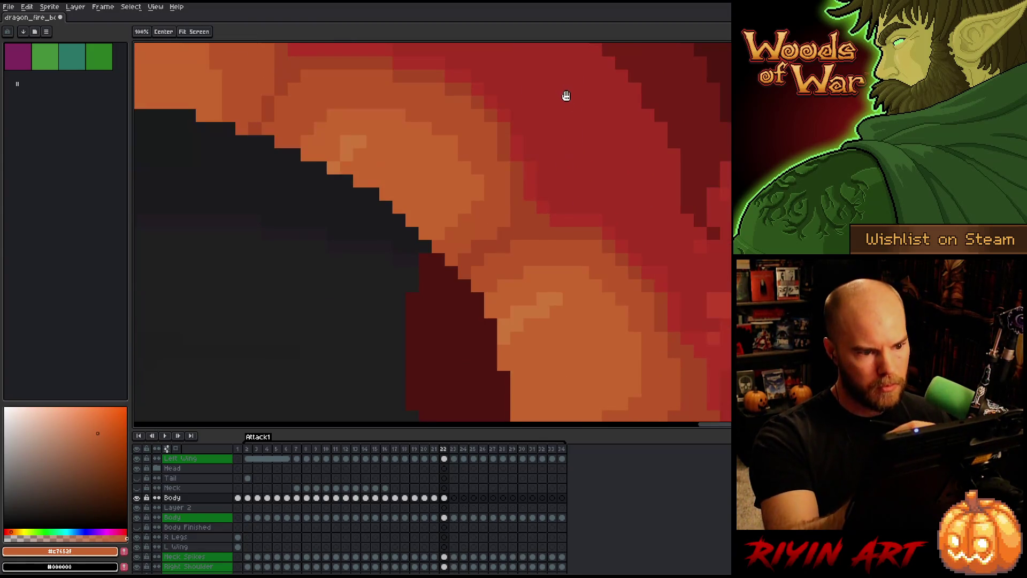
{"action": "mouse_move", "coordinate": [626, 324]}
{"action": "left_mouse_down"}
{"action": "mouse_move", "coordinate": [649, 204]}
{"action": "mouse_move", "coordinate": [651, 284]}
{"action": "left_mouse_up"}
{"action": "left_click_drag", "start_coordinate": [606, 200], "coordinate": [603, 262]}
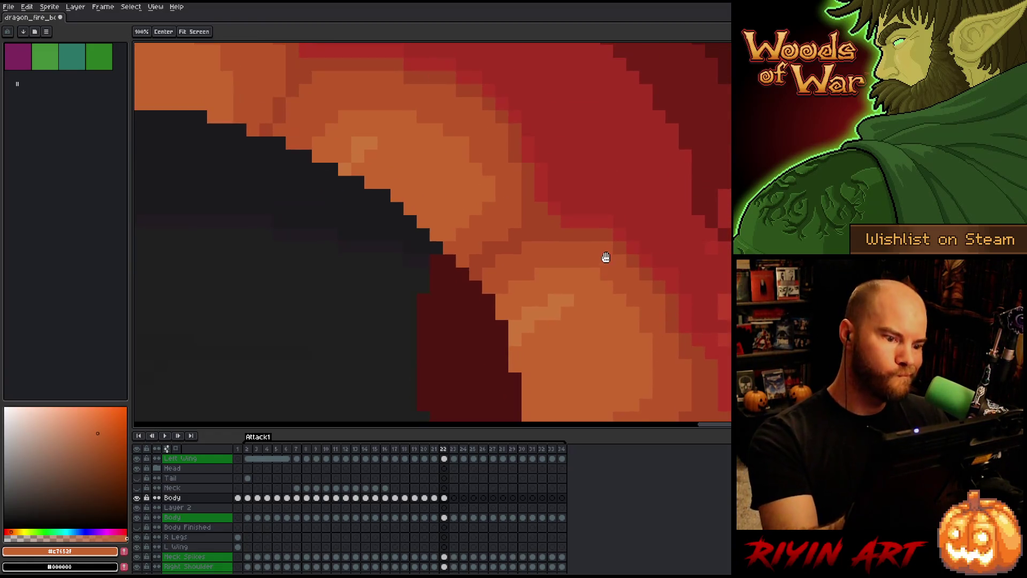
{"action": "scroll", "coordinate": [604, 262], "scroll_direction": "down", "scroll_amount": 5}
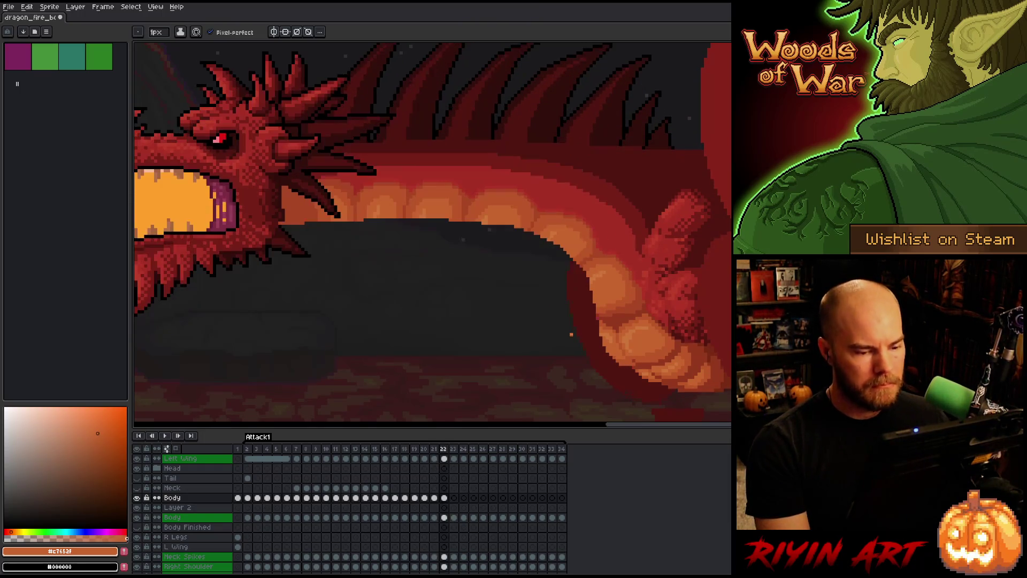
{"action": "scroll", "coordinate": [579, 293], "scroll_direction": "up", "scroll_amount": 3}
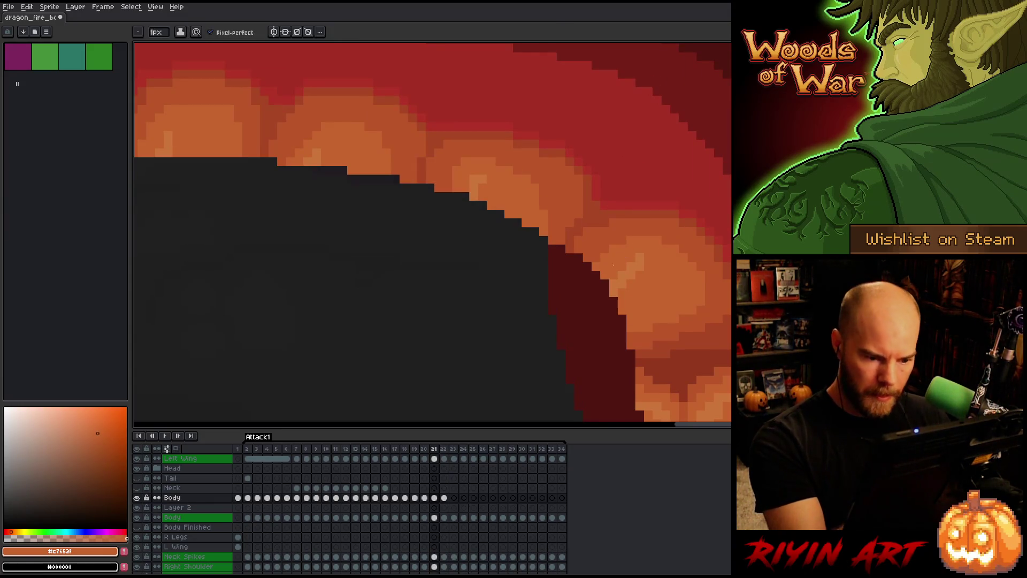
- Compare frames 20 and 21 and sample a light orange from the belly
{"action": "key", "text": "Left"}
{"action": "key", "text": "Right"}
{"action": "key", "text": "Left"}
{"action": "key", "text": "Right"}
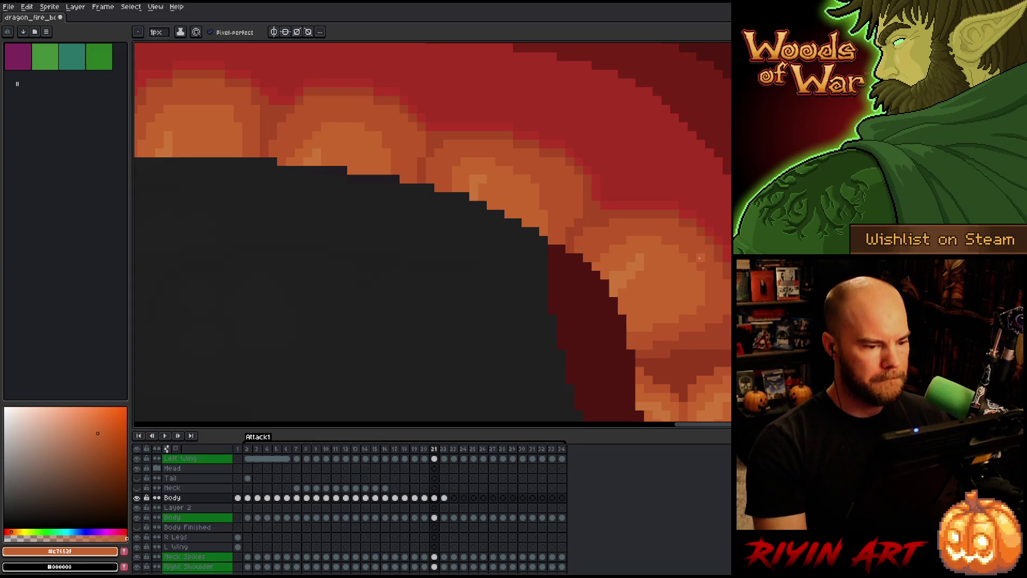
{"action": "key", "text": "Left"}
{"action": "key", "text": "Left"}
{"action": "key", "text": "Right"}
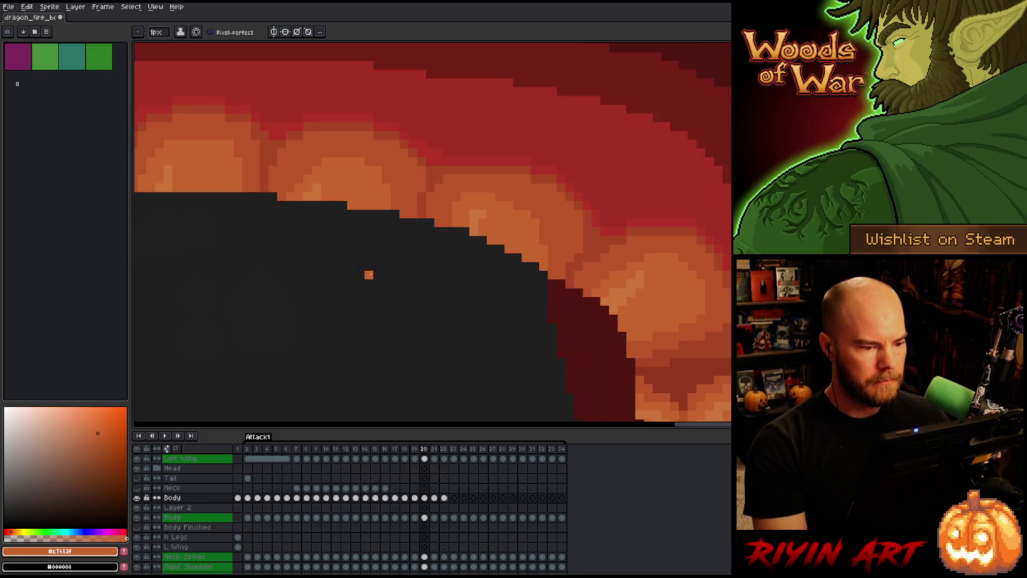
{"action": "left_click", "coordinate": [484, 209], "text": "alt"}
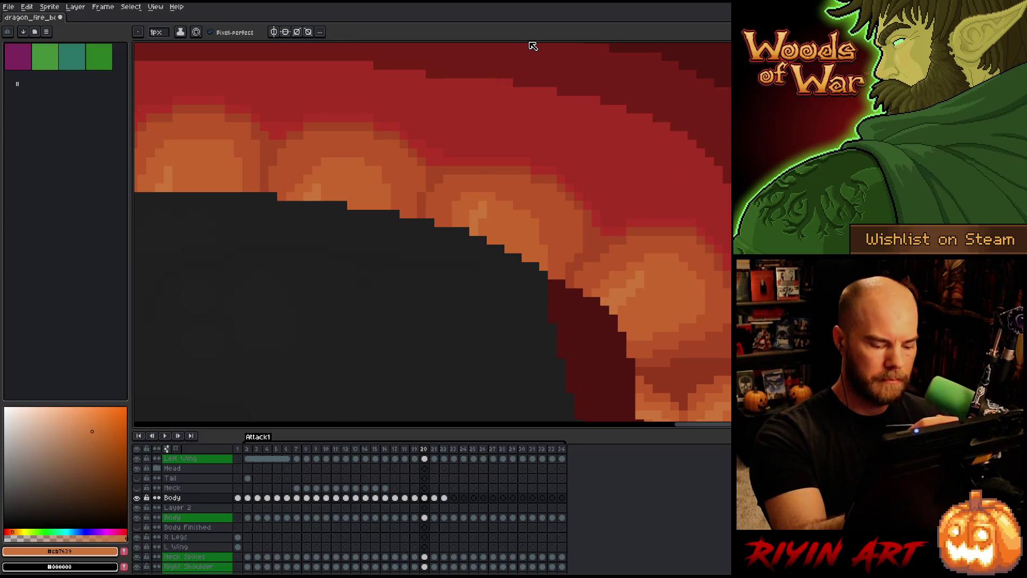
{"action": "key", "text": "Right"}
{"action": "key", "text": "Right"}
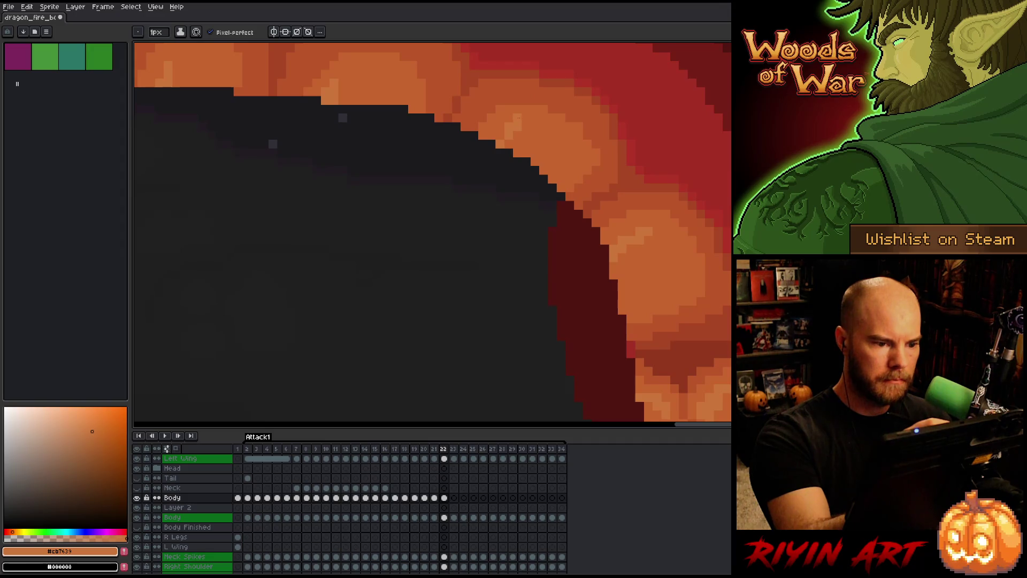
{"action": "key", "text": "Left"}
{"action": "key", "text": "Right"}
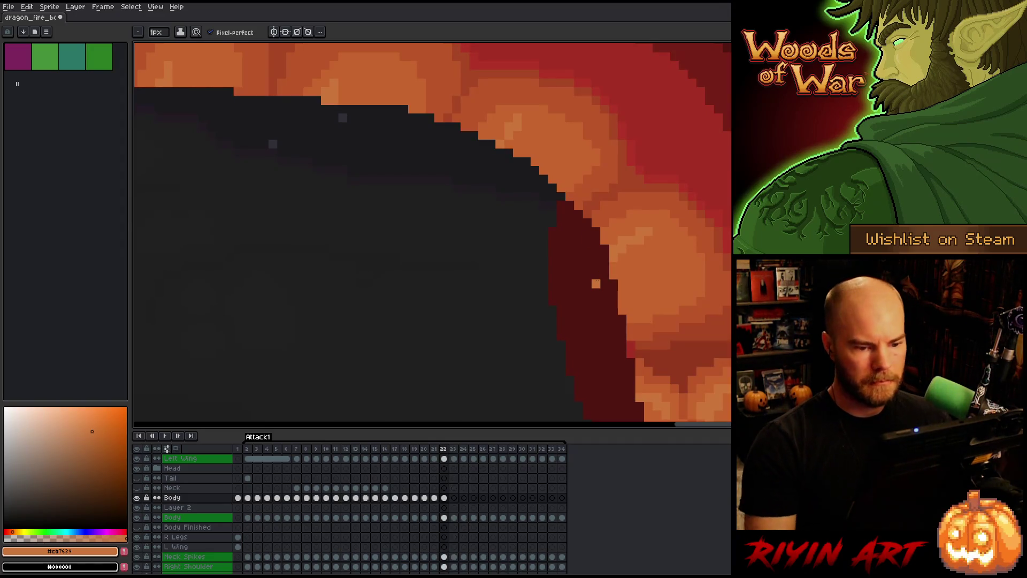
- Switch to single-pixel drawing and save the sprite file
{"action": "scroll", "coordinate": [595, 283], "scroll_direction": "down", "scroll_amount": 4}
{"action": "scroll", "coordinate": [413, 271], "scroll_direction": "up", "scroll_amount": 2}
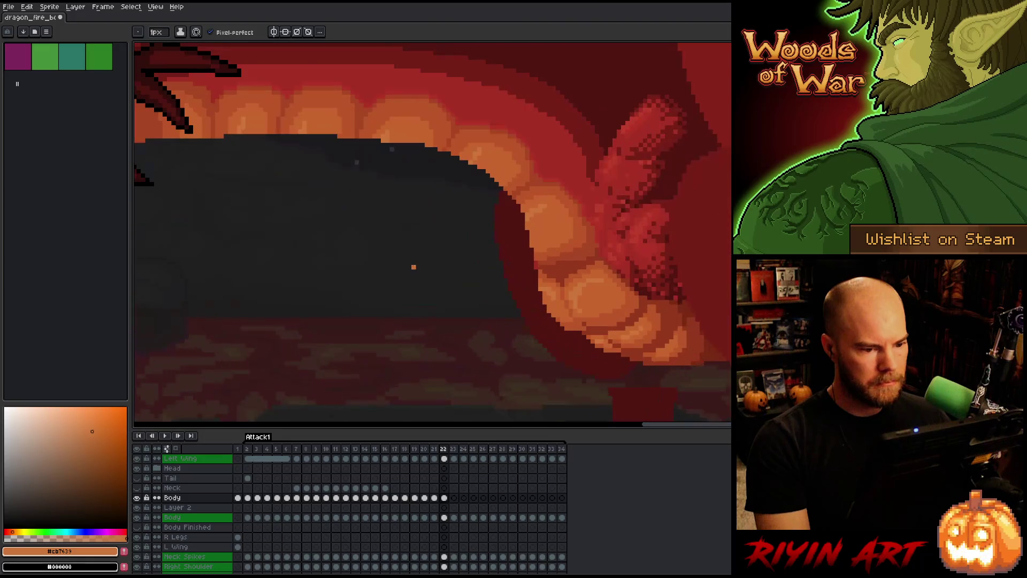
{"action": "scroll", "coordinate": [414, 262], "scroll_direction": "up", "scroll_amount": 1}
{"action": "key", "text": "e"}
{"action": "scroll", "coordinate": [401, 218], "scroll_direction": "down", "scroll_amount": 1}
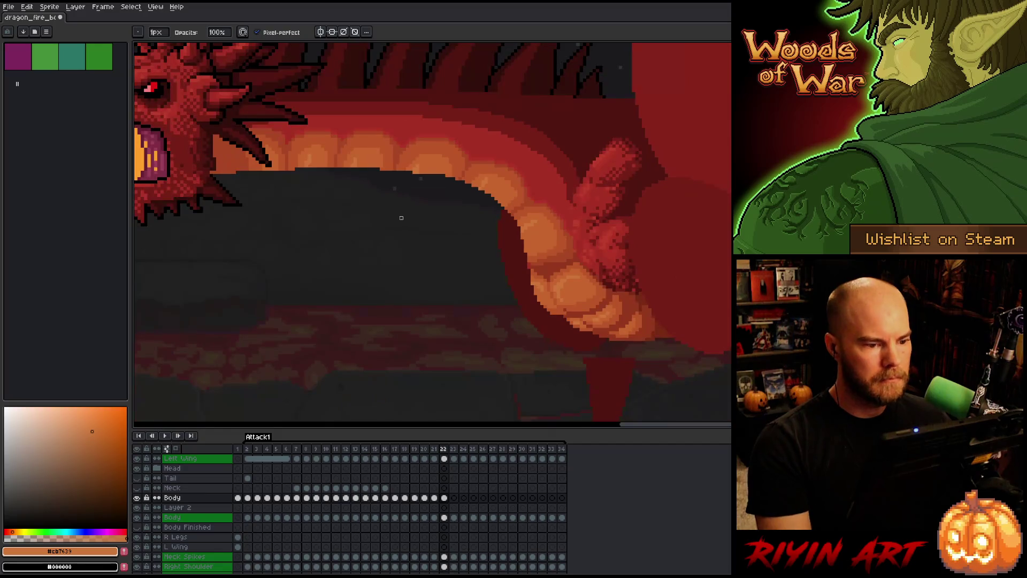
{"action": "key", "text": "ctrl+s"}
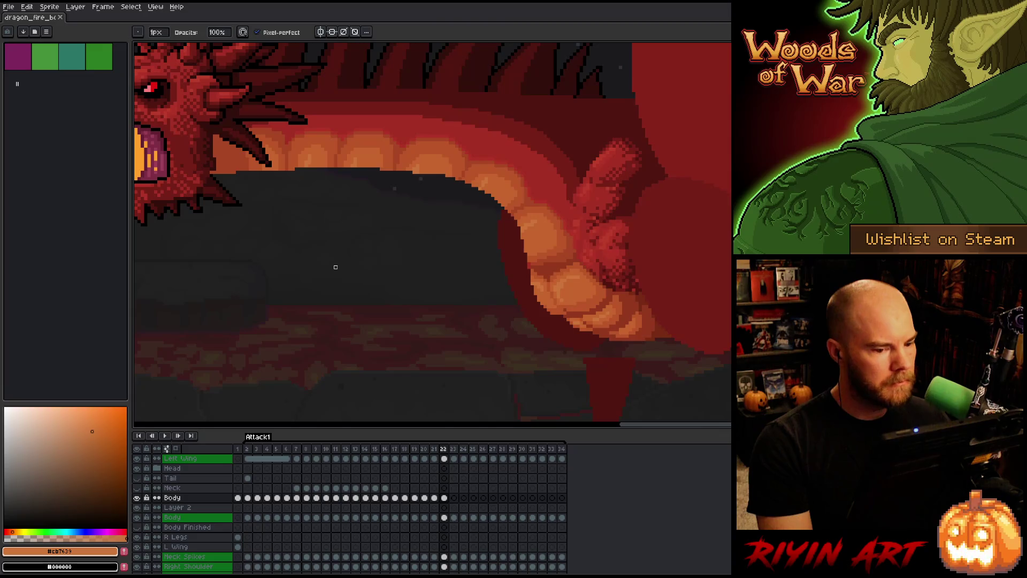
- Play back the animation, then select and deselect a patch along the belly edge
{"action": "key", "text": "Return"}
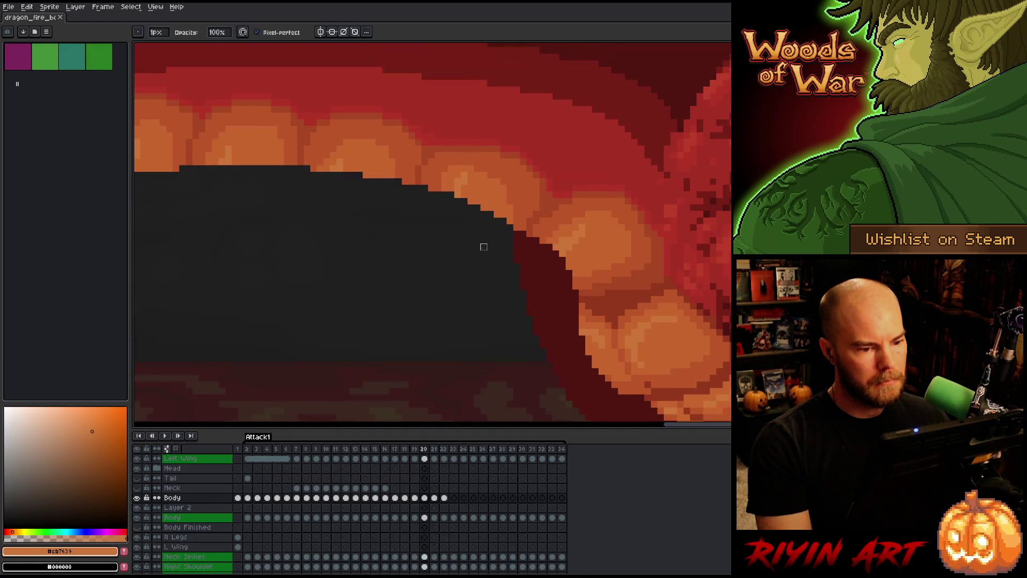
{"action": "key", "text": "m"}
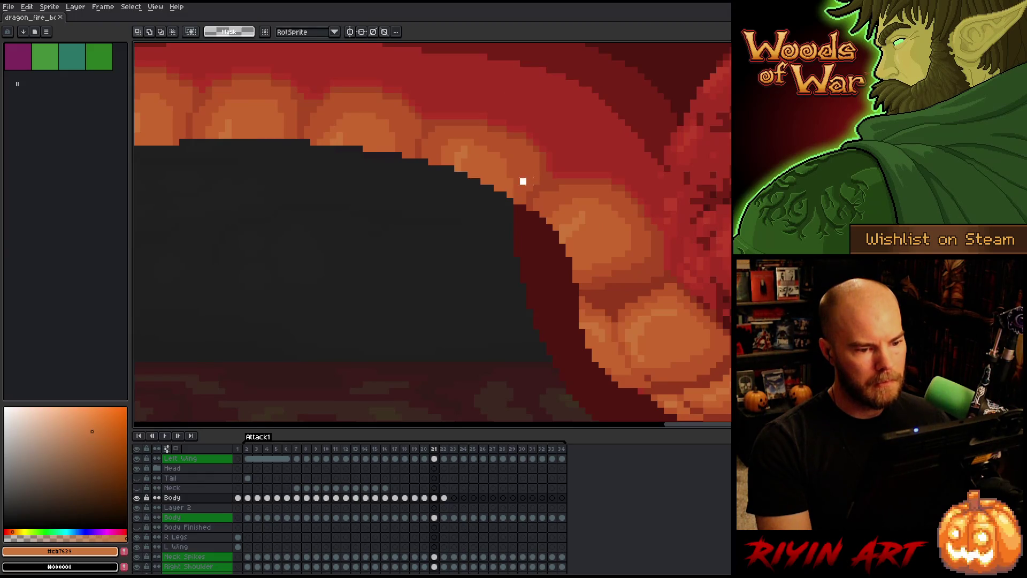
{"action": "left_click_drag", "start_coordinate": [523, 181], "coordinate": [564, 210]}
{"action": "key", "text": "ctrl+d"}
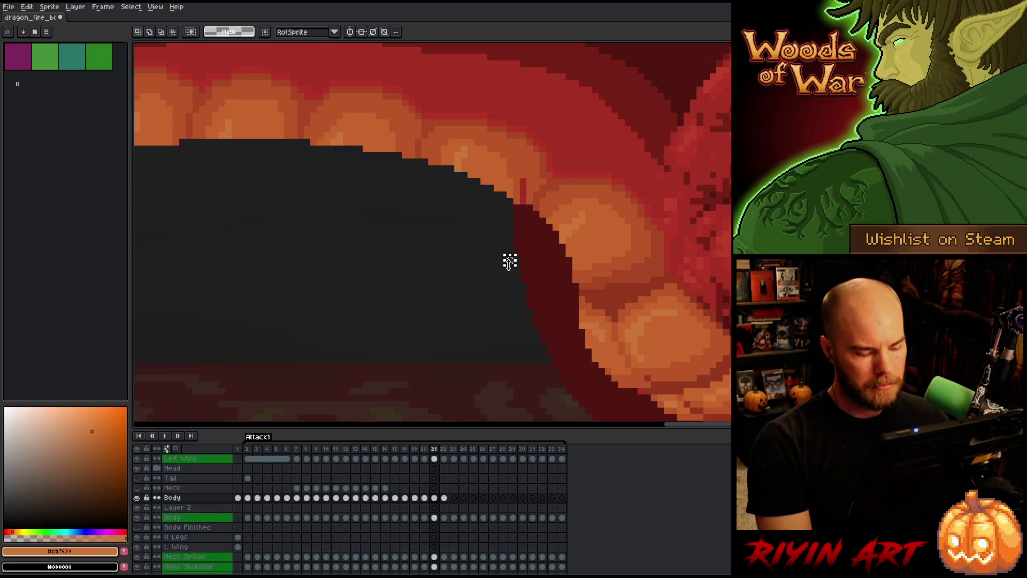
- Flip between frames 19, 20 and 21 to compare the dragon's poses
{"action": "key", "text": "comma"}
{"action": "key", "text": "period"}
{"action": "key", "text": "comma"}
{"action": "key", "text": "comma"}
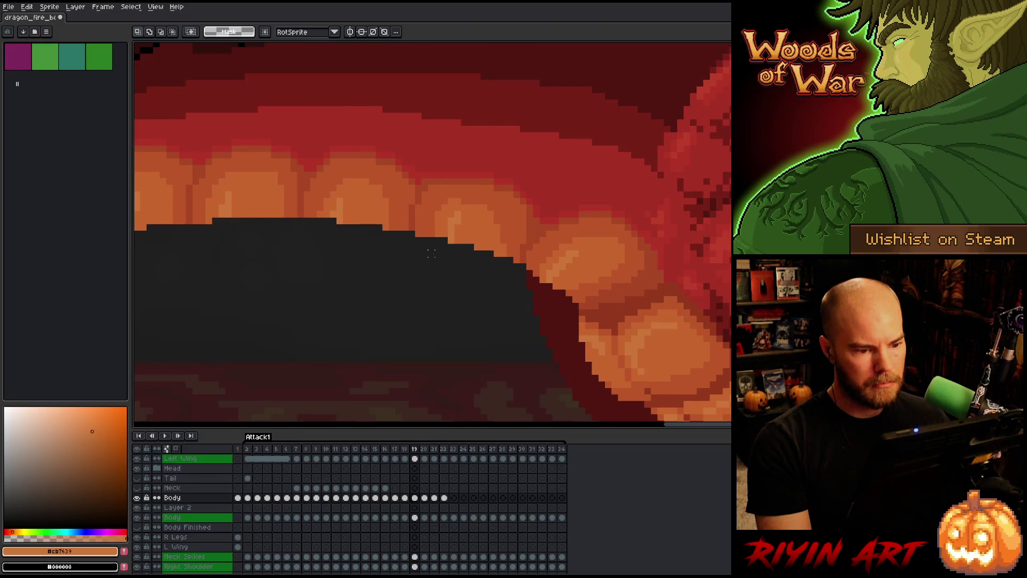
{"action": "key", "text": "period"}
{"action": "key", "text": "period"}
{"action": "key", "text": "comma"}
{"action": "key", "text": "period"}
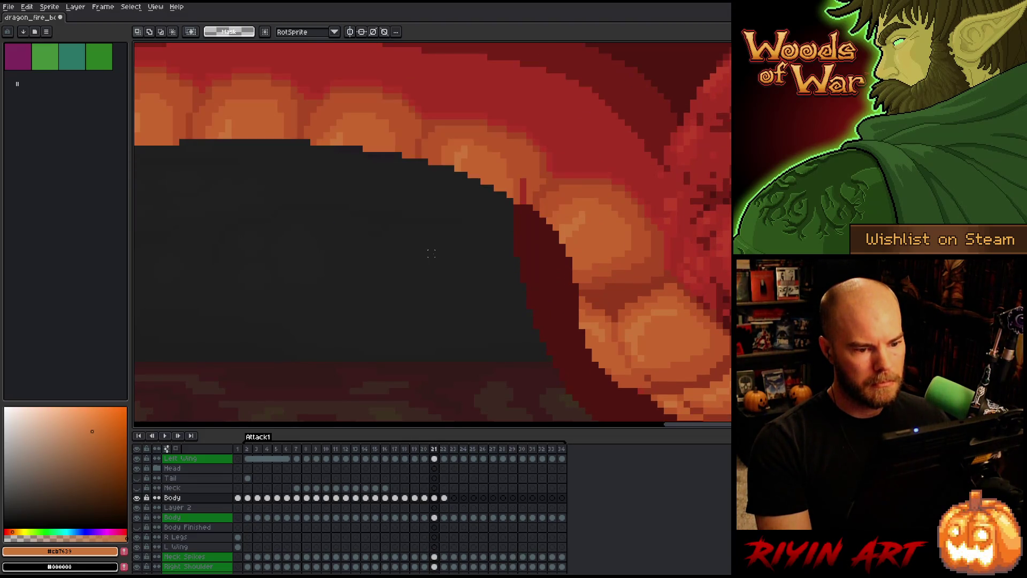
{"action": "key", "text": "comma"}
{"action": "key", "text": "period"}
{"action": "key", "text": "comma"}
{"action": "key", "text": "period"}
- Load the 1px pencil with a darker red-orange sampled from the belly scales
{"action": "key", "text": "b"}
{"action": "left_click", "coordinate": [527, 160], "text": "alt"}
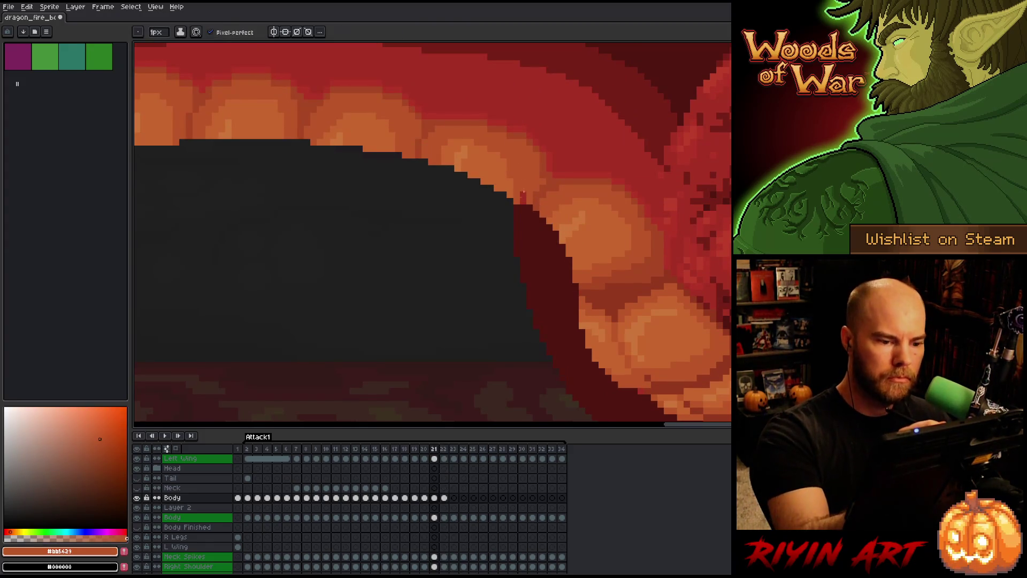
{"action": "left_click", "coordinate": [548, 157], "text": "alt"}
{"action": "scroll", "coordinate": [549, 157], "scroll_direction": "down", "scroll_amount": 5}
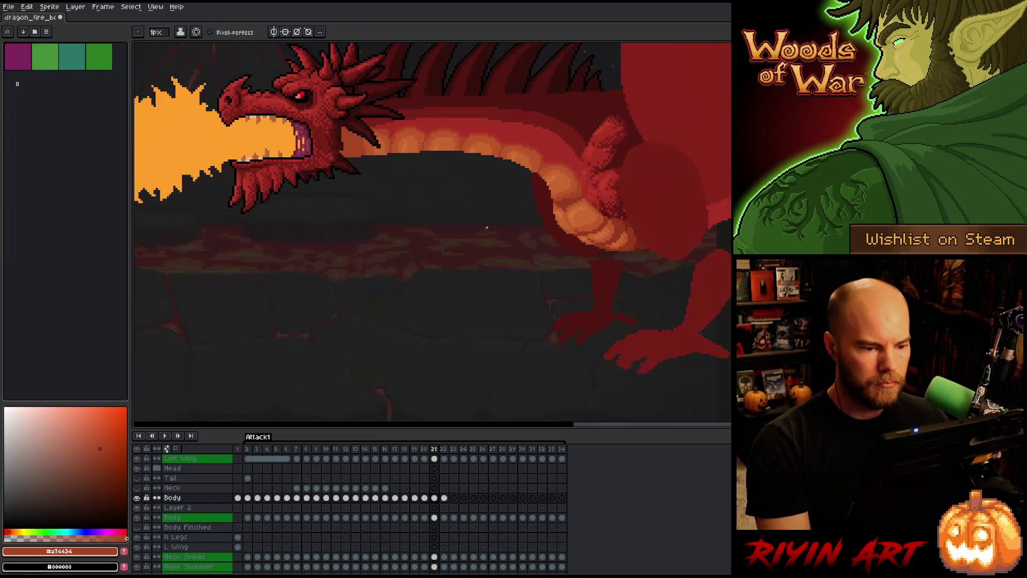
- Step back through frames 19 and 20 and centre the view on the head and spikes
{"action": "key", "text": "comma"}
{"action": "key", "text": "period"}
{"action": "key", "text": "comma"}
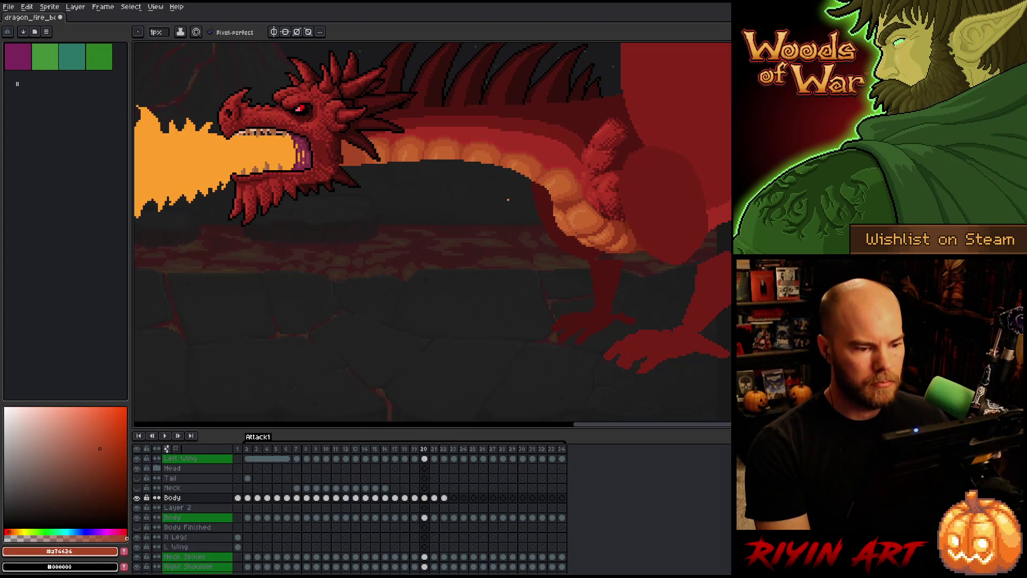
{"action": "key", "text": "comma"}
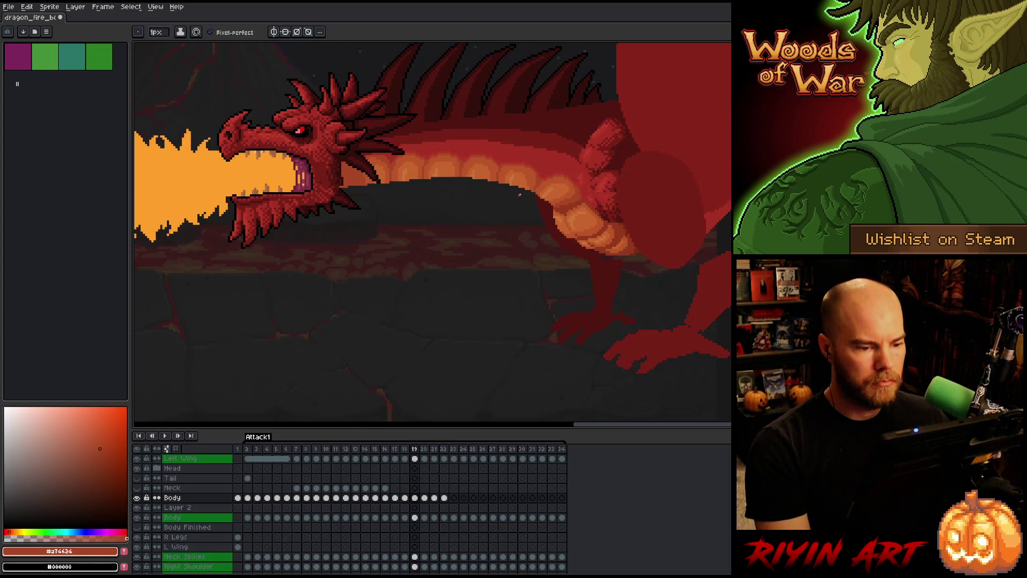
{"action": "key", "text": "period"}
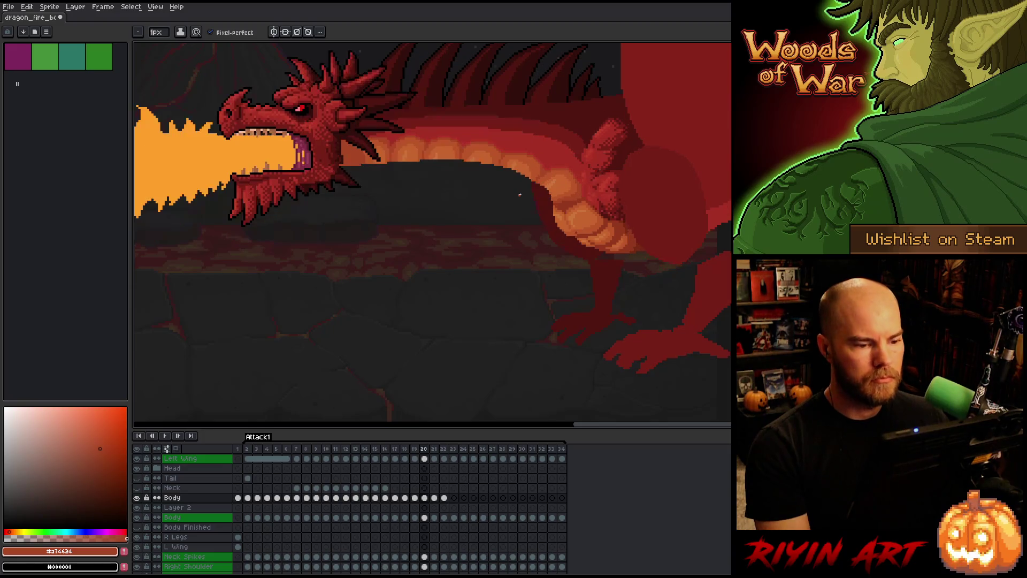
{"action": "scroll", "coordinate": [520, 195], "scroll_direction": "up", "scroll_amount": 1}
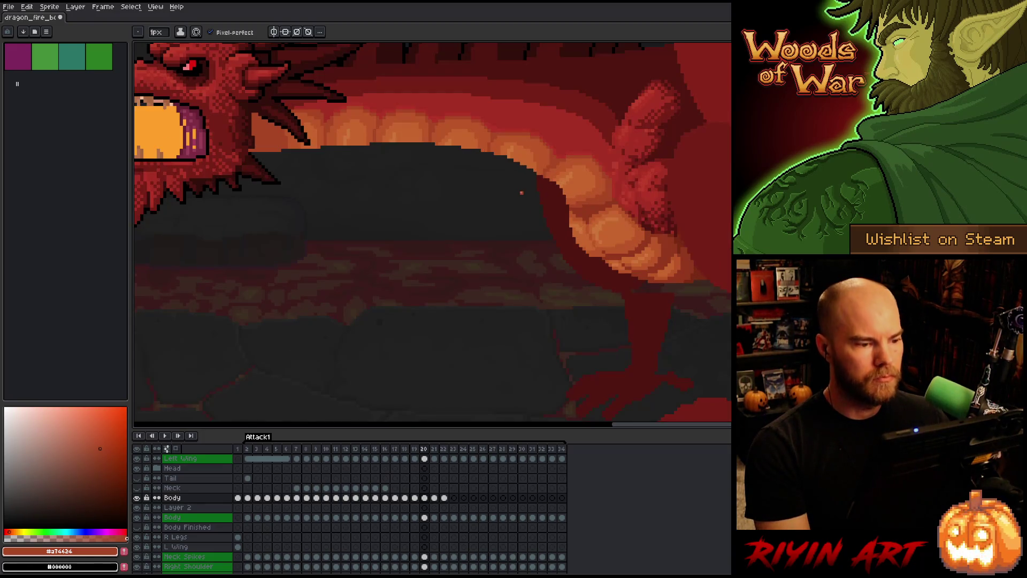
{"action": "left_click_drag", "start_coordinate": [512, 218], "coordinate": [480, 285]}
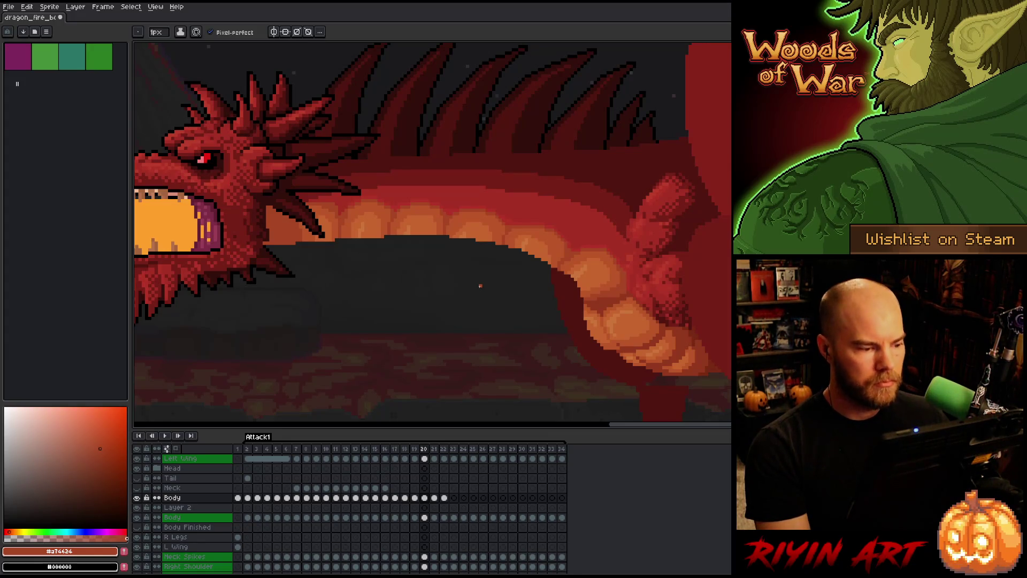
- Compare frames 20–22, then select the Body layer cel on frame 22
{"action": "key", "text": "period"}
{"action": "key", "text": "period"}
{"action": "key", "text": "comma"}
{"action": "key", "text": "comma"}
{"action": "key", "text": "period"}
{"action": "key", "text": "comma"}
{"action": "key", "text": "period"}
{"action": "key", "text": "period"}
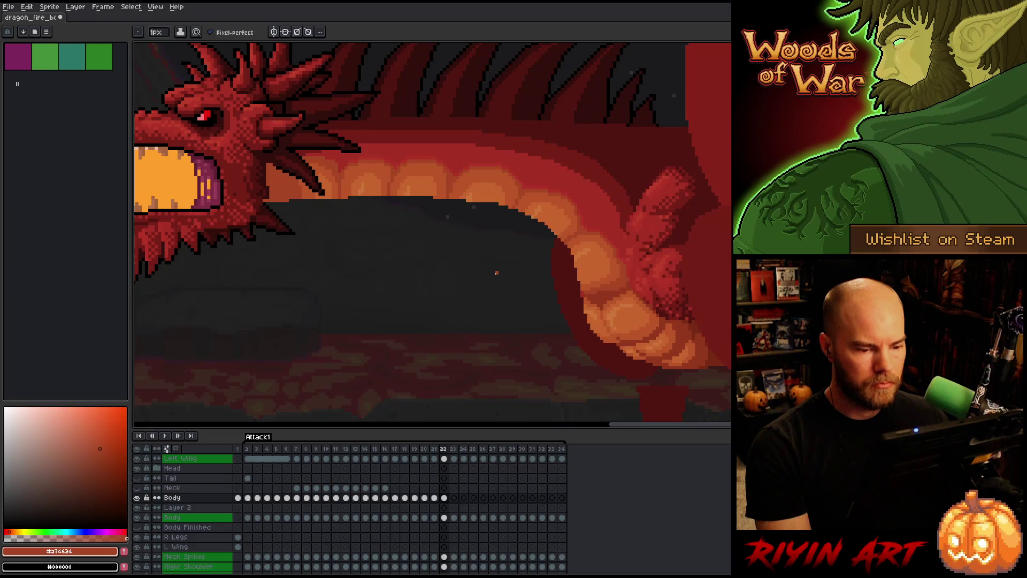
{"action": "key", "text": "comma"}
{"action": "scroll", "coordinate": [497, 270], "scroll_direction": "down", "scroll_amount": 3}
{"action": "key", "text": "period"}
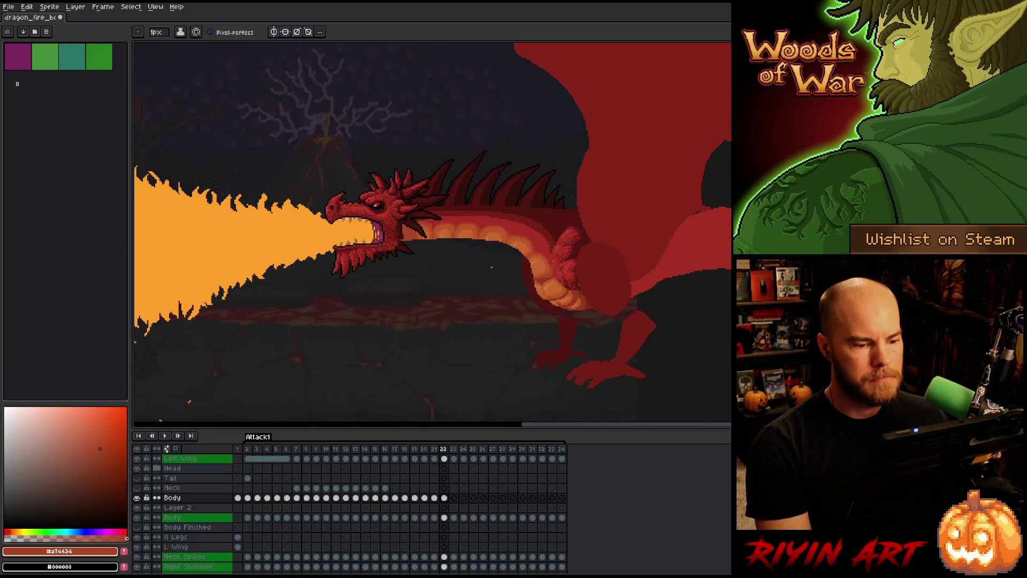
{"action": "scroll", "coordinate": [491, 267], "scroll_direction": "up", "scroll_amount": 2}
{"action": "left_click", "coordinate": [444, 517]}
{"action": "scroll", "coordinate": [526, 347], "scroll_direction": "up", "scroll_amount": 2}
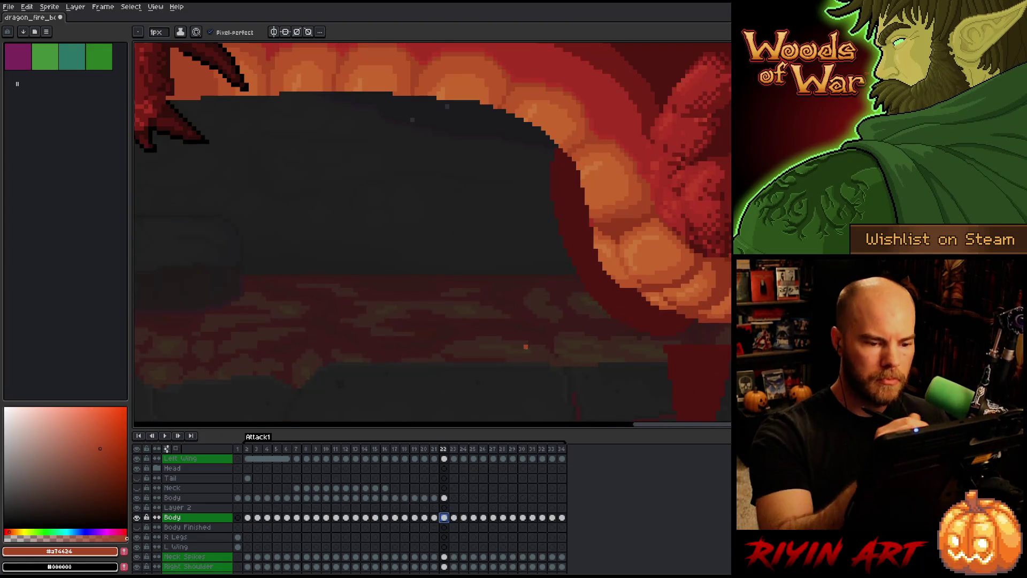
- Bring the mouth and lower jaw into view while stepping back from frame 22 to 18
{"action": "key", "text": "h"}
{"action": "scroll", "coordinate": [602, 250], "scroll_direction": "up", "scroll_amount": 3}
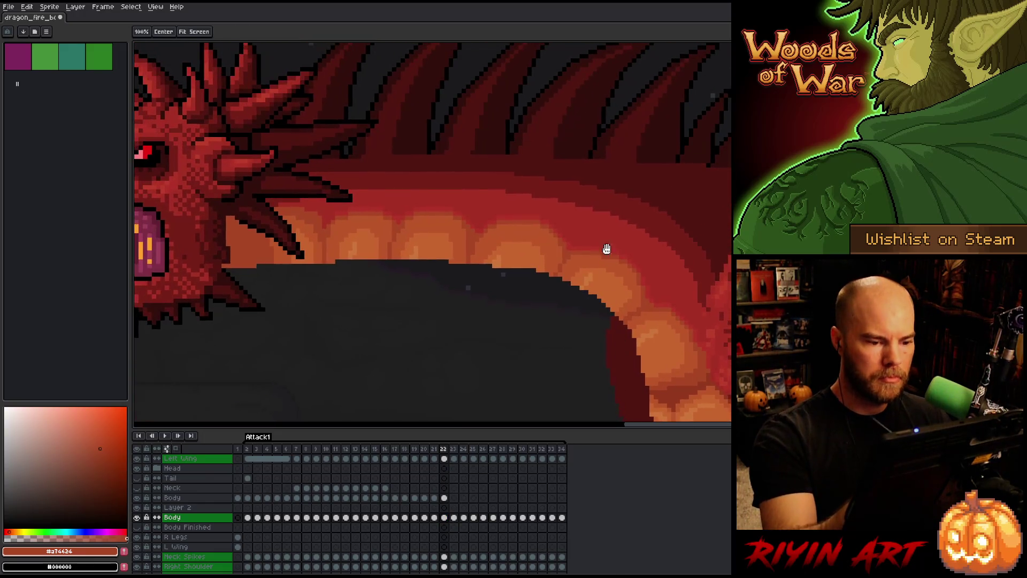
{"action": "mouse_move", "coordinate": [712, 347]}
{"action": "left_mouse_down"}
{"action": "mouse_move", "coordinate": [608, 156]}
{"action": "mouse_move", "coordinate": [596, 208]}
{"action": "left_mouse_up"}
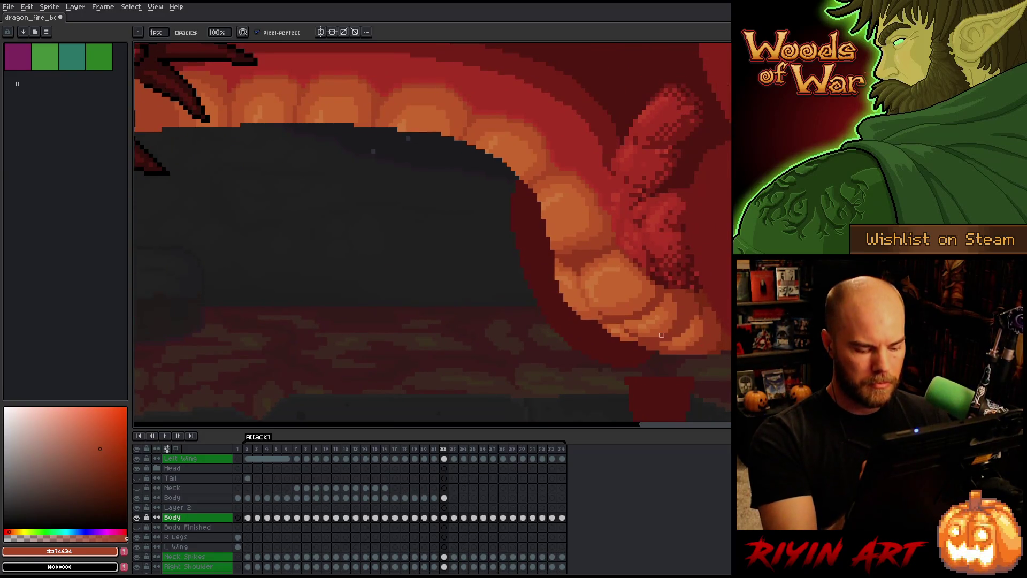
{"action": "key", "text": "Left"}
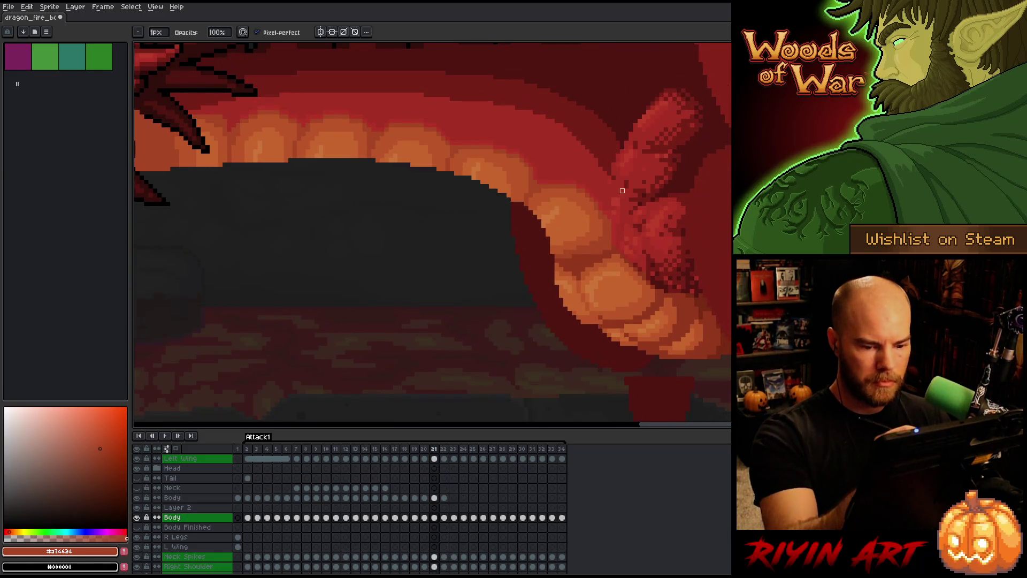
{"action": "key", "text": "Left"}
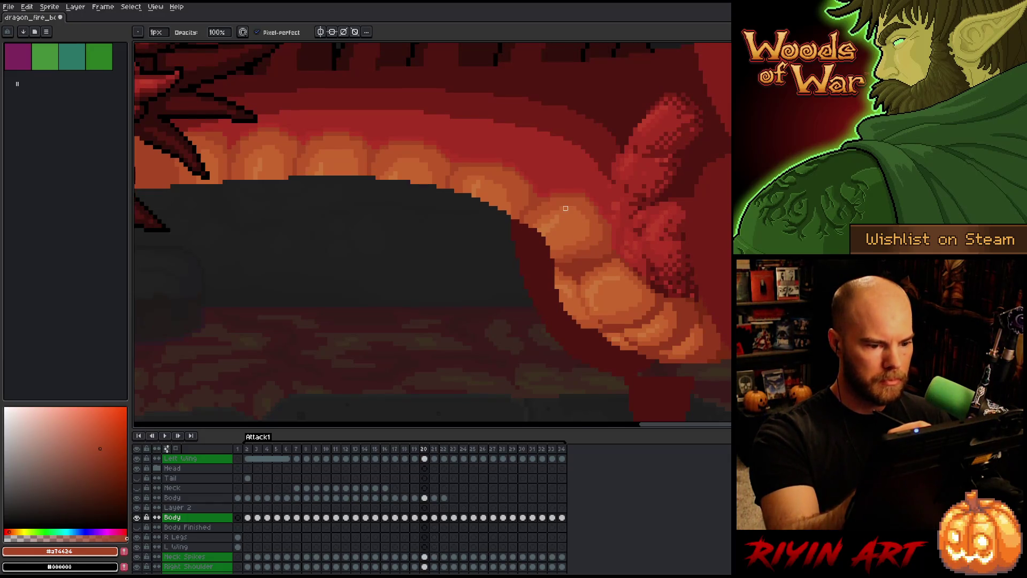
{"action": "key", "text": "Left"}
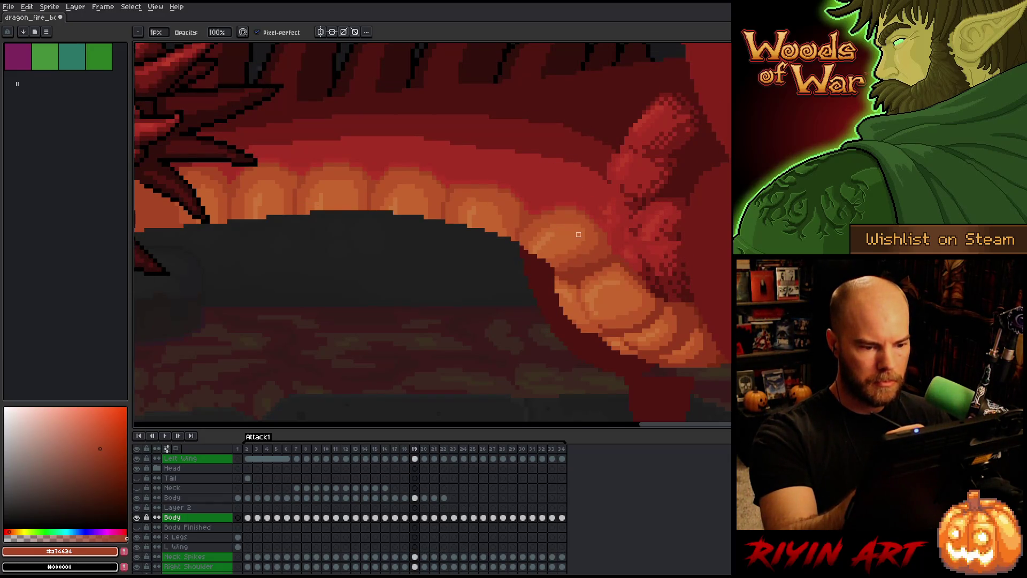
{"action": "key", "text": "Left"}
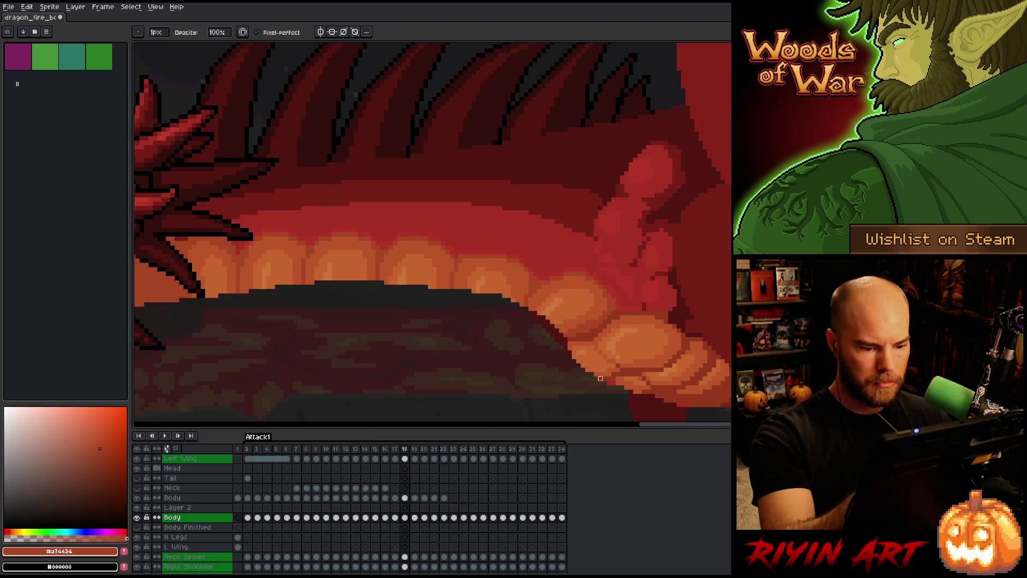
{"action": "left_click_drag", "start_coordinate": [649, 358], "coordinate": [649, 333]}
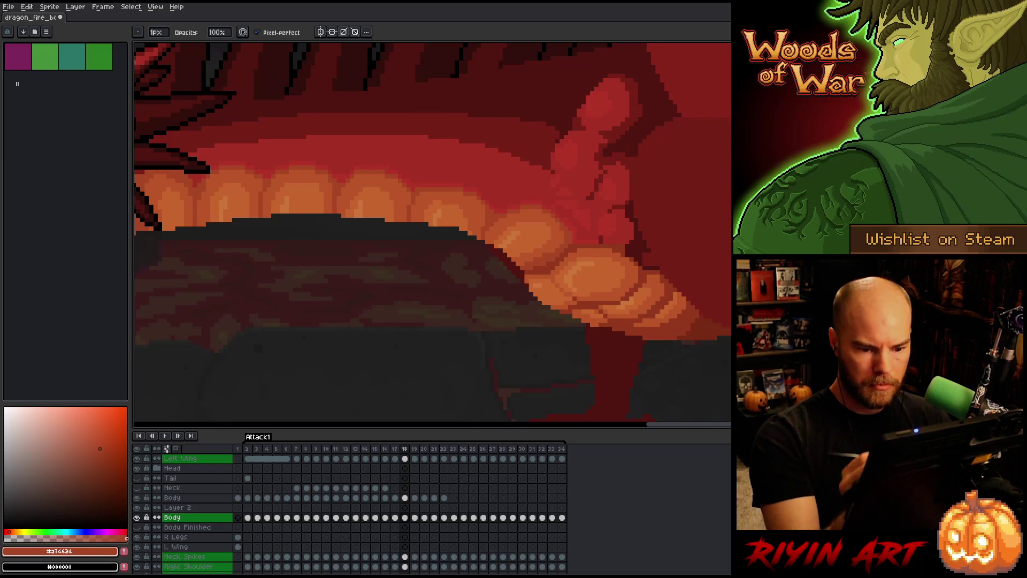
{"action": "left_click_drag", "start_coordinate": [523, 328], "coordinate": [651, 390]}
- Continue stepping back from frame 17 to frame 11, checking the mouth and head
{"action": "key", "text": "Left"}
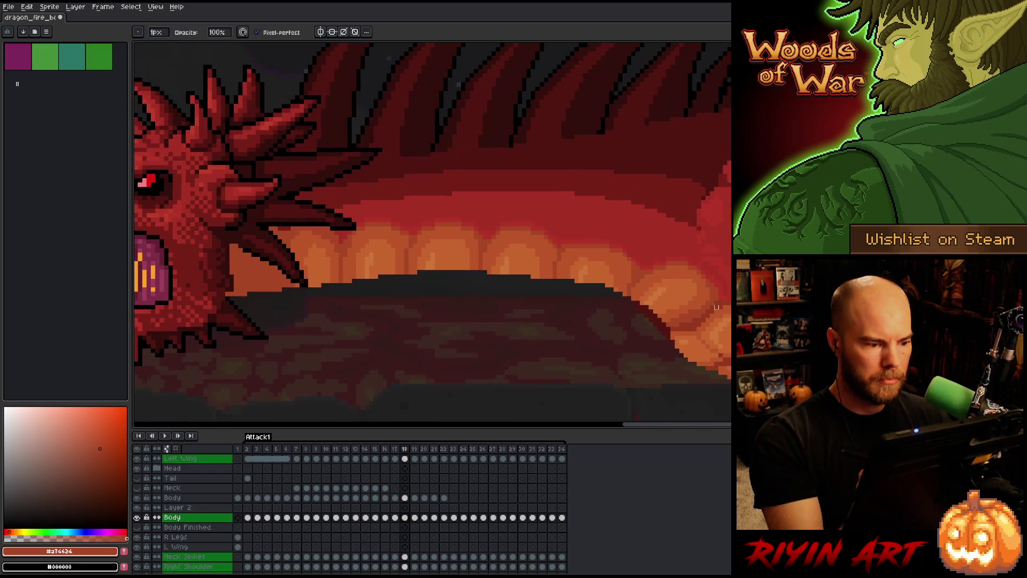
{"action": "left_click_drag", "start_coordinate": [704, 256], "coordinate": [672, 151]}
{"action": "key", "text": "Left"}
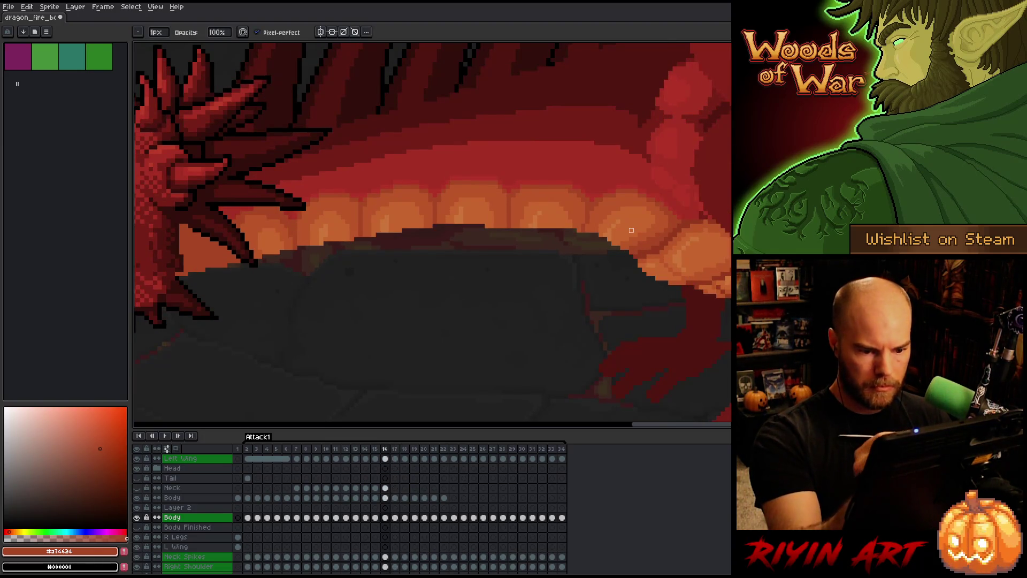
{"action": "key", "text": "Left"}
{"action": "key", "text": "Left"}
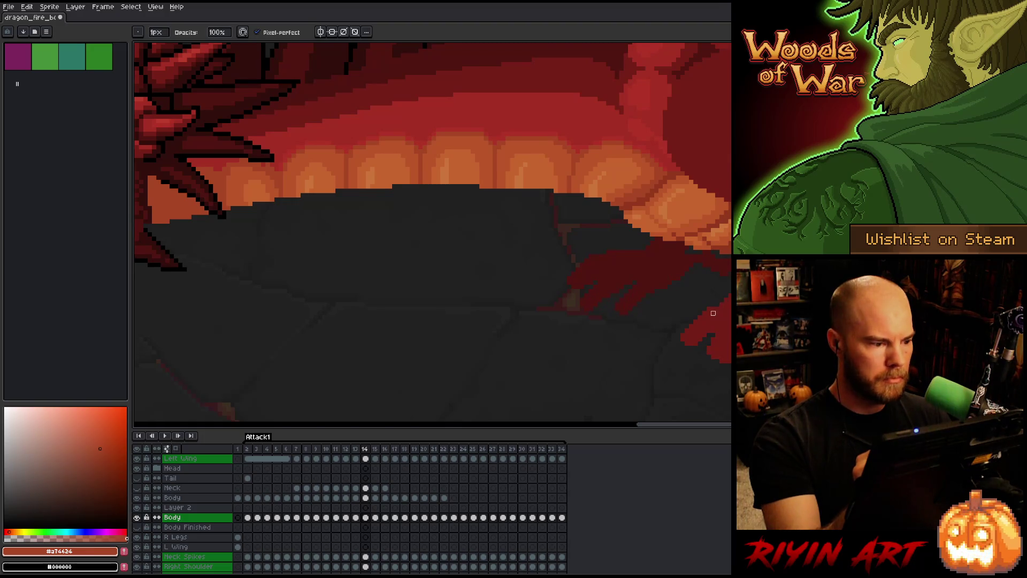
{"action": "key", "text": "Left"}
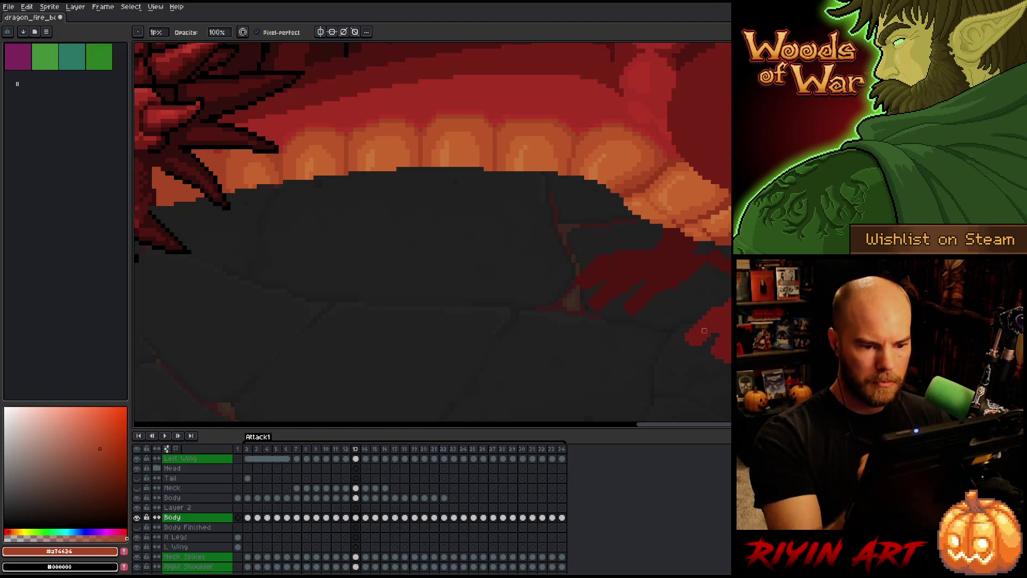
{"action": "key", "text": "Left"}
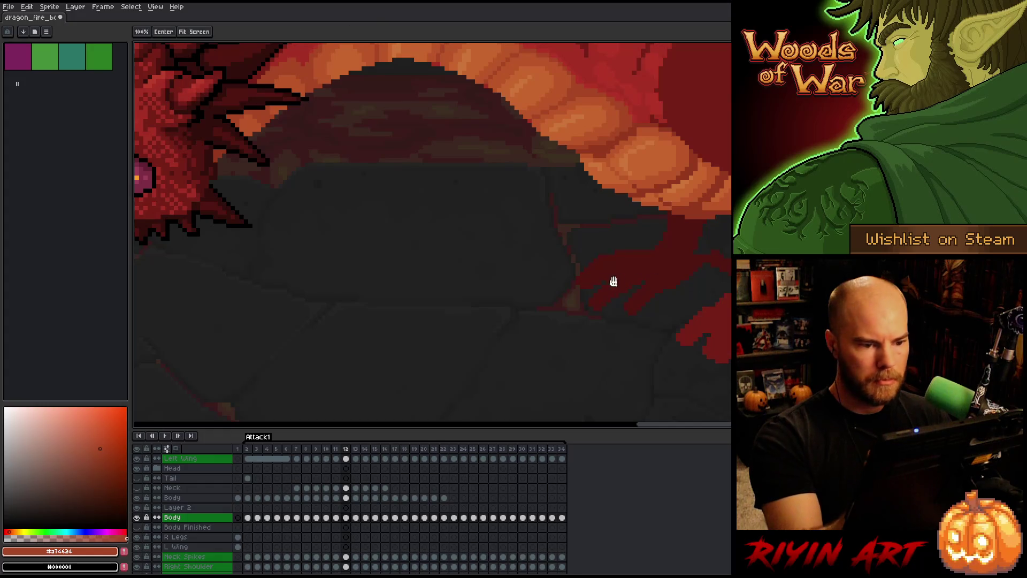
{"action": "scroll", "coordinate": [615, 282], "scroll_direction": "up", "scroll_amount": 3}
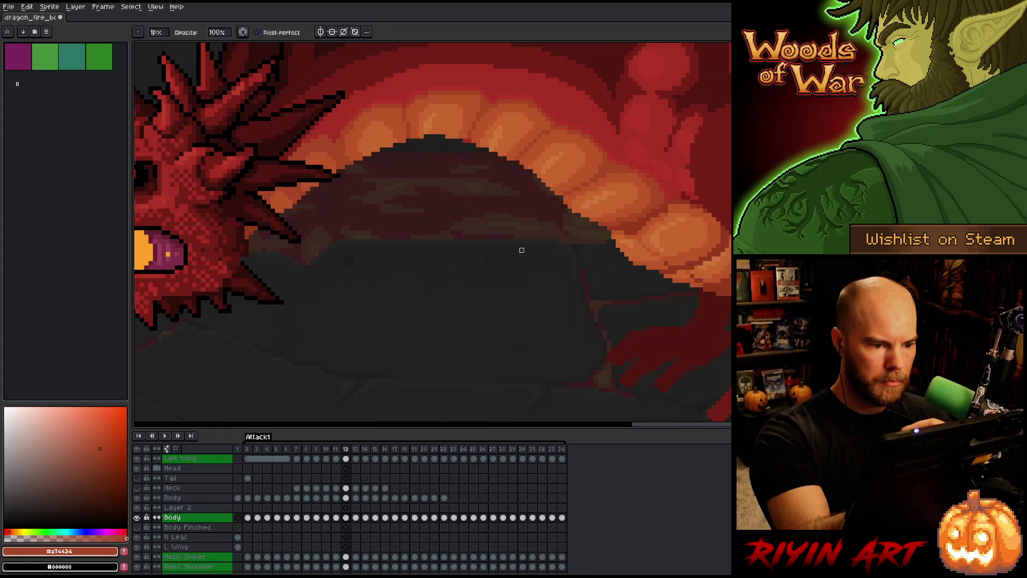
{"action": "key", "text": "Left"}
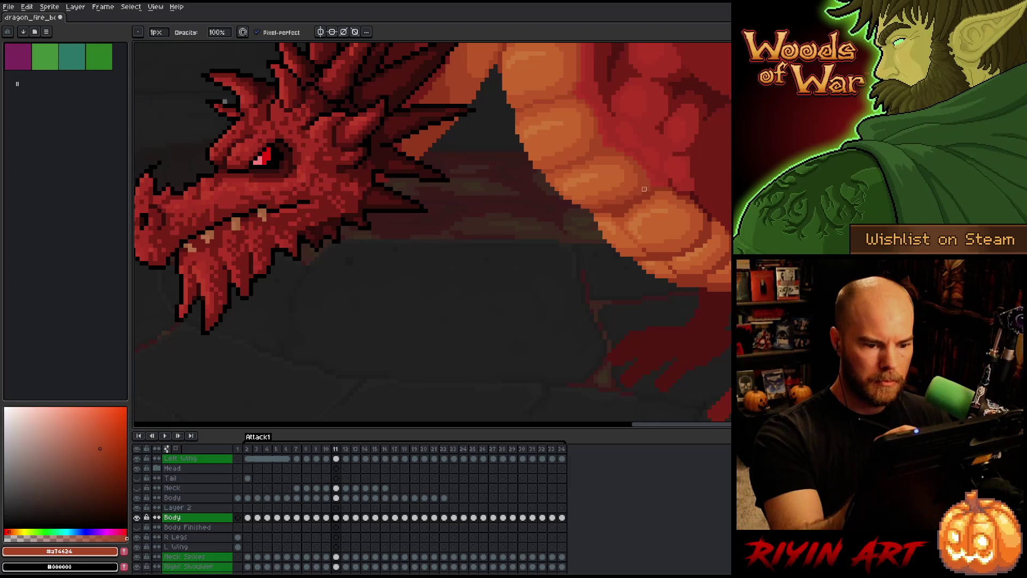
- Centre the dragon's head and jaw while stepping back to frames 10 and 9
{"action": "key", "text": "space"}
{"action": "mouse_move", "coordinate": [727, 326]}
{"action": "left_mouse_down"}
{"action": "mouse_move", "coordinate": [717, 348]}
{"action": "mouse_move", "coordinate": [738, 236]}
{"action": "mouse_move", "coordinate": [808, 163]}
{"action": "left_mouse_up"}
{"action": "scroll", "coordinate": [725, 353], "scroll_direction": "up", "scroll_amount": 1}
{"action": "key", "text": "comma"}
{"action": "mouse_move", "coordinate": [540, 107]}
{"action": "left_mouse_down"}
{"action": "mouse_move", "coordinate": [513, 292]}
{"action": "mouse_move", "coordinate": [523, 309]}
{"action": "left_mouse_up"}
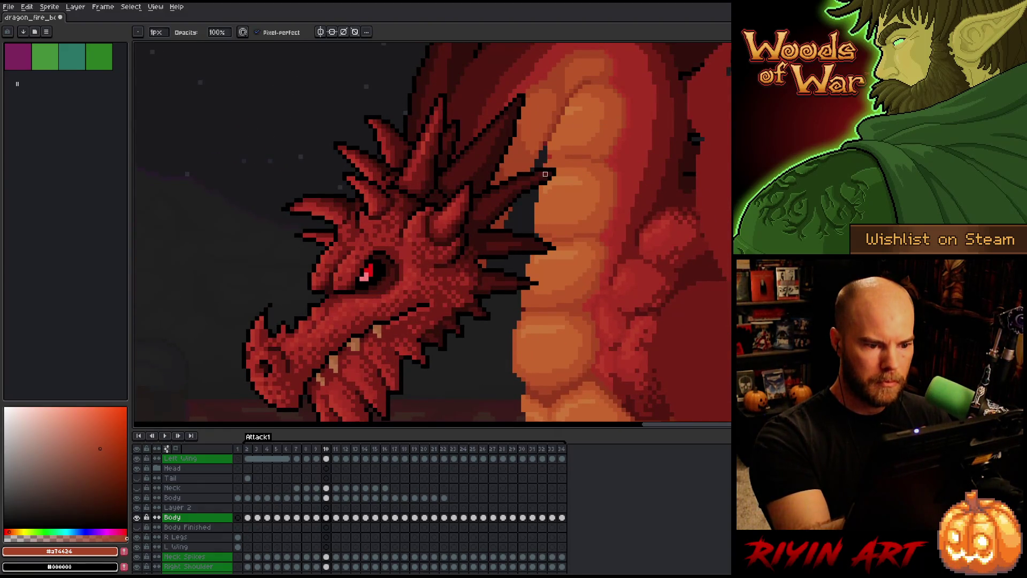
{"action": "key", "text": "comma"}
{"action": "scroll", "coordinate": [655, 226], "scroll_direction": "up", "scroll_amount": 1}
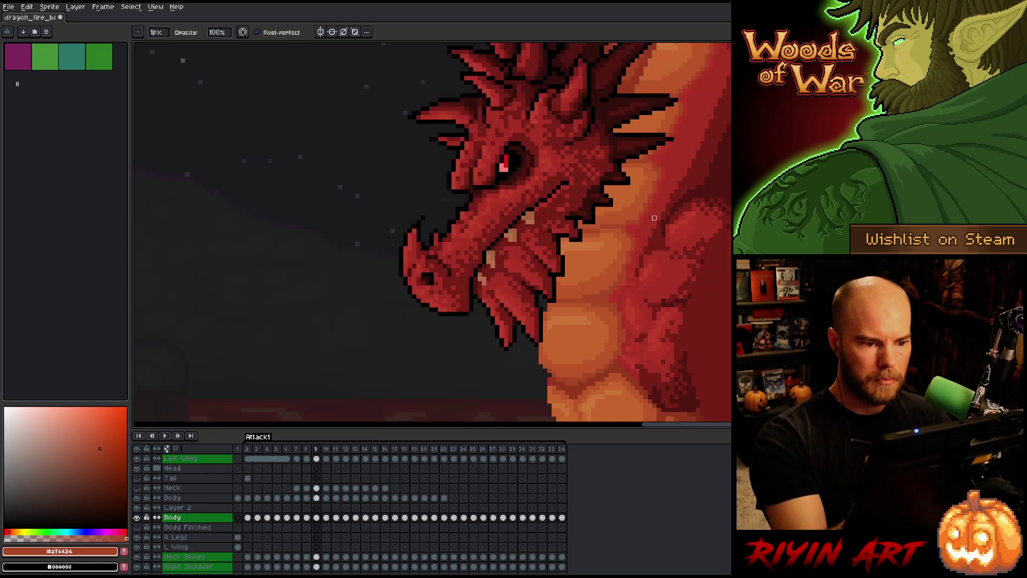
{"action": "key", "text": "space"}
{"action": "left_click_drag", "start_coordinate": [665, 137], "coordinate": [608, 259]}
{"action": "scroll", "coordinate": [608, 260], "scroll_direction": "down", "scroll_amount": 1}
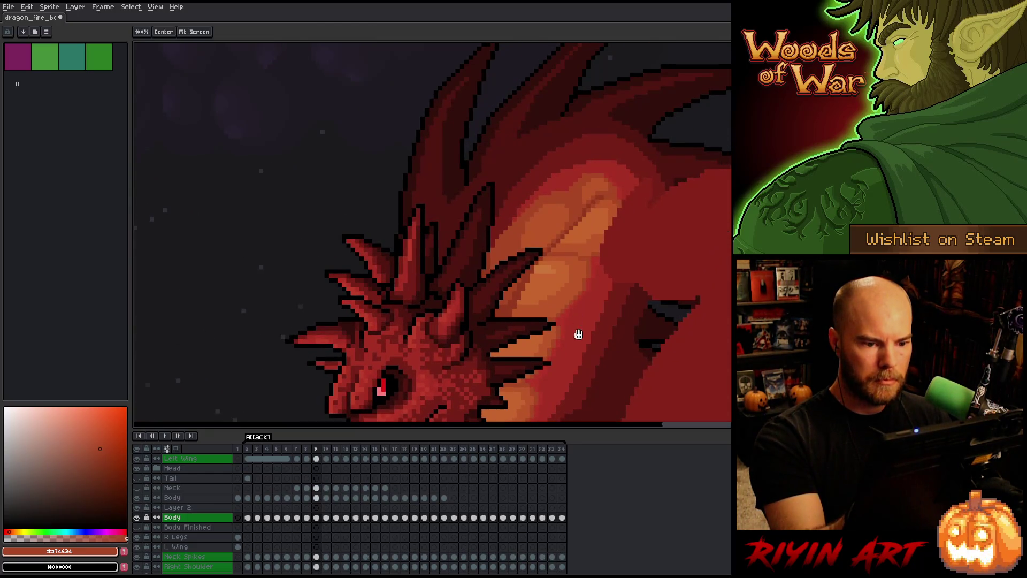
{"action": "left_click_drag", "start_coordinate": [578, 332], "coordinate": [608, 176]}
{"action": "scroll", "coordinate": [584, 167], "scroll_direction": "up", "scroll_amount": 1}
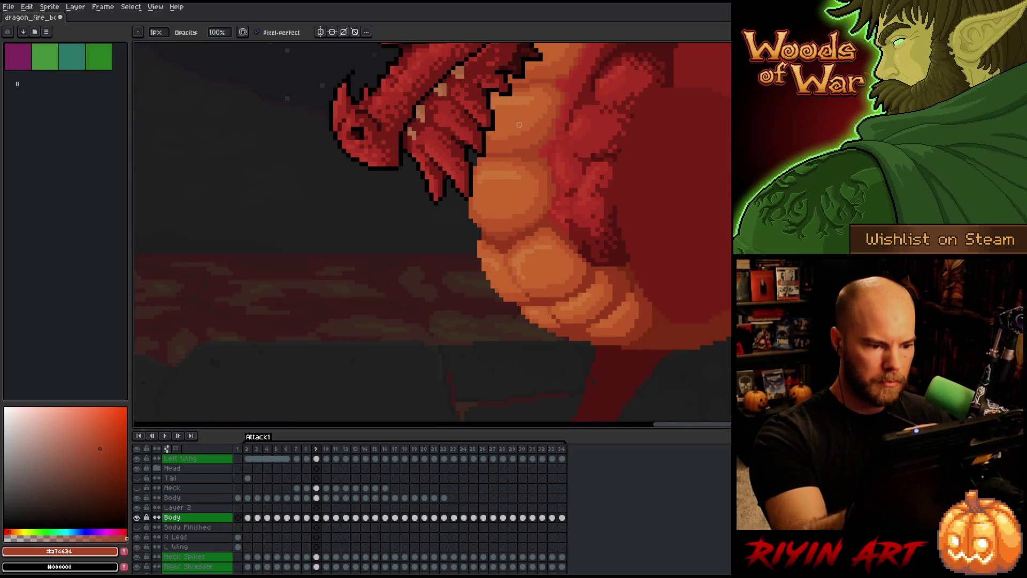
- Review frames 8 and 7, moving the view from the head down to the lower belly
{"action": "key", "text": "comma"}
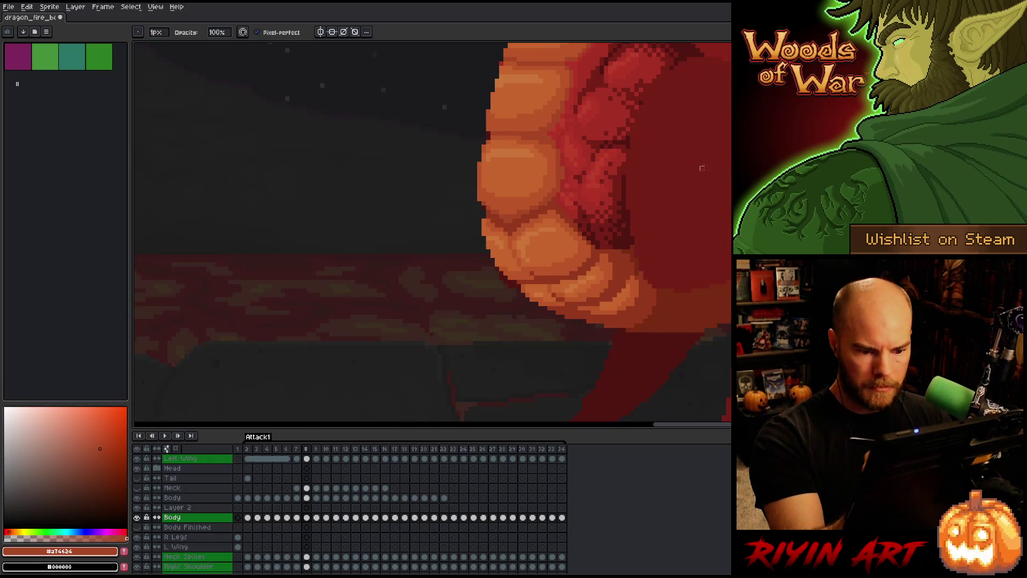
{"action": "key", "text": "space"}
{"action": "left_click_drag", "start_coordinate": [607, 182], "coordinate": [589, 271]}
{"action": "key", "text": "space"}
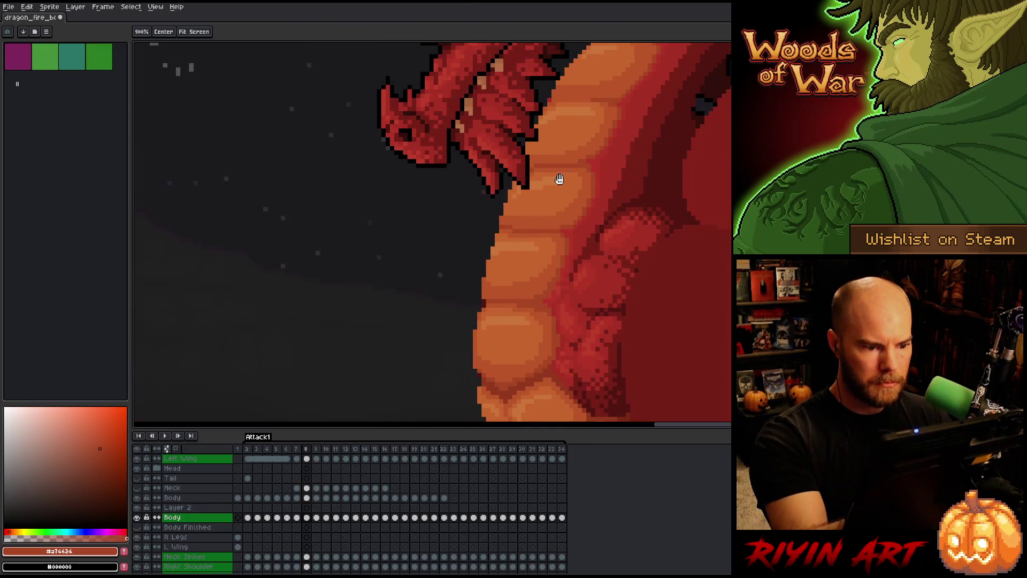
{"action": "left_click_drag", "start_coordinate": [555, 177], "coordinate": [536, 239]}
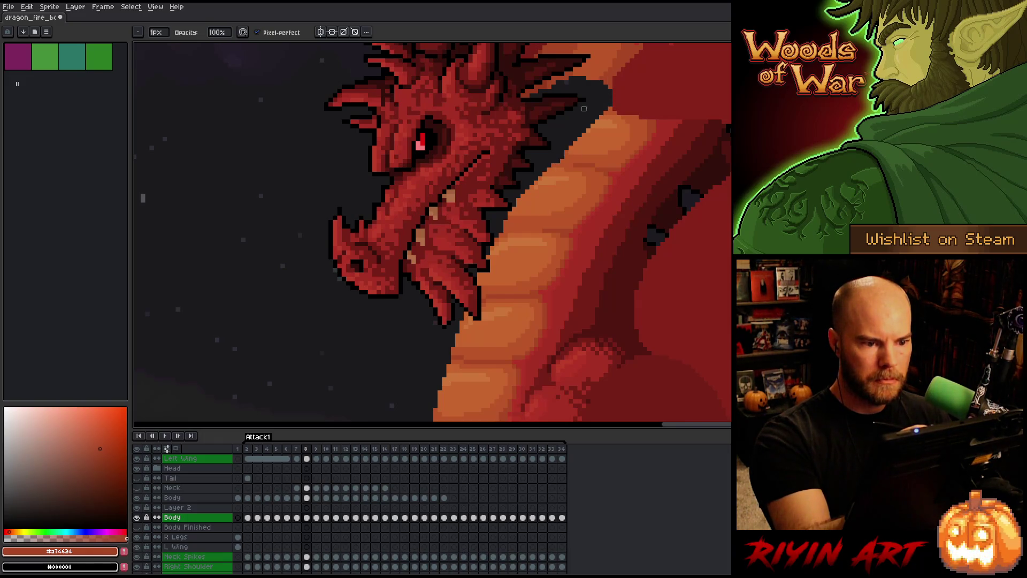
{"action": "key", "text": "Left"}
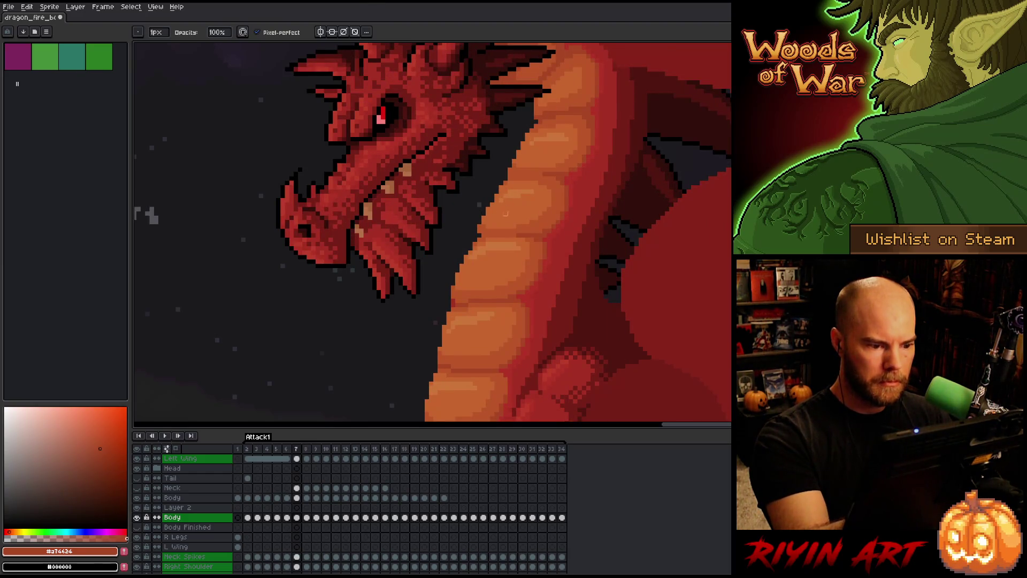
{"action": "left_click_drag", "start_coordinate": [506, 209], "coordinate": [523, 188]}
{"action": "mouse_move", "coordinate": [500, 268]}
{"action": "left_mouse_down"}
{"action": "mouse_move", "coordinate": [524, 199]}
{"action": "mouse_move", "coordinate": [477, 176]}
{"action": "left_mouse_up"}
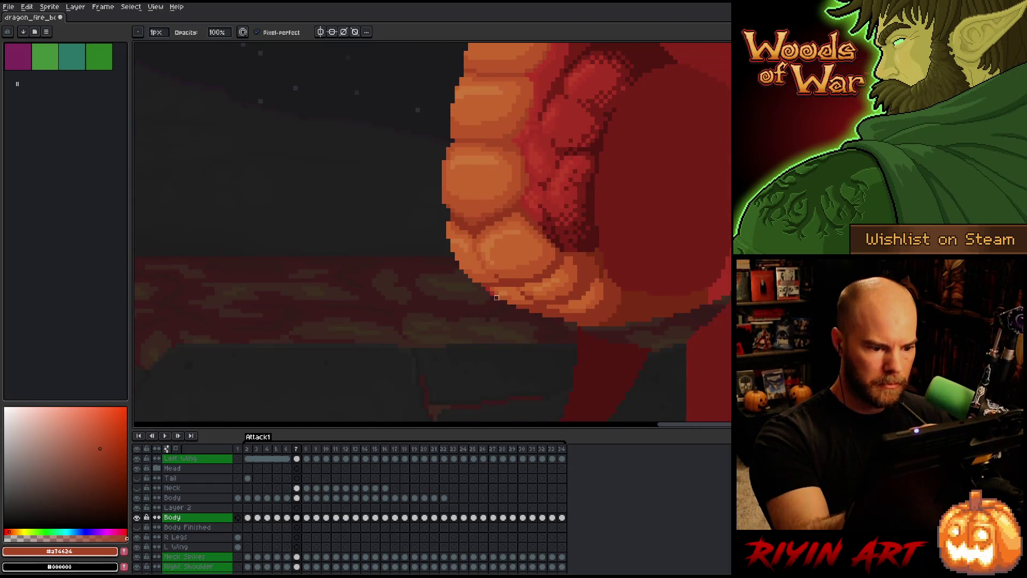
{"action": "left_click_drag", "start_coordinate": [692, 343], "coordinate": [617, 335]}
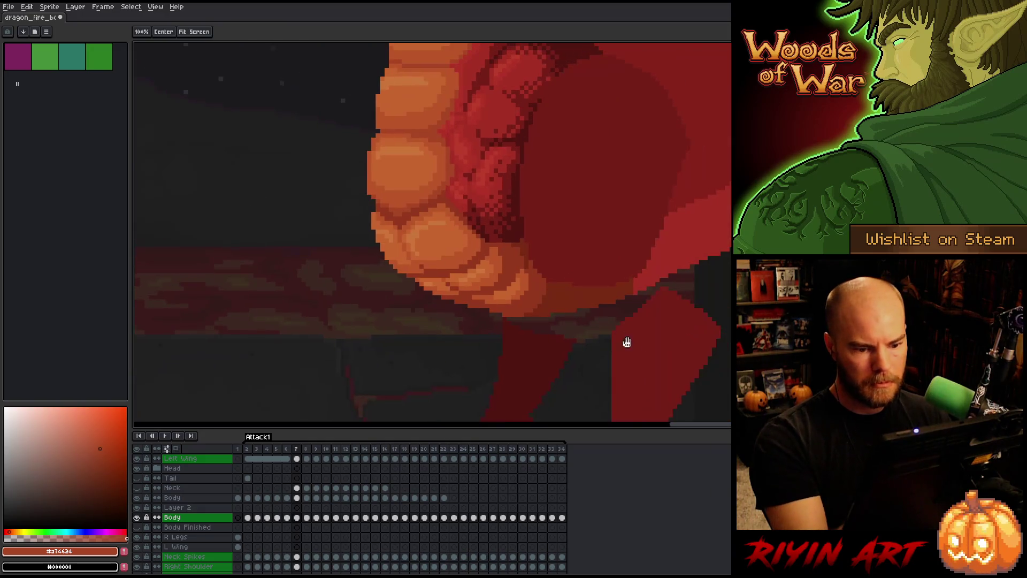
- Check the head, neck and belly plates on frames 6, 5 and 4
{"action": "key", "text": "Left"}
{"action": "left_click_drag", "start_coordinate": [438, 232], "coordinate": [472, 273]}
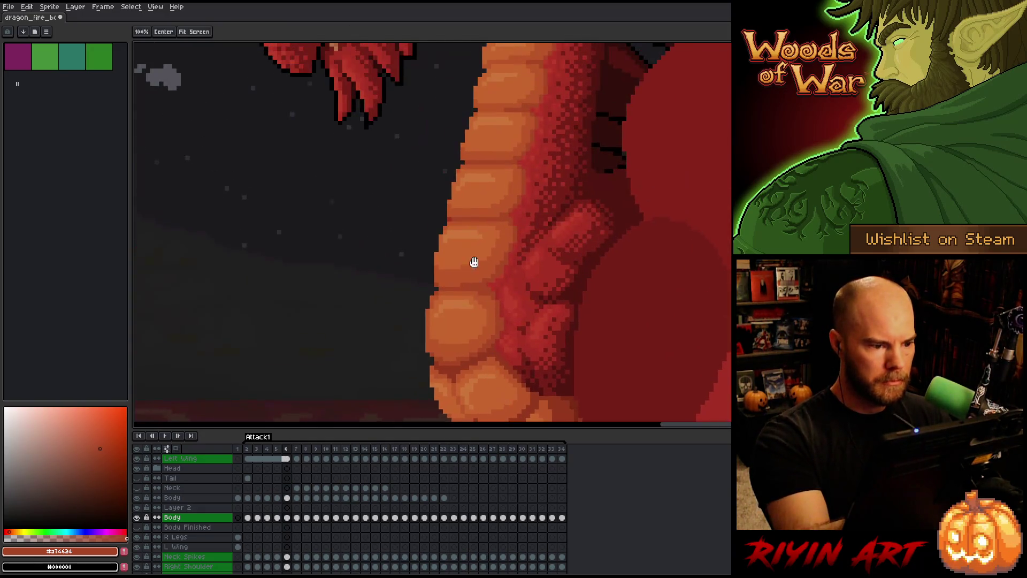
{"action": "left_click_drag", "start_coordinate": [472, 173], "coordinate": [461, 247]}
{"action": "left_click_drag", "start_coordinate": [487, 159], "coordinate": [473, 250]}
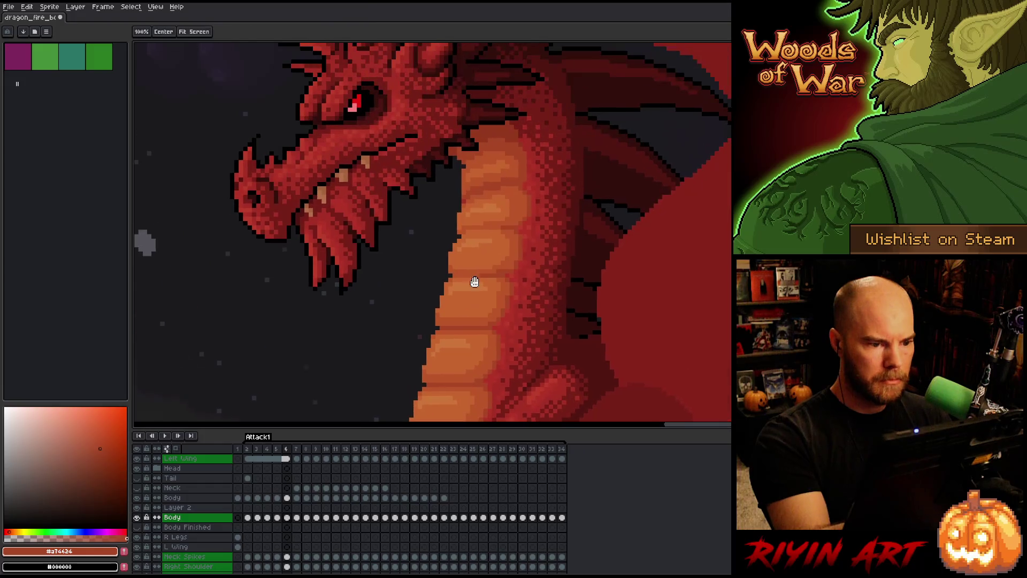
{"action": "key", "text": "Left"}
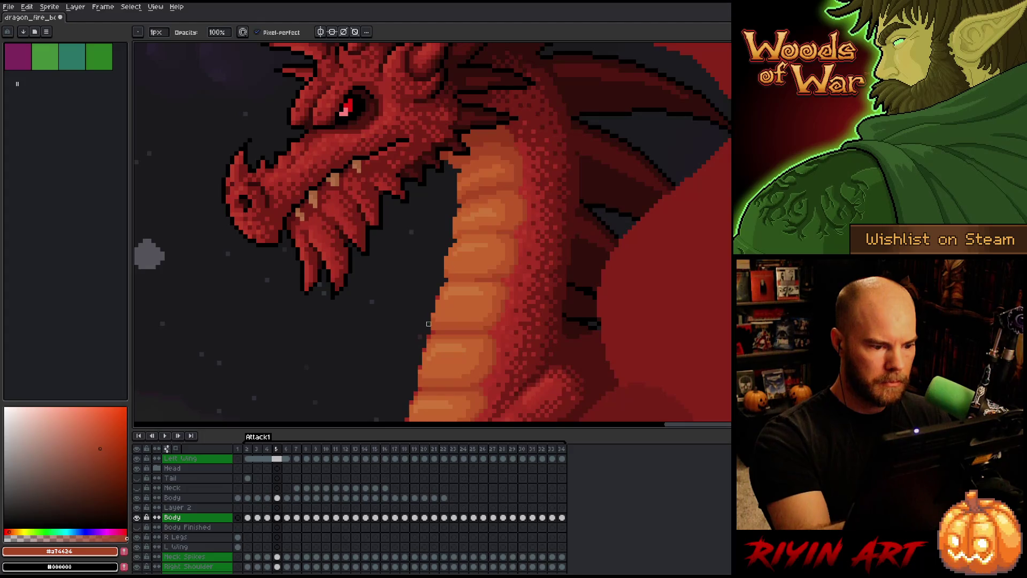
{"action": "left_click_drag", "start_coordinate": [428, 336], "coordinate": [480, 175]}
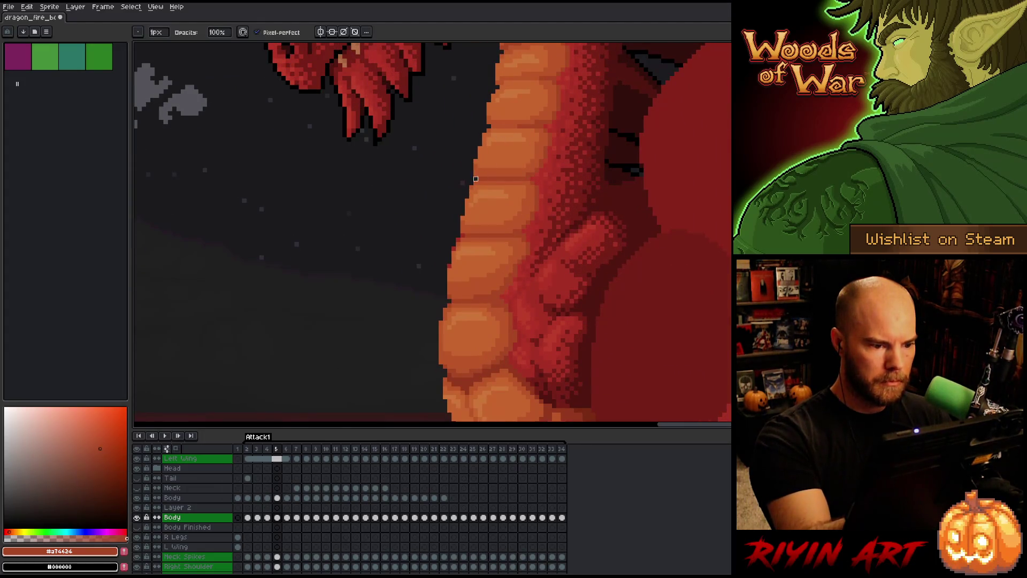
{"action": "left_click_drag", "start_coordinate": [450, 270], "coordinate": [484, 139]}
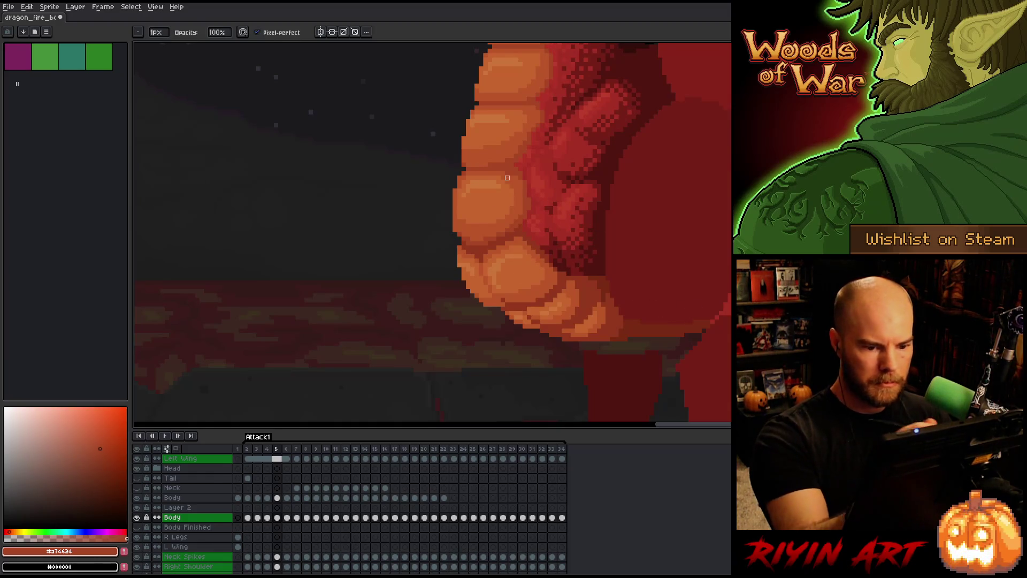
{"action": "key", "text": "Left"}
{"action": "mouse_move", "coordinate": [471, 192]}
{"action": "left_mouse_down"}
{"action": "mouse_move", "coordinate": [472, 326]}
{"action": "mouse_move", "coordinate": [490, 284]}
{"action": "left_mouse_up"}
{"action": "mouse_move", "coordinate": [509, 225]}
{"action": "left_mouse_down"}
{"action": "mouse_move", "coordinate": [484, 339]}
{"action": "mouse_move", "coordinate": [492, 362]}
{"action": "left_mouse_up"}
- Return to the pencil and step back to frames 3 and 2, comparing belly plates
{"action": "key", "text": "b"}
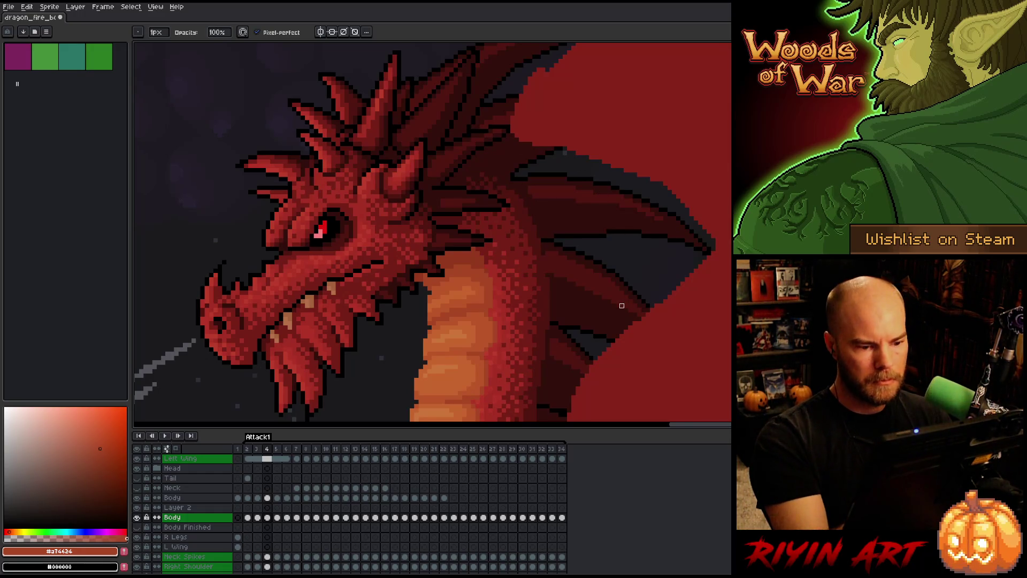
{"action": "scroll", "coordinate": [591, 170], "scroll_direction": "down", "scroll_amount": 3}
{"action": "scroll", "coordinate": [640, 106], "scroll_direction": "up", "scroll_amount": 5}
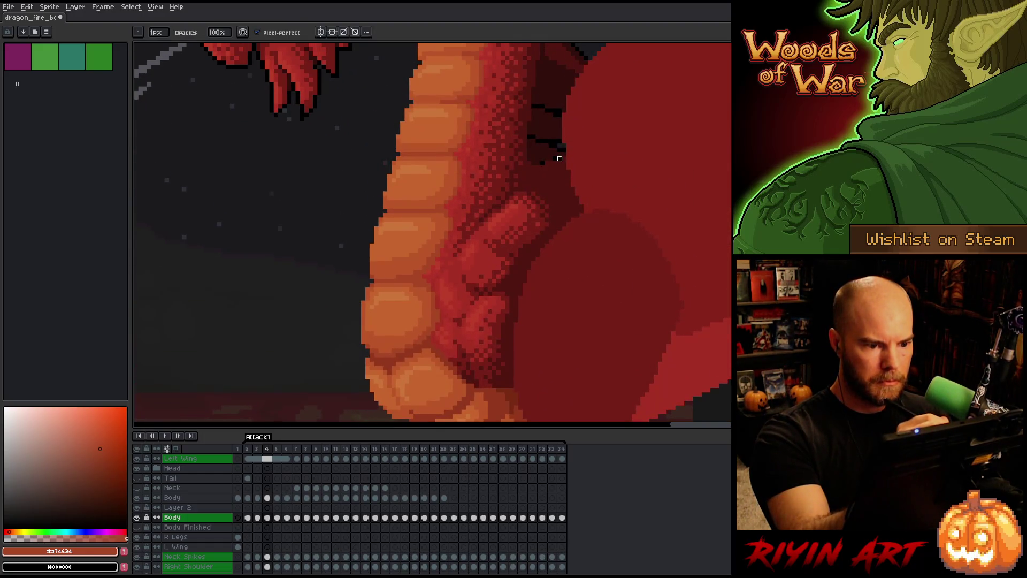
{"action": "key", "text": "Right"}
{"action": "key", "text": "Left"}
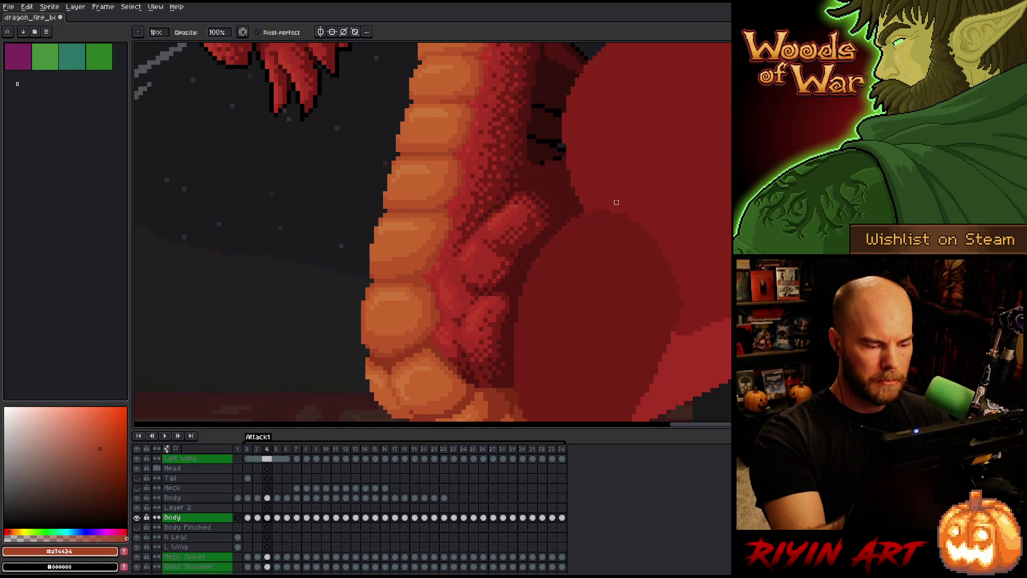
{"action": "key", "text": "Left"}
{"action": "scroll", "coordinate": [583, 246], "scroll_direction": "down", "scroll_amount": 5}
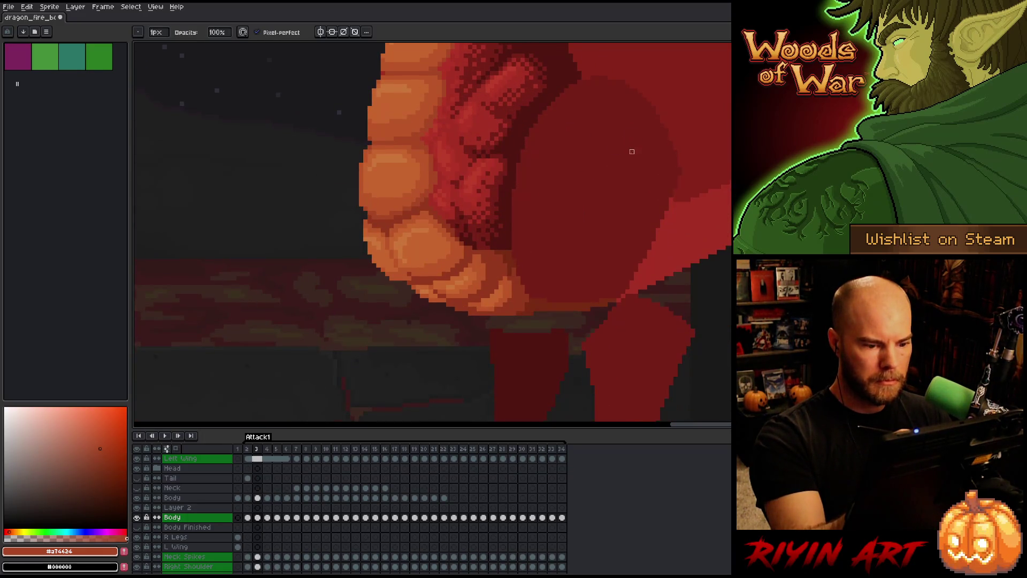
{"action": "key", "text": "Left"}
{"action": "left_click_drag", "start_coordinate": [598, 160], "coordinate": [592, 302]}
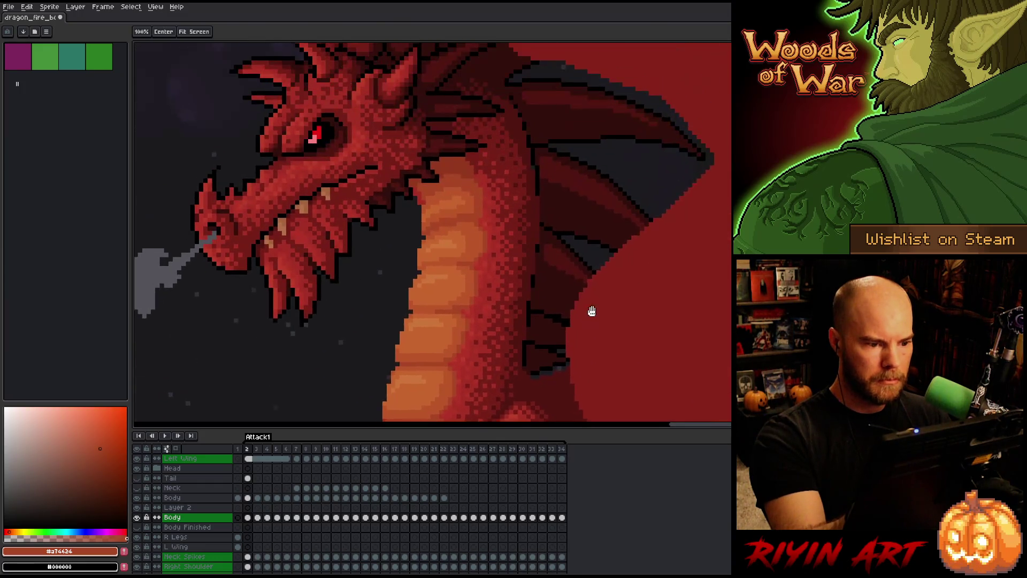
- Pan from the dragon's neck to its belly and zoom out toward the full scene
{"action": "key", "text": "b"}
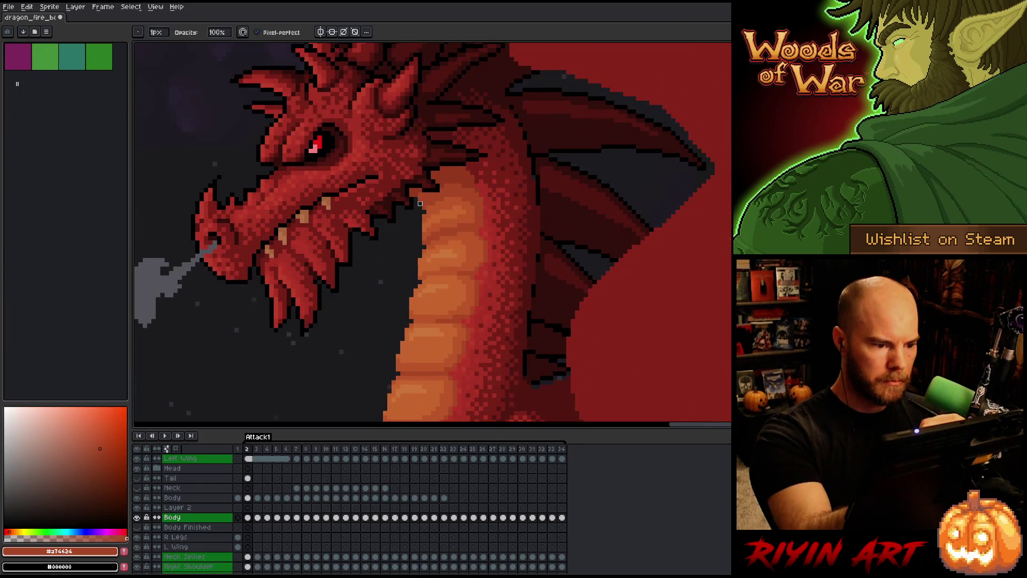
{"action": "key", "text": "h"}
{"action": "mouse_move", "coordinate": [594, 249]}
{"action": "left_mouse_down"}
{"action": "mouse_move", "coordinate": [573, 191]}
{"action": "mouse_move", "coordinate": [571, 339]}
{"action": "mouse_move", "coordinate": [592, 152]}
{"action": "left_mouse_up"}
{"action": "left_click_drag", "start_coordinate": [592, 201], "coordinate": [585, 326]}
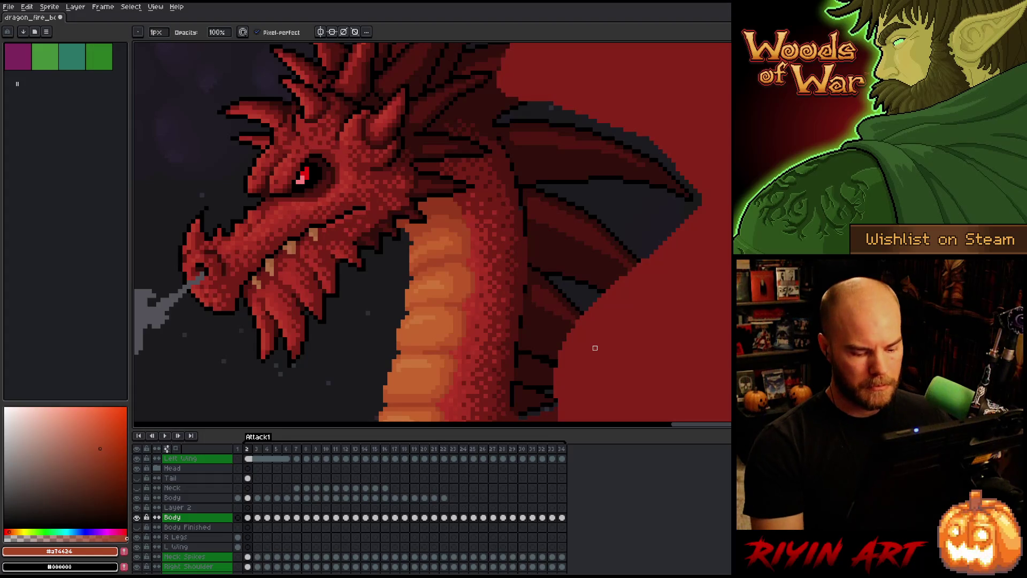
{"action": "scroll", "coordinate": [556, 313], "scroll_direction": "down", "scroll_amount": 2}
{"action": "scroll", "coordinate": [423, 366], "scroll_direction": "down", "scroll_amount": 1}
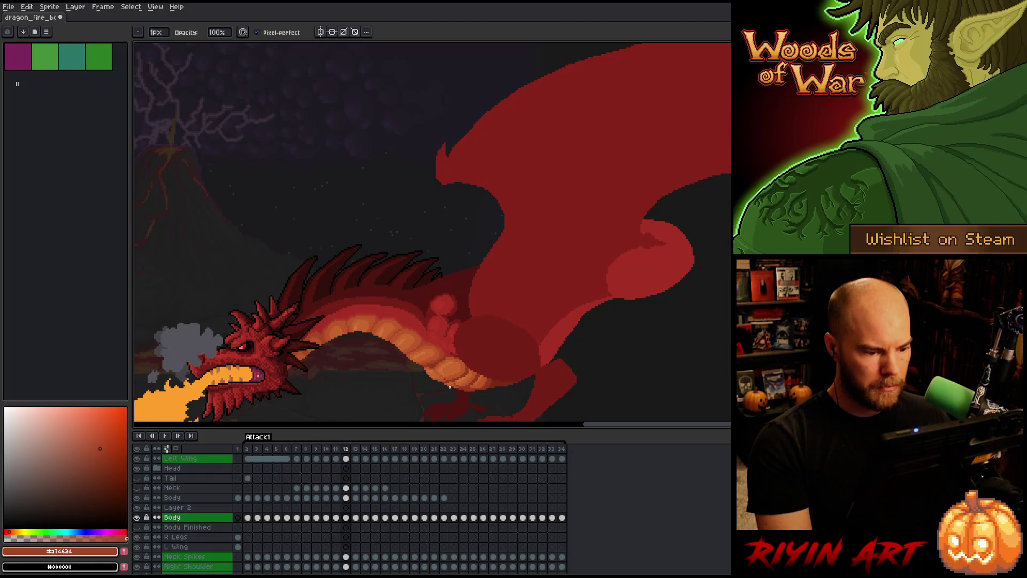
{"action": "key", "text": "space"}
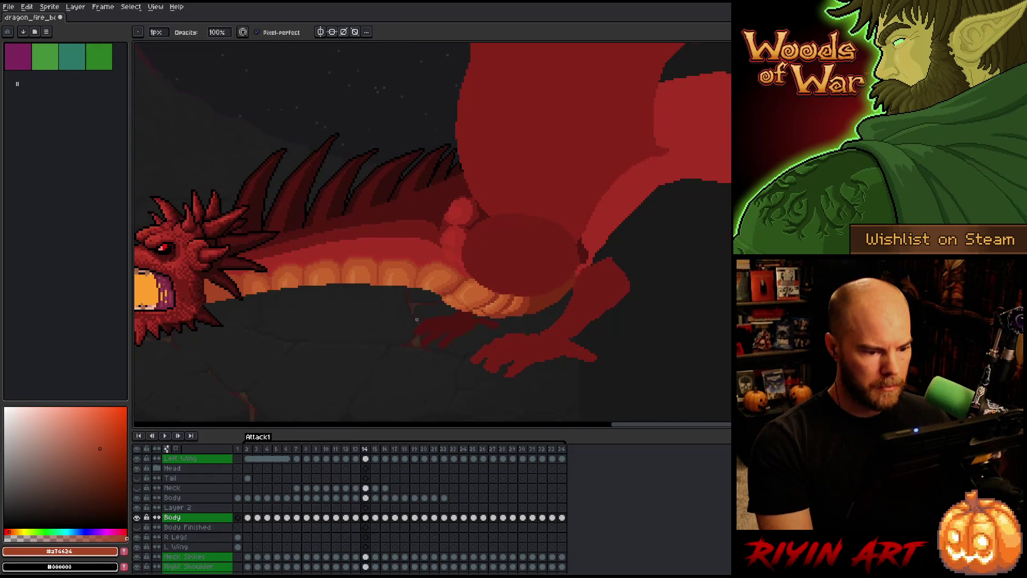
{"action": "scroll", "coordinate": [415, 321], "scroll_direction": "up", "scroll_amount": 4}
{"action": "scroll", "coordinate": [416, 321], "scroll_direction": "down", "scroll_amount": 4}
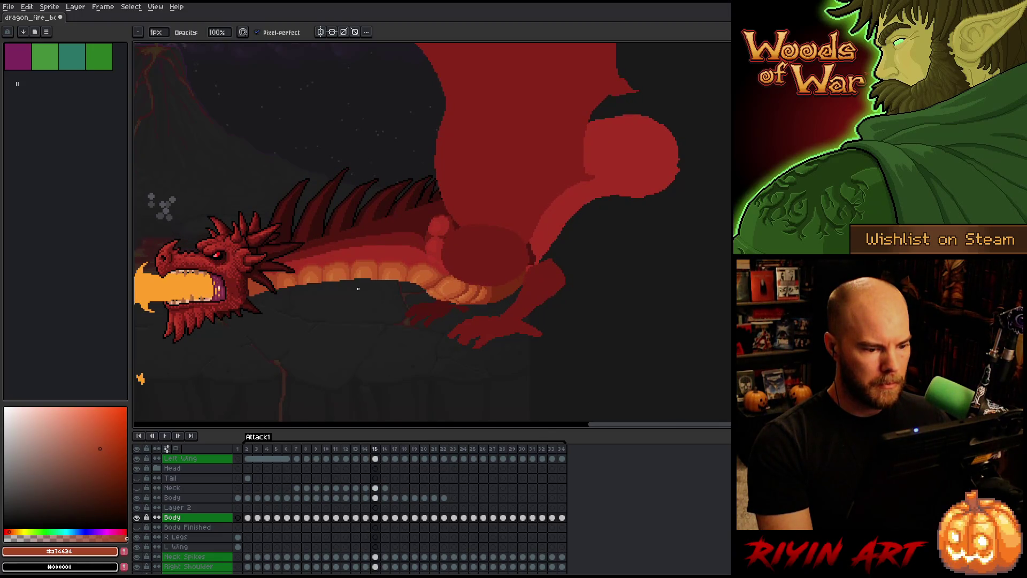
{"action": "scroll", "coordinate": [428, 310], "scroll_direction": "up", "scroll_amount": 3}
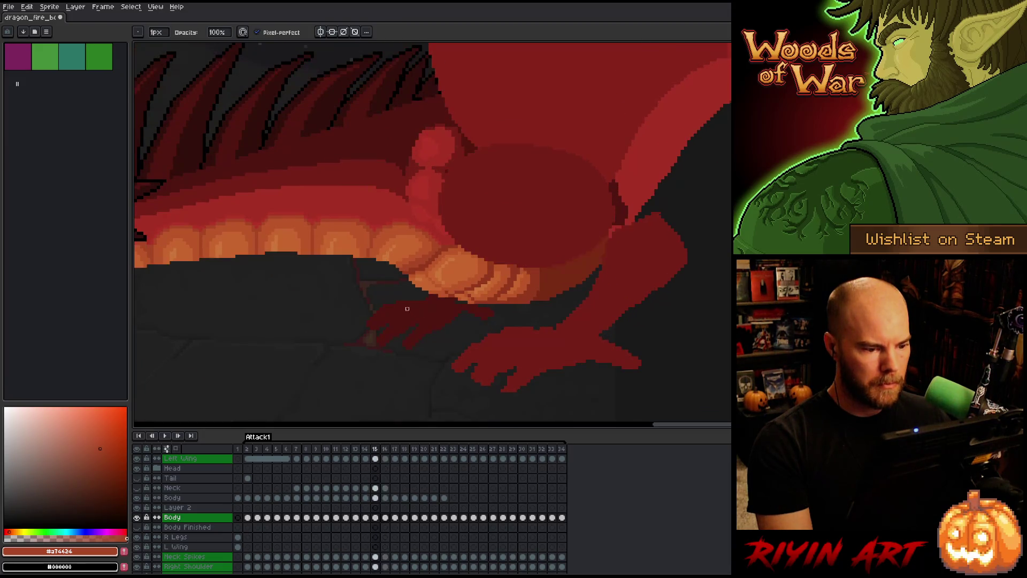
{"action": "scroll", "coordinate": [457, 293], "scroll_direction": "left", "scroll_amount": 3}
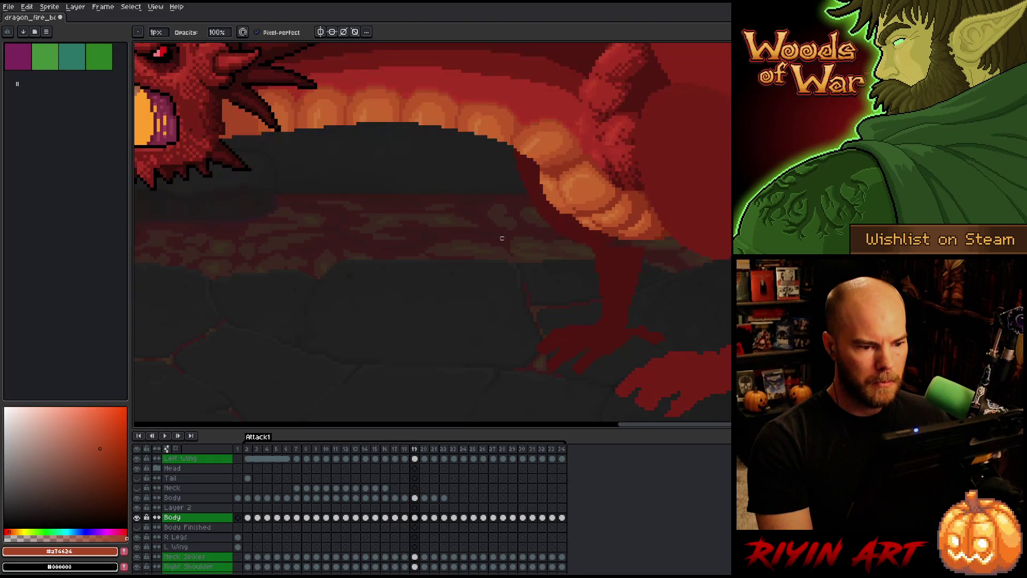
{"action": "scroll", "coordinate": [488, 276], "scroll_direction": "up", "scroll_amount": 1}
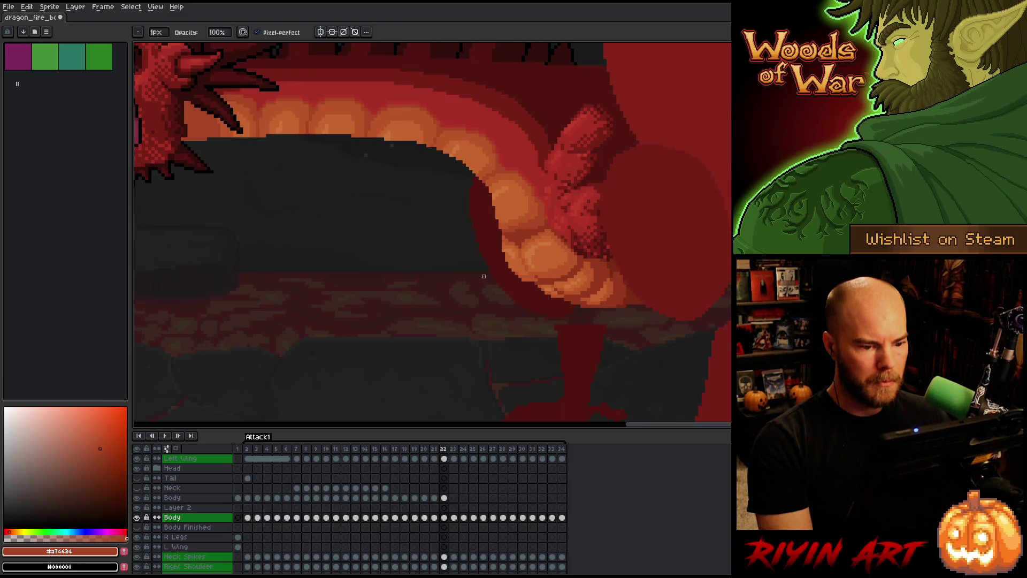
{"action": "scroll", "coordinate": [481, 273], "scroll_direction": "down", "scroll_amount": 3}
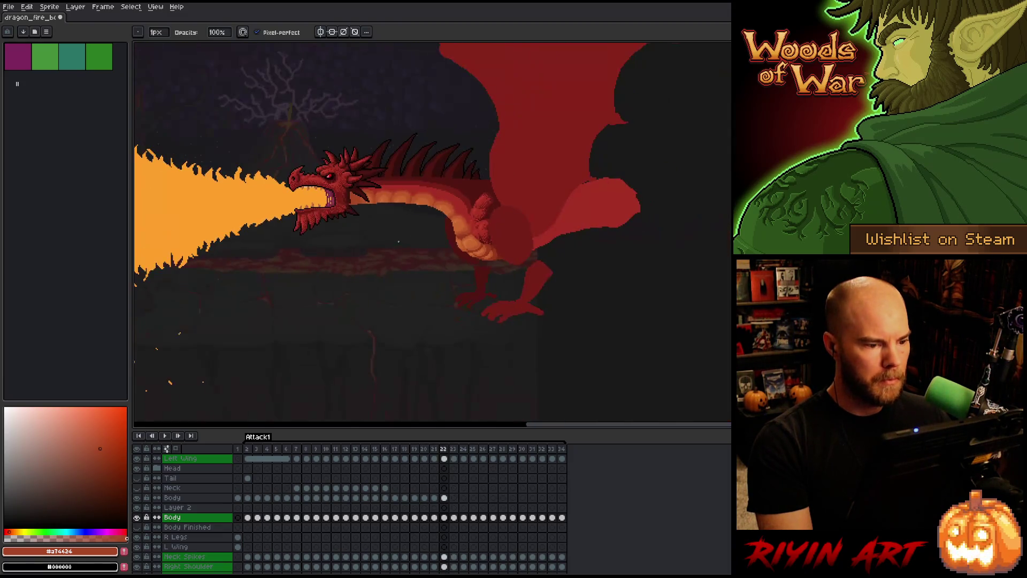
{"action": "scroll", "coordinate": [423, 236], "scroll_direction": "up", "scroll_amount": 1}
{"action": "key", "text": "Return"}
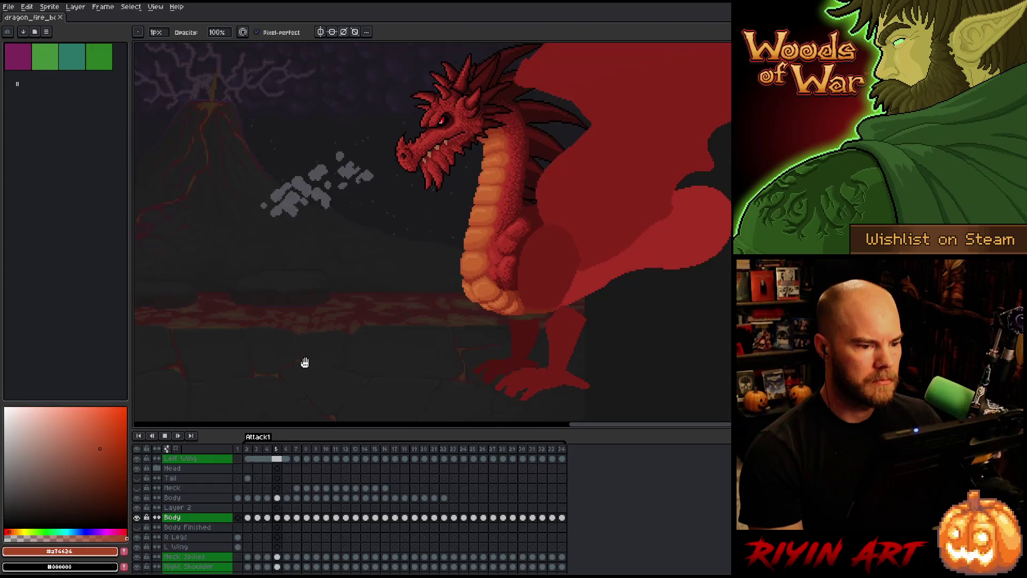
- Stop playback and flip between frames 10–13 to compare the poses
{"action": "key", "text": "Return"}
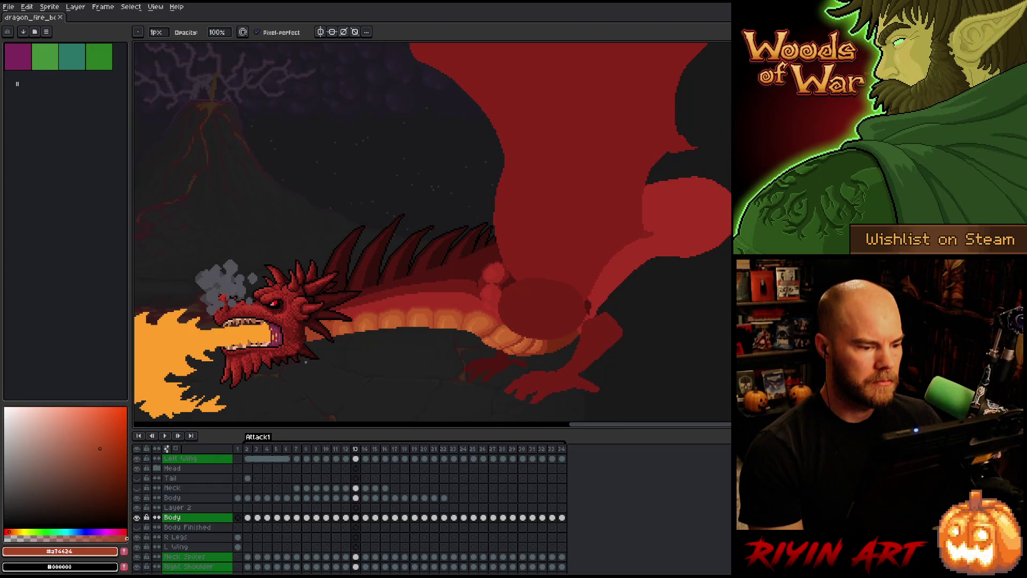
{"action": "key", "text": "Left"}
{"action": "key", "text": "Right"}
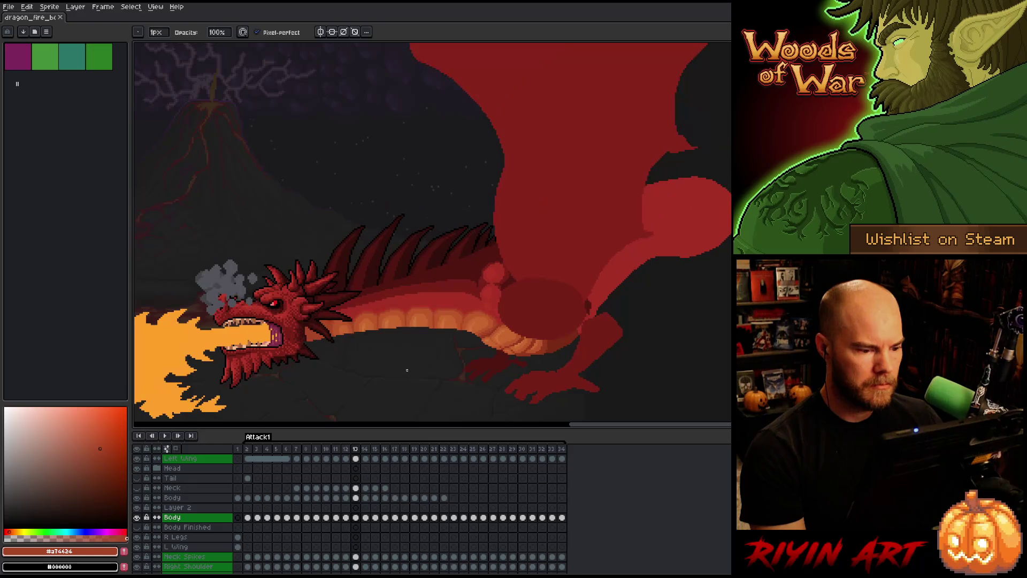
{"action": "key", "text": "Left"}
{"action": "key", "text": "Right"}
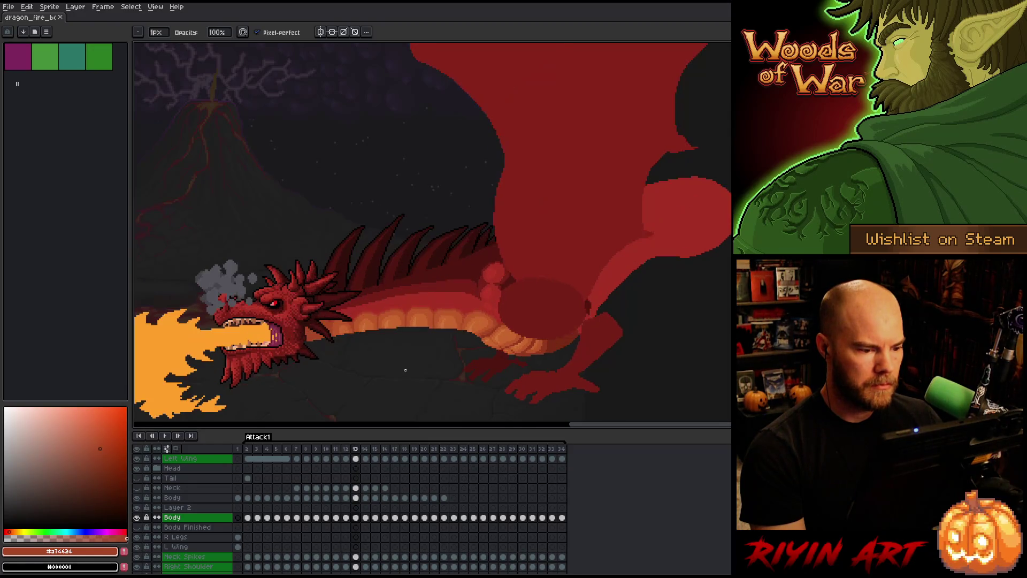
{"action": "key", "text": "Left"}
{"action": "key", "text": "Left"}
{"action": "key", "text": "Left"}
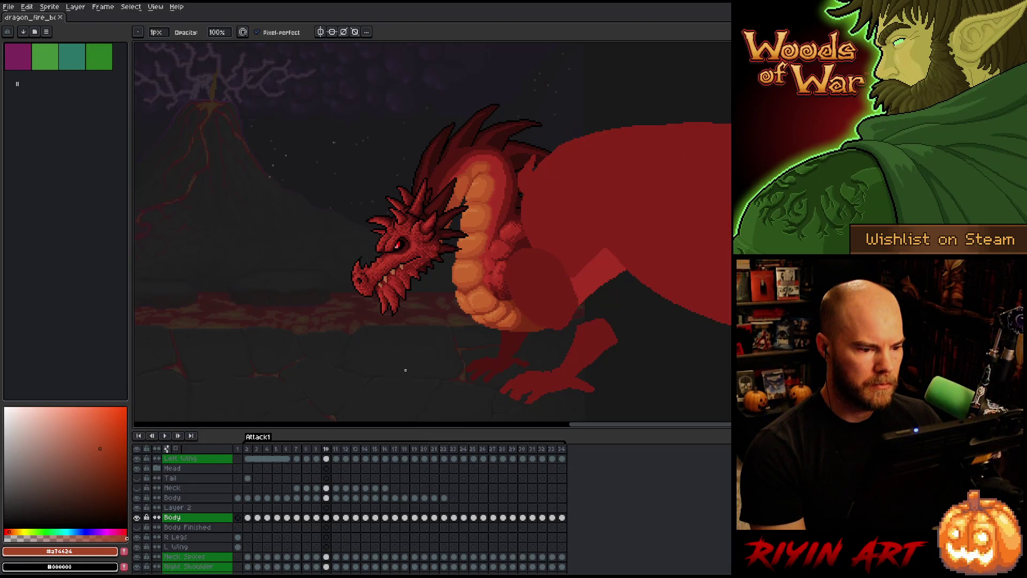
{"action": "key", "text": "Right"}
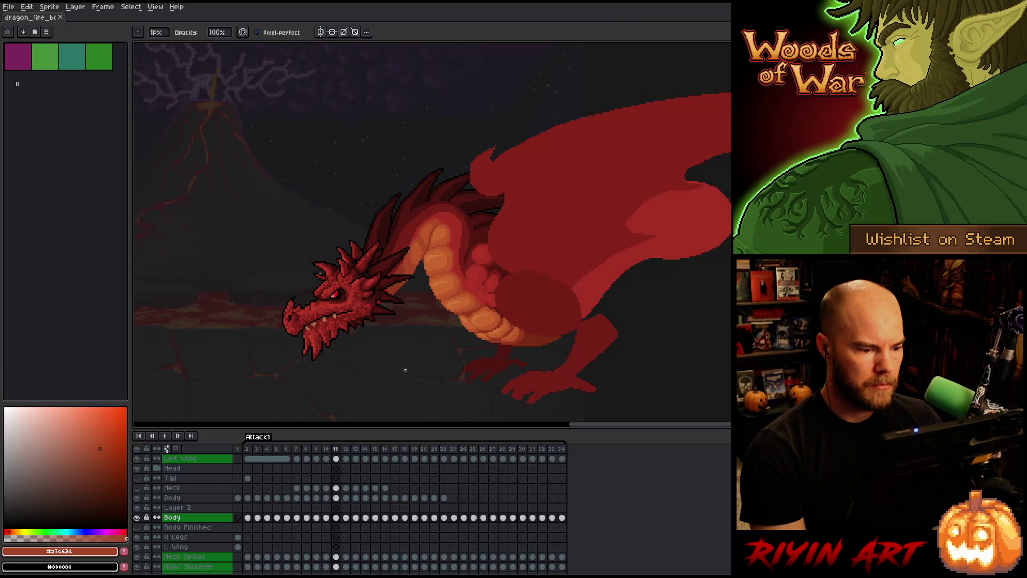
{"action": "key", "text": "Right"}
{"action": "key", "text": "Right"}
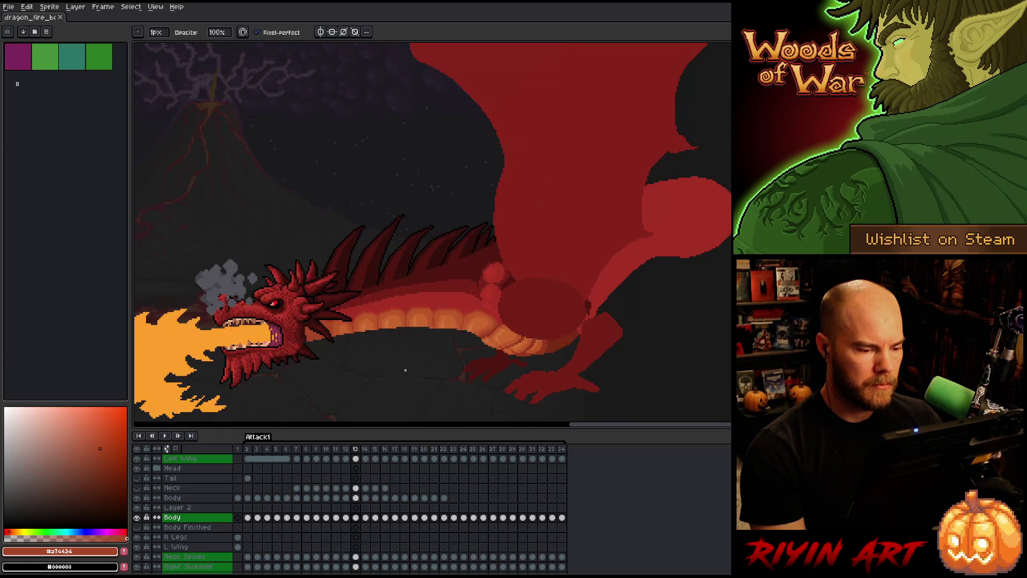
- Go back one frame, zoom into the belly, and sample a shading colour for the pencil
{"action": "key", "text": "Left"}
{"action": "scroll", "coordinate": [441, 349], "scroll_direction": "up", "scroll_amount": 2}
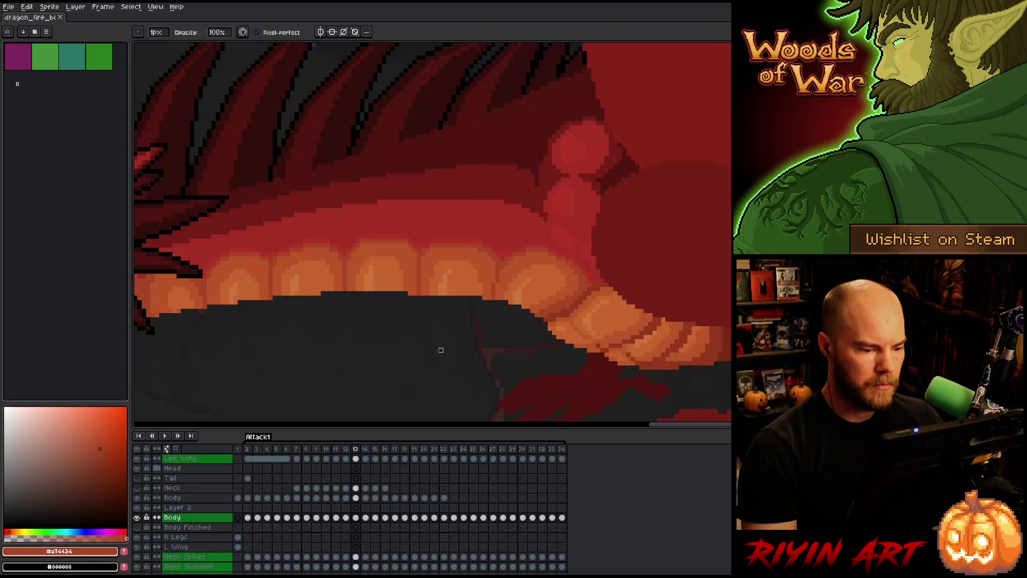
{"action": "key", "text": "i"}
{"action": "key", "text": "b"}
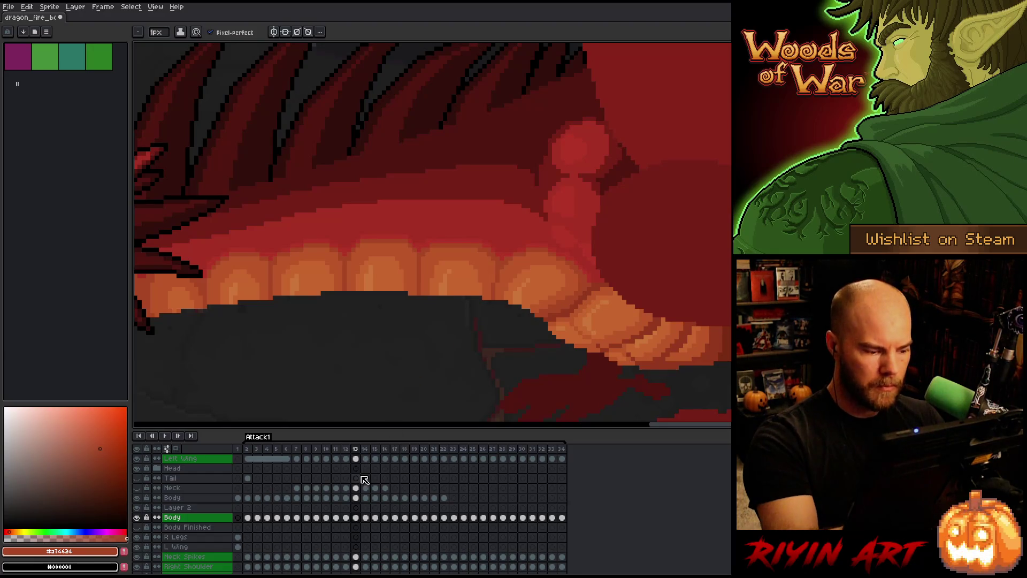
- On the upper Body layer, paint a belly shading pixel and compare it with the neighbouring frame
{"action": "left_click", "coordinate": [356, 498]}
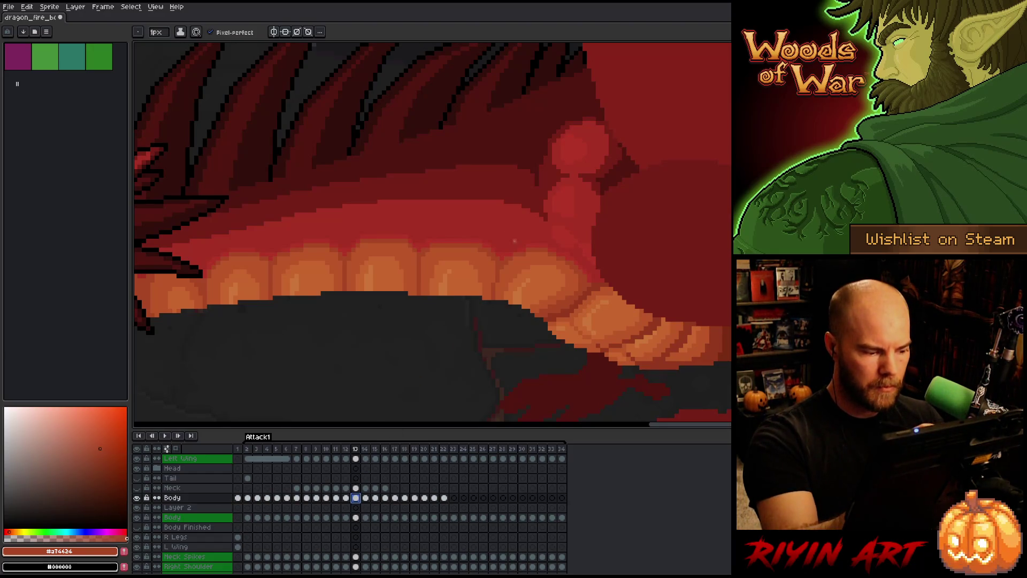
{"action": "left_click", "coordinate": [493, 274]}
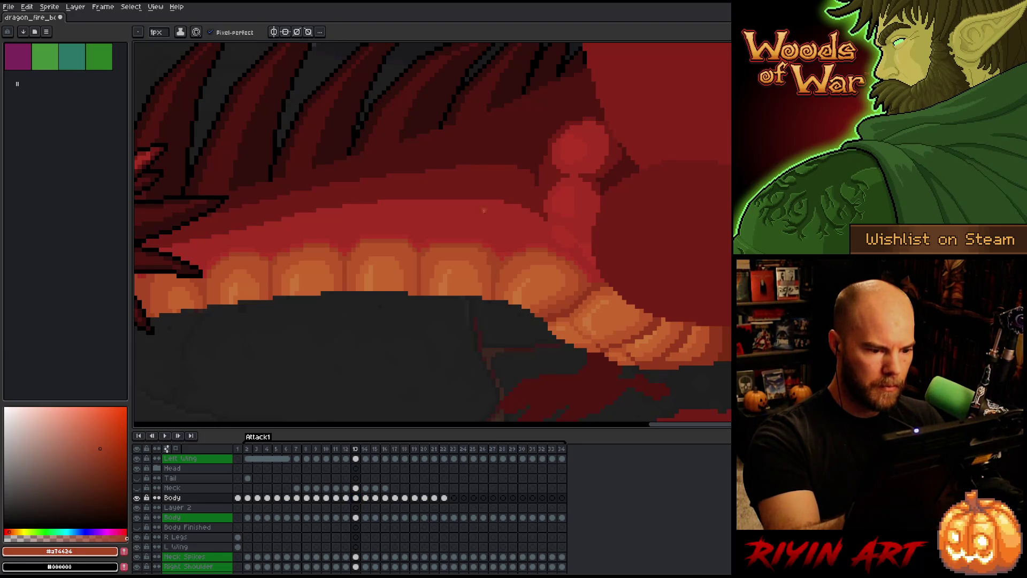
{"action": "key", "text": "Left"}
{"action": "key", "text": "Right"}
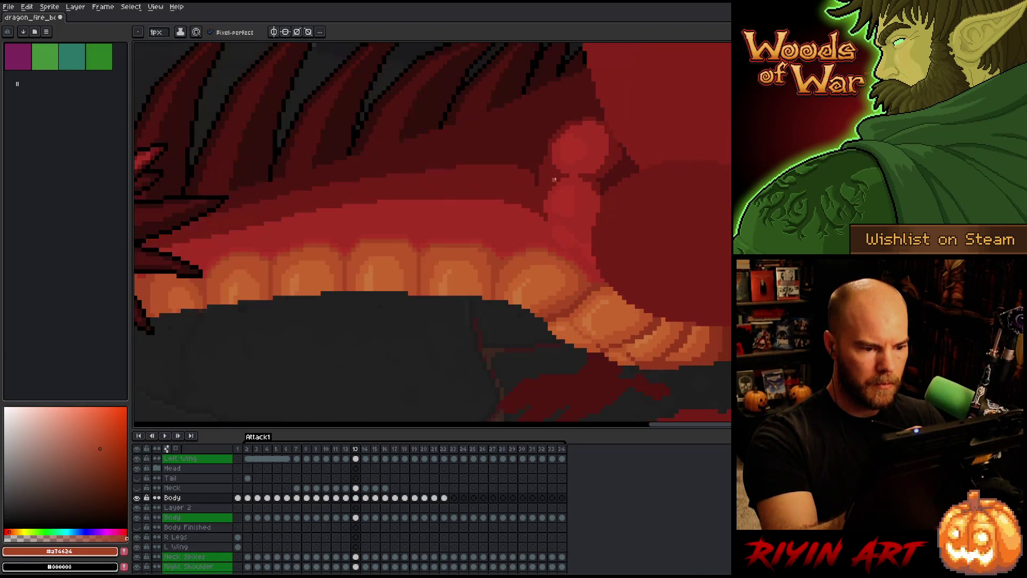
{"action": "key", "text": "Left"}
{"action": "key", "text": "Right"}
{"action": "key", "text": "Left"}
{"action": "key", "text": "Right"}
{"action": "key", "text": "Right"}
{"action": "key", "text": "Right"}
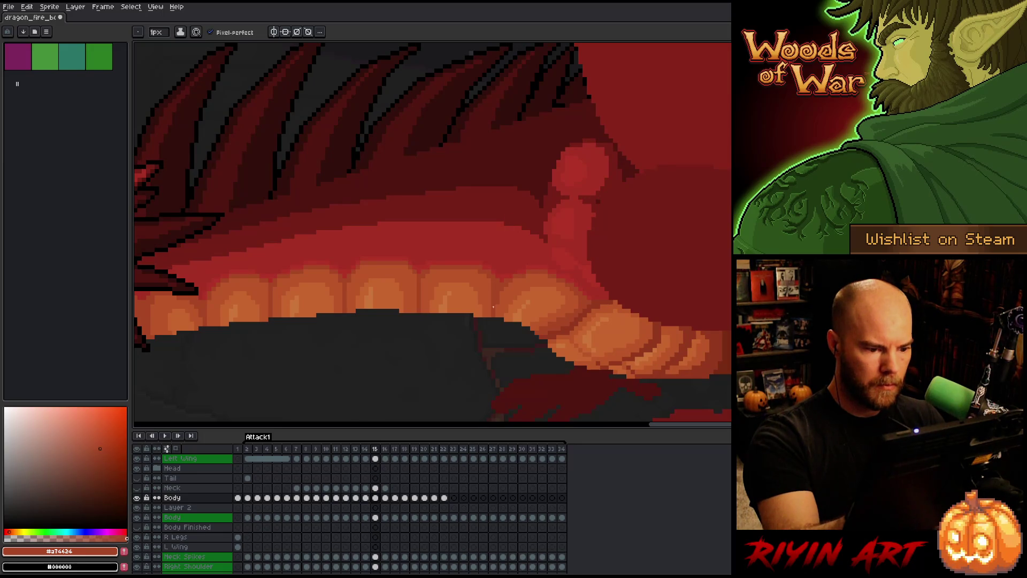
- Flip back and forth around frame 17 to compare the belly shading
{"action": "key", "text": "Left"}
{"action": "key", "text": "Right"}
{"action": "key", "text": "Right"}
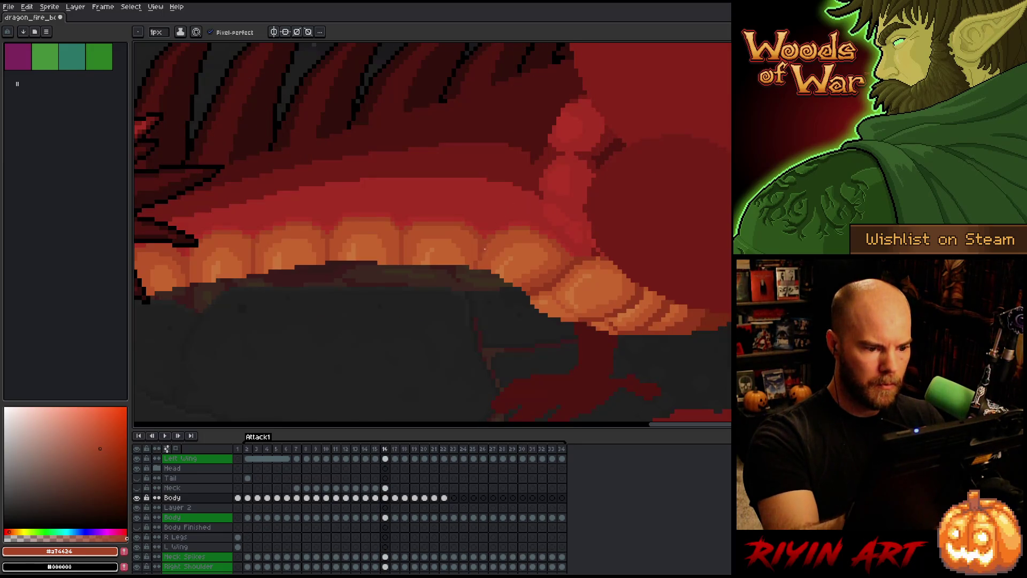
{"action": "key", "text": "Left"}
{"action": "key", "text": "Right"}
{"action": "key", "text": "Left"}
{"action": "key", "text": "Right"}
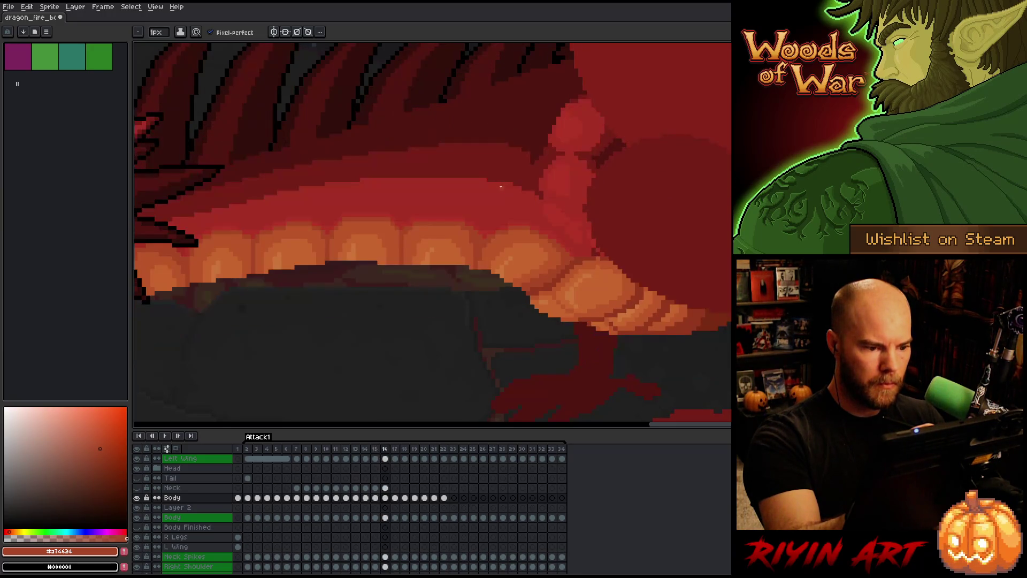
{"action": "key", "text": "Right"}
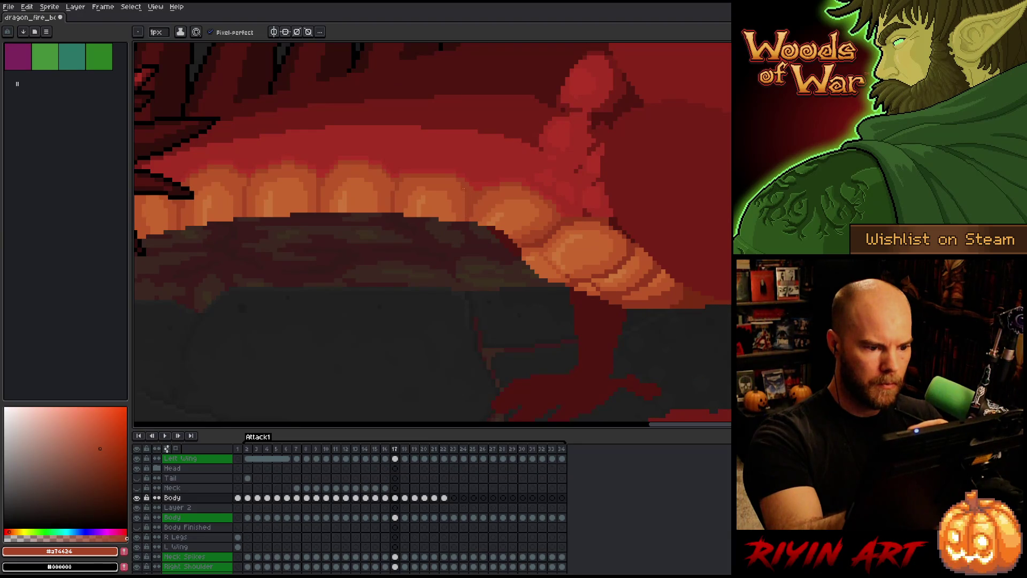
{"action": "key", "text": "Left"}
{"action": "key", "text": "Right"}
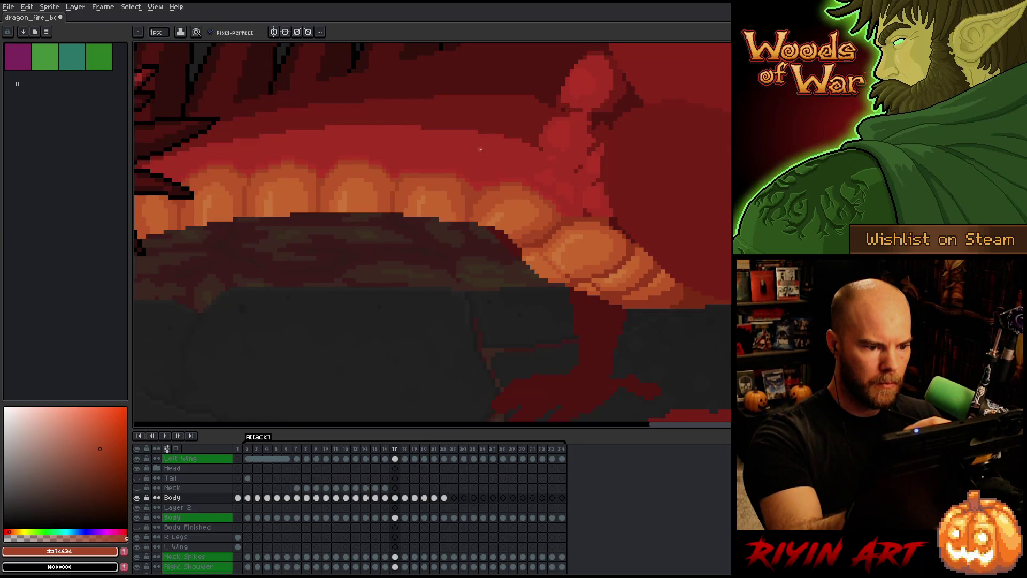
{"action": "key", "text": "Left"}
{"action": "key", "text": "Left"}
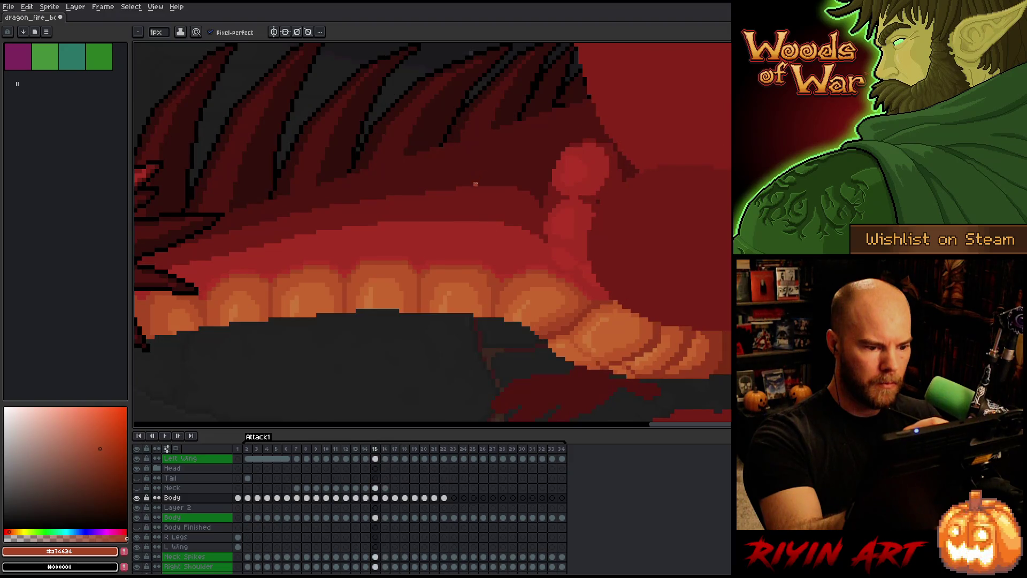
{"action": "key", "text": "Left"}
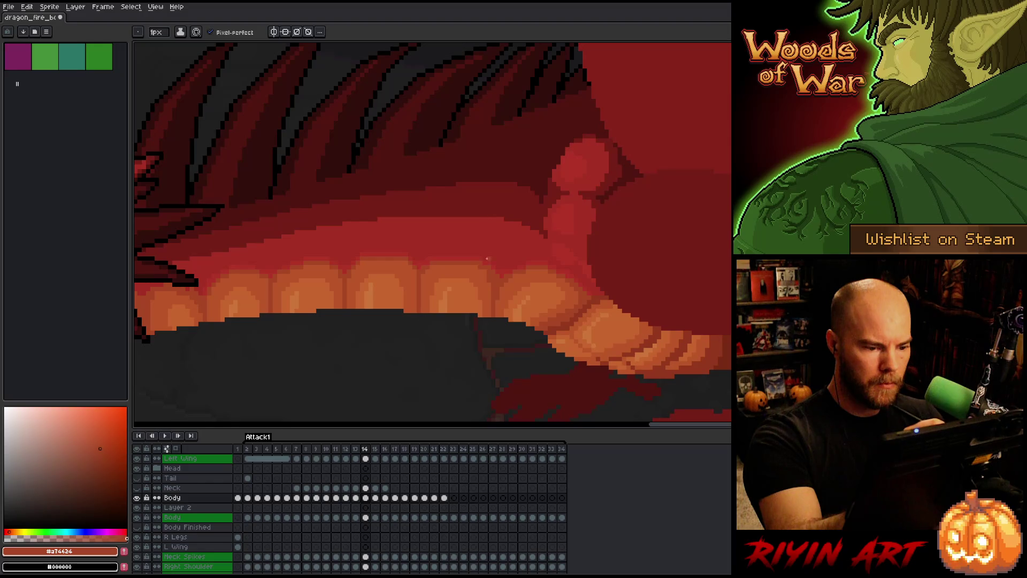
{"action": "key", "text": "Left"}
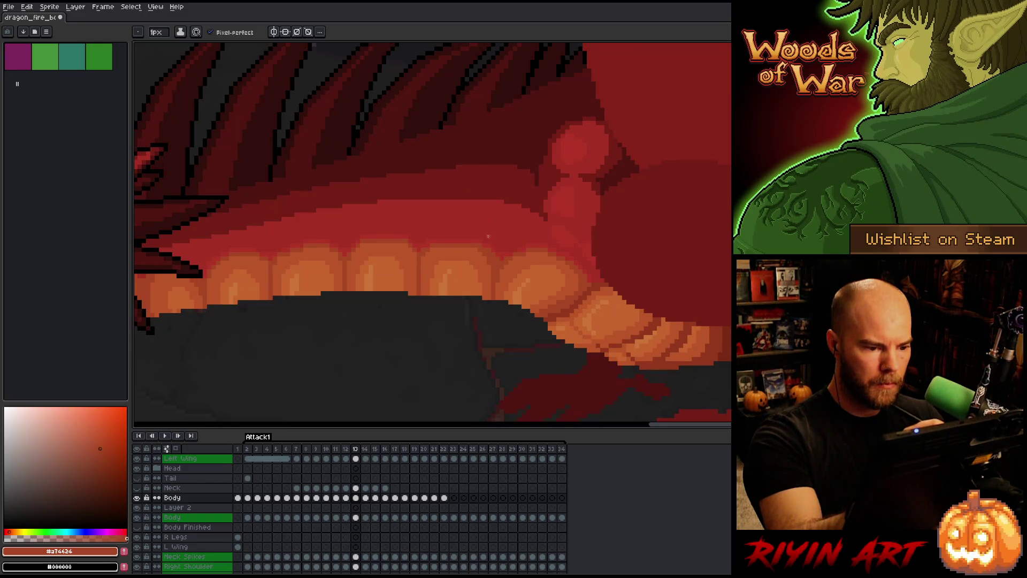
{"action": "key", "text": "Left"}
- Advance to frame 20, checking its belly shading against the previous frame
{"action": "key", "text": "Right"}
{"action": "key", "text": "Right"}
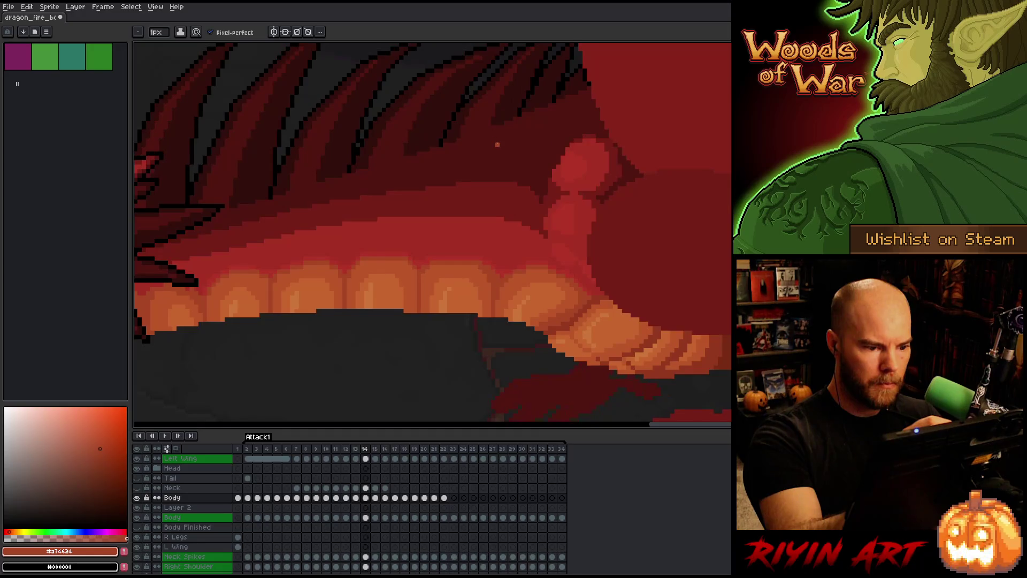
{"action": "key", "text": "Right"}
{"action": "key", "text": "Right"}
{"action": "key", "text": "Right"}
{"action": "key", "text": "Right"}
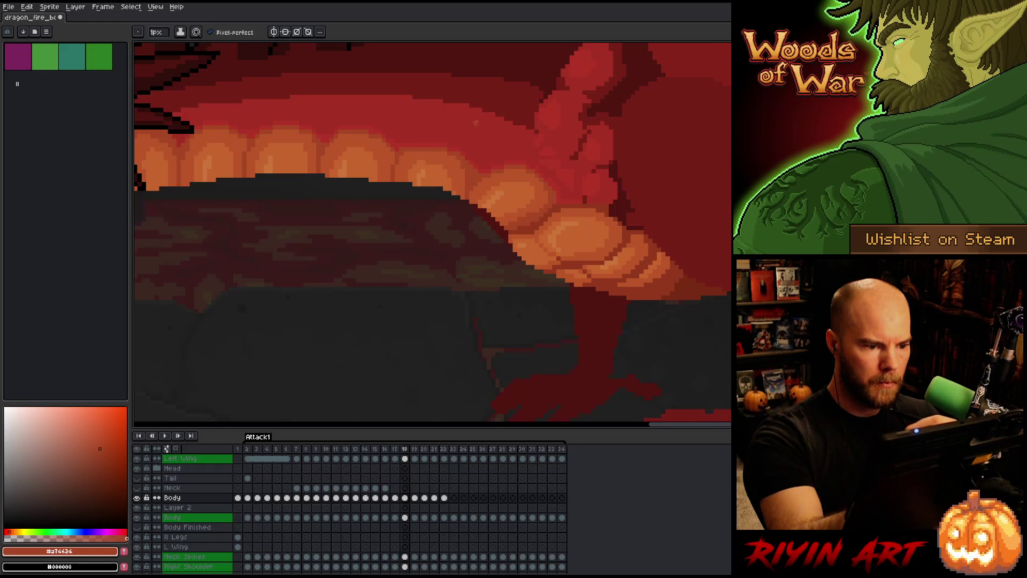
{"action": "key", "text": "Right"}
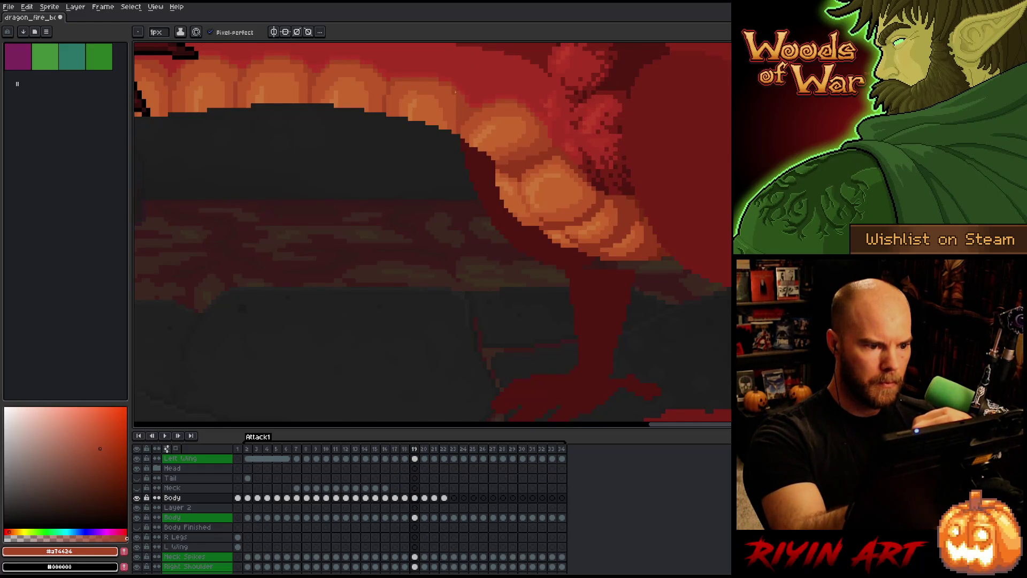
{"action": "key", "text": "Right"}
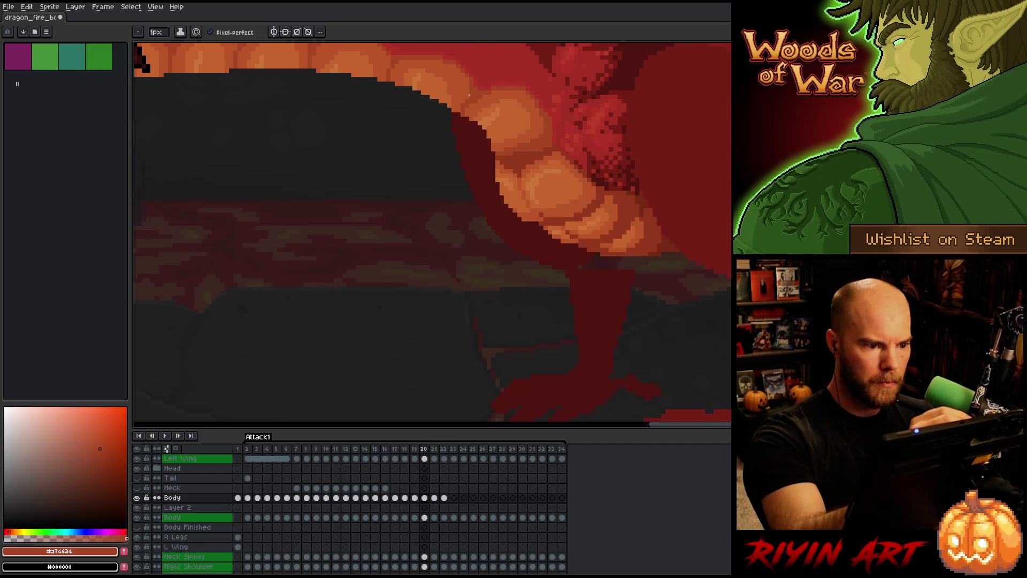
{"action": "key", "text": "Left"}
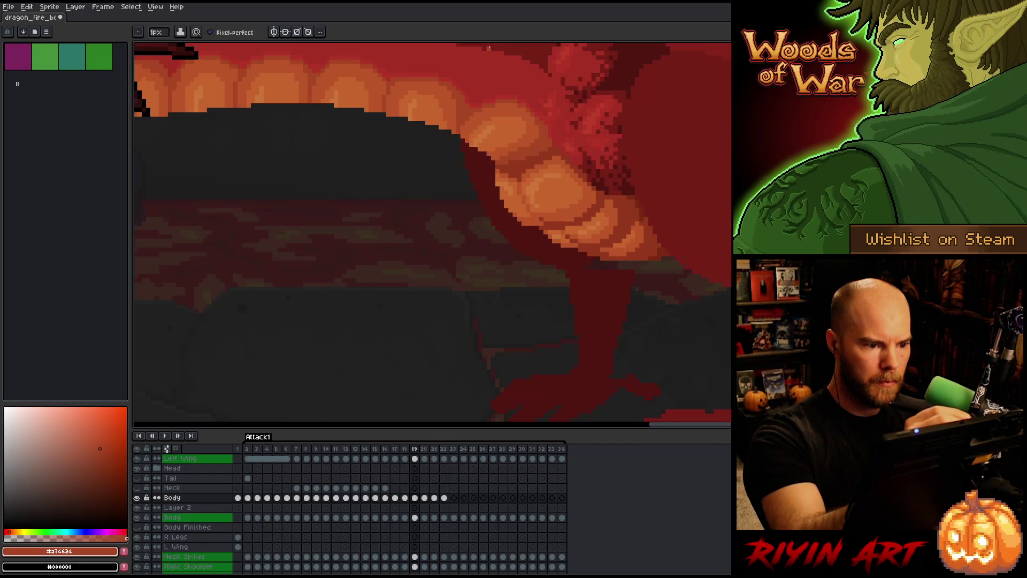
{"action": "key", "text": "Right"}
{"action": "key", "text": "Left"}
{"action": "key", "text": "Right"}
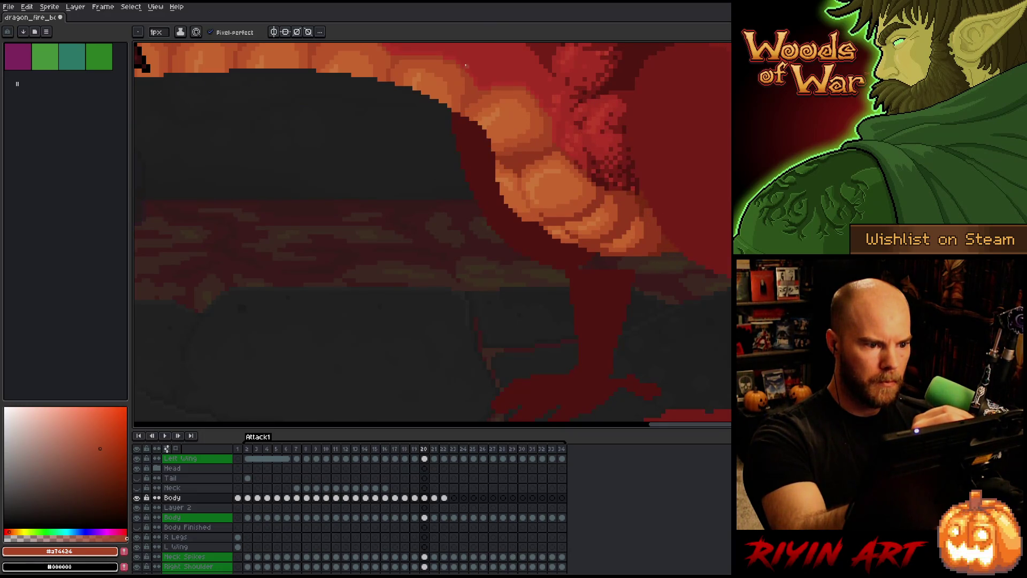
{"action": "key", "text": "Left"}
{"action": "key", "text": "Right"}
- Move on to frame 21 and compare its belly with the neighbouring frames
{"action": "key", "text": "alt"}
{"action": "key", "text": "alt"}
{"action": "key", "text": "alt"}
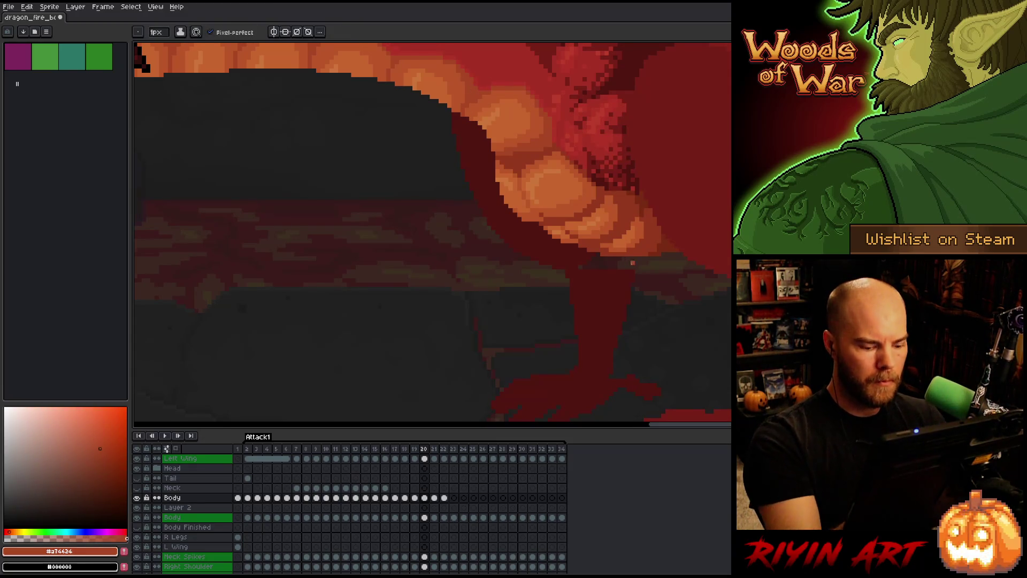
{"action": "key", "text": "Left"}
{"action": "key", "text": "Right"}
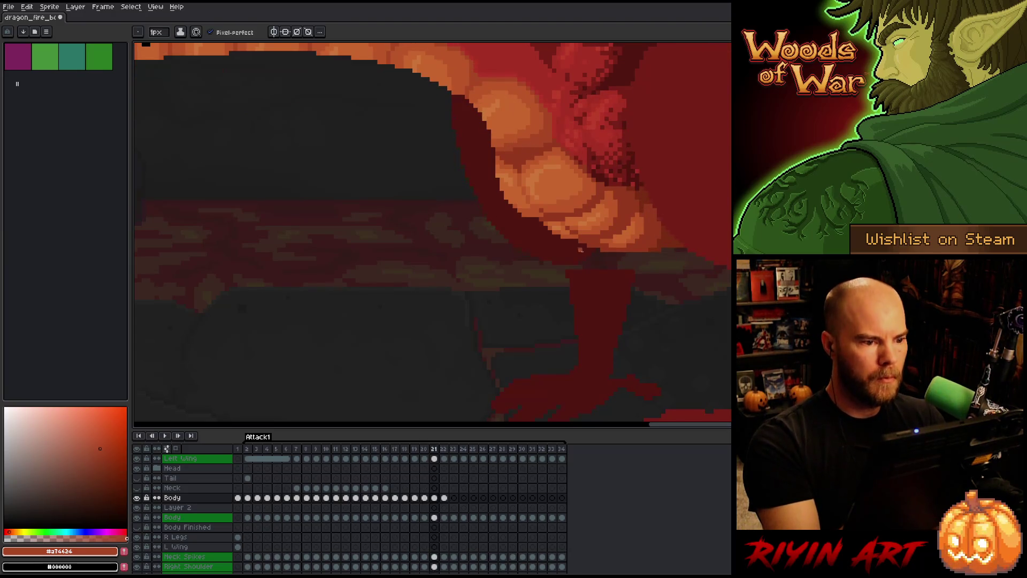
{"action": "key", "text": "Right"}
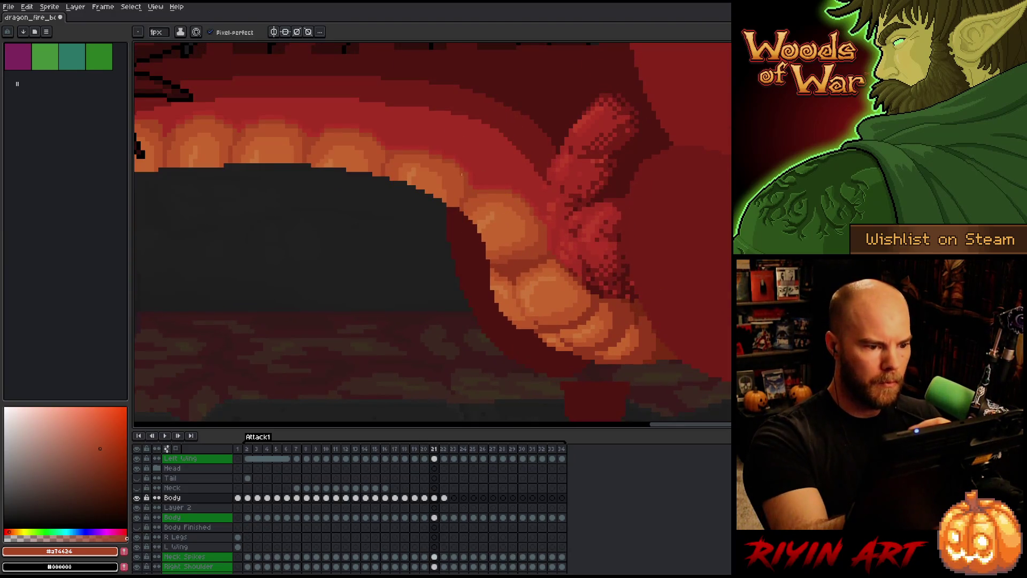
{"action": "key", "text": "Left"}
{"action": "key", "text": "Right"}
{"action": "key", "text": "Left"}
{"action": "key", "text": "Right"}
{"action": "key", "text": "Right"}
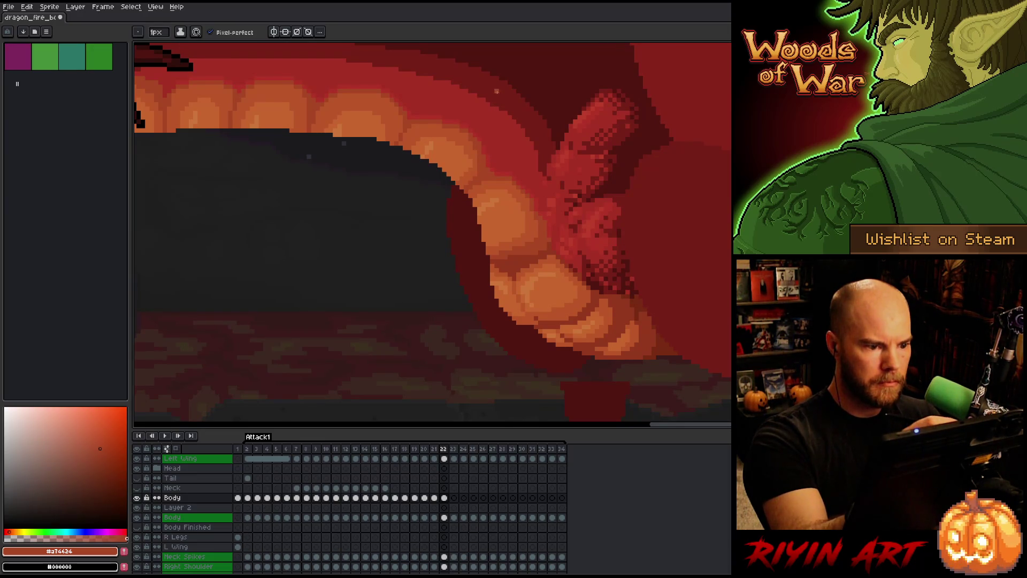
{"action": "key", "text": "Left"}
{"action": "key", "text": "Right"}
- Eyedrop the lighter, darker and orange scale colours from the belly
{"action": "left_click", "coordinate": [471, 156], "text": "alt"}
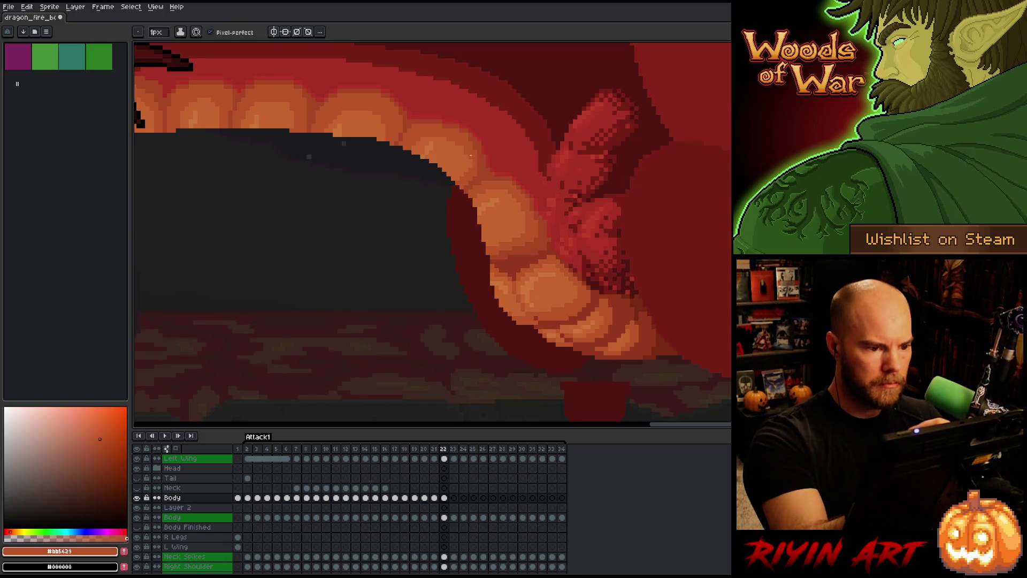
{"action": "left_click", "coordinate": [482, 161], "text": "alt"}
{"action": "key", "text": "Left"}
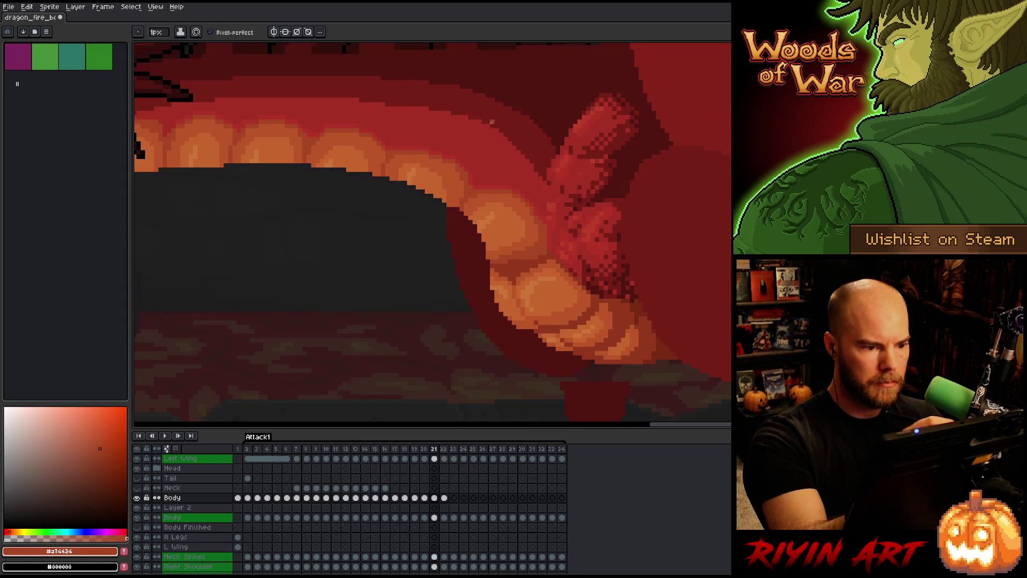
{"action": "key", "text": "Right"}
{"action": "left_click", "coordinate": [475, 158], "text": "alt"}
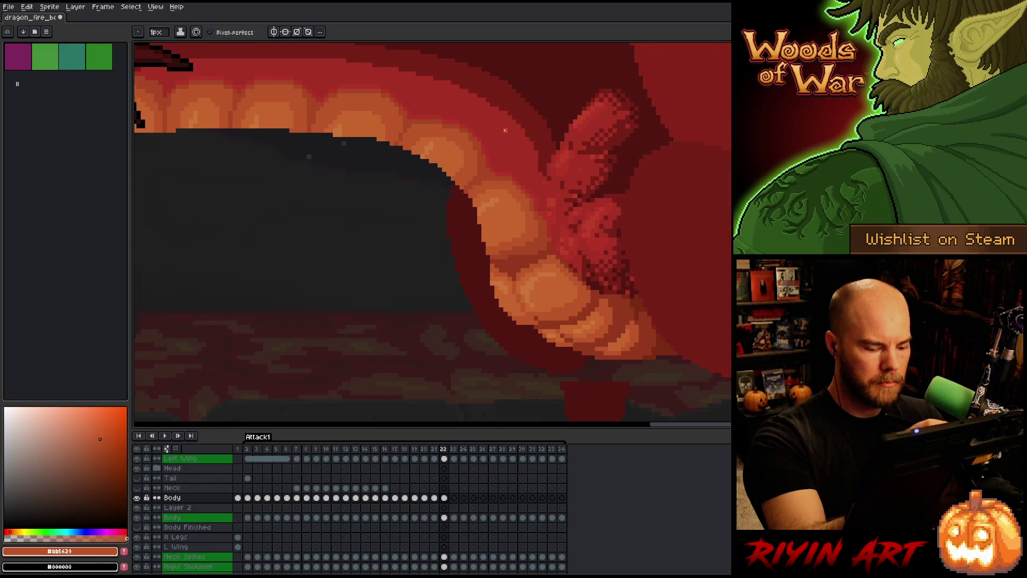
- Flip between frames 21 and 22 to compare the belly shading
{"action": "key", "text": "comma"}
{"action": "key", "text": "period"}
{"action": "key", "text": "comma"}
{"action": "key", "text": "period"}
{"action": "key", "text": "comma"}
{"action": "key", "text": "period"}
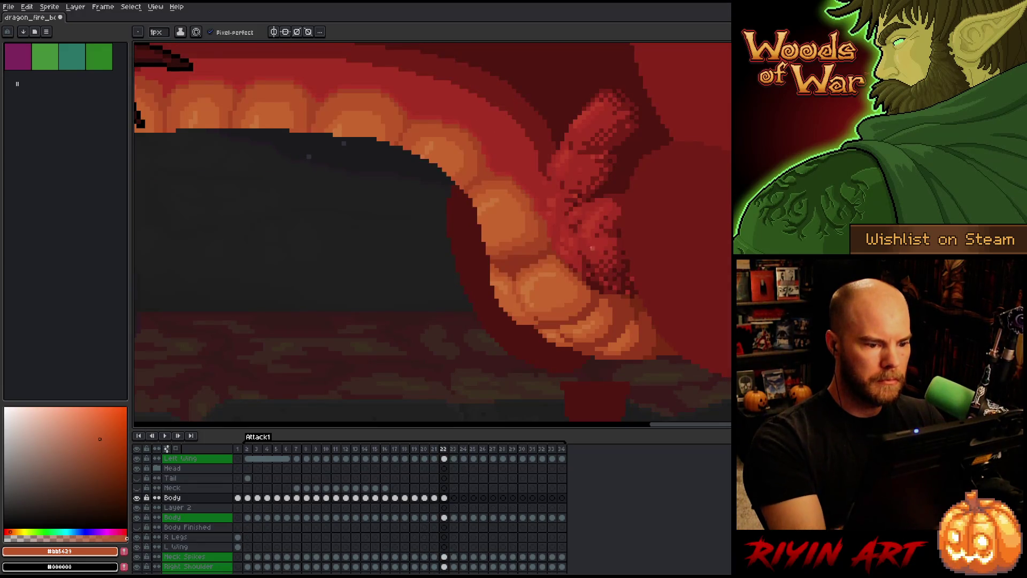
{"action": "key", "text": "comma"}
{"action": "key", "text": "period"}
{"action": "key", "text": "comma"}
{"action": "key", "text": "period"}
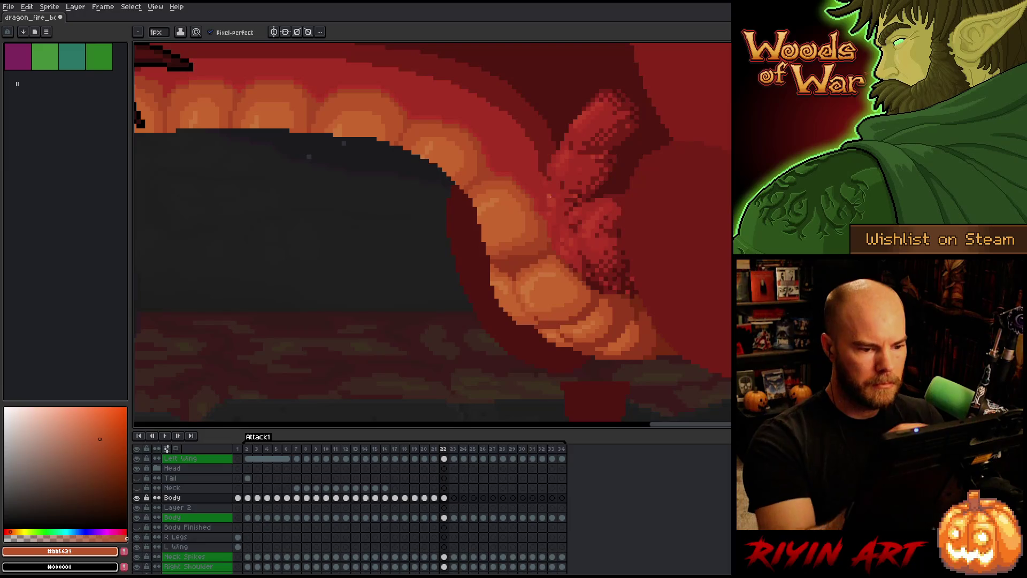
- Pick the belly-edge red, save the sprite, and paint a red belly pixel
{"action": "left_click", "coordinate": [548, 244], "text": "alt"}
{"action": "key", "text": "ctrl+s"}
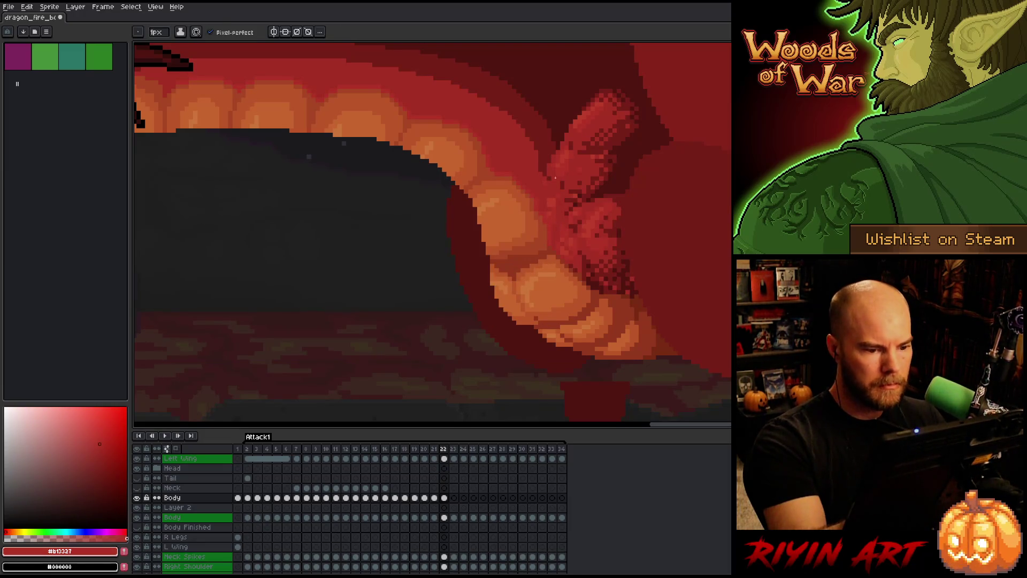
{"action": "left_click", "coordinate": [546, 206]}
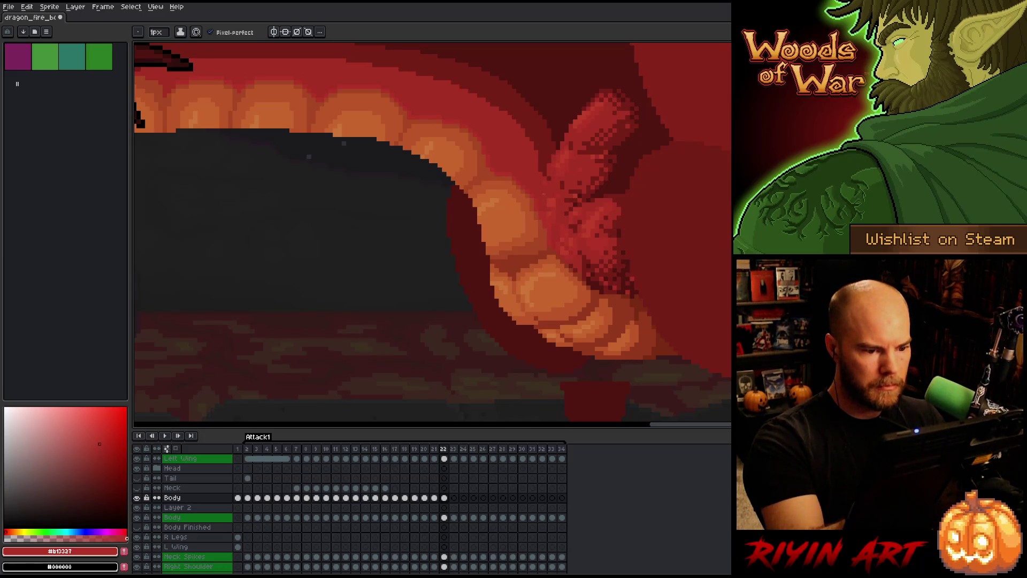
- Step back to frame 17 and sample the brownish orange #a74624 from the belly
{"action": "key", "text": "comma"}
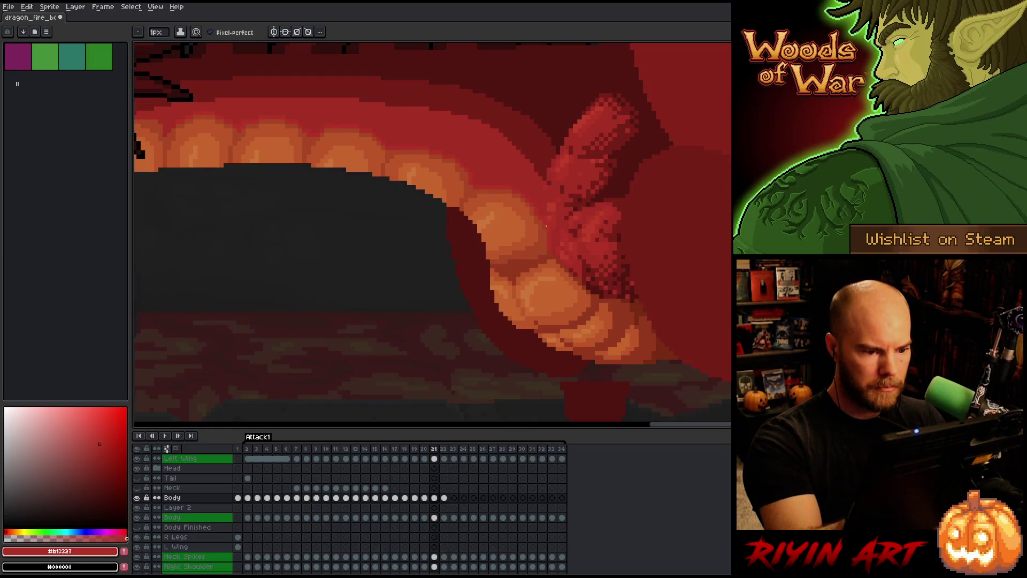
{"action": "key", "text": "comma"}
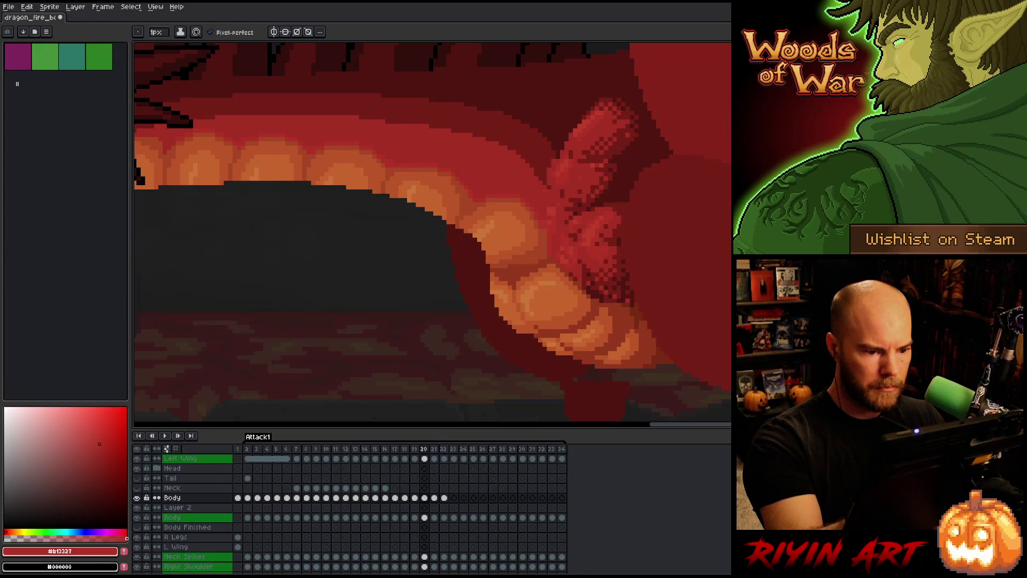
{"action": "key", "text": "comma"}
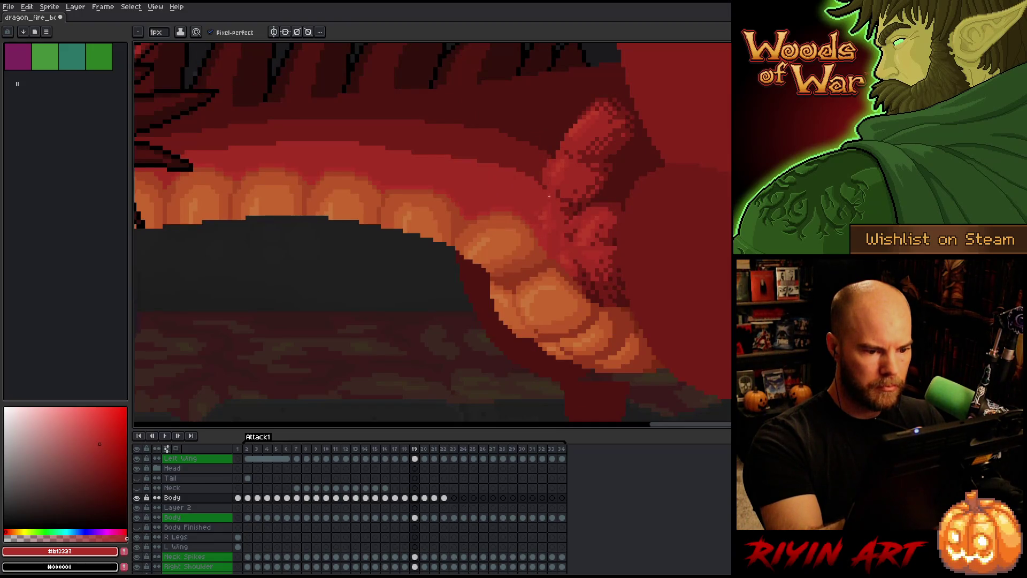
{"action": "key", "text": "comma"}
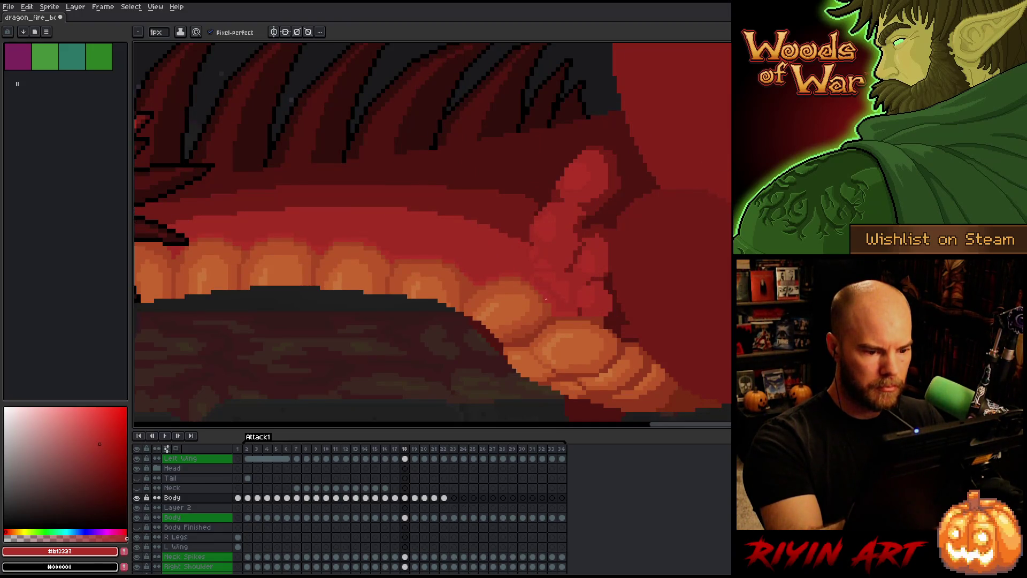
{"action": "key", "text": "comma"}
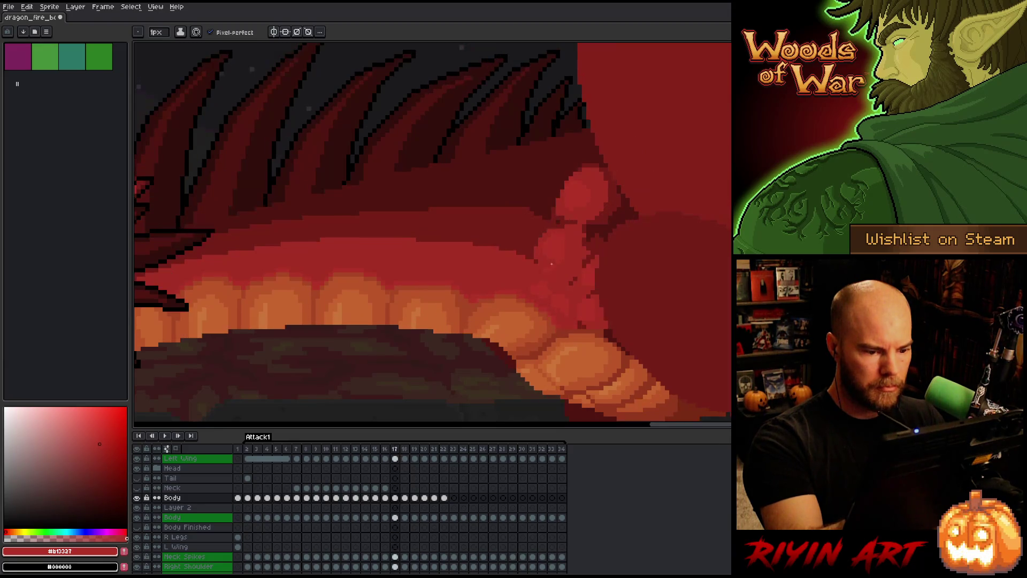
{"action": "key", "text": "period"}
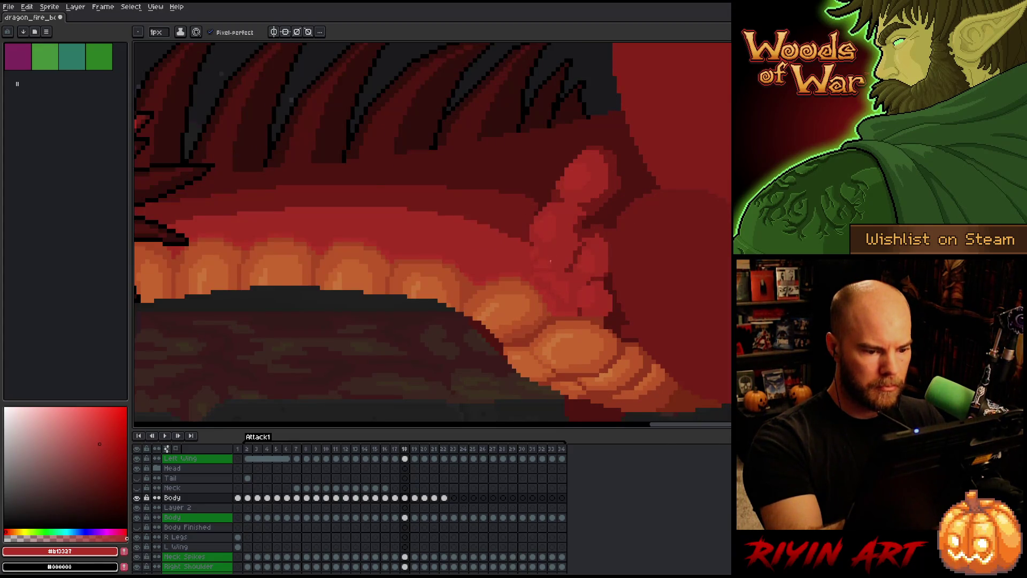
{"action": "key", "text": "comma"}
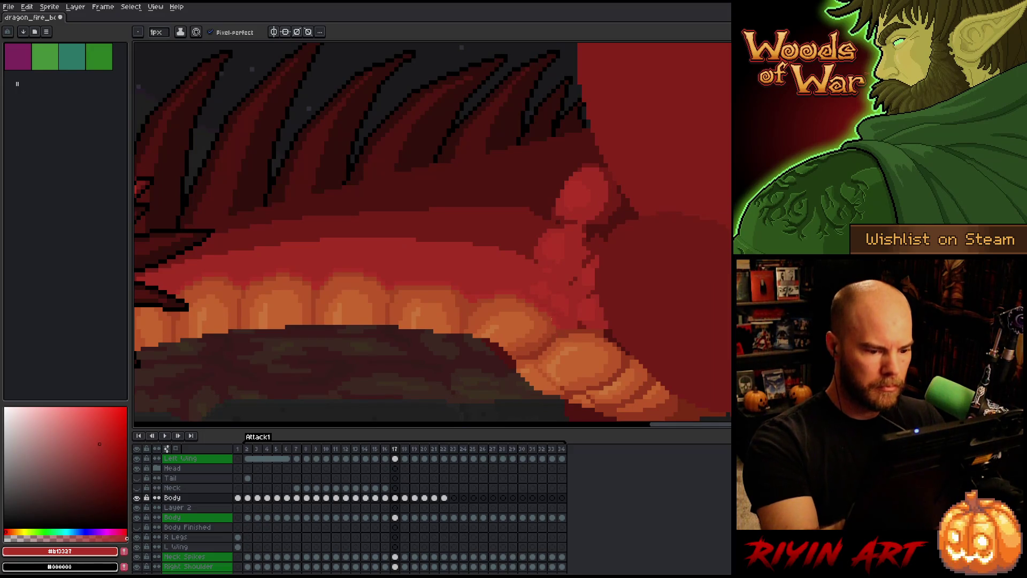
{"action": "left_click", "coordinate": [553, 325], "text": "alt"}
- Step forward through frames 18 to 22 comparing the belly shading
{"action": "key", "text": "period"}
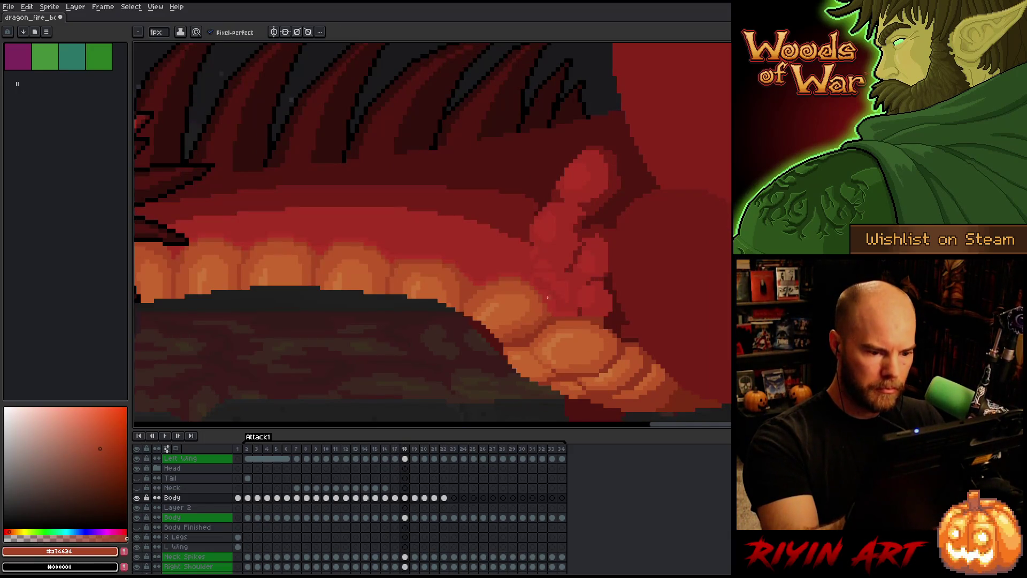
{"action": "key", "text": "period"}
{"action": "key", "text": "comma"}
{"action": "key", "text": "period"}
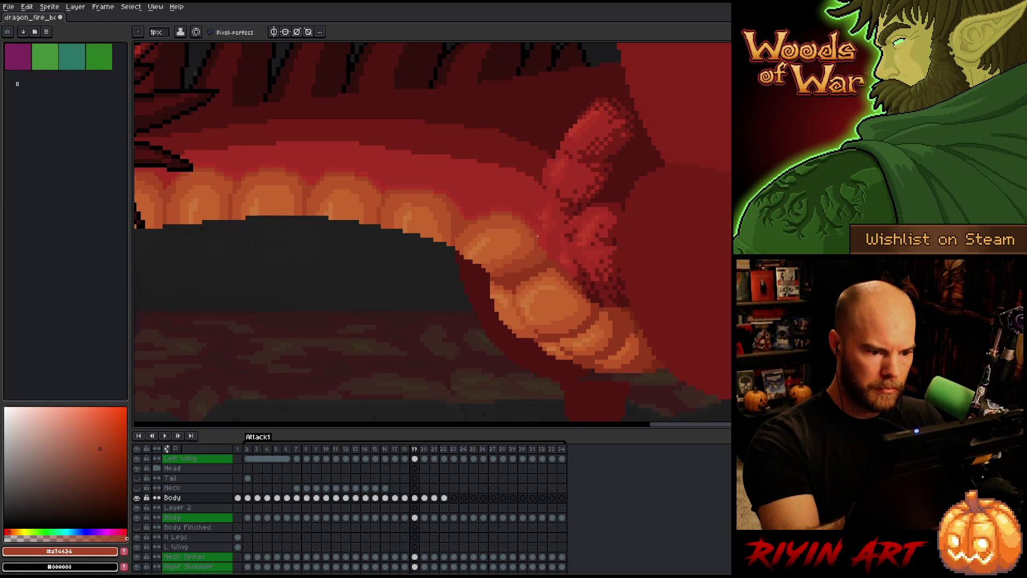
{"action": "key", "text": "period"}
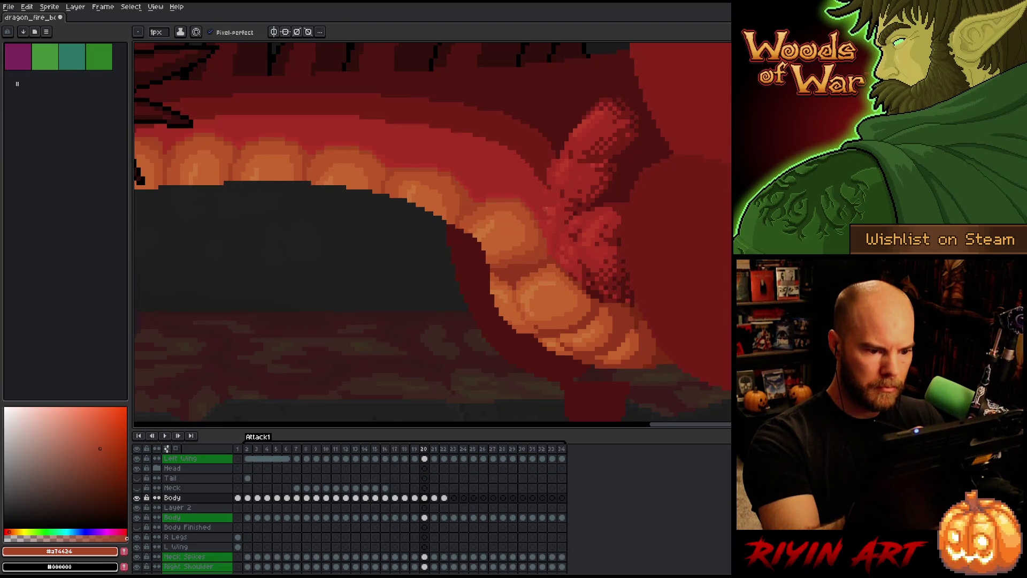
{"action": "key", "text": "period"}
{"action": "key", "text": "period"}
{"action": "key", "text": "period"}
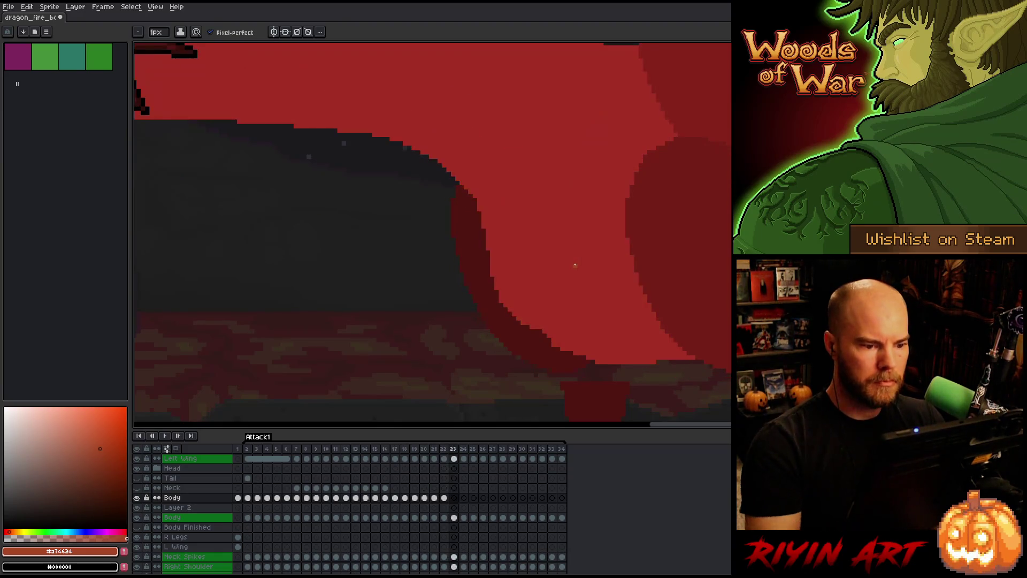
{"action": "key", "text": "comma"}
{"action": "scroll", "coordinate": [575, 264], "scroll_direction": "down", "scroll_amount": 3}
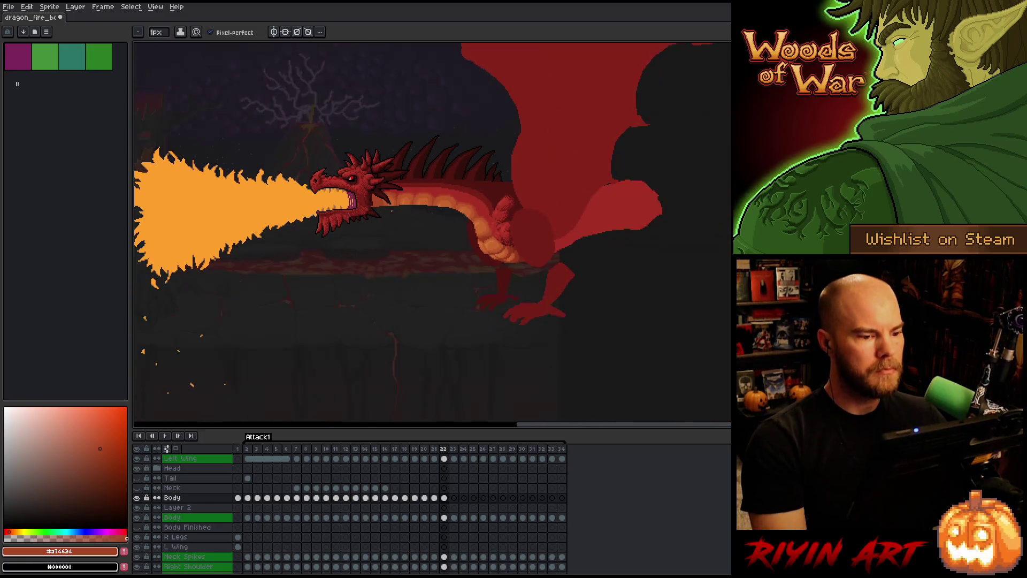
- Zoom in on the belly and step back to frame 13, checking frame 12
{"action": "scroll", "coordinate": [403, 216], "scroll_direction": "up", "scroll_amount": 1}
{"action": "scroll", "coordinate": [469, 203], "scroll_direction": "up", "scroll_amount": 2}
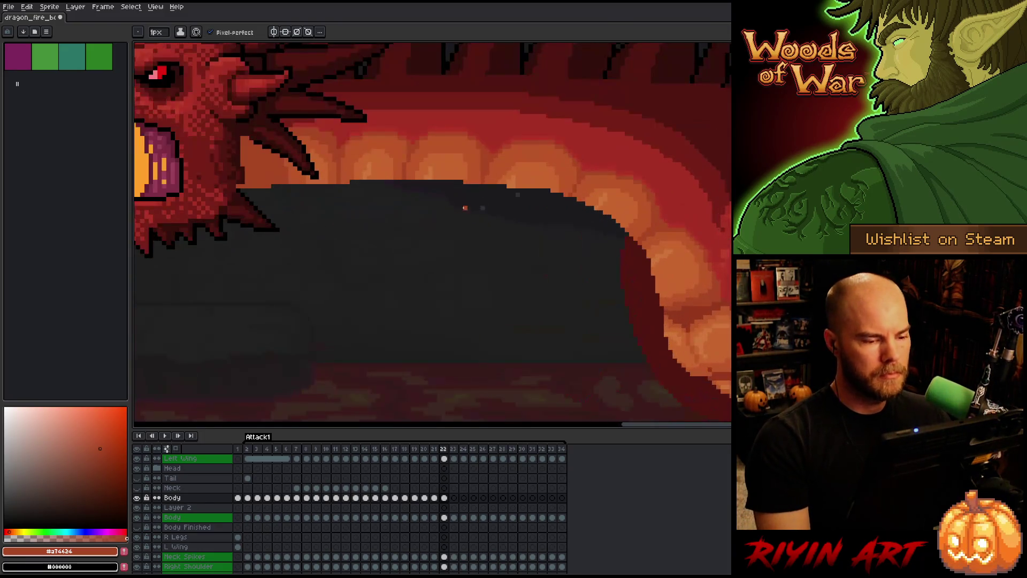
{"action": "key", "text": "comma"}
{"action": "key", "text": "comma"}
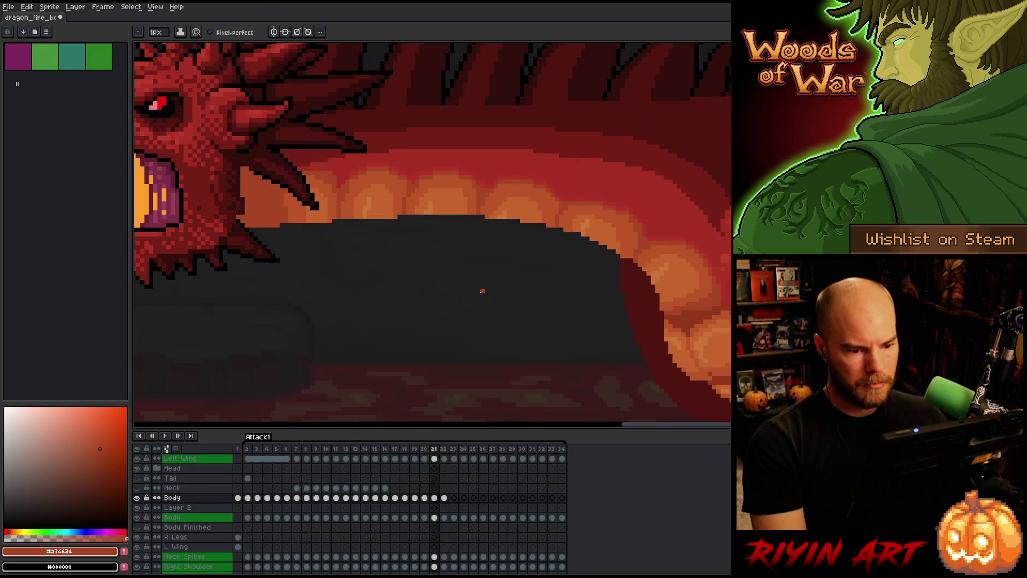
{"action": "key", "text": "comma"}
{"action": "key", "text": "comma"}
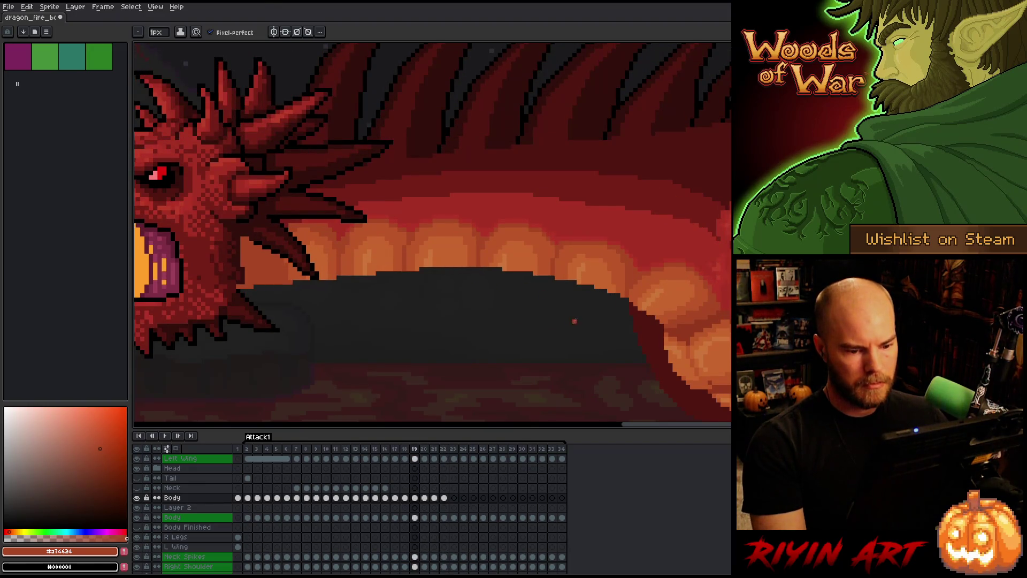
{"action": "key", "text": "comma"}
{"action": "key", "text": "comma"}
{"action": "scroll", "coordinate": [601, 328], "scroll_direction": "up", "scroll_amount": 2}
{"action": "key", "text": "comma"}
{"action": "key", "text": "comma"}
{"action": "key", "text": "comma"}
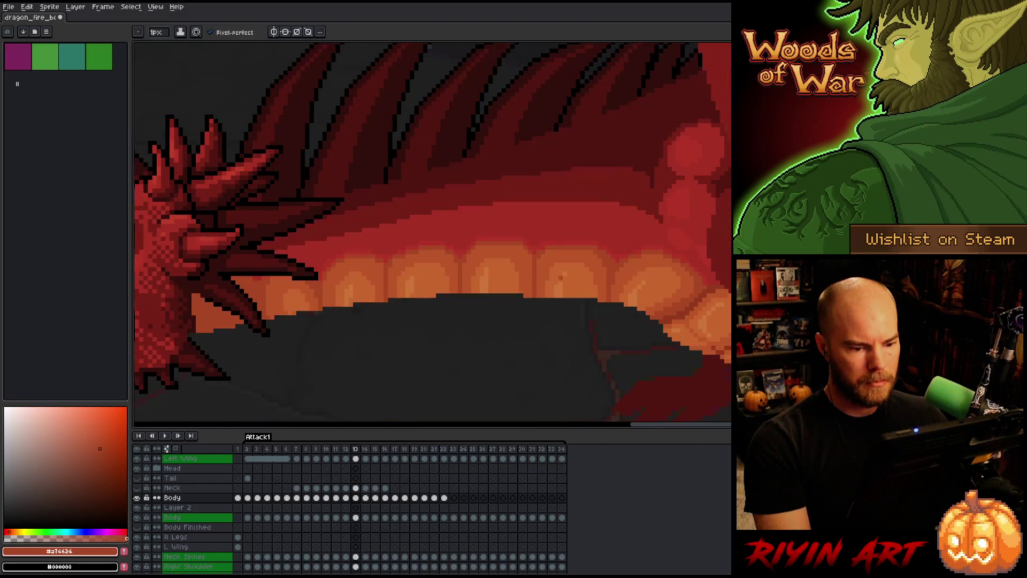
{"action": "key", "text": "comma"}
{"action": "key", "text": "comma"}
{"action": "key", "text": "period"}
{"action": "key", "text": "period"}
{"action": "key", "text": "period"}
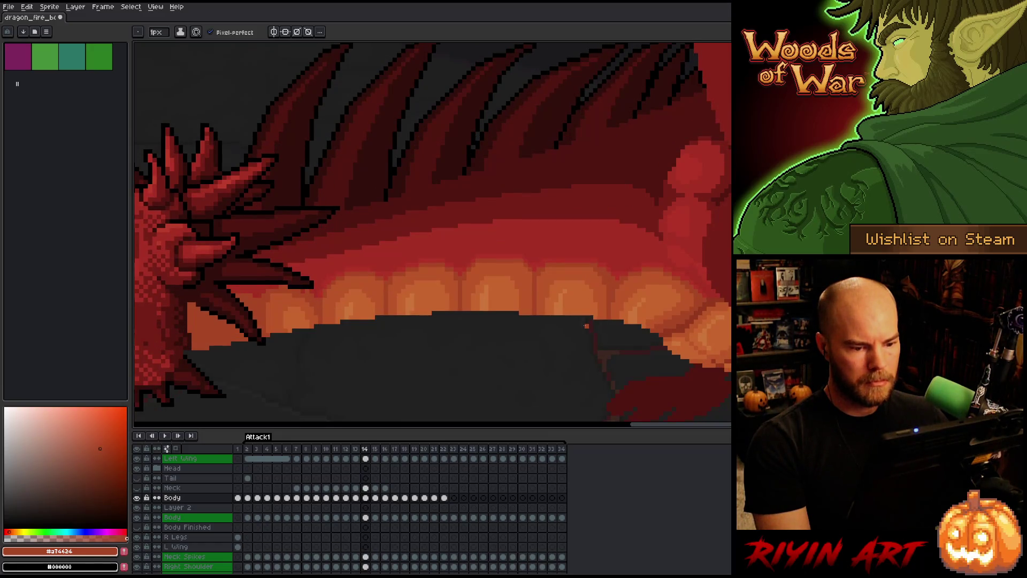
{"action": "key", "text": "comma"}
{"action": "key", "text": "comma"}
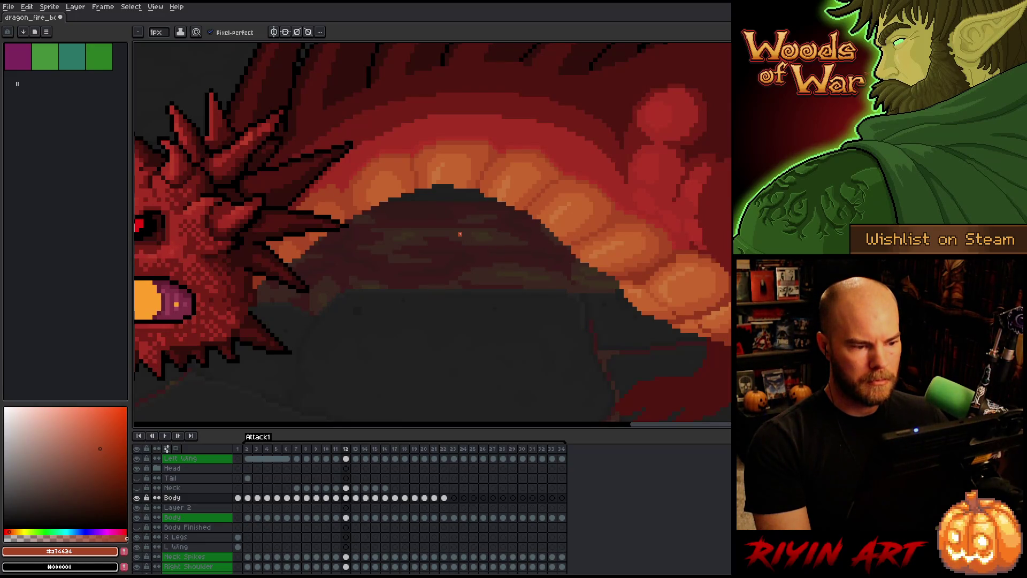
{"action": "key", "text": "period"}
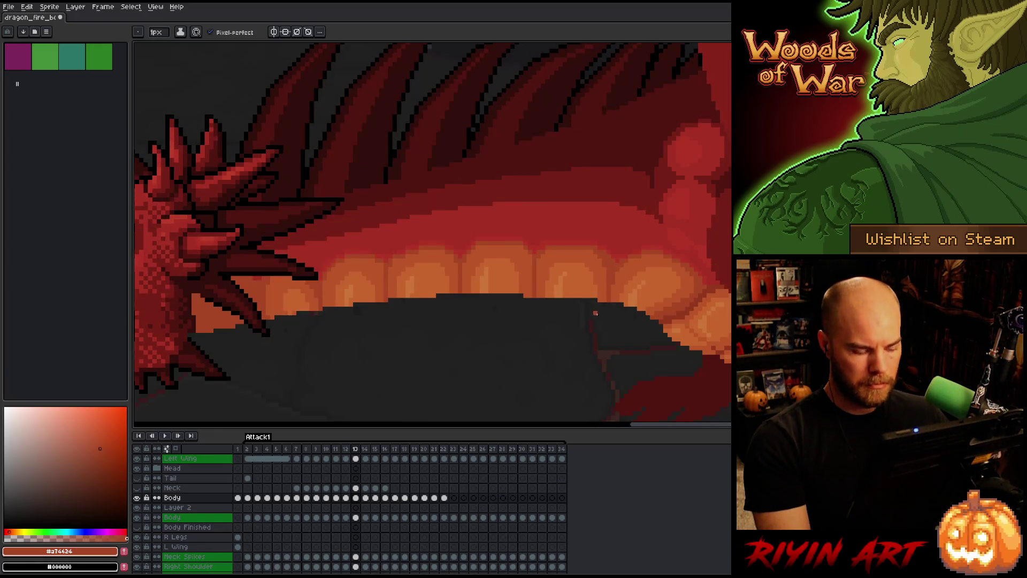
- Eyedrop the light orange #c7652f from a belly scale and select the green Body layer
{"action": "key", "text": "e"}
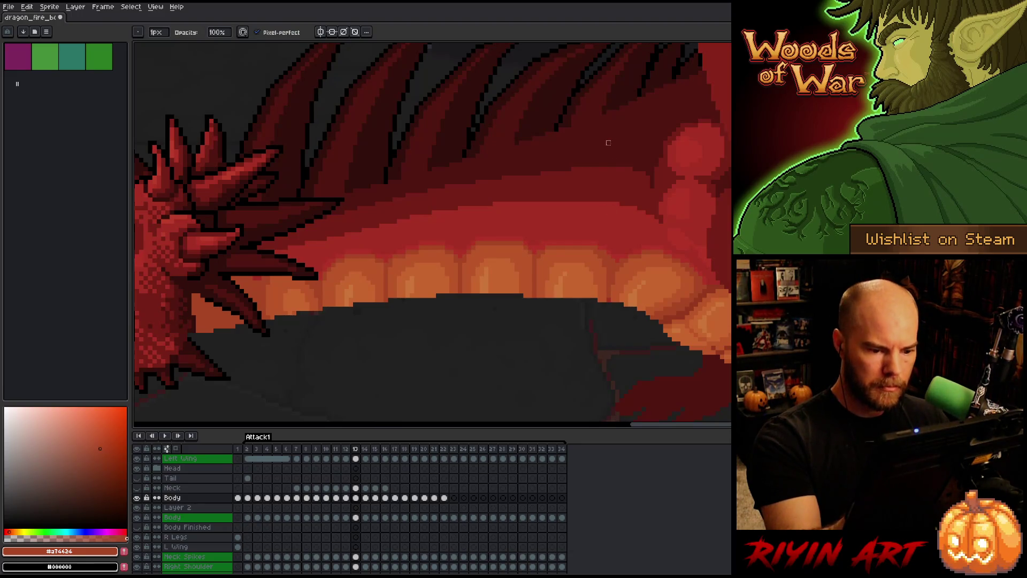
{"action": "key", "text": "i"}
{"action": "left_click", "coordinate": [605, 291]}
{"action": "key", "text": "b"}
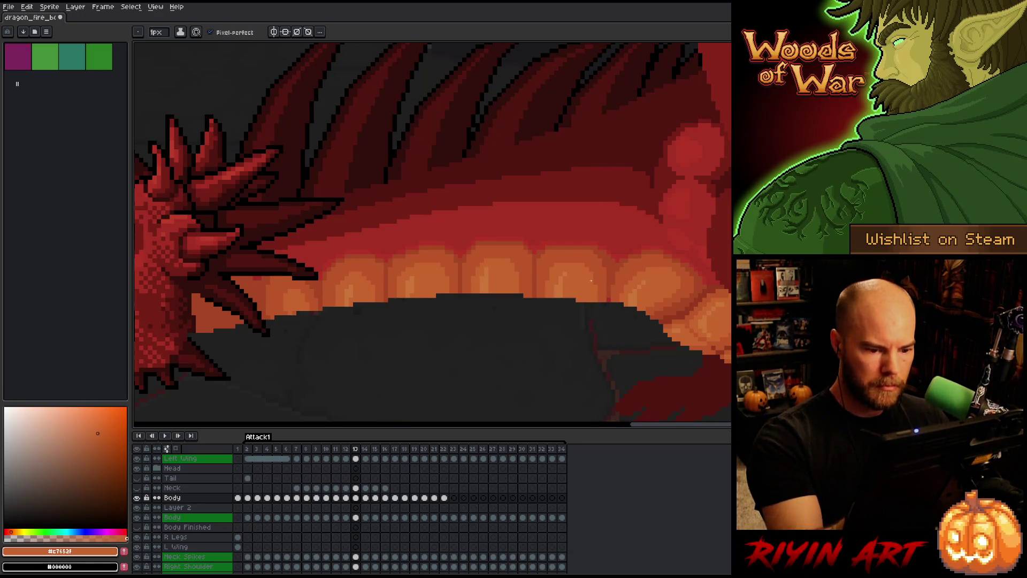
{"action": "key", "text": "i"}
{"action": "left_click", "coordinate": [535, 295]}
{"action": "key", "text": "b"}
{"action": "key", "text": "i"}
{"action": "left_click", "coordinate": [514, 292]}
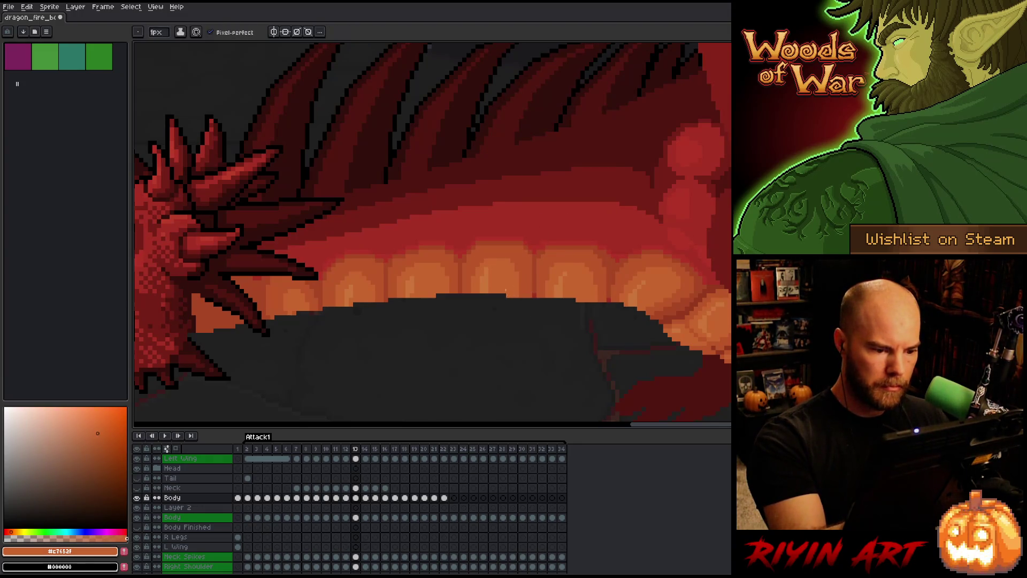
{"action": "key", "text": "b"}
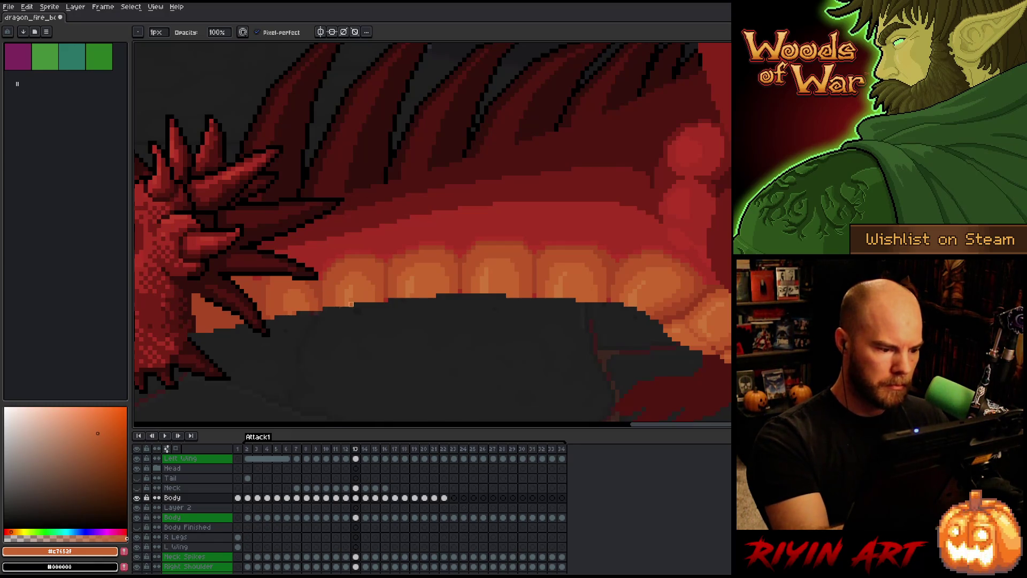
{"action": "left_click", "coordinate": [356, 517]}
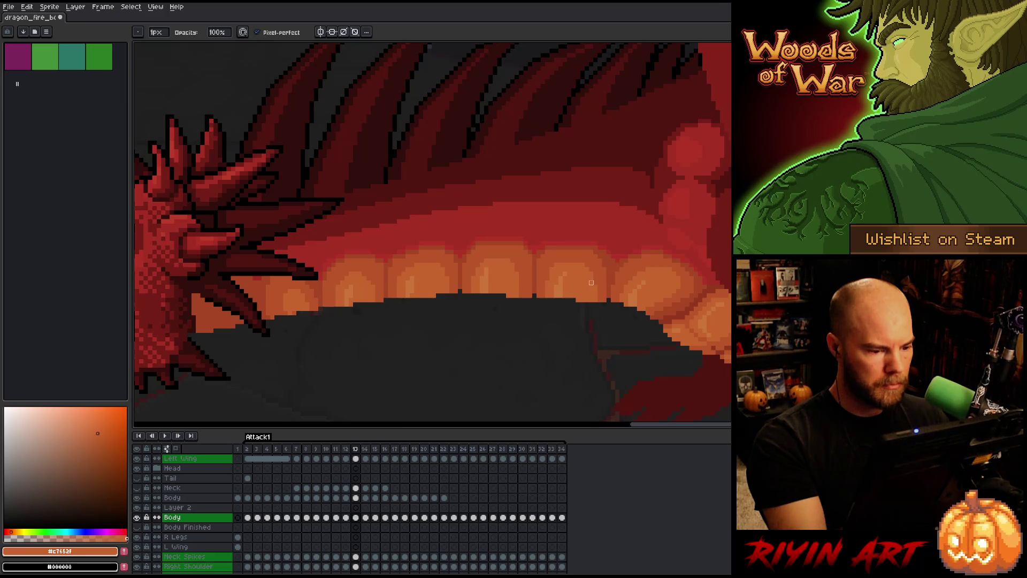
- Flip back and forth between frames 13 and 14 to compare the belly-scale shading
{"action": "key", "text": "period"}
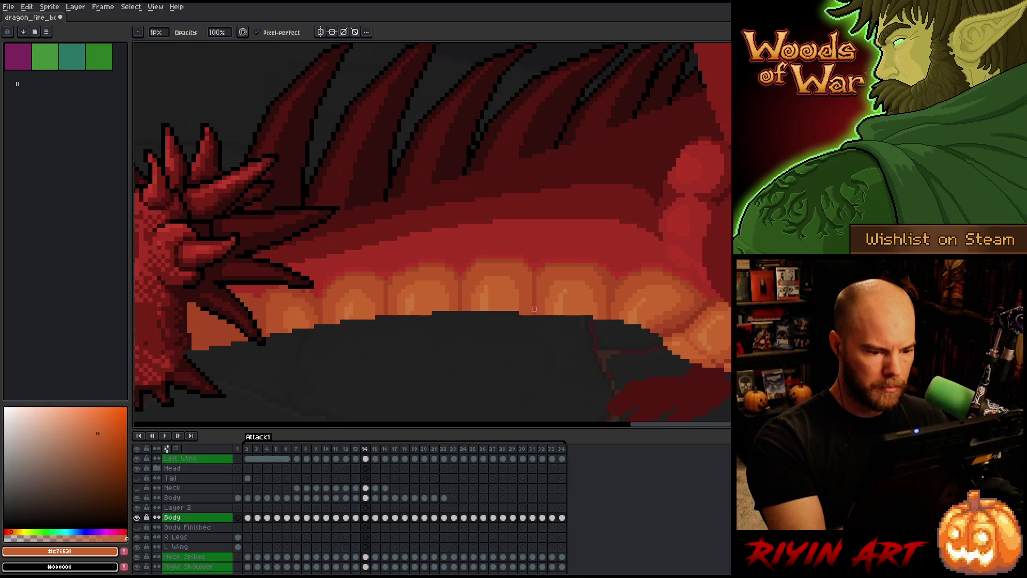
{"action": "key", "text": "comma"}
{"action": "key", "text": "period"}
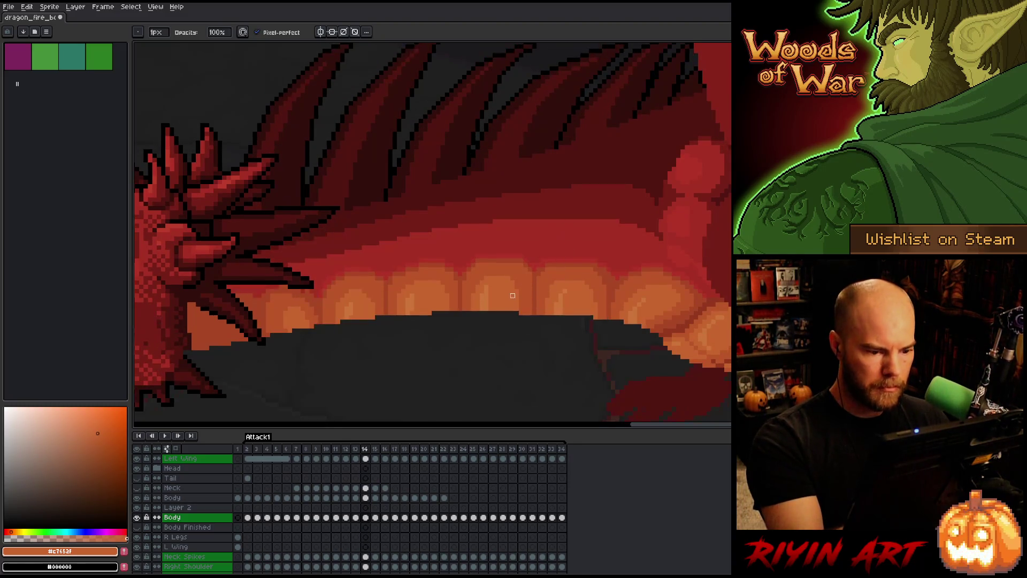
{"action": "key", "text": "e"}
{"action": "key", "text": "comma"}
{"action": "key", "text": "period"}
{"action": "key", "text": "comma"}
{"action": "key", "text": "period"}
{"action": "key", "text": "comma"}
{"action": "key", "text": "period"}
{"action": "key", "text": "comma"}
{"action": "key", "text": "period"}
{"action": "key", "text": "comma"}
{"action": "key", "text": "comma"}
{"action": "key", "text": "period"}
{"action": "key", "text": "period"}
{"action": "key", "text": "comma"}
{"action": "key", "text": "period"}
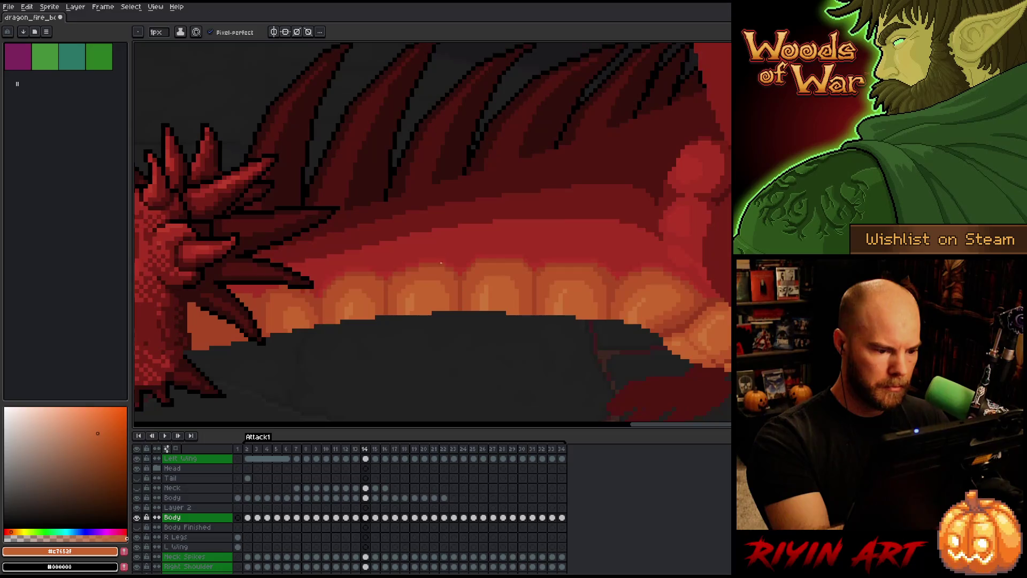
{"action": "key", "text": "comma"}
{"action": "key", "text": "period"}
{"action": "key", "text": "comma"}
{"action": "key", "text": "period"}
- Sample the darker orange #bb5429 and light orange #c7652f from the belly scales on frame 14
{"action": "left_click", "coordinate": [381, 317], "text": "alt"}
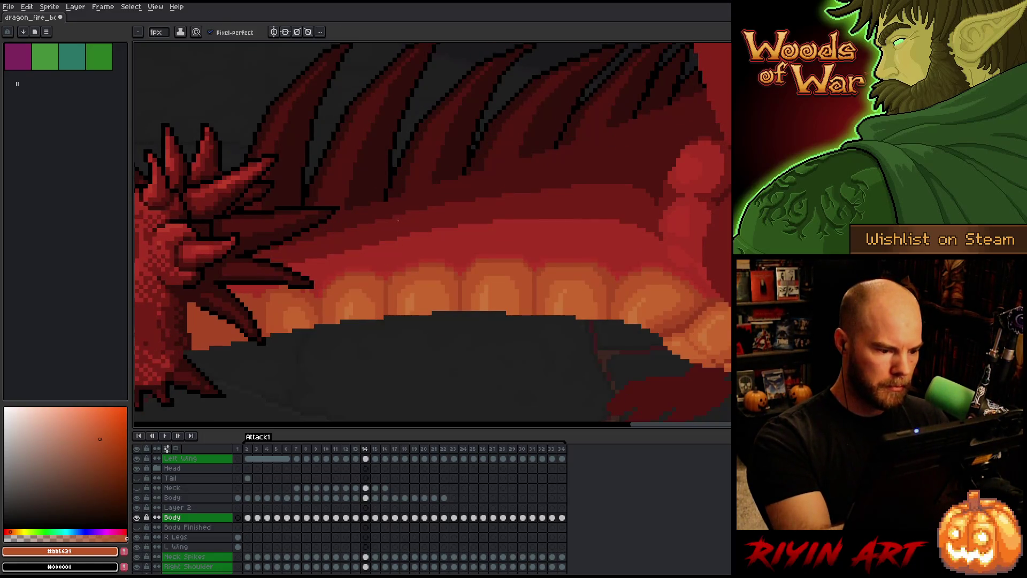
{"action": "key", "text": "comma"}
{"action": "key", "text": "period"}
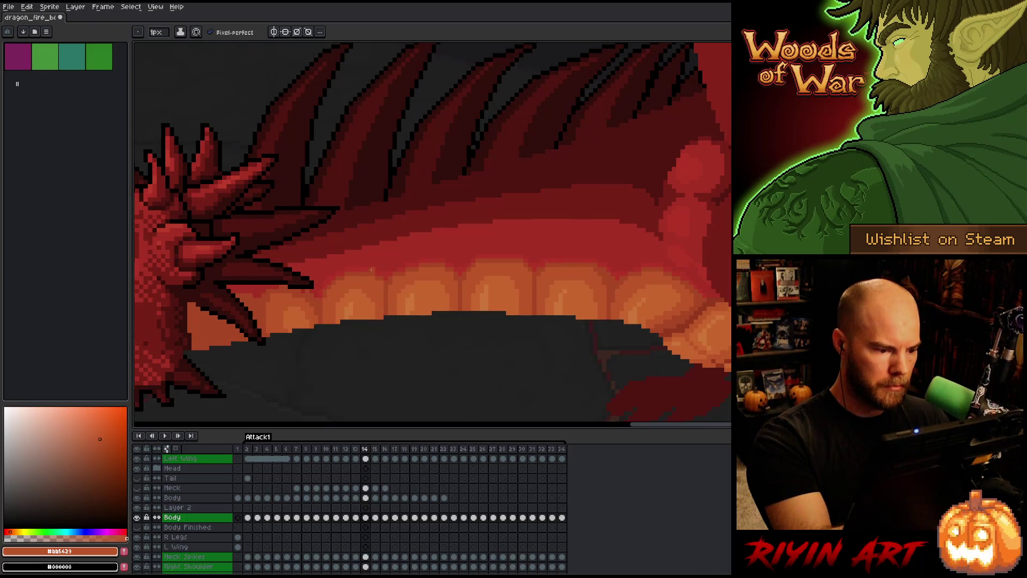
{"action": "left_click", "coordinate": [362, 303], "text": "alt"}
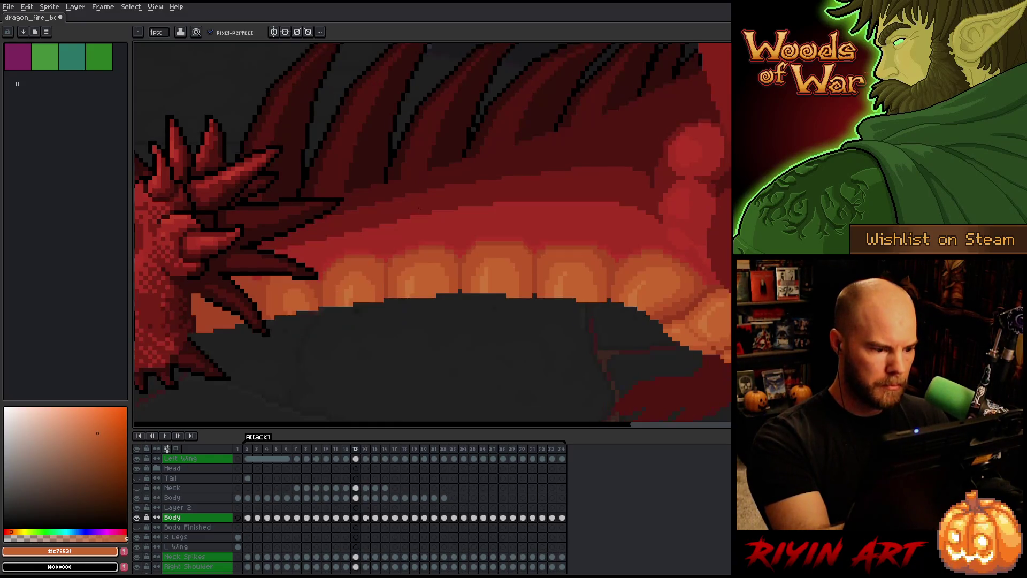
{"action": "key", "text": "b"}
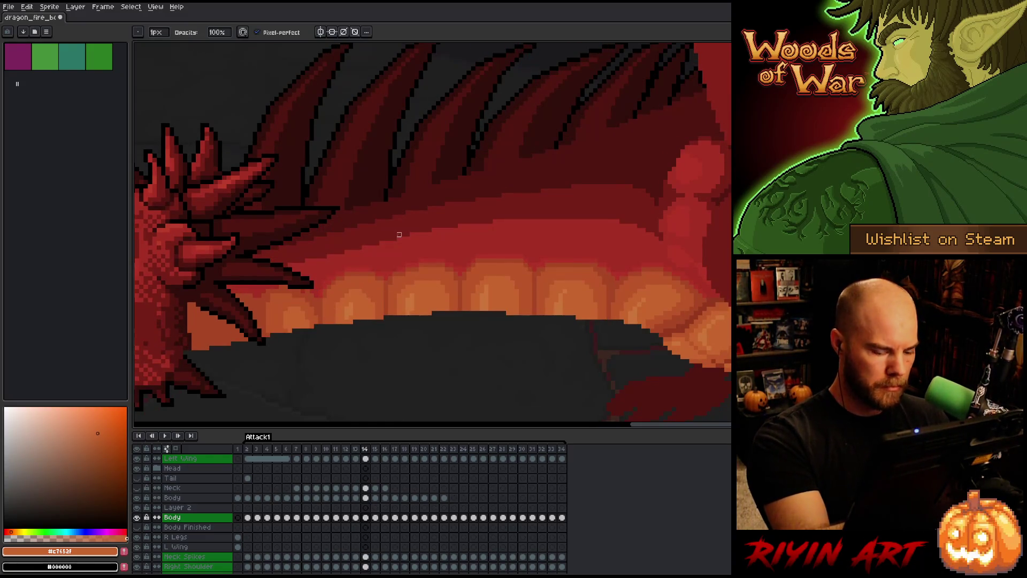
- Go to frame 13 and make the Body layer active for pencil work
{"action": "key", "text": "Left"}
{"action": "key", "text": "Right"}
{"action": "key", "text": "Left"}
{"action": "key", "text": "e"}
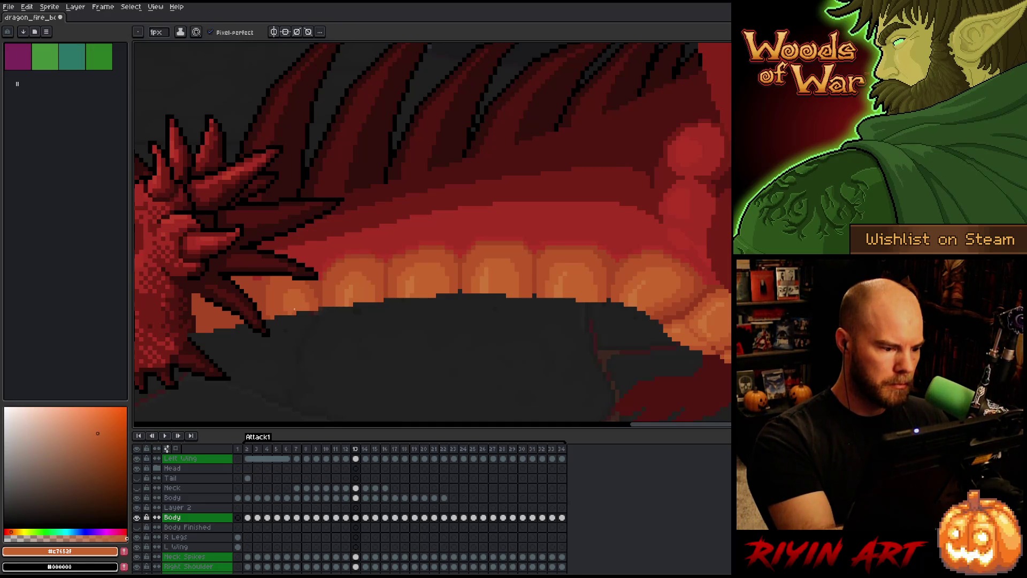
{"action": "key", "text": "v"}
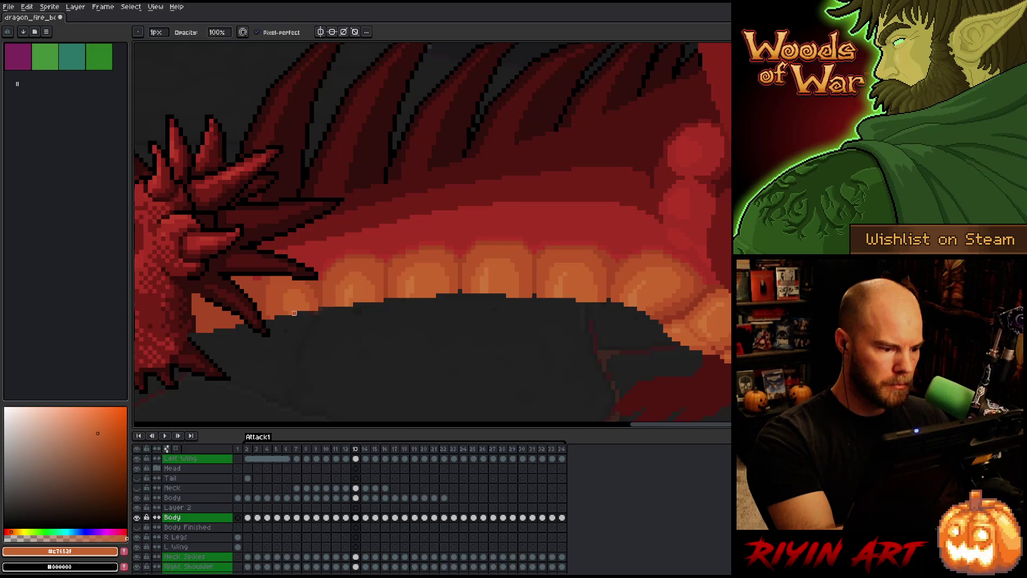
{"action": "left_click", "coordinate": [356, 498]}
{"action": "key", "text": "b"}
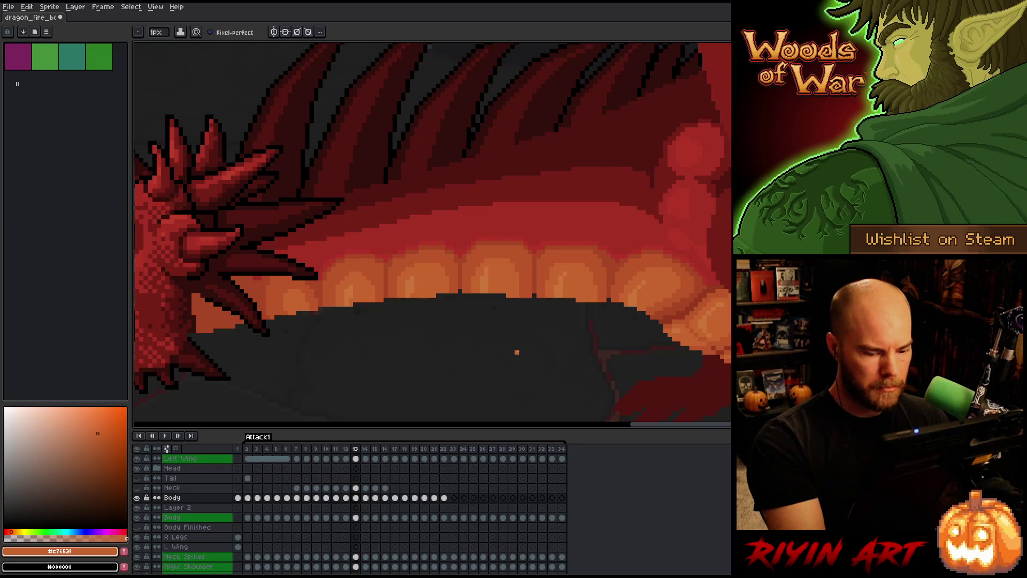
- Compare frames 12 and 13 against their neighbours, then move on to frame 14
{"action": "key", "text": "comma"}
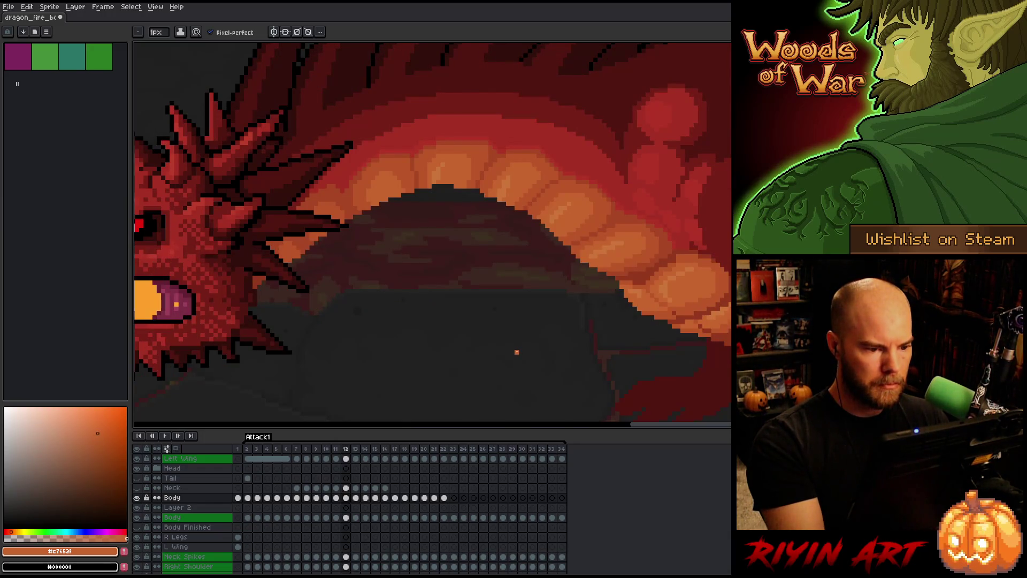
{"action": "key", "text": "comma"}
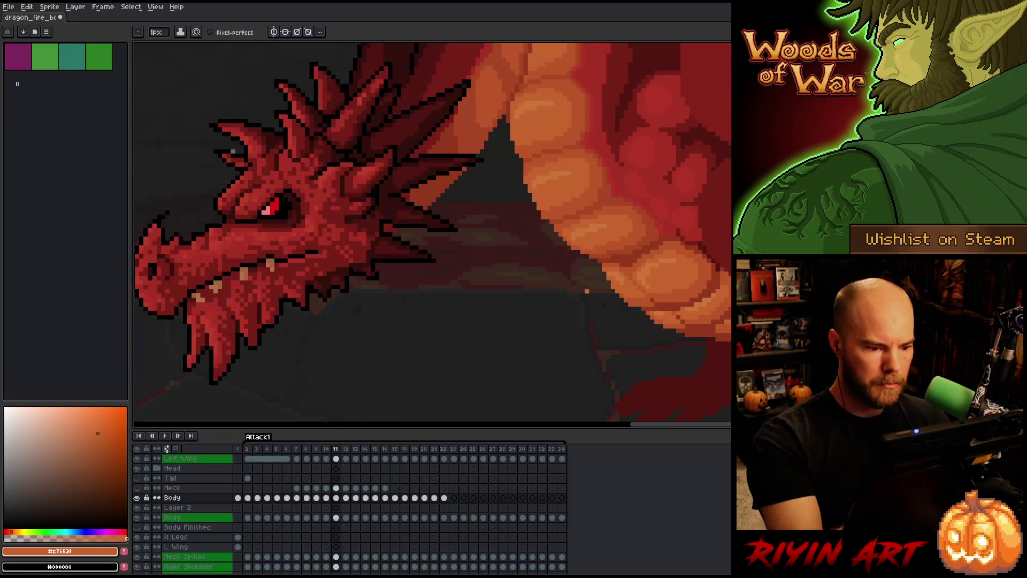
{"action": "key", "text": "period"}
{"action": "key", "text": "period"}
{"action": "key", "text": "comma"}
{"action": "key", "text": "period"}
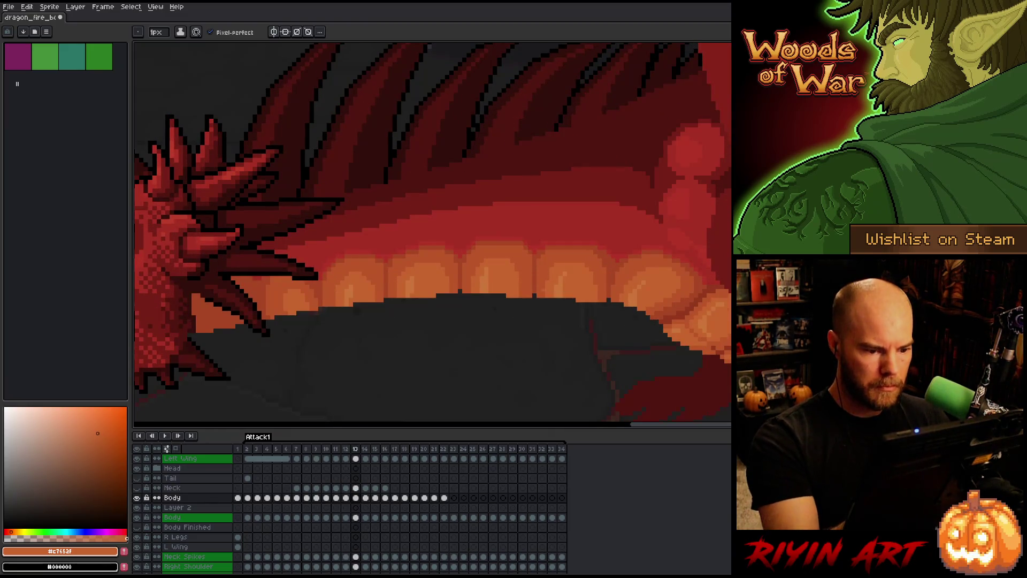
{"action": "key", "text": "comma"}
{"action": "key", "text": "period"}
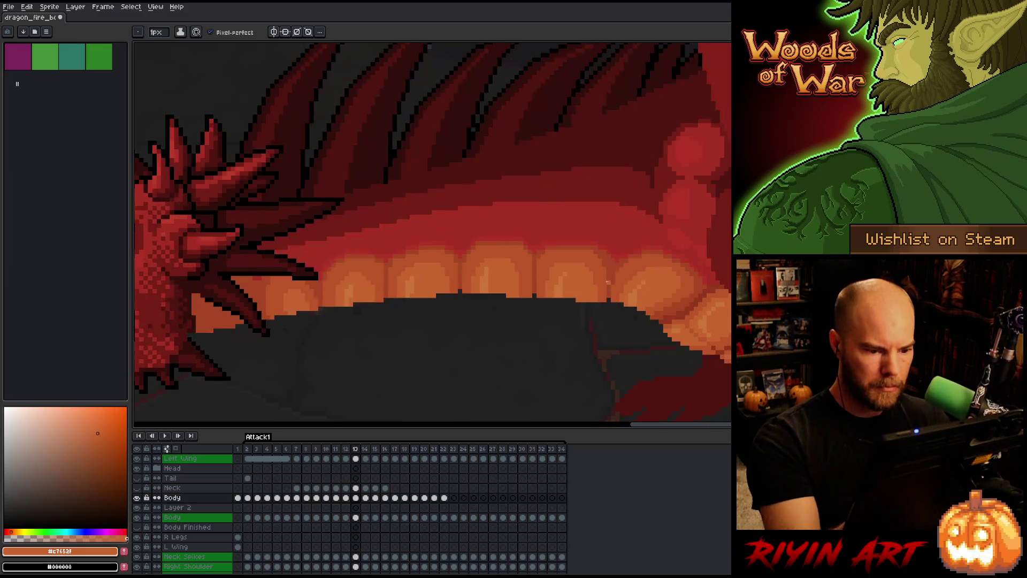
{"action": "key", "text": "period"}
- Check frame 13 again and make the lower Body layer active on frame 14 for erasing
{"action": "key", "text": "e"}
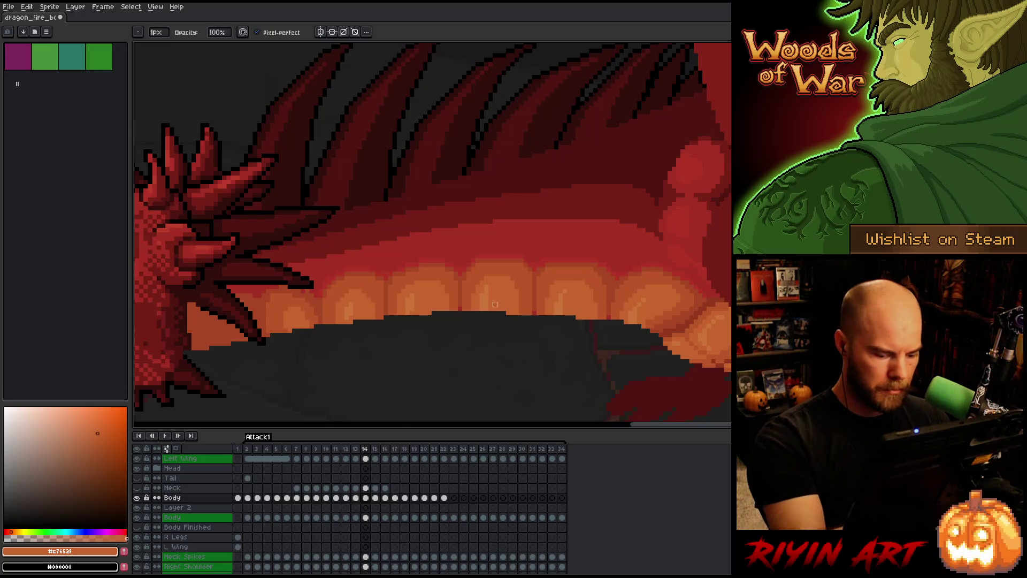
{"action": "key", "text": "Left"}
{"action": "key", "text": "Right"}
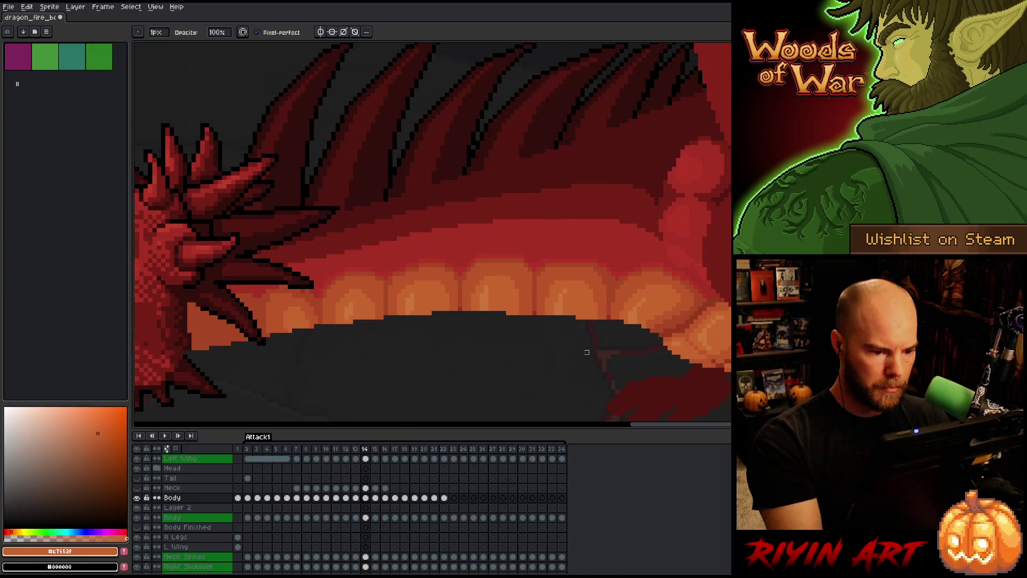
{"action": "left_click", "coordinate": [365, 517]}
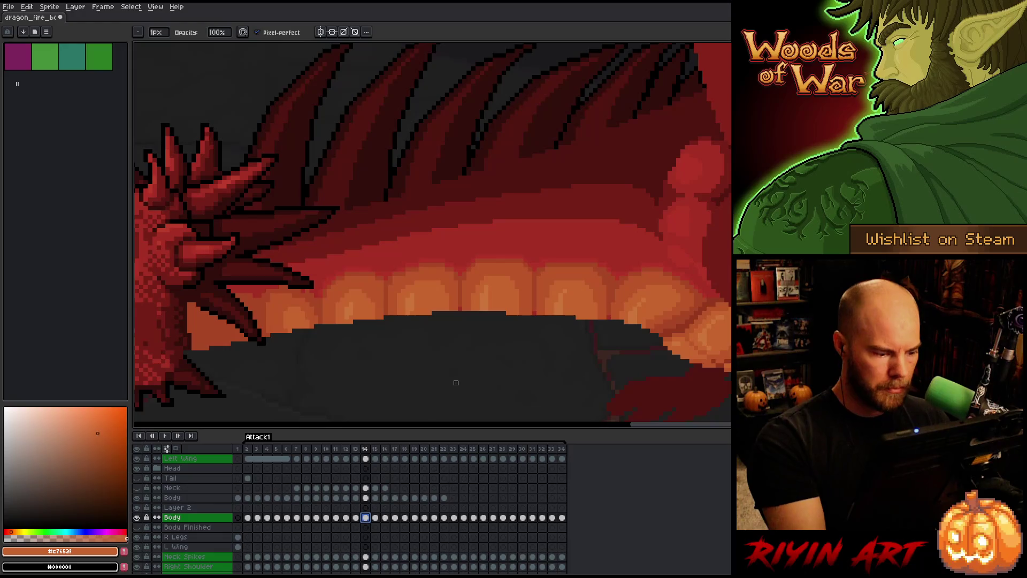
- Touch up a belly-scale edge pixel on frame 14, then pick the mid orange on frame 15
{"action": "left_click", "coordinate": [460, 311]}
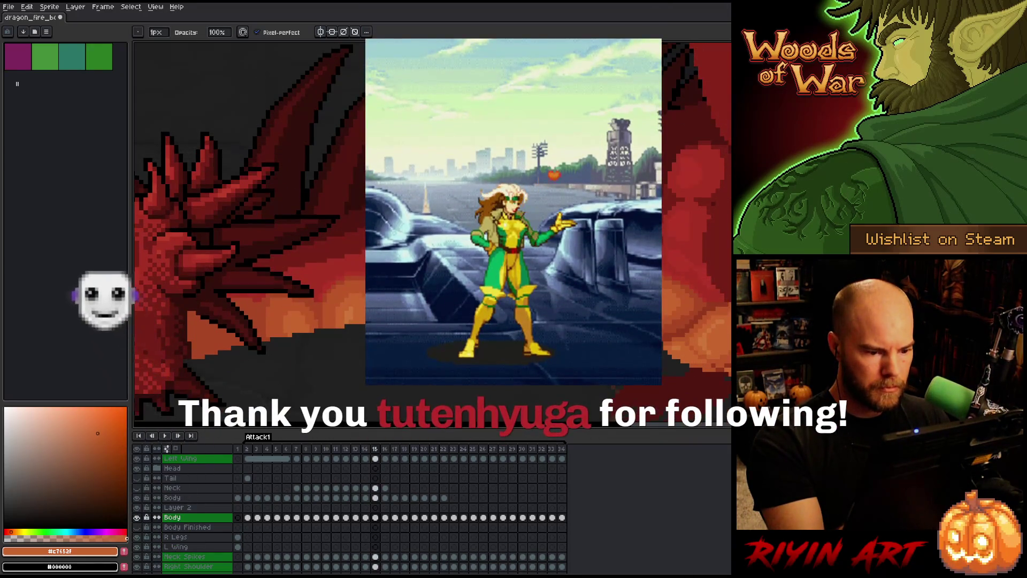
{"action": "key", "text": "Right"}
{"action": "key", "text": "e"}
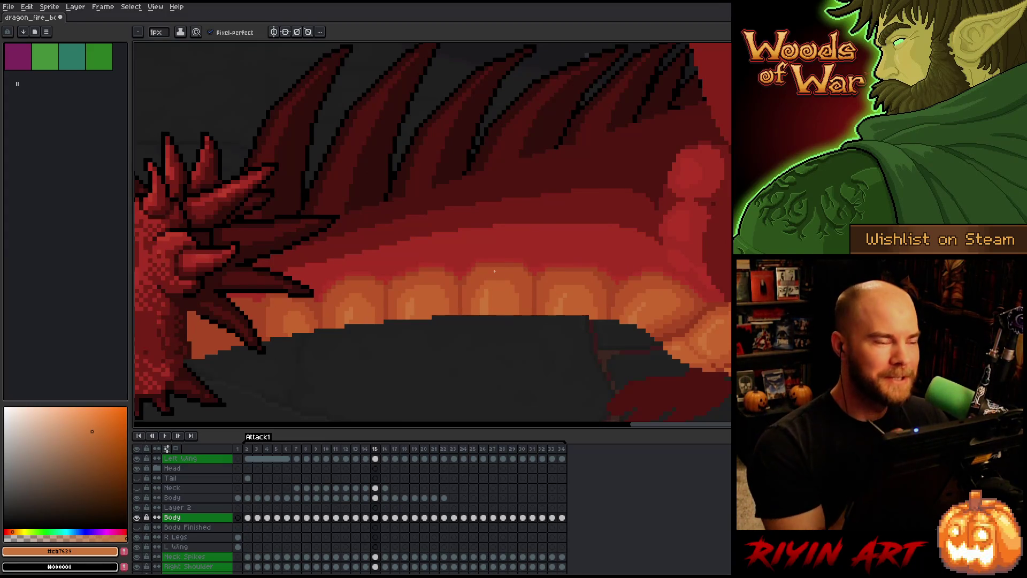
{"action": "left_click", "coordinate": [501, 308], "text": "alt"}
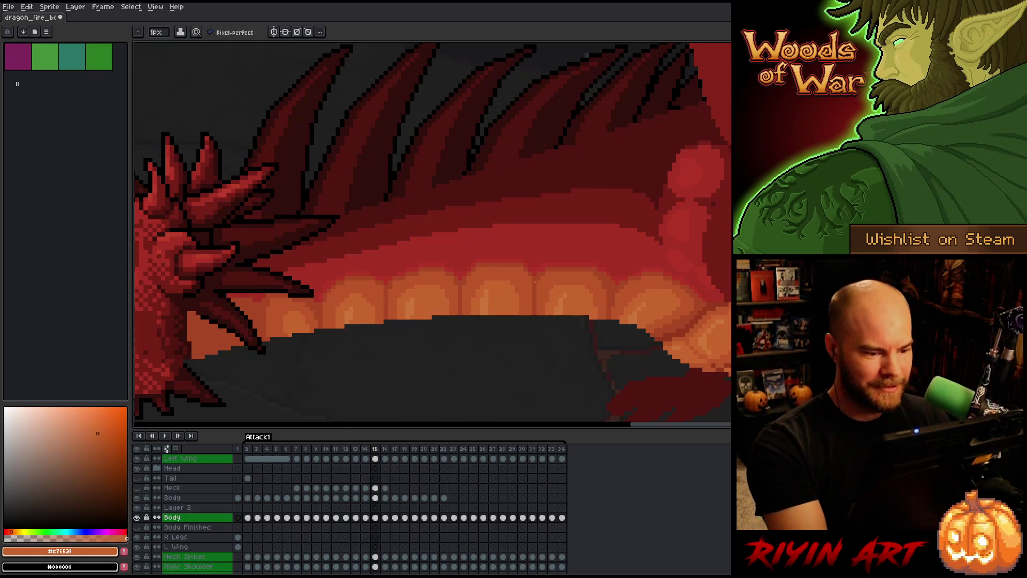
{"action": "key", "text": "Left"}
{"action": "key", "text": "Right"}
{"action": "key", "text": "Left"}
{"action": "key", "text": "Right"}
{"action": "key", "text": "Left"}
{"action": "key", "text": "Right"}
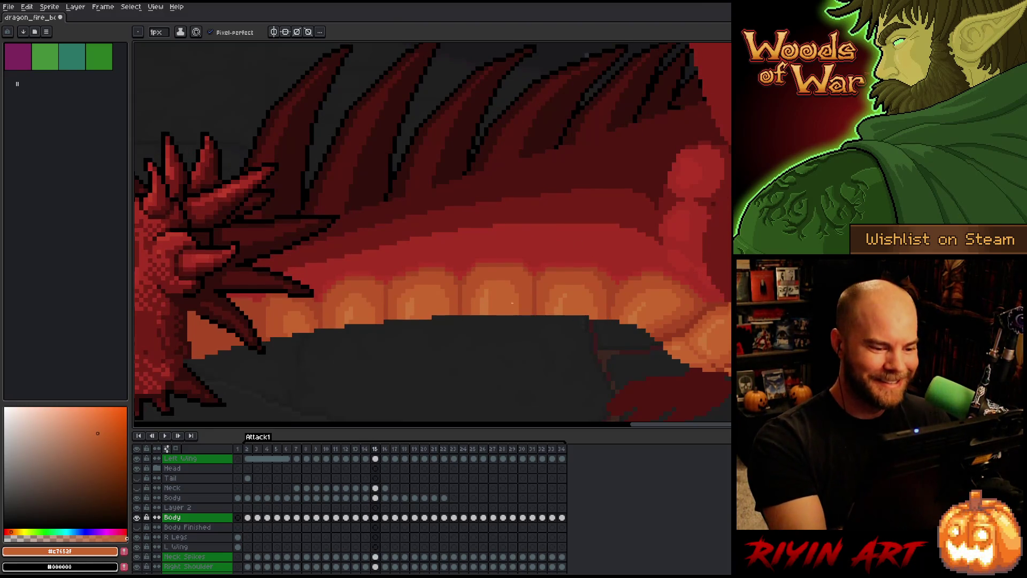
- Pick the darker orange scale shade and compare frame 15 with frame 14
{"action": "left_click", "coordinate": [526, 317], "text": "alt"}
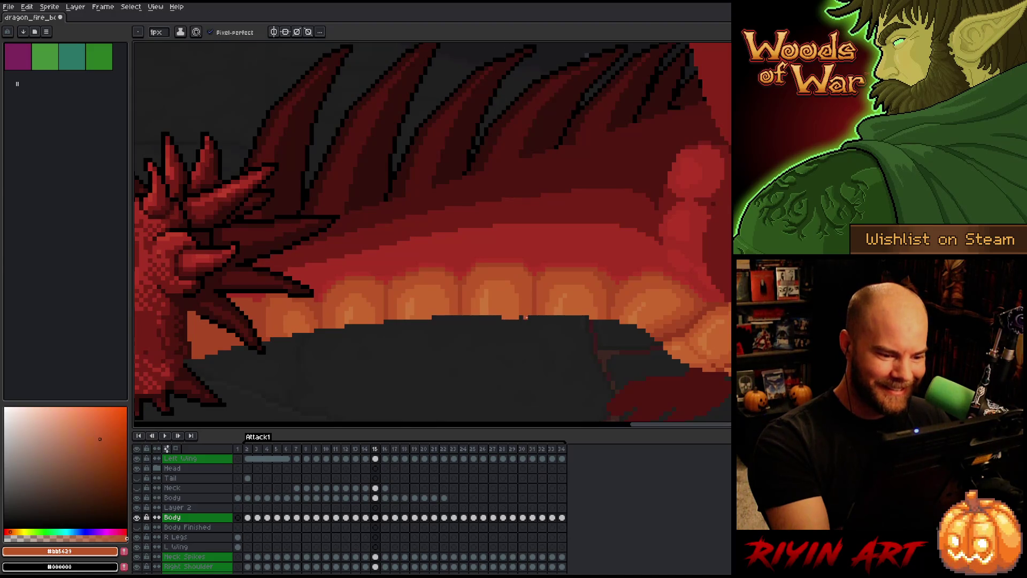
{"action": "key", "text": "Left"}
{"action": "key", "text": "Right"}
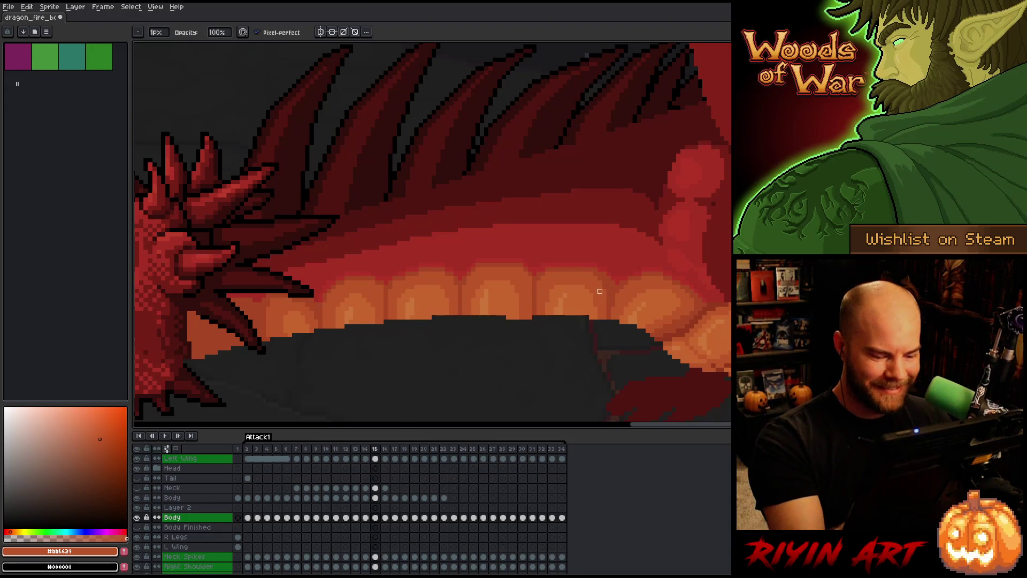
{"action": "key", "text": "Left"}
{"action": "key", "text": "Right"}
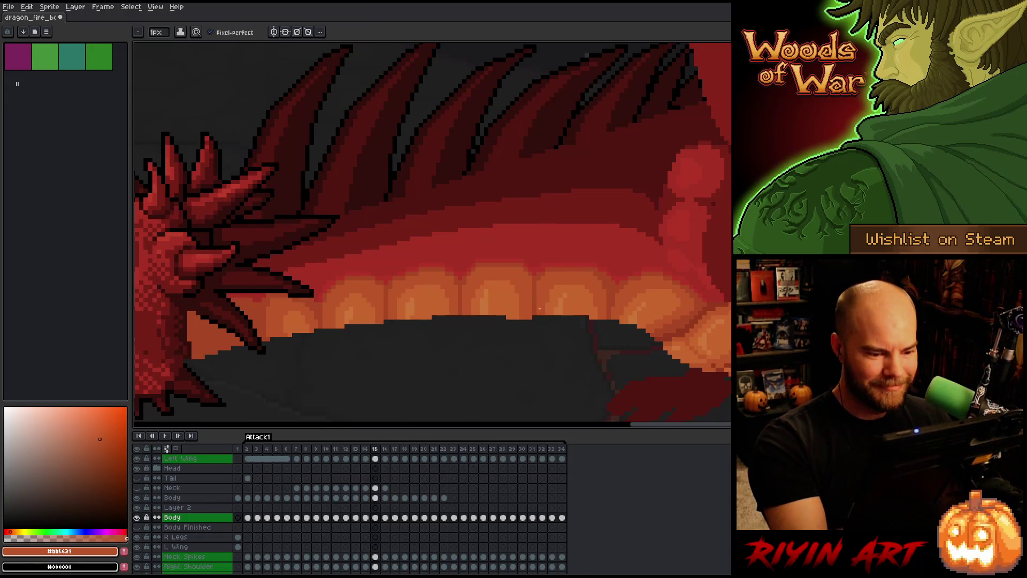
{"action": "key", "text": "Left"}
{"action": "key", "text": "Right"}
{"action": "key", "text": "Left"}
{"action": "key", "text": "Right"}
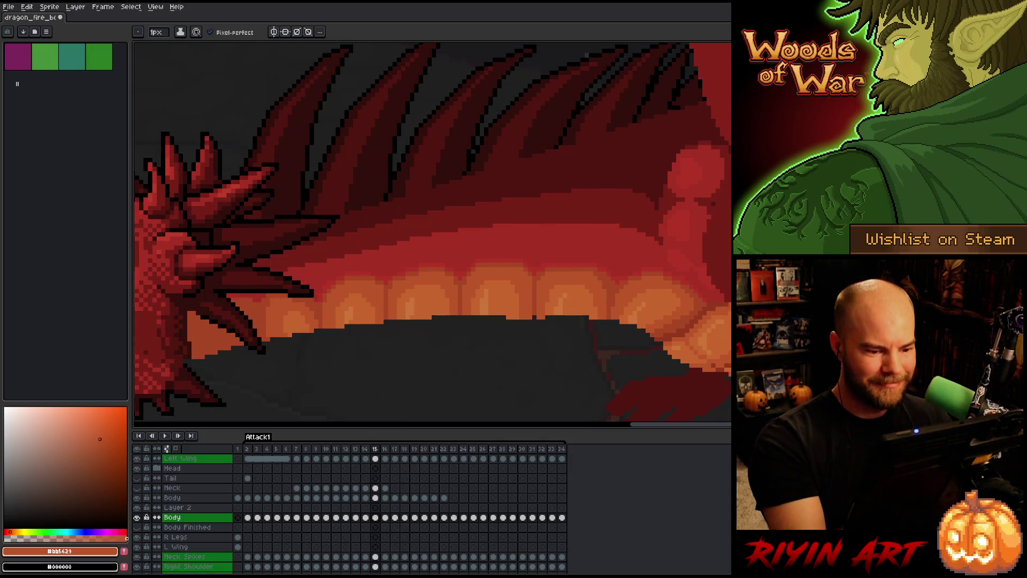
- Shade the next neck scales with mid, light and mid orange, checking against frame 14
{"action": "left_click", "coordinate": [553, 310], "text": "alt"}
{"action": "left_click", "coordinate": [559, 316], "text": "alt"}
{"action": "left_click", "coordinate": [566, 313], "text": "alt"}
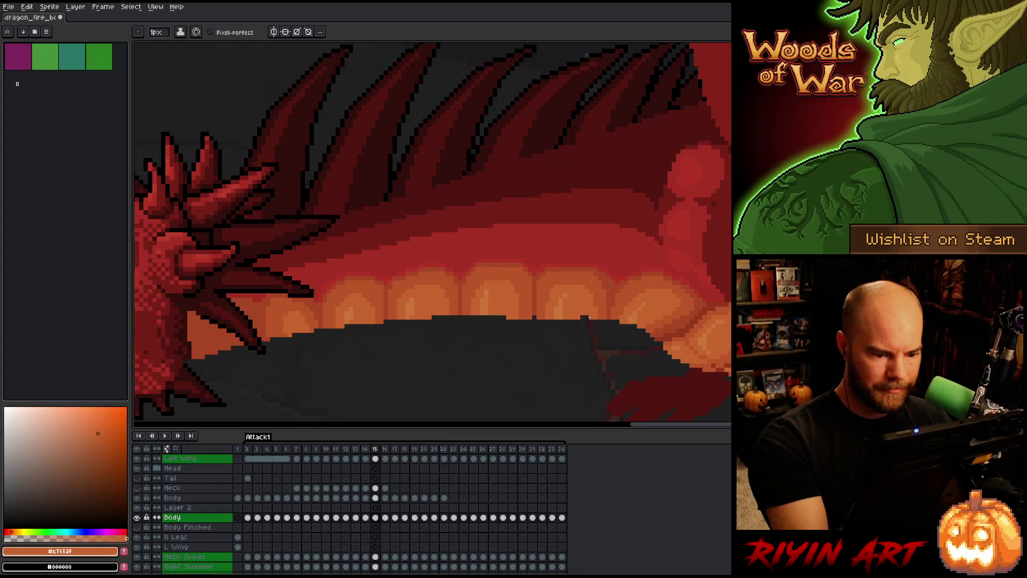
{"action": "key", "text": "Right"}
{"action": "key", "text": "Left"}
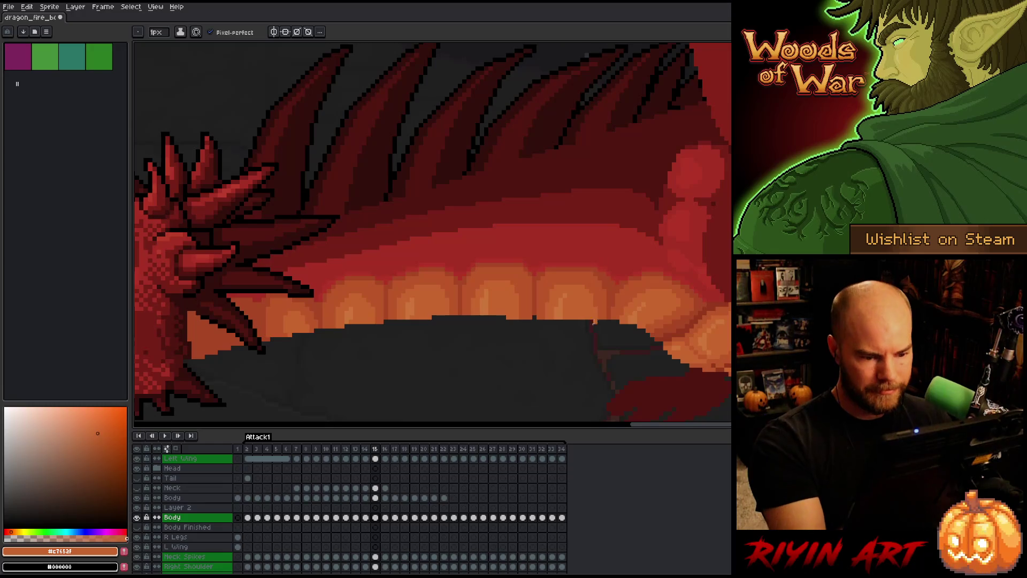
{"action": "key", "text": "Right"}
{"action": "key", "text": "Left"}
- Continue along the neck with darker, mid and lighter orange scale shades
{"action": "left_click", "coordinate": [600, 322], "text": "alt"}
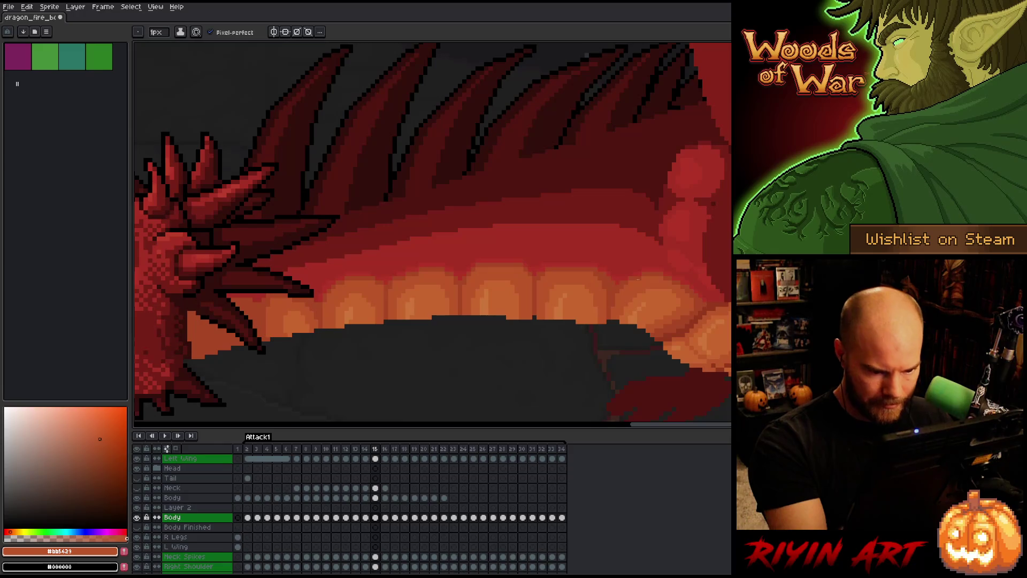
{"action": "key", "text": "Right"}
{"action": "key", "text": "Left"}
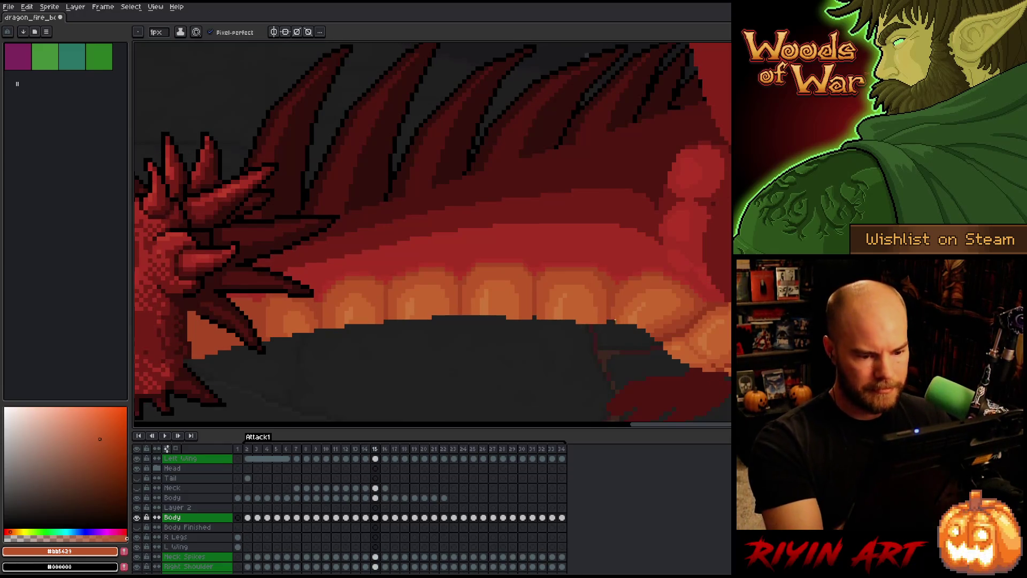
{"action": "left_click", "coordinate": [632, 313], "text": "alt"}
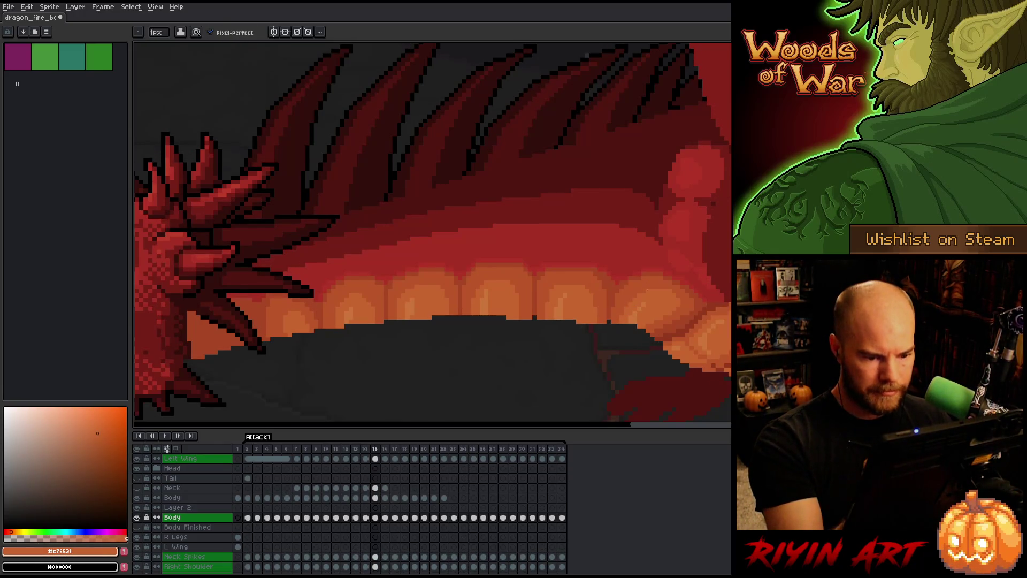
{"action": "left_click", "coordinate": [635, 319], "text": "alt"}
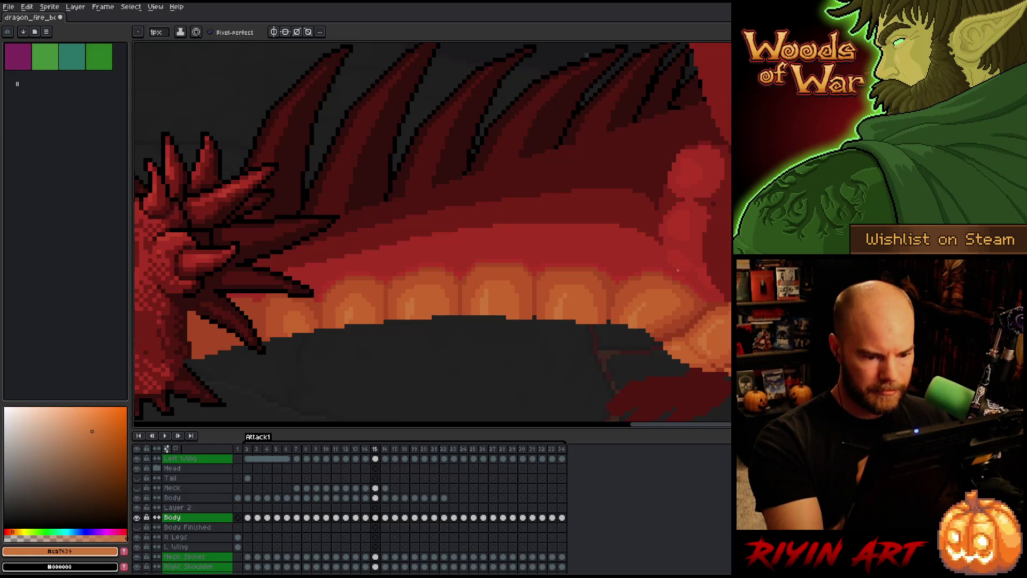
{"action": "left_click", "coordinate": [632, 314], "text": "alt"}
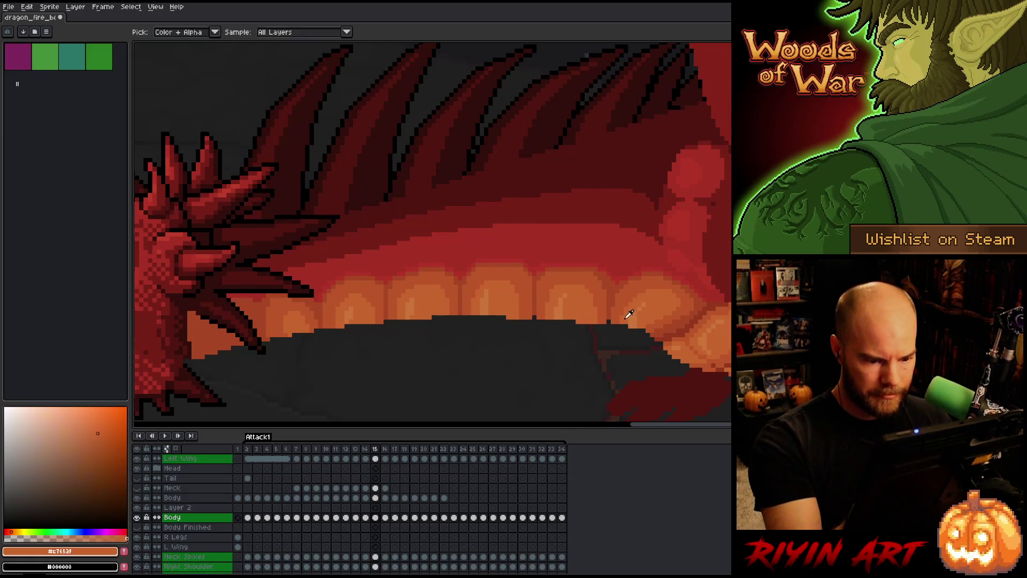
- Flip repeatedly between frames 14 and 15 to check the matched neck shading
{"action": "key", "text": "alt"}
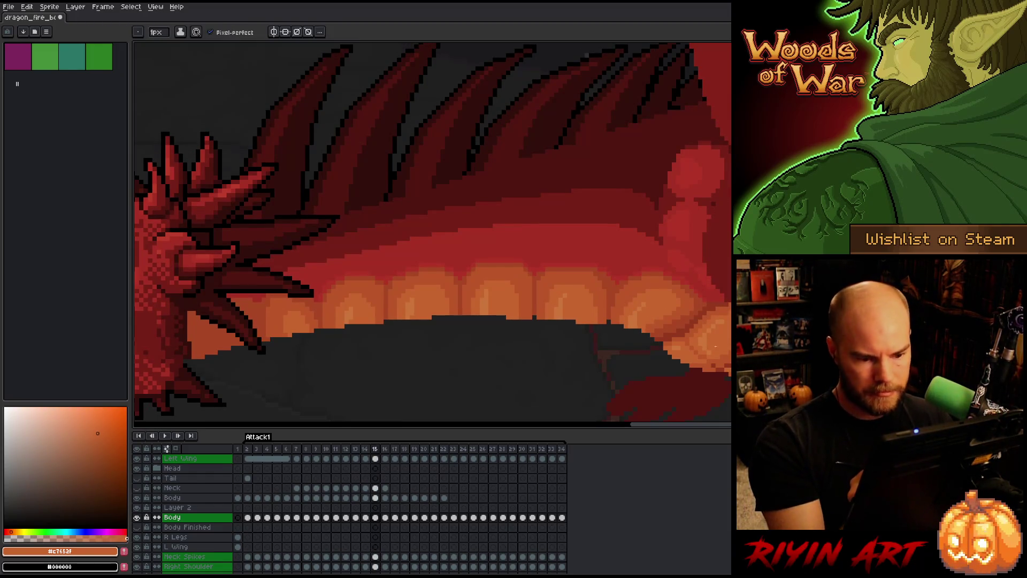
{"action": "key", "text": "Left"}
{"action": "key", "text": "Right"}
{"action": "key", "text": "Left"}
{"action": "key", "text": "Right"}
{"action": "key", "text": "Left"}
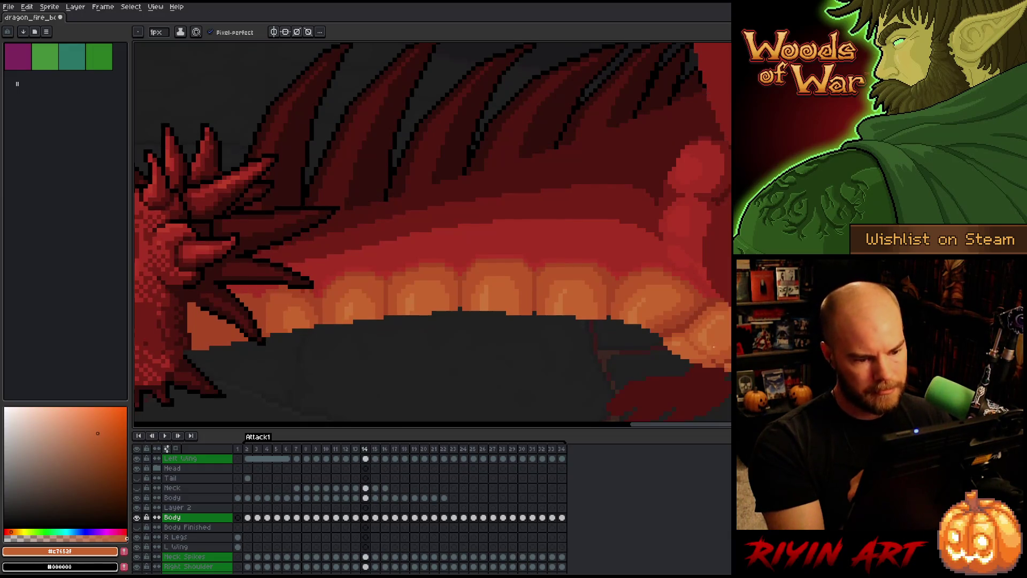
{"action": "key", "text": "Right"}
{"action": "key", "text": "Left"}
{"action": "key", "text": "Right"}
- On frame 15, activate the Body layer and erase a stray pixel at the scale edge
{"action": "key", "text": "e"}
{"action": "left_click", "coordinate": [376, 488]}
{"action": "left_click", "coordinate": [375, 497]}
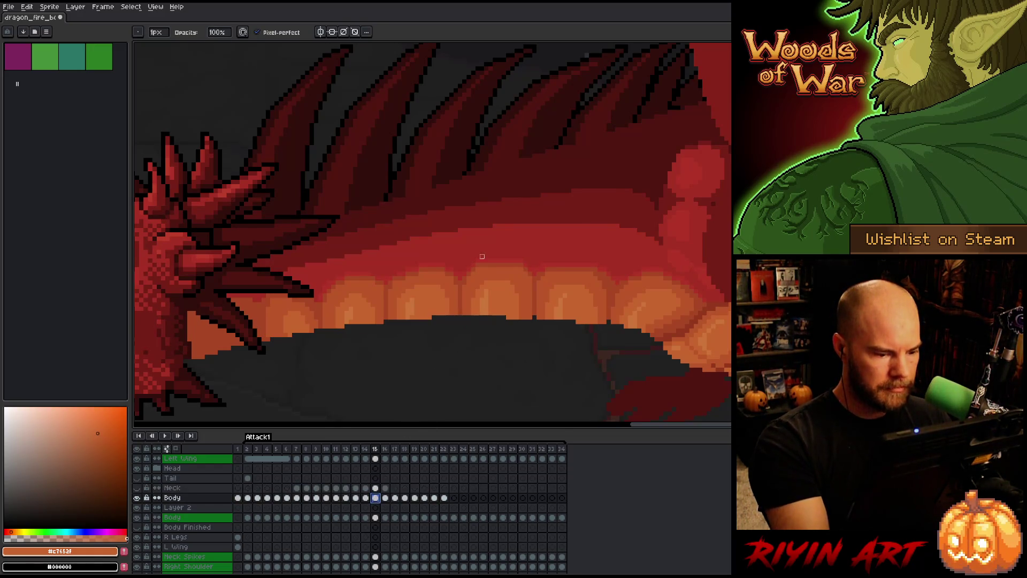
{"action": "left_click", "coordinate": [460, 317]}
- Flip repeatedly between frames 14 and 15 to compare the motion, settling on frame 15
{"action": "key", "text": "Left"}
{"action": "key", "text": "Right"}
{"action": "key", "text": "Left"}
{"action": "key", "text": "Right"}
{"action": "key", "text": "Left"}
{"action": "key", "text": "Right"}
{"action": "key", "text": "Left"}
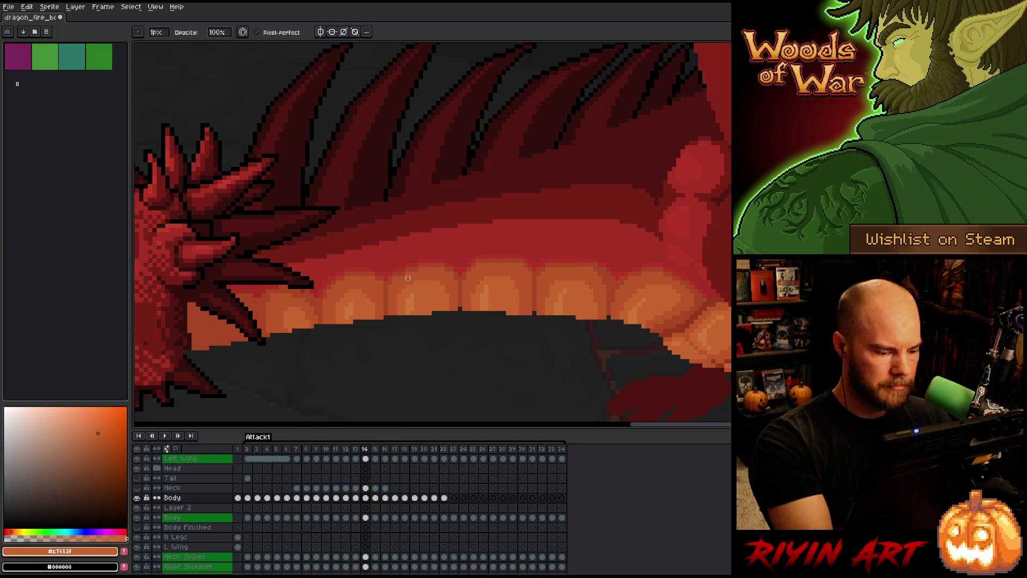
{"action": "key", "text": "Right"}
{"action": "key", "text": "e"}
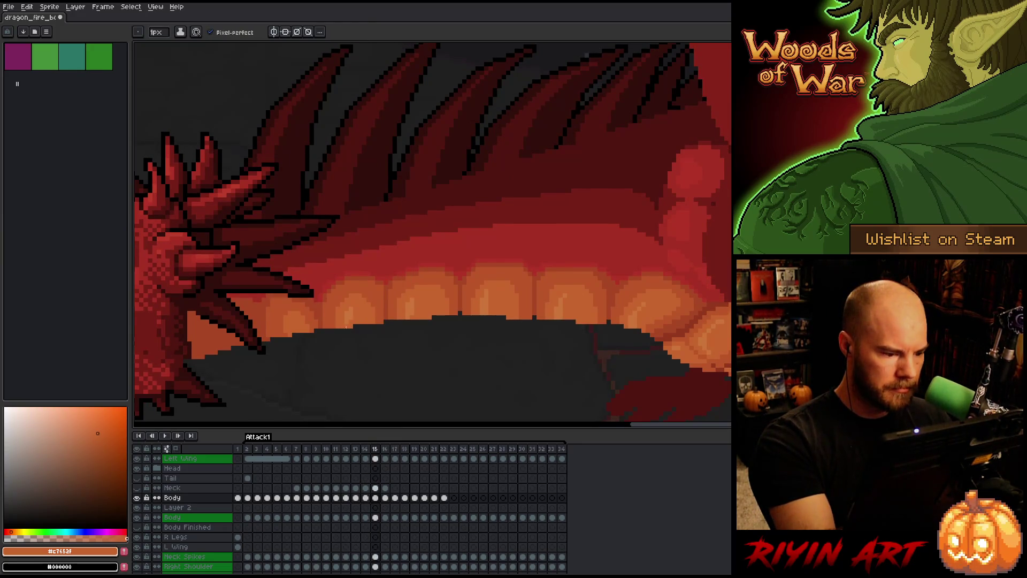
{"action": "key", "text": "Left"}
{"action": "key", "text": "Right"}
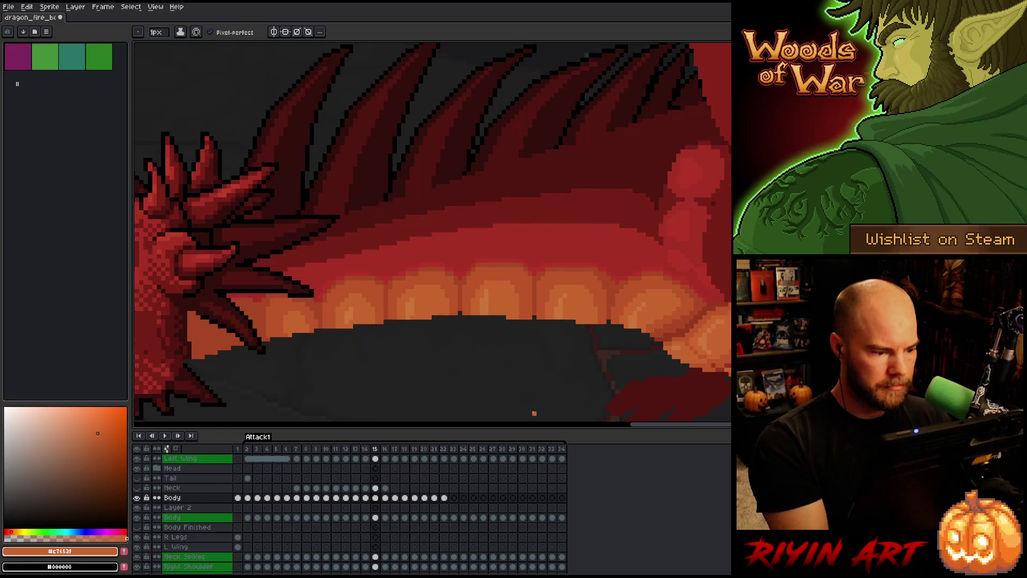
{"action": "key", "text": "Left"}
{"action": "key", "text": "Left"}
{"action": "key", "text": "Right"}
{"action": "key", "text": "Right"}
{"action": "key", "text": "Left"}
{"action": "key", "text": "Right"}
{"action": "key", "text": "Left"}
{"action": "key", "text": "Right"}
{"action": "key", "text": "Left"}
{"action": "key", "text": "Left"}
{"action": "key", "text": "Right"}
{"action": "key", "text": "Right"}
{"action": "key", "text": "Right"}
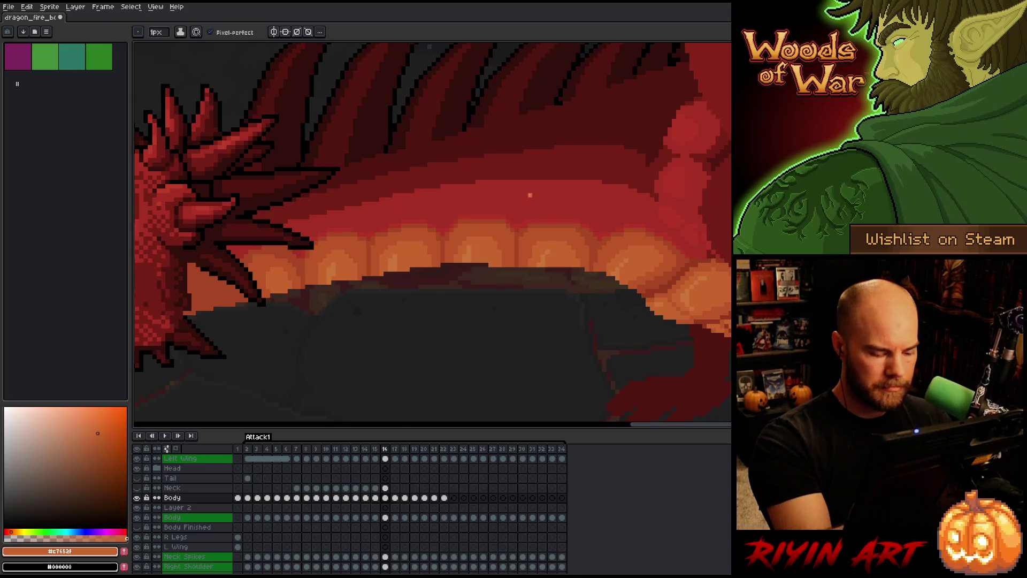
- Shade the teeth with darker orange #bb5629, then sample oranges #c7652f and #cb7a39
{"action": "key", "text": "Left"}
{"action": "key", "text": "Right"}
{"action": "left_click", "coordinate": [454, 252], "text": "alt"}
{"action": "left_click", "coordinate": [445, 265]}
{"action": "left_click", "coordinate": [461, 254], "text": "alt"}
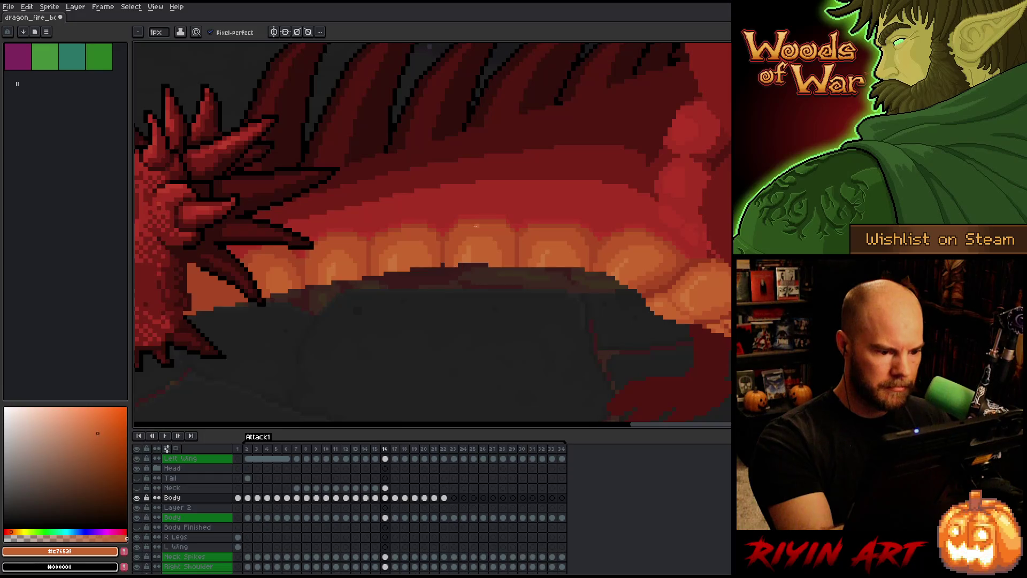
{"action": "key", "text": "Left"}
{"action": "key", "text": "Right"}
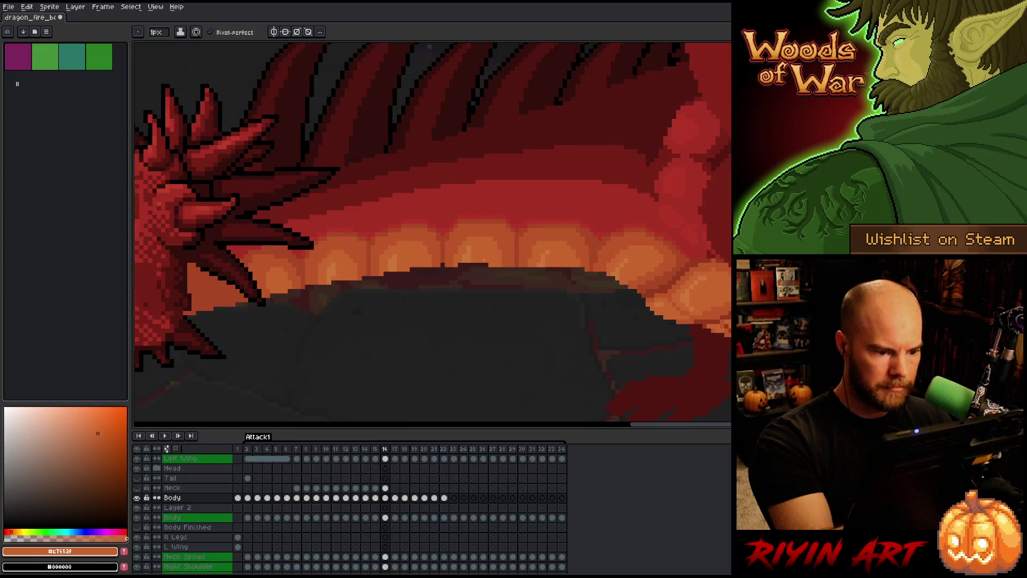
{"action": "left_click", "coordinate": [464, 263], "text": "alt"}
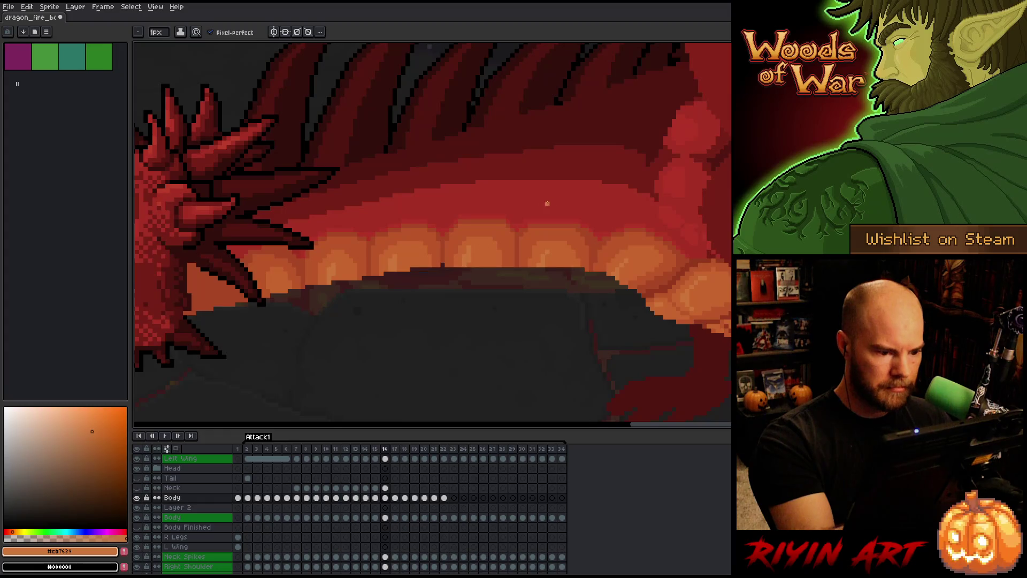
- With the pencil on frame 16, move between Neck and Body layers, sampling #bb5629 and #c7652f
{"action": "key", "text": "b"}
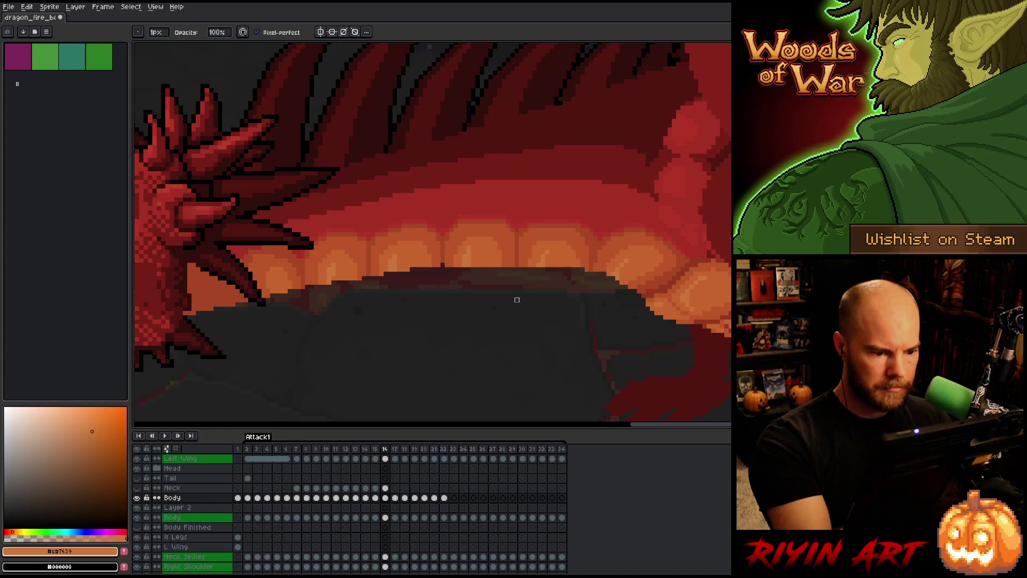
{"action": "left_click", "coordinate": [385, 517]}
{"action": "left_click", "coordinate": [386, 488]}
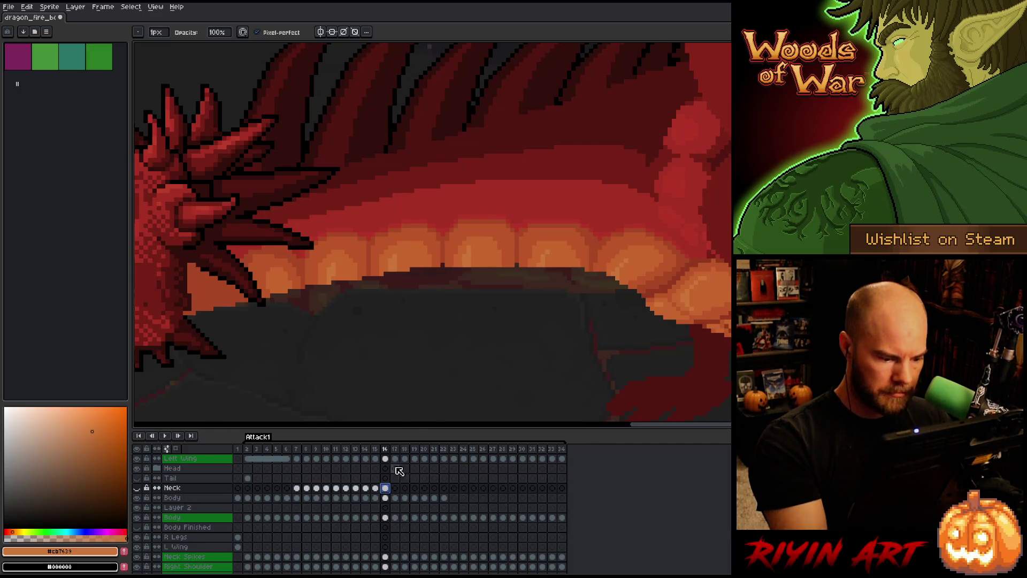
{"action": "left_click", "coordinate": [587, 264], "text": "alt"}
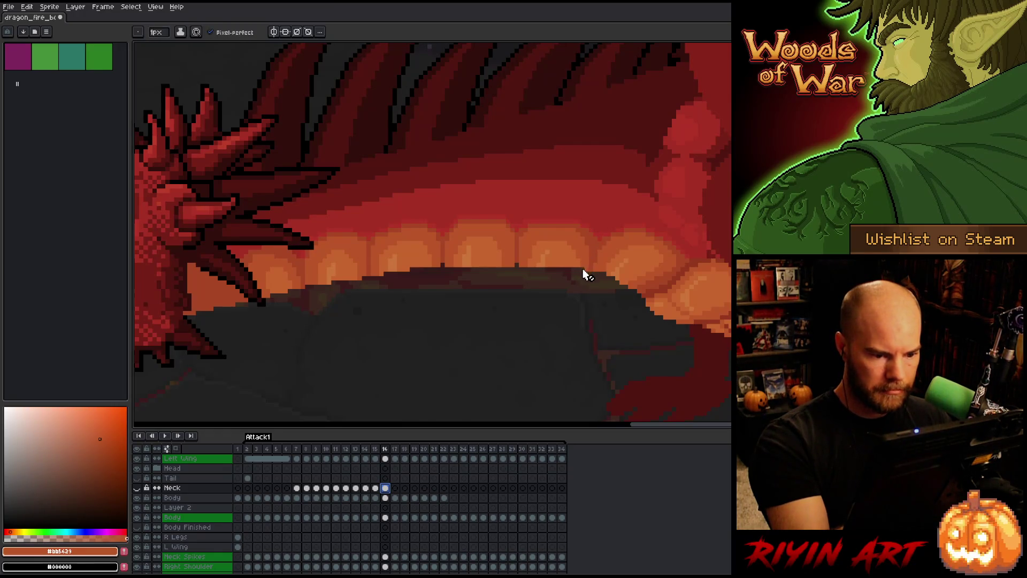
{"action": "left_click", "coordinate": [385, 498]}
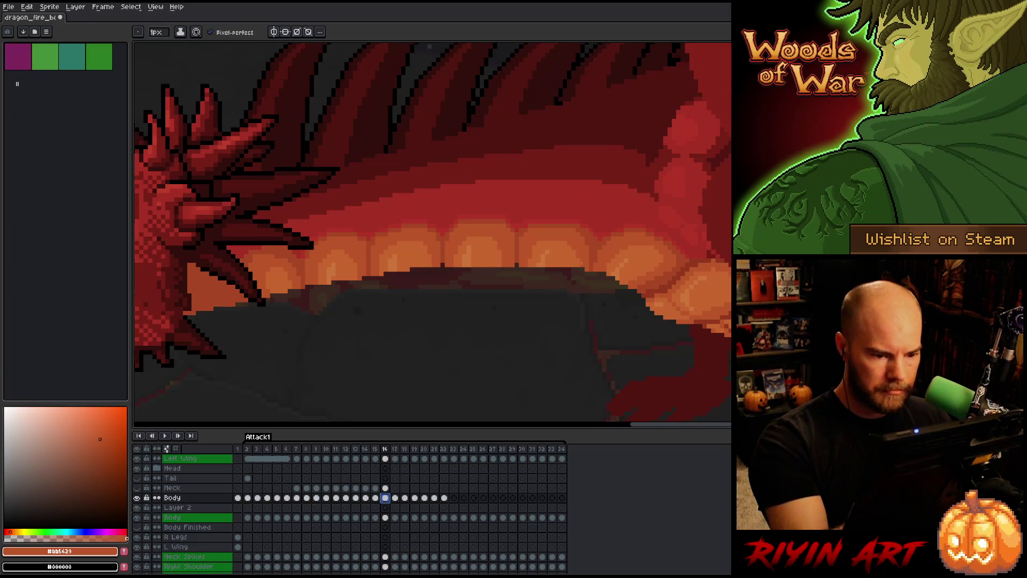
{"action": "left_click", "coordinate": [582, 258], "text": "alt"}
- Compare frames 15 and 16, then pick the light tooth orange #cb7639 on frame 16
{"action": "key", "text": "Left"}
{"action": "key", "text": "Right"}
{"action": "key", "text": "Left"}
{"action": "key", "text": "Right"}
{"action": "key", "text": "Left"}
{"action": "key", "text": "Right"}
{"action": "key", "text": "Left"}
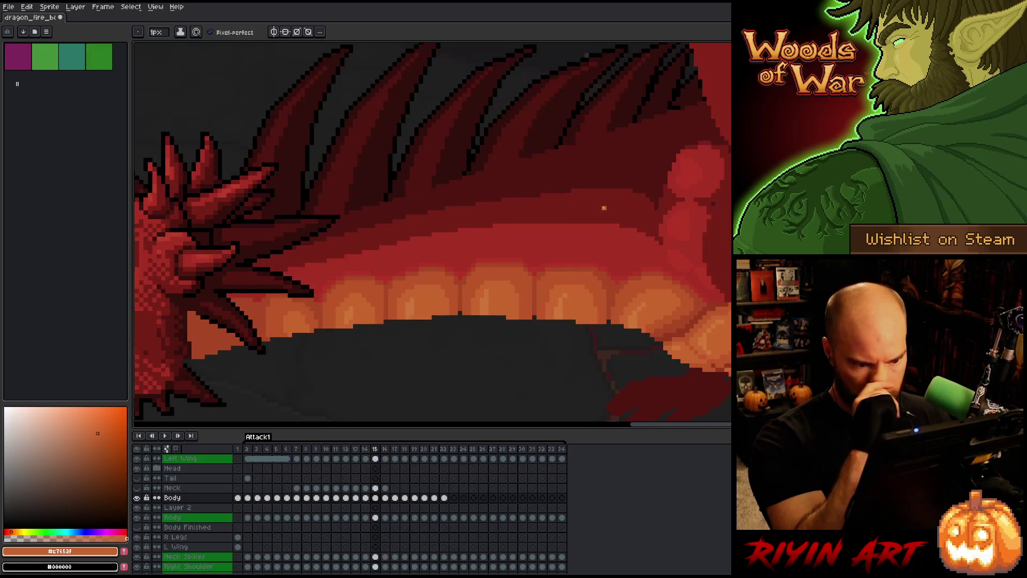
{"action": "key", "text": "Right"}
{"action": "left_click", "coordinate": [546, 259], "text": "alt"}
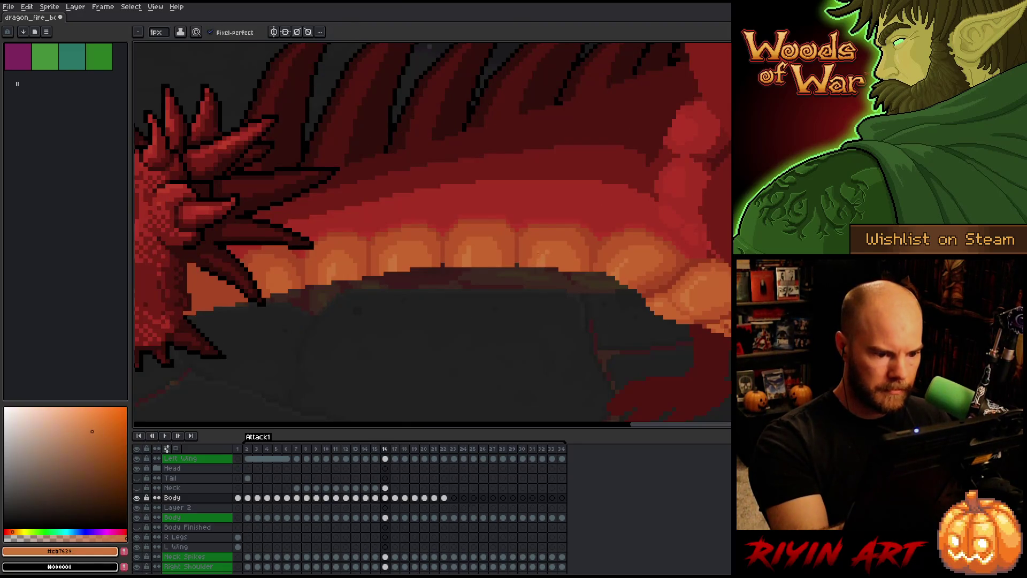
- Keep comparing frames 15 and 16 while sampling oranges #bb5629, #c7652f and #cb7639
{"action": "key", "text": "Left"}
{"action": "key", "text": "Right"}
{"action": "key", "text": "Left"}
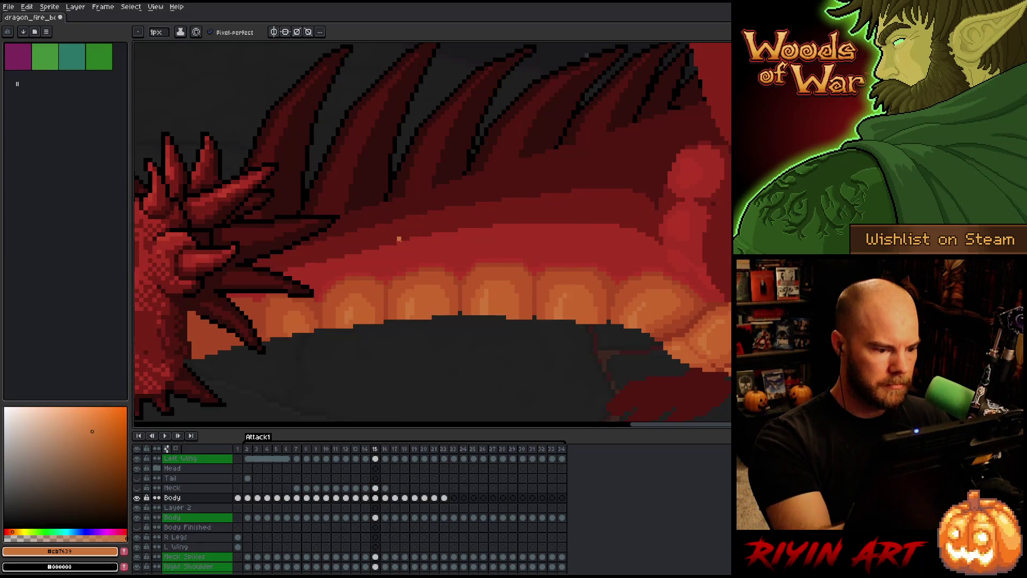
{"action": "key", "text": "Right"}
{"action": "key", "text": "Left"}
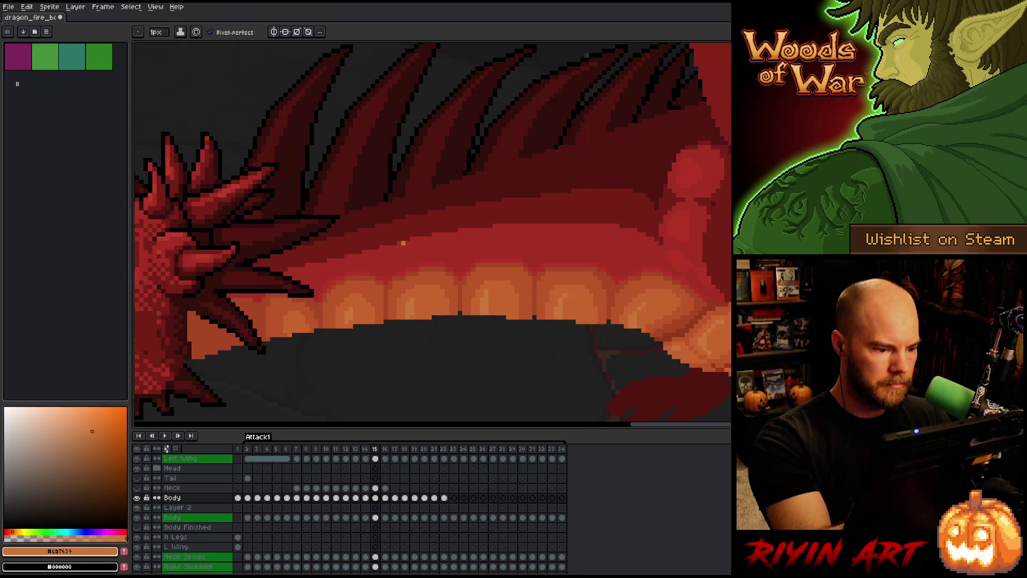
{"action": "key", "text": "Right"}
{"action": "left_click", "coordinate": [367, 264], "text": "alt"}
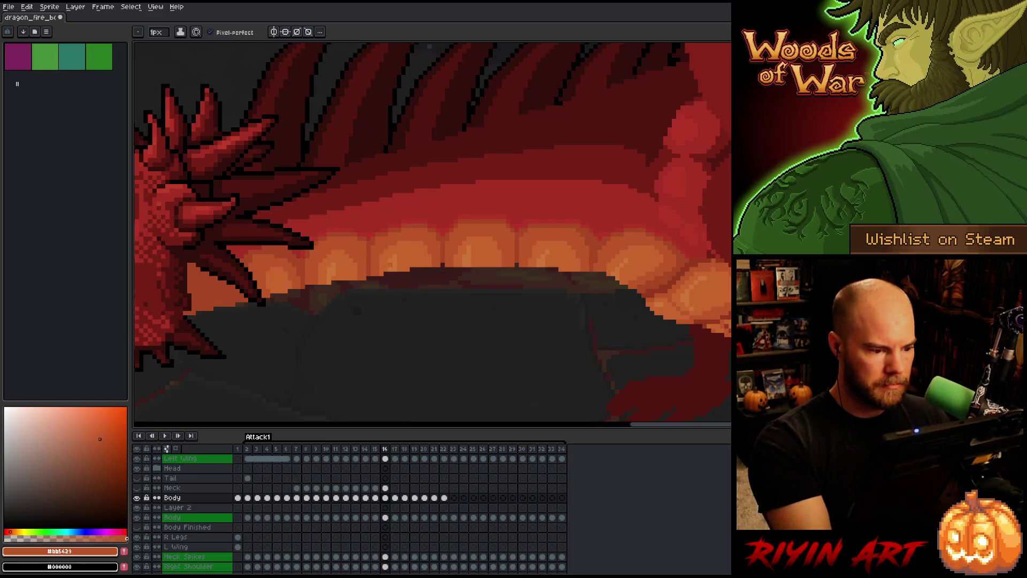
{"action": "left_click", "coordinate": [560, 287], "text": "alt"}
{"action": "key", "text": "Right"}
{"action": "key", "text": "Left"}
{"action": "key", "text": "Right"}
{"action": "key", "text": "Left"}
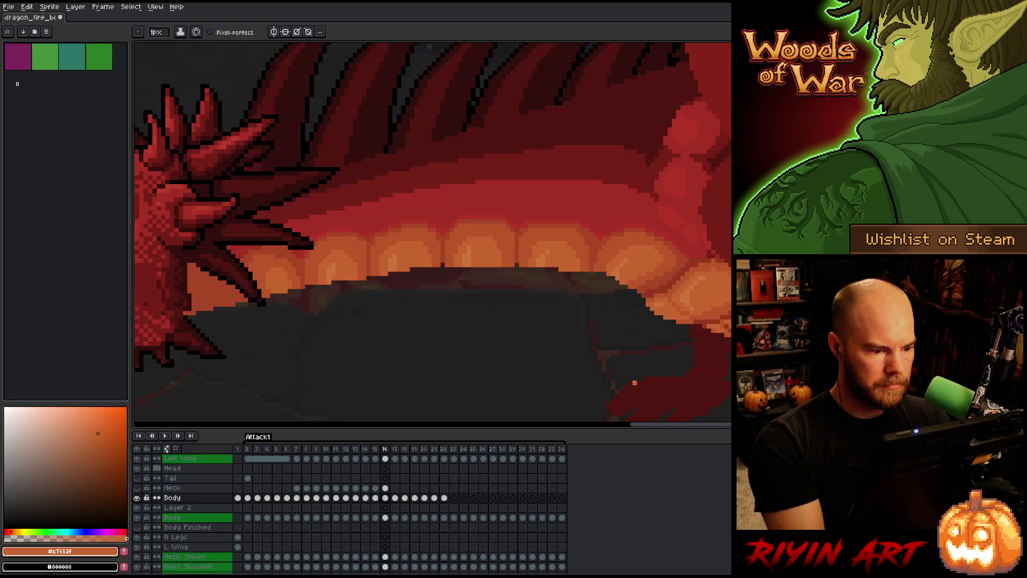
{"action": "left_click", "coordinate": [397, 261], "text": "alt"}
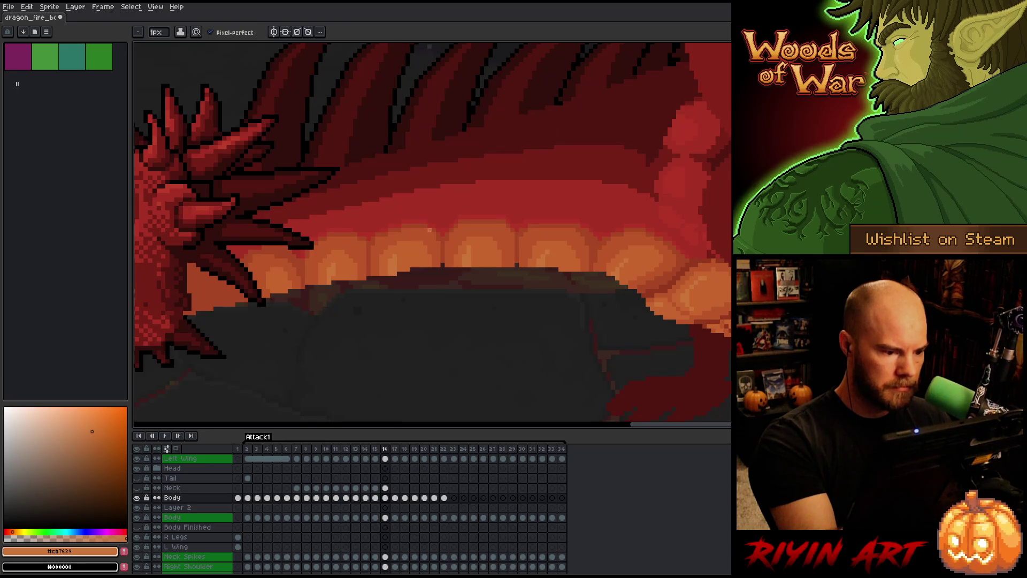
- Back on frame 15, darken a few pixels along the tongue's top edge with #c7652f
{"action": "key", "text": "Left"}
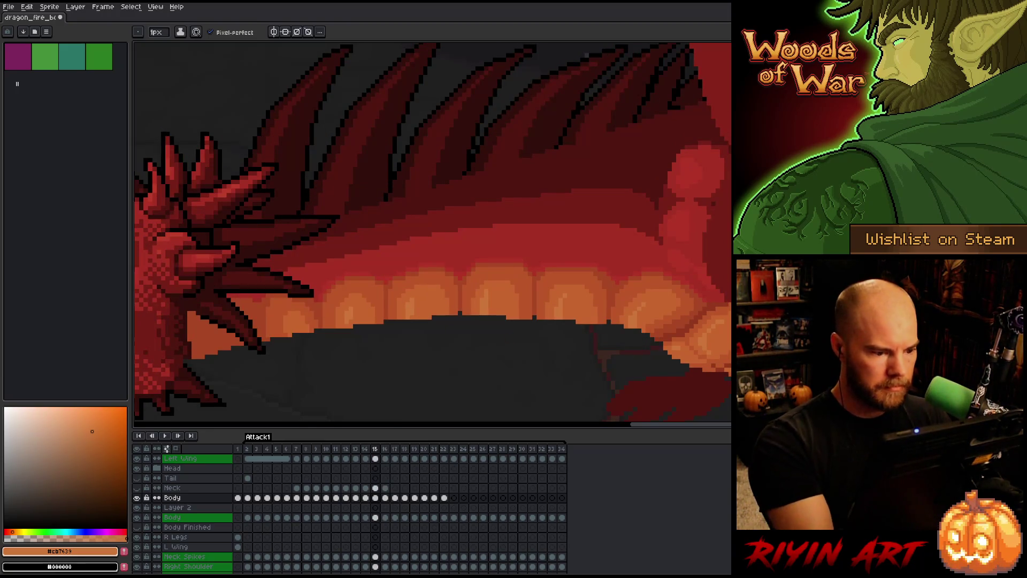
{"action": "key", "text": "Left"}
{"action": "key", "text": "Right"}
{"action": "left_click", "coordinate": [416, 314], "text": "alt"}
{"action": "key", "text": "Left"}
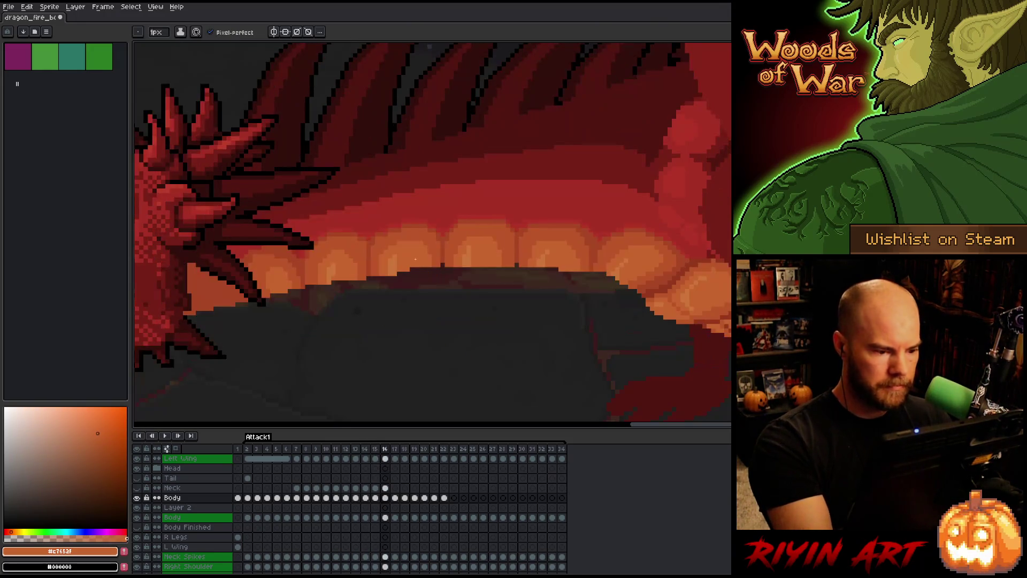
{"action": "key", "text": "Right"}
{"action": "key", "text": "Right"}
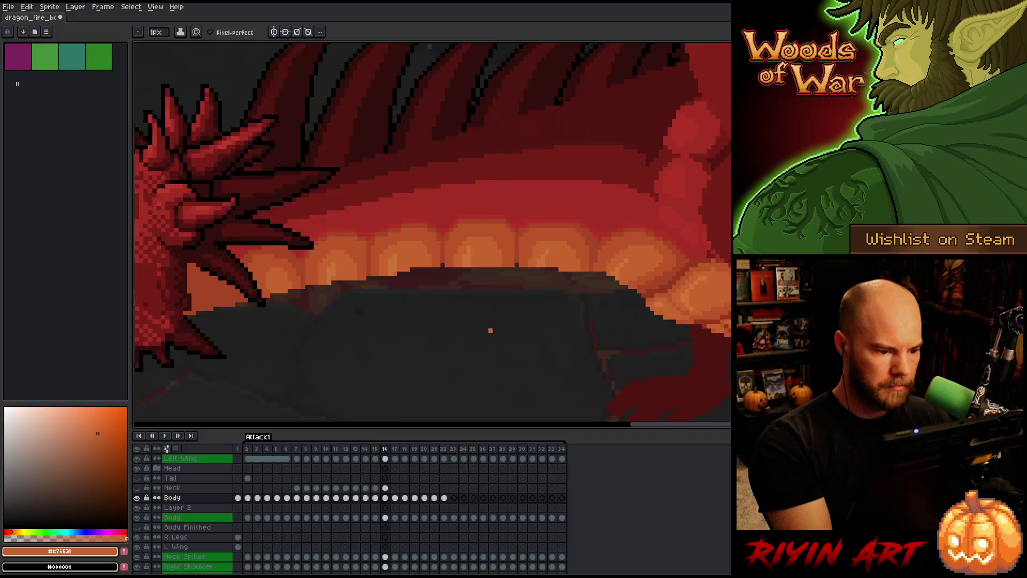
{"action": "left_click", "coordinate": [421, 270]}
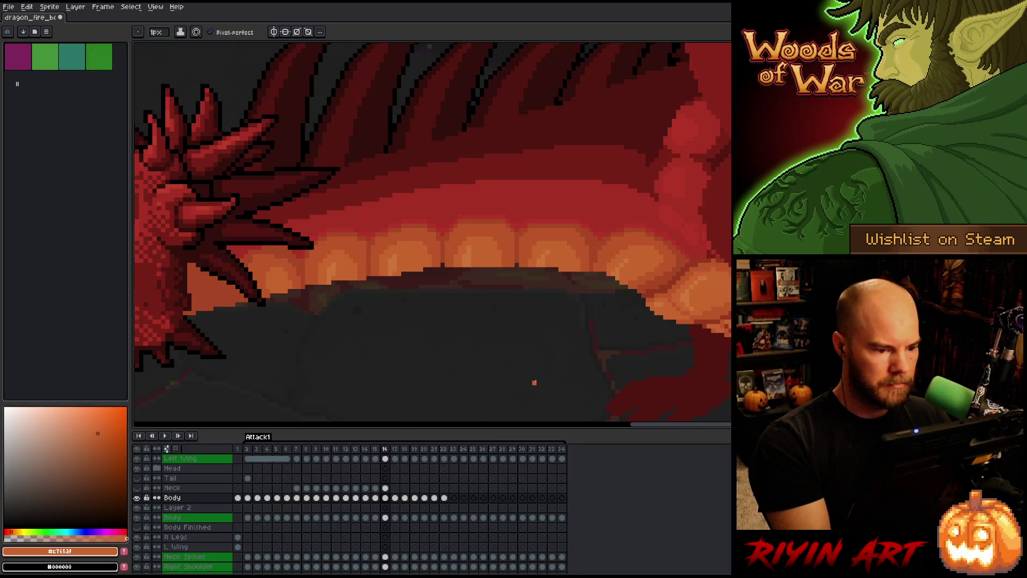
{"action": "key", "text": "e"}
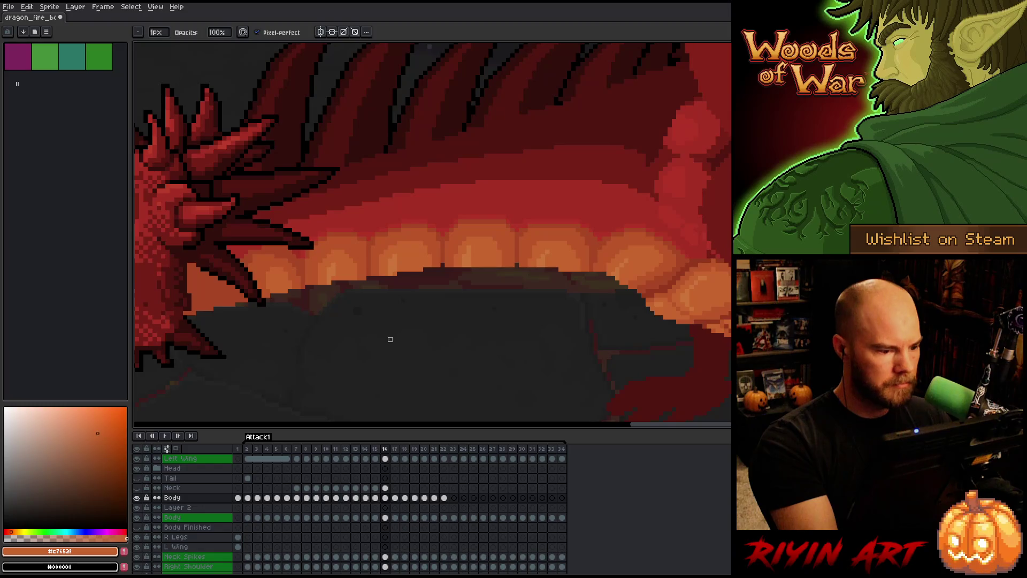
{"action": "key", "text": "b"}
- Compare frame 16's raised jaw against frames 13–15, then target the green Body layer
{"action": "key", "text": "comma"}
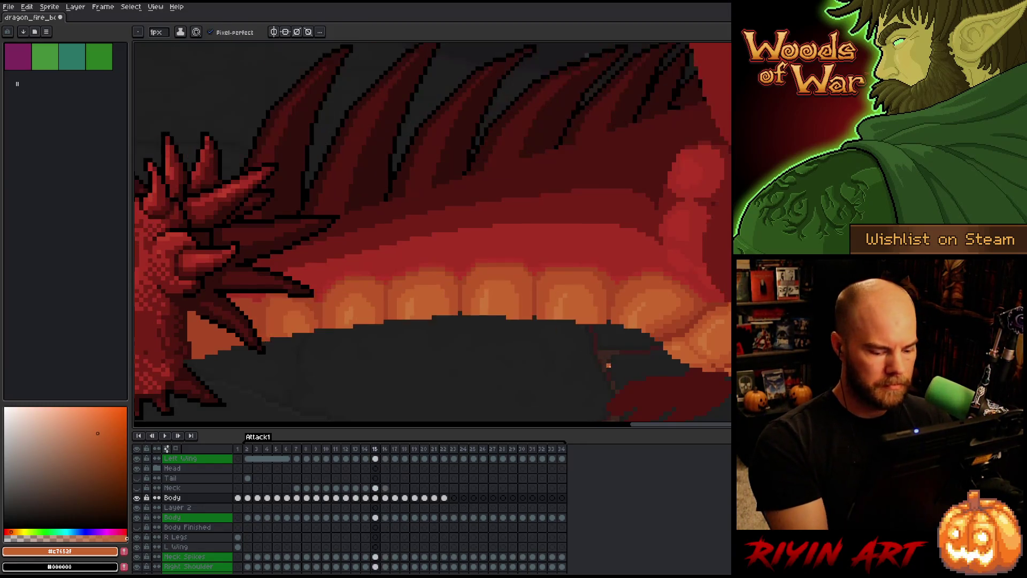
{"action": "key", "text": "comma"}
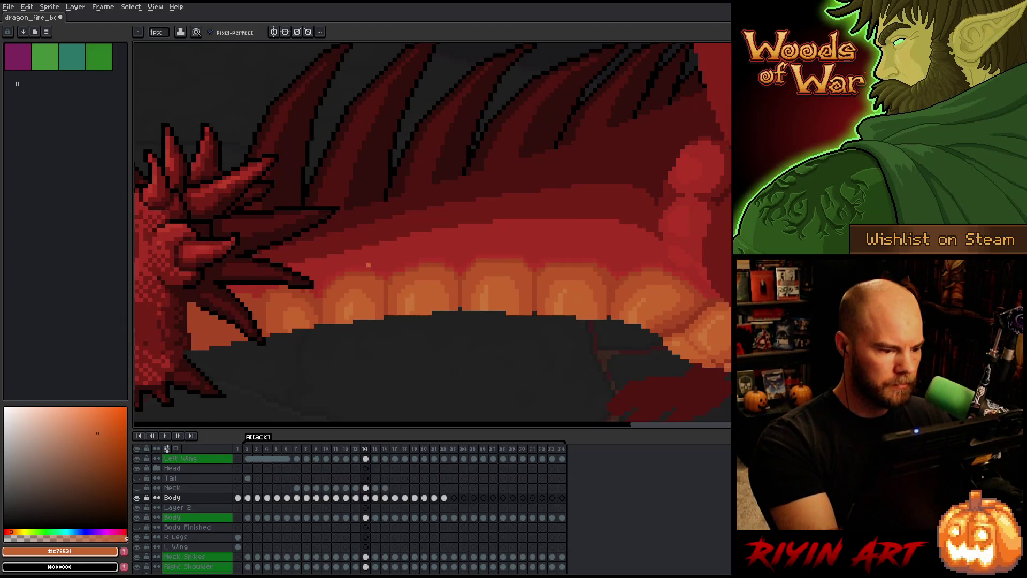
{"action": "key", "text": "period"}
{"action": "key", "text": "period"}
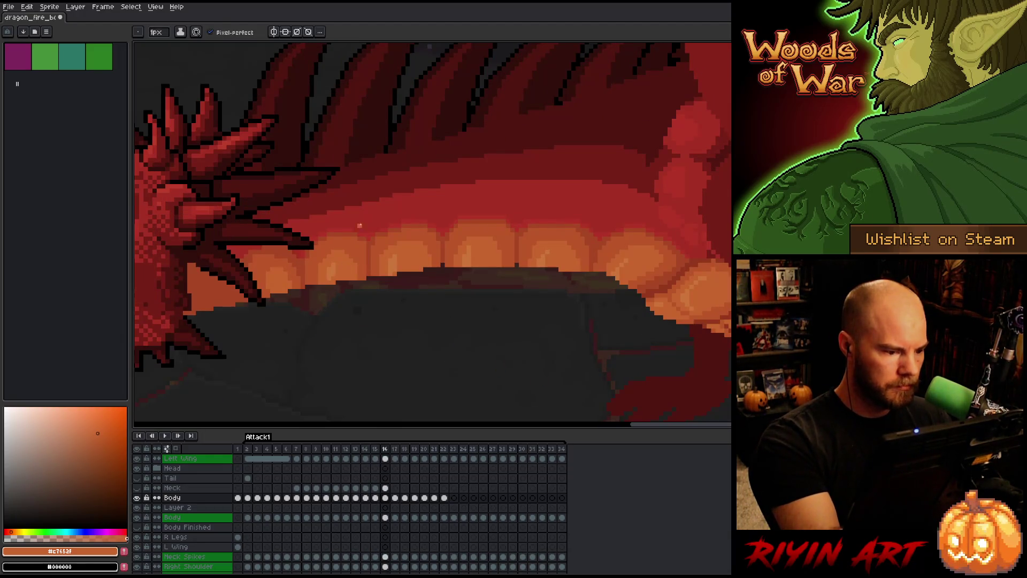
{"action": "key", "text": "Right"}
{"action": "key", "text": "Left"}
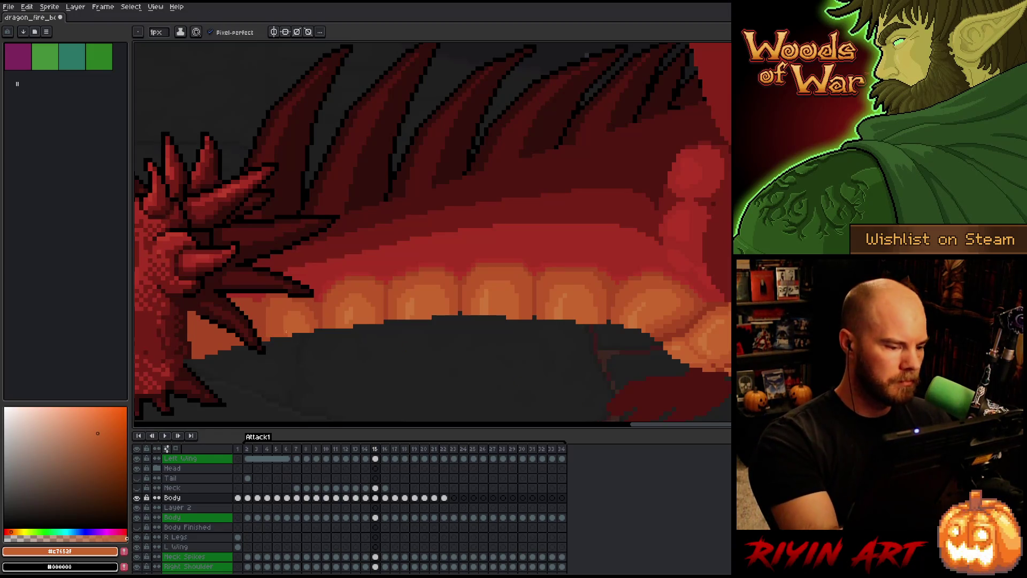
{"action": "key", "text": "Left"}
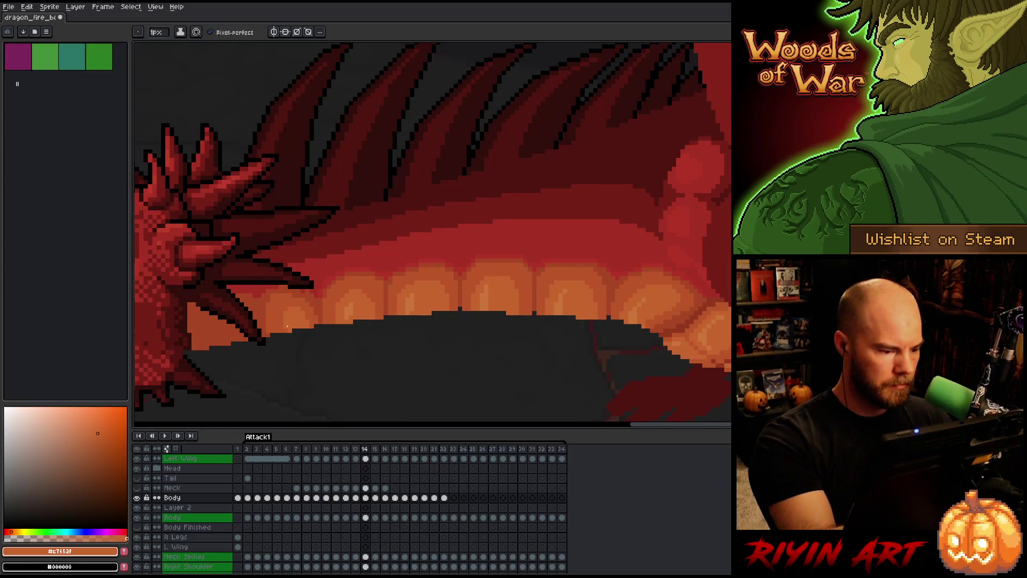
{"action": "key", "text": "Left"}
{"action": "key", "text": "Left"}
{"action": "key", "text": "Right"}
{"action": "key", "text": "Right"}
{"action": "key", "text": "Right"}
{"action": "key", "text": "Right"}
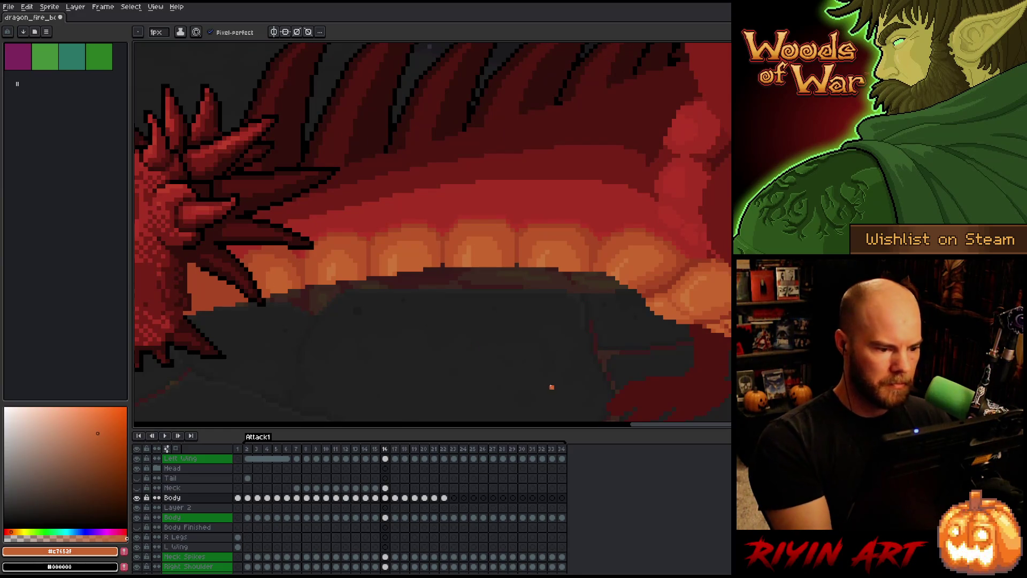
{"action": "key", "text": "Left"}
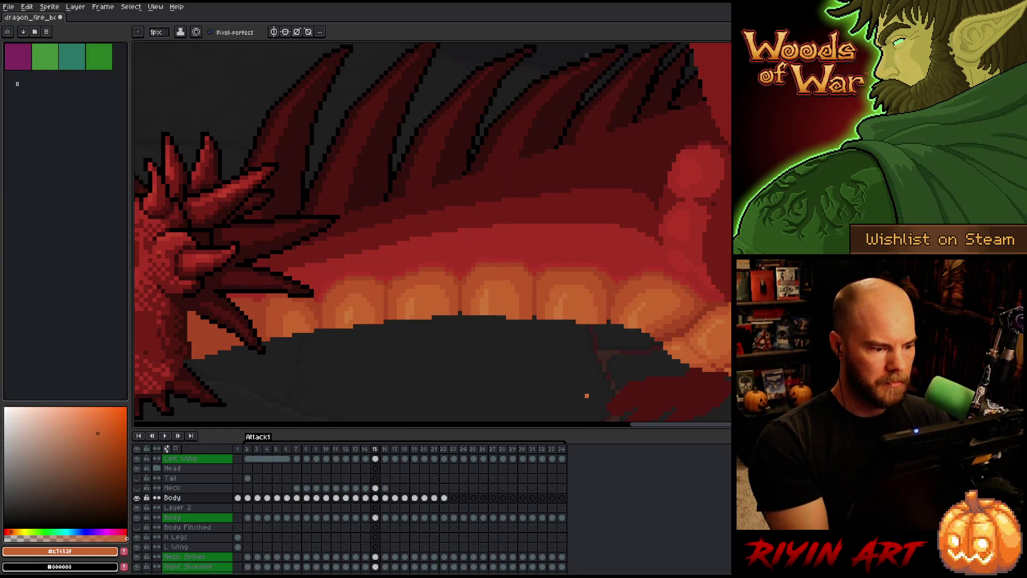
{"action": "key", "text": "Right"}
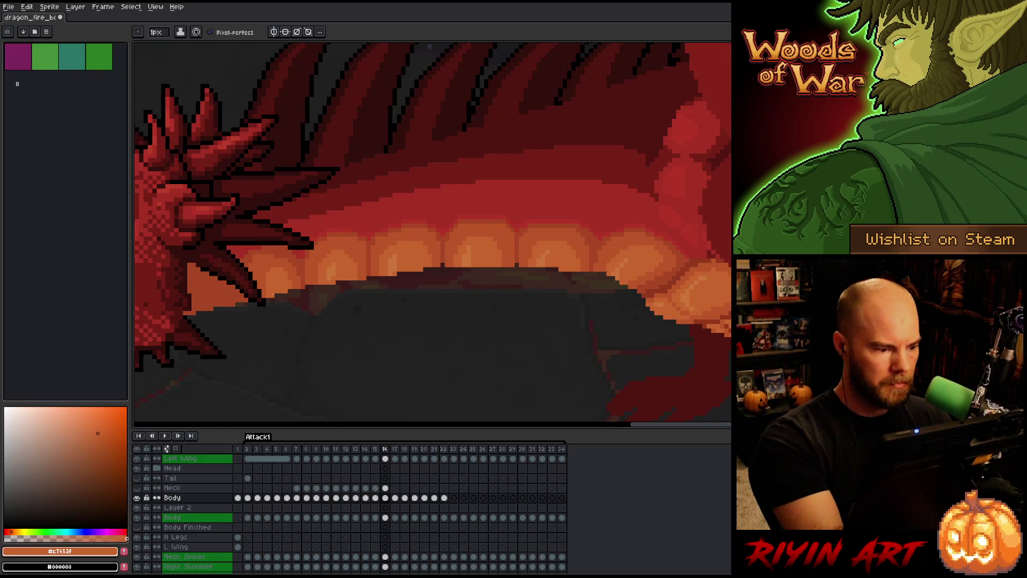
{"action": "key", "text": "Left"}
{"action": "key", "text": "Right"}
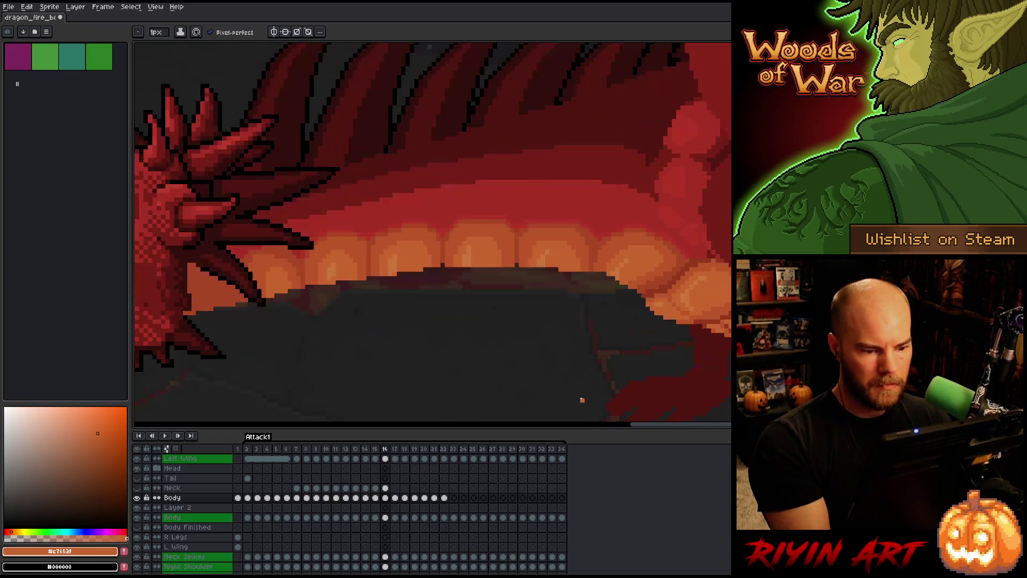
{"action": "key", "text": "Left"}
{"action": "key", "text": "Right"}
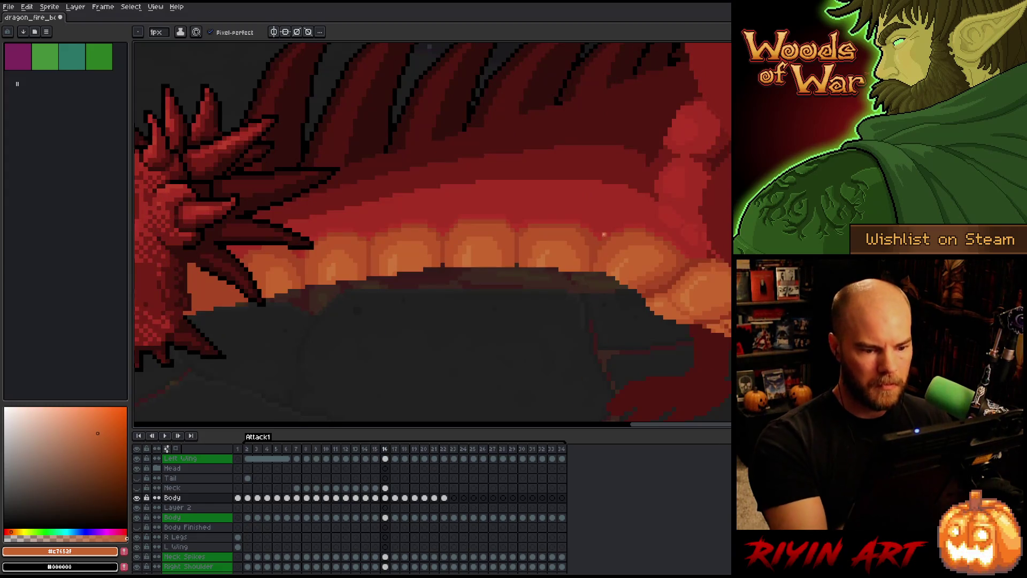
{"action": "key", "text": "e"}
{"action": "key", "text": "Down"}
{"action": "key", "text": "Down"}
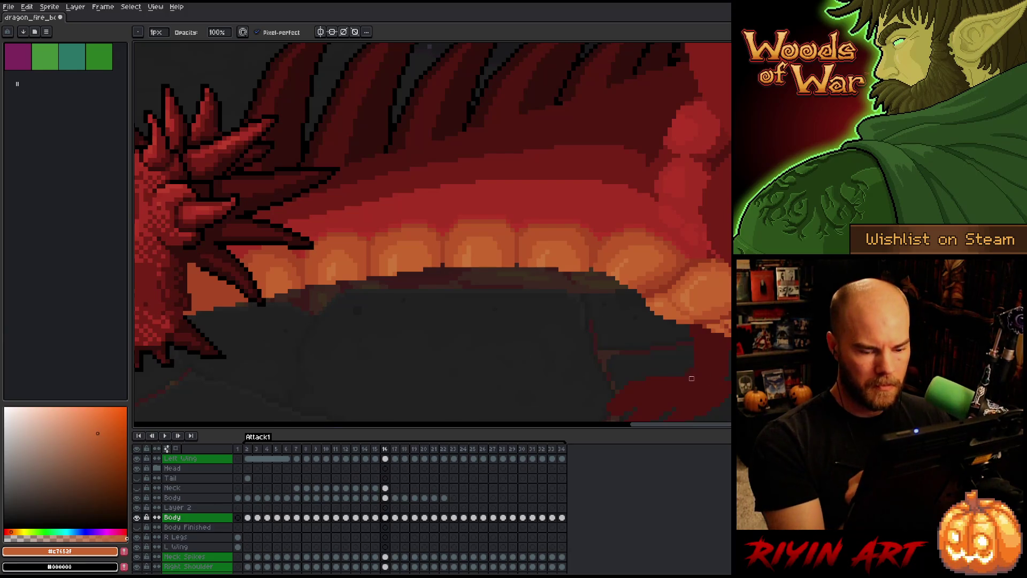
- Flip forward to frame 17 and sample the darker mouth orange #bb5629
{"action": "key", "text": "Left"}
{"action": "key", "text": "Right"}
{"action": "key", "text": "Right"}
{"action": "key", "text": "Left"}
{"action": "key", "text": "Left"}
{"action": "key", "text": "Right"}
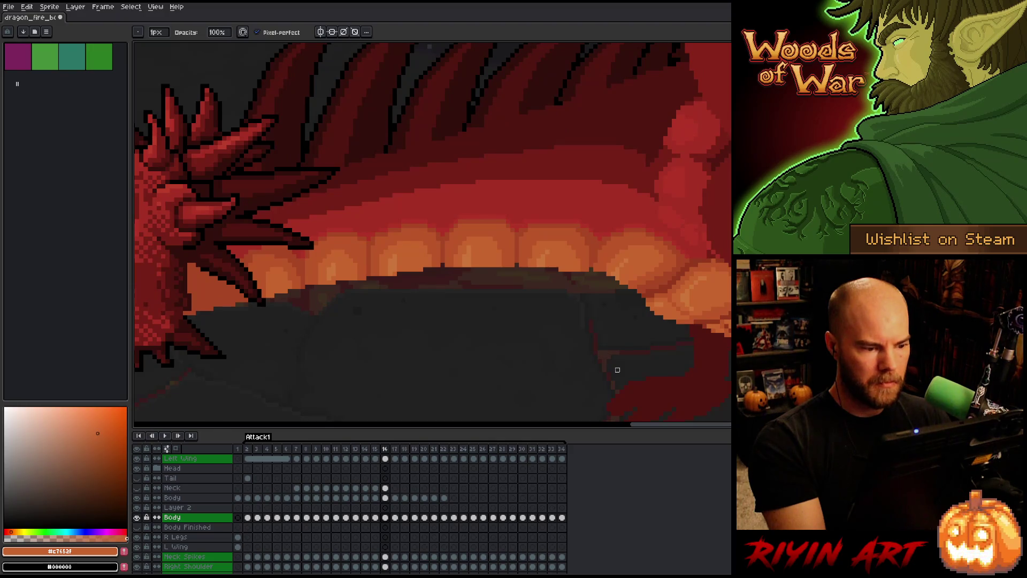
{"action": "key", "text": "Right"}
{"action": "key", "text": "Left"}
{"action": "key", "text": "Right"}
{"action": "left_click", "coordinate": [516, 212], "text": "alt"}
- Sample the lighter mouth orange #cb7639 on frame 17 and activate the upper Body layer
{"action": "key", "text": "e"}
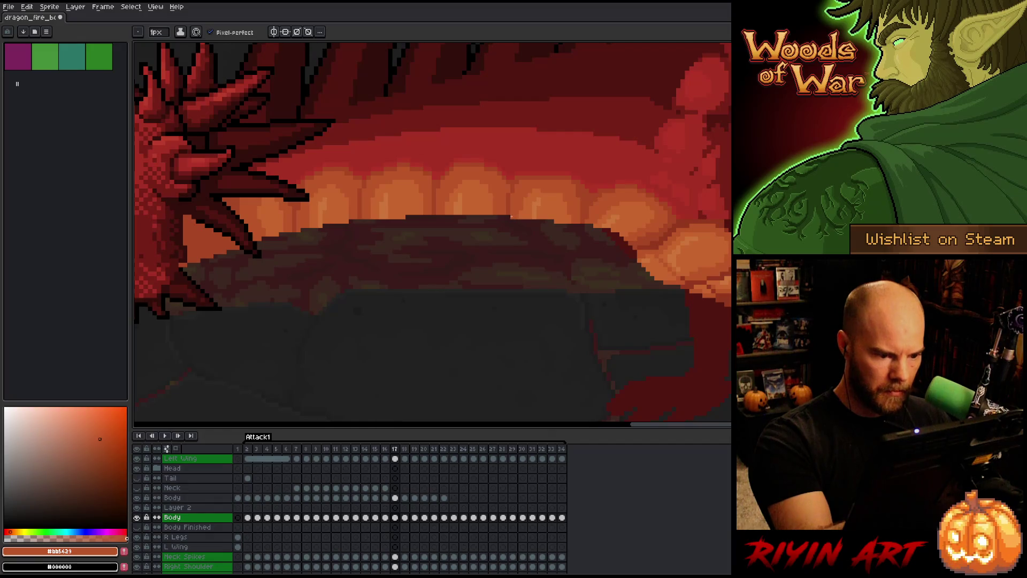
{"action": "key", "text": "Left"}
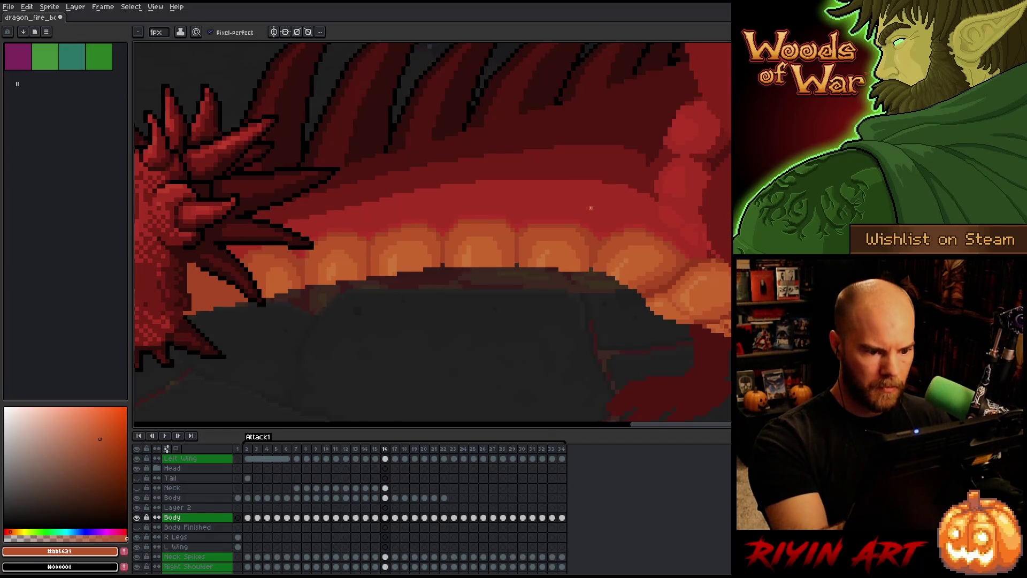
{"action": "key", "text": "Right"}
{"action": "left_click", "coordinate": [541, 208], "text": "alt"}
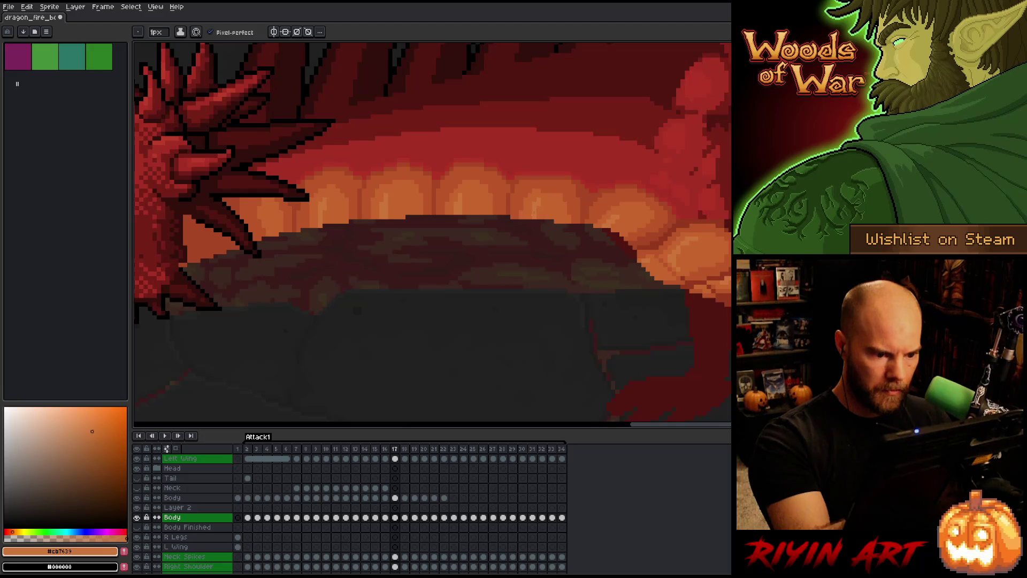
{"action": "key", "text": "Up"}
{"action": "key", "text": "Up"}
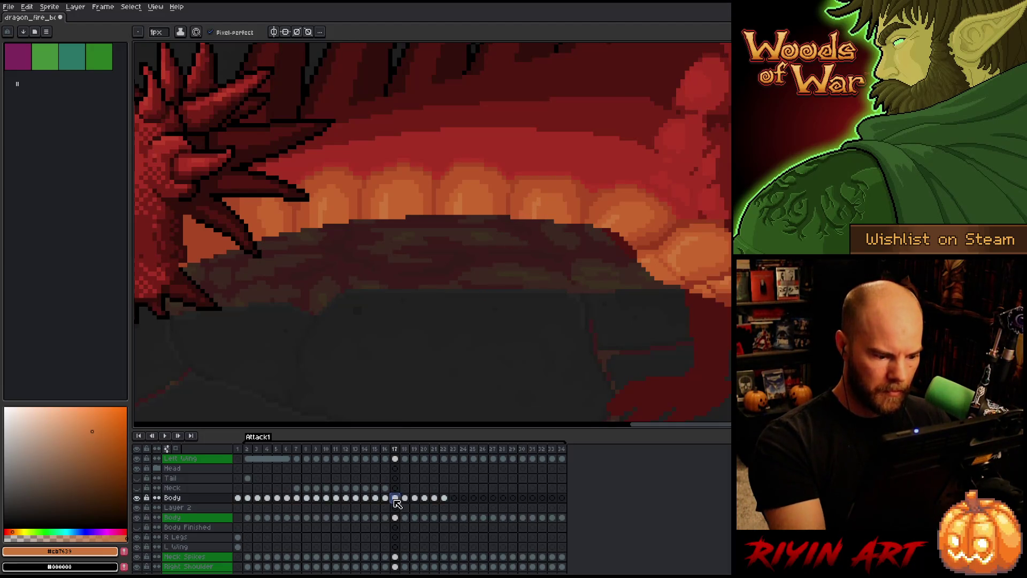
- Resample the mouth oranges on frame 17, comparing with frame 16, ending on teeth orange #c7652f
{"action": "left_click", "coordinate": [537, 205], "text": "alt"}
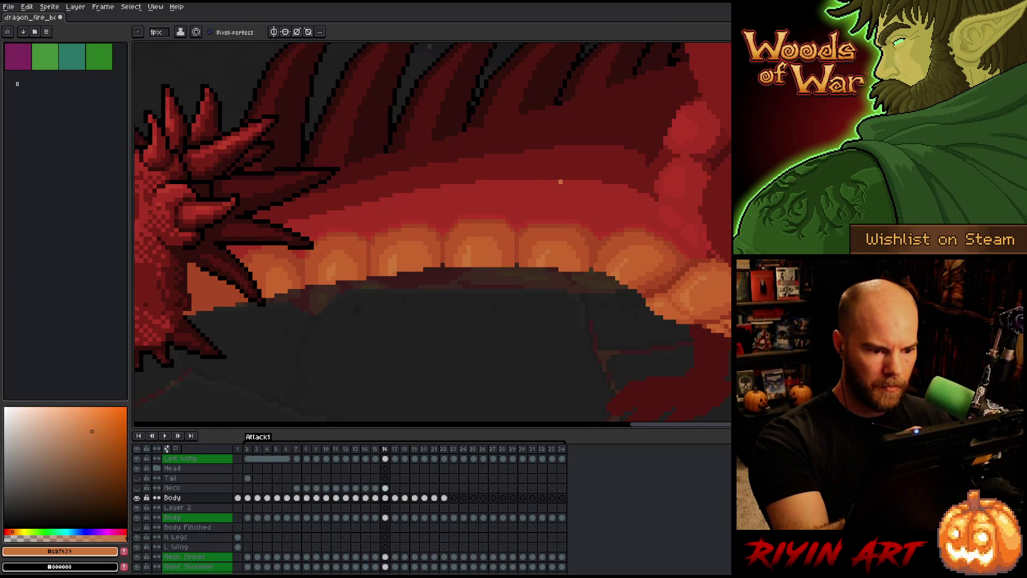
{"action": "left_click", "coordinate": [543, 207], "text": "alt"}
{"action": "left_click", "coordinate": [541, 195], "text": "alt"}
{"action": "key", "text": "Left"}
{"action": "key", "text": "Right"}
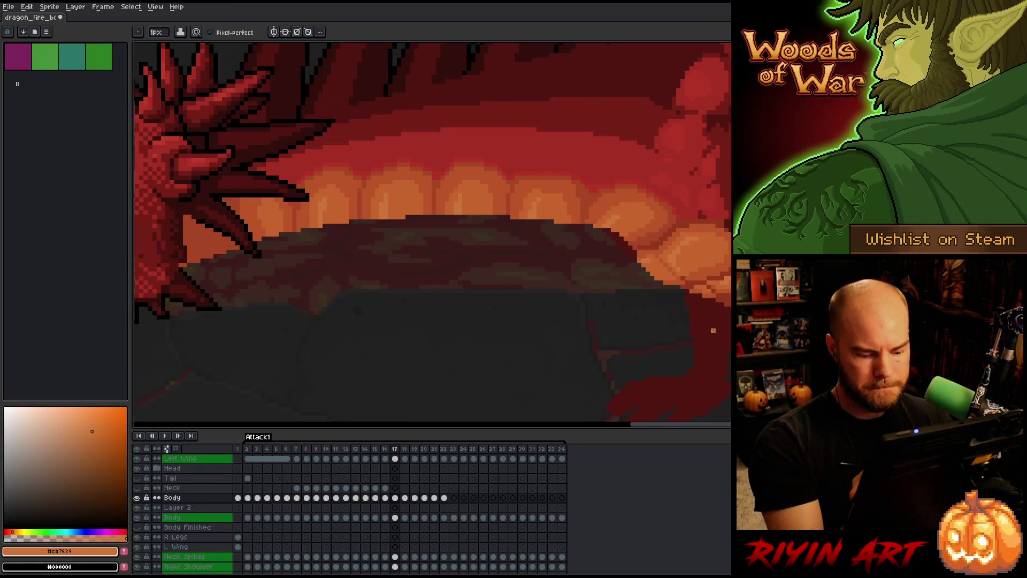
{"action": "key", "text": "Left"}
{"action": "key", "text": "Right"}
{"action": "key", "text": "Left"}
{"action": "key", "text": "Right"}
{"action": "key", "text": "Left"}
{"action": "key", "text": "Right"}
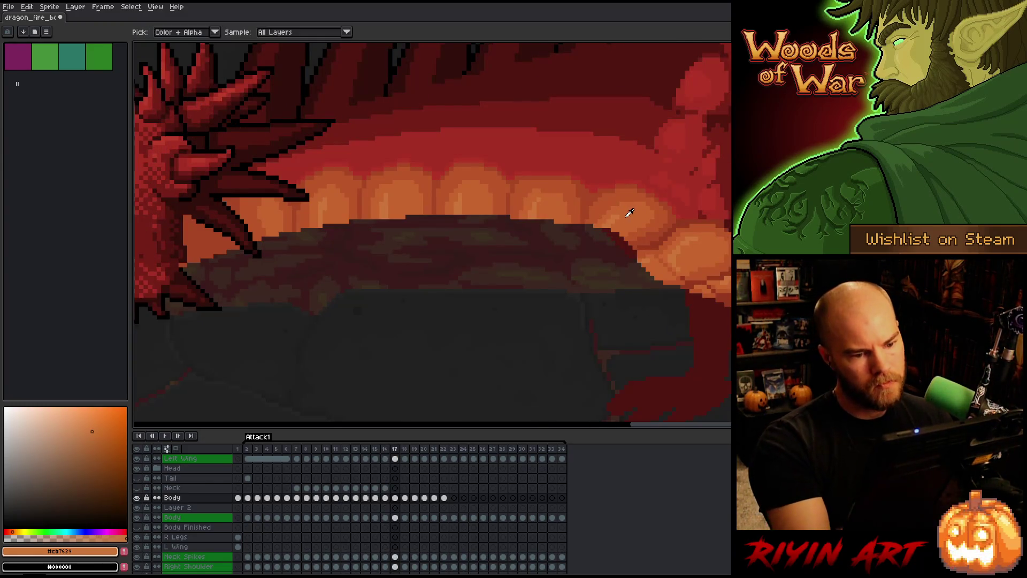
{"action": "left_click", "coordinate": [628, 216], "text": "alt"}
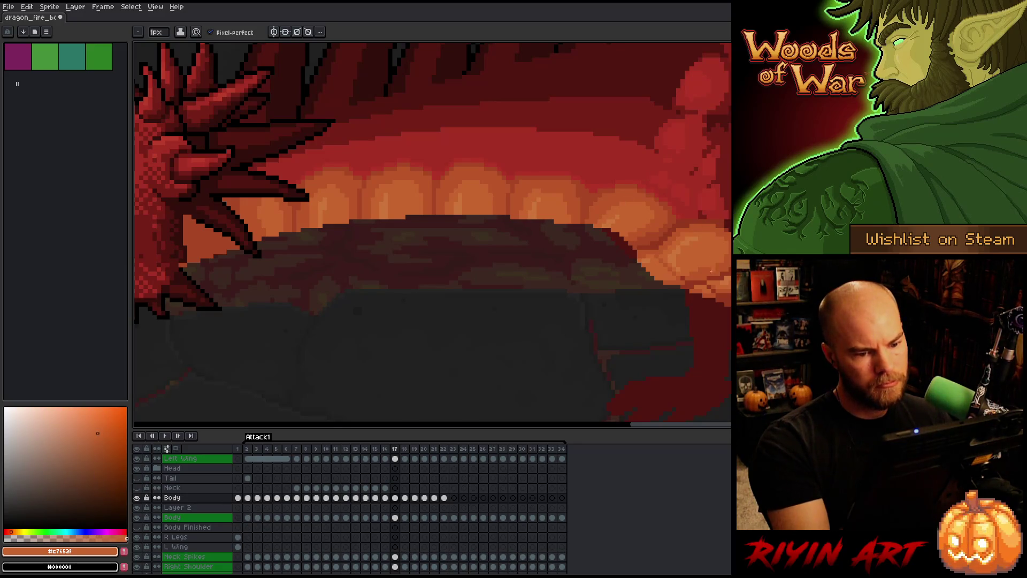
- Compare frames 16 and 17 again and pick the dark red #92381c
{"action": "key", "text": "Left"}
{"action": "key", "text": "Right"}
{"action": "key", "text": "Left"}
{"action": "key", "text": "Right"}
{"action": "key", "text": "Left"}
{"action": "key", "text": "Right"}
{"action": "key", "text": "Left"}
{"action": "key", "text": "Right"}
{"action": "left_click", "coordinate": [635, 248], "text": "alt"}
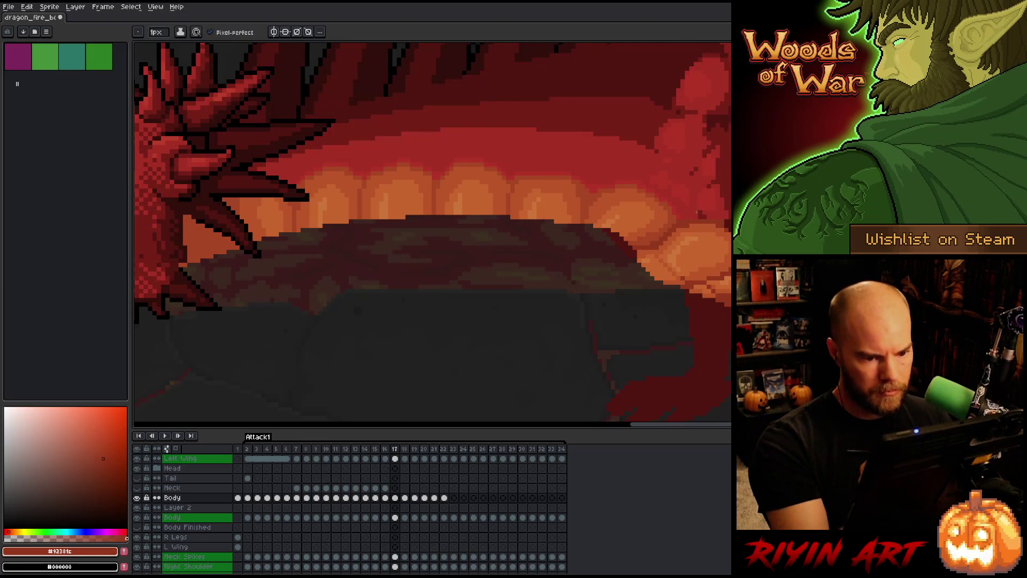
- After more frame 16/17 comparison, pick red-brown #a74624 and return to the pencil
{"action": "key", "text": "Left"}
{"action": "key", "text": "Right"}
{"action": "key", "text": "Left"}
{"action": "key", "text": "Right"}
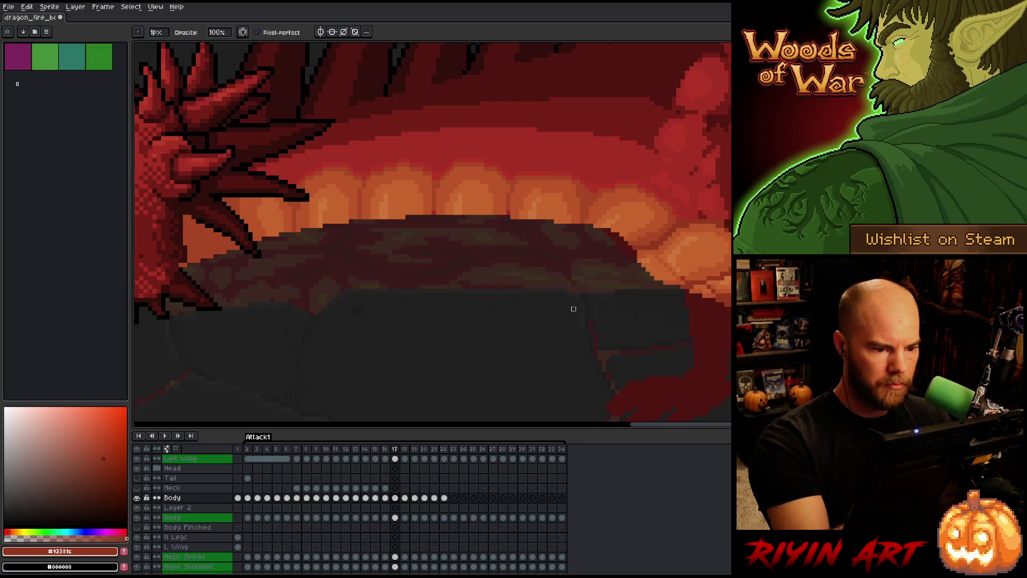
{"action": "key", "text": "Left"}
{"action": "key", "text": "Right"}
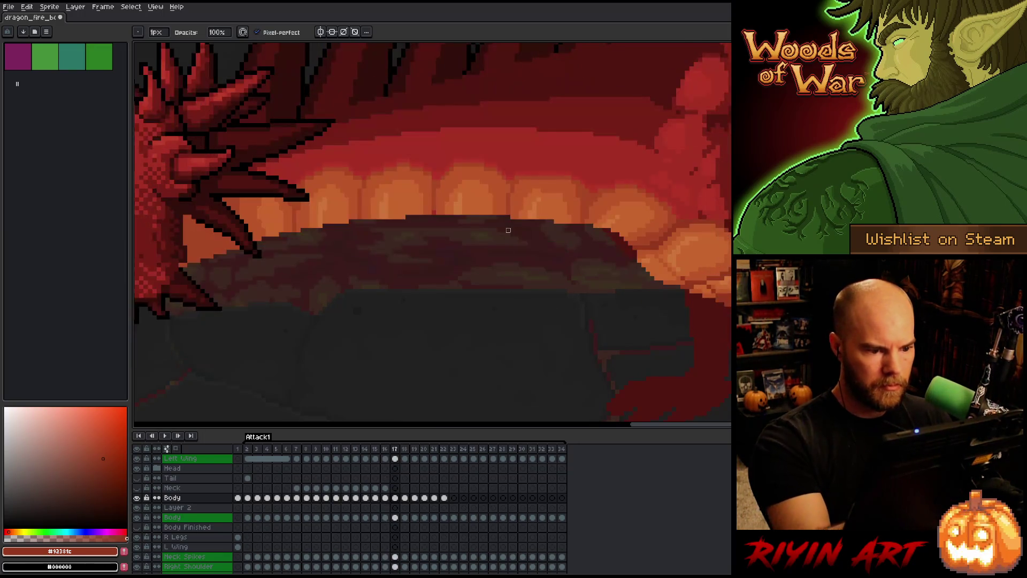
{"action": "key", "text": "Left"}
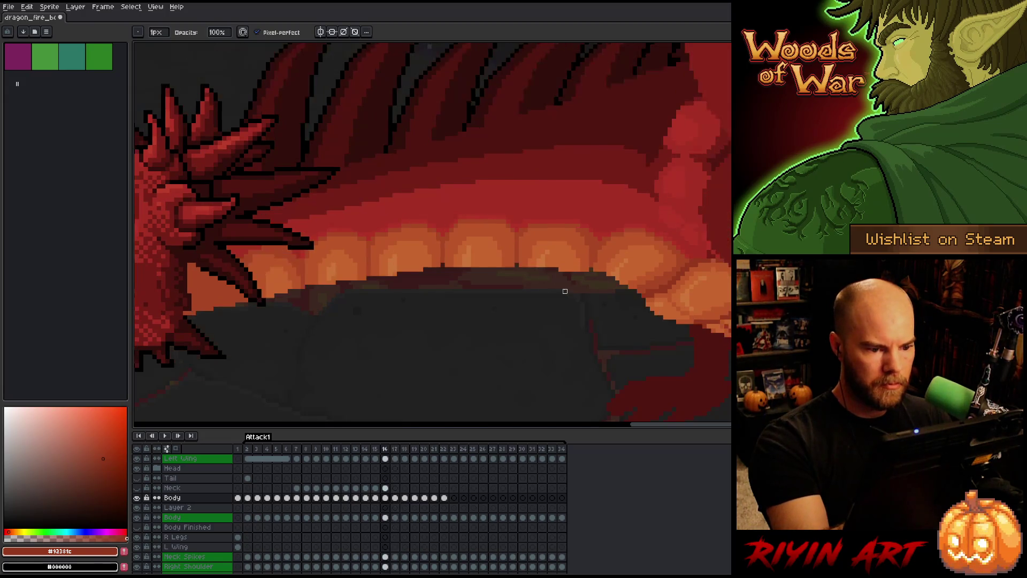
{"action": "key", "text": "Right"}
{"action": "left_click", "coordinate": [508, 208], "text": "alt"}
{"action": "key", "text": "b"}
- Reselect the upper Body layer, sample #bb5629 then #c7652f, and return to frame 16
{"action": "left_click", "coordinate": [395, 518]}
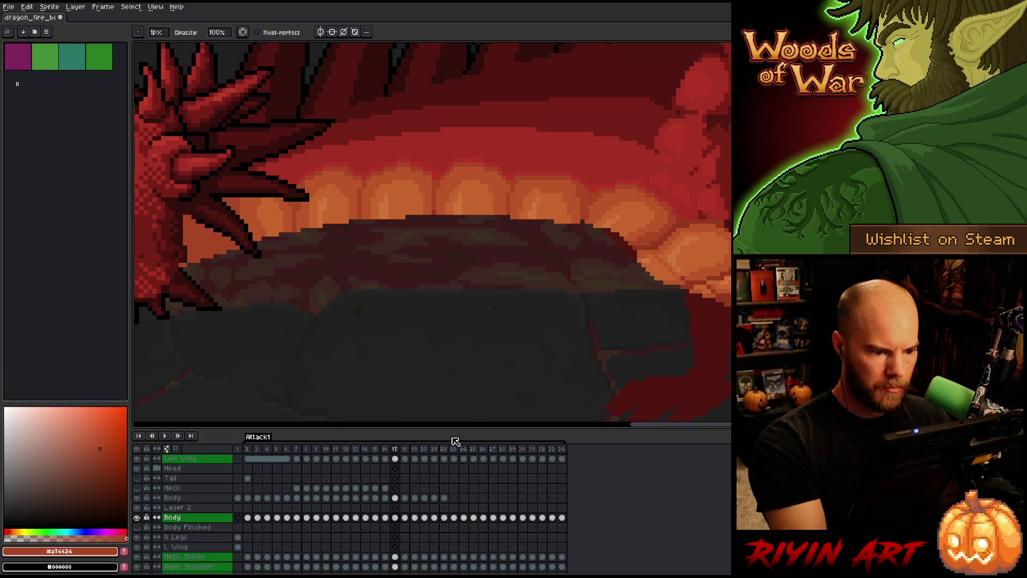
{"action": "left_click", "coordinate": [395, 498]}
{"action": "key", "text": "Left"}
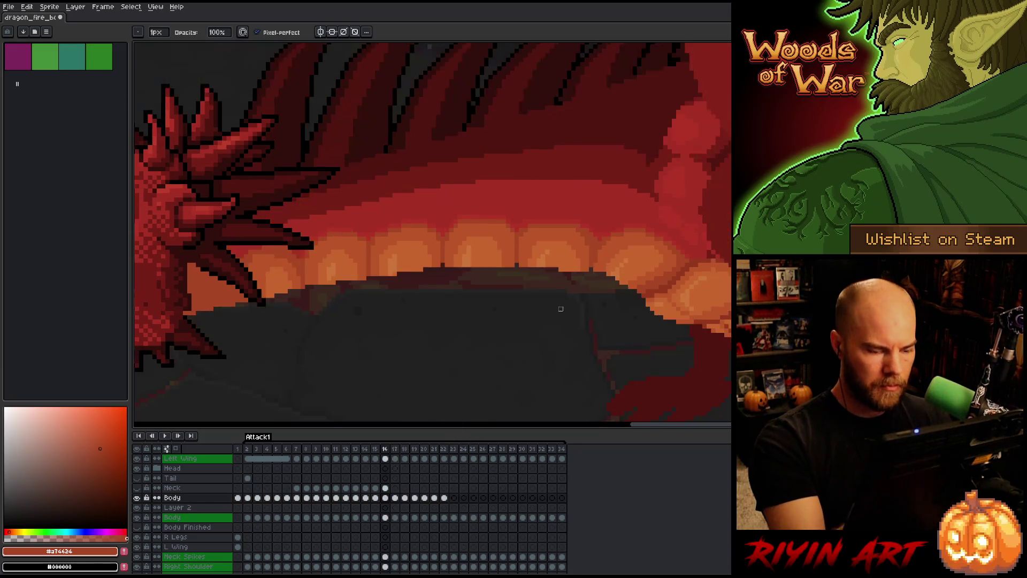
{"action": "key", "text": "Right"}
{"action": "left_click", "coordinate": [503, 217], "text": "alt"}
{"action": "left_click", "coordinate": [489, 216], "text": "alt"}
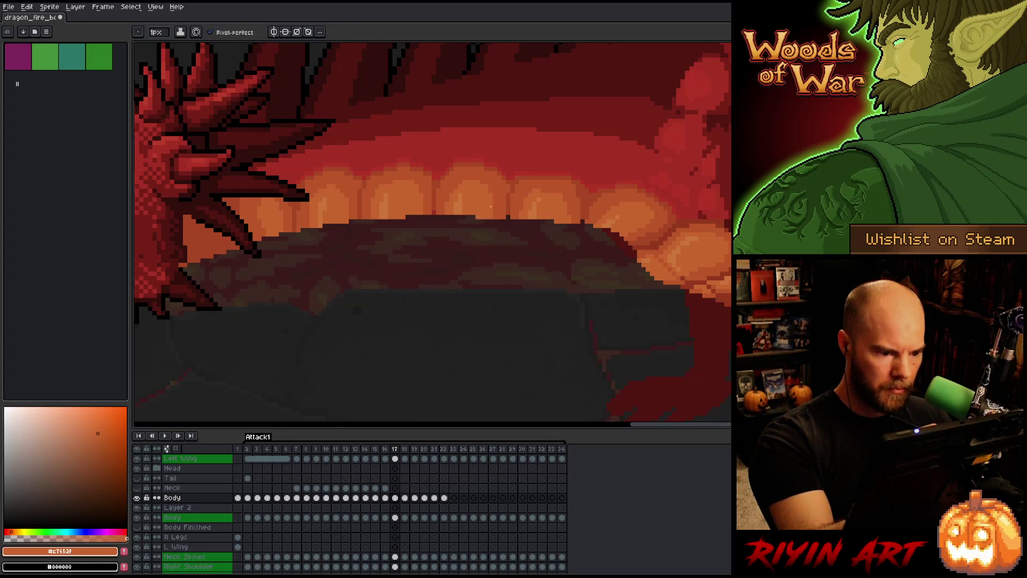
{"action": "key", "text": "m"}
{"action": "key", "text": "Left"}
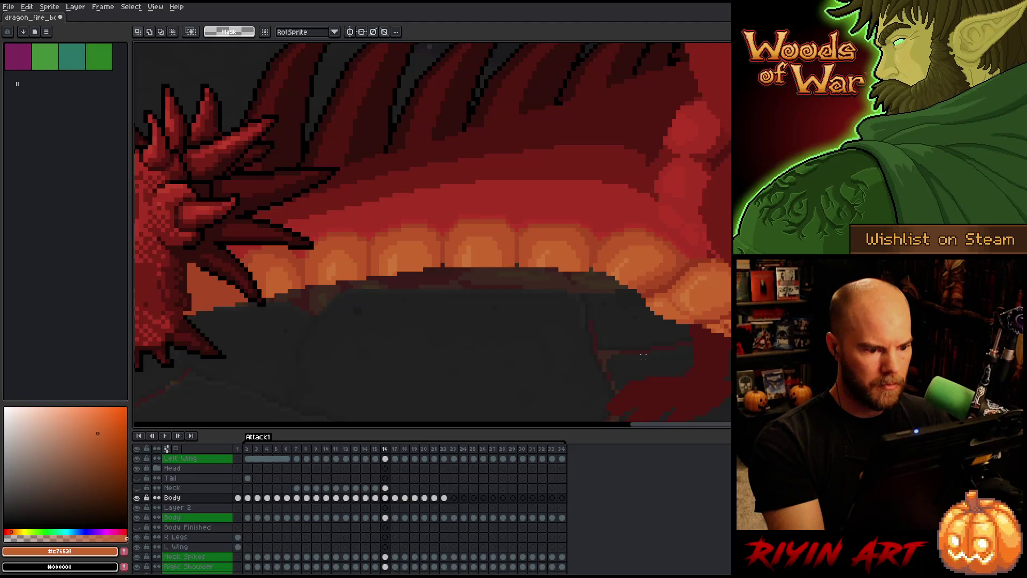
- Review frames 15, 16 and 17 of the dragon fire animation
{"action": "key", "text": "Right"}
{"action": "key", "text": "Left"}
{"action": "key", "text": "Left"}
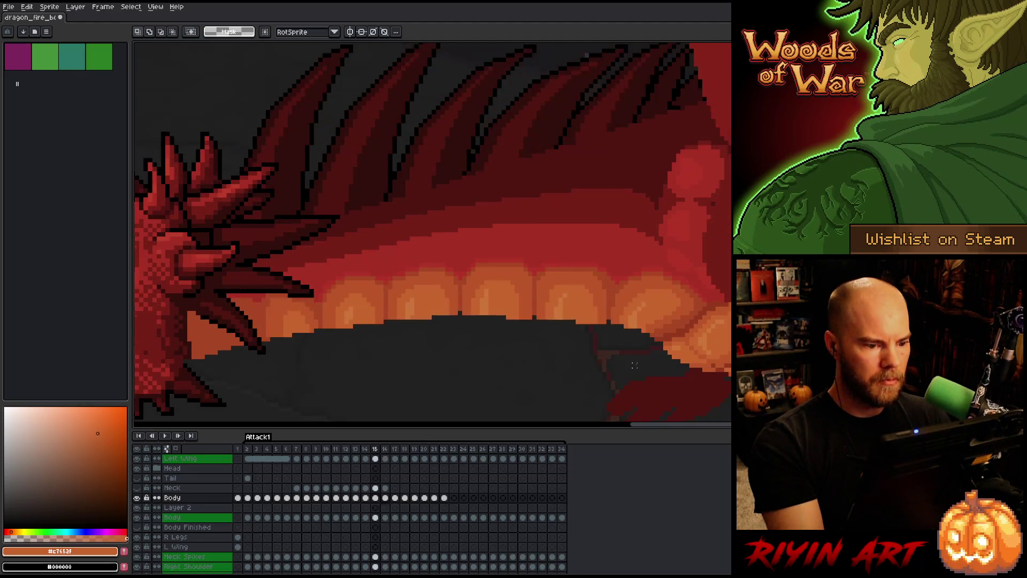
{"action": "key", "text": "Right"}
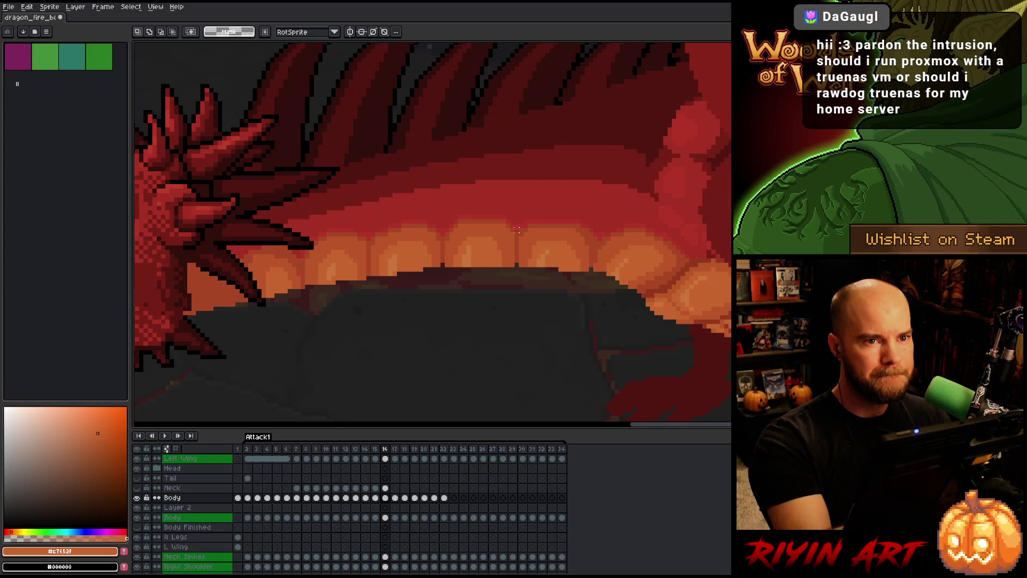
- Save the sprite, then pick burnt orange #bb5629 from the canvas as the pencil colour
{"action": "key", "text": "ctrl+s"}
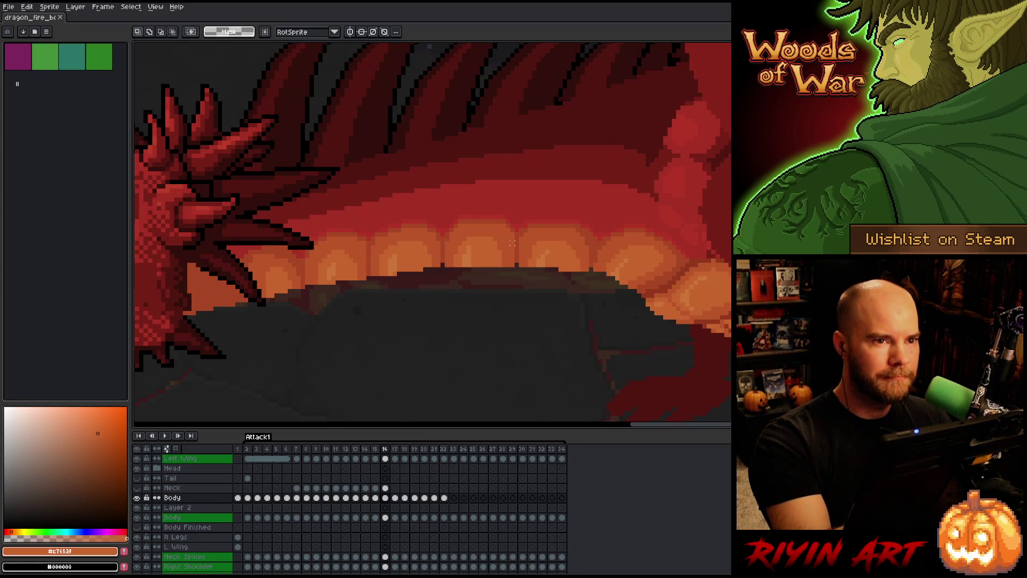
{"action": "key", "text": "b"}
{"action": "left_click", "coordinate": [527, 262], "text": "alt"}
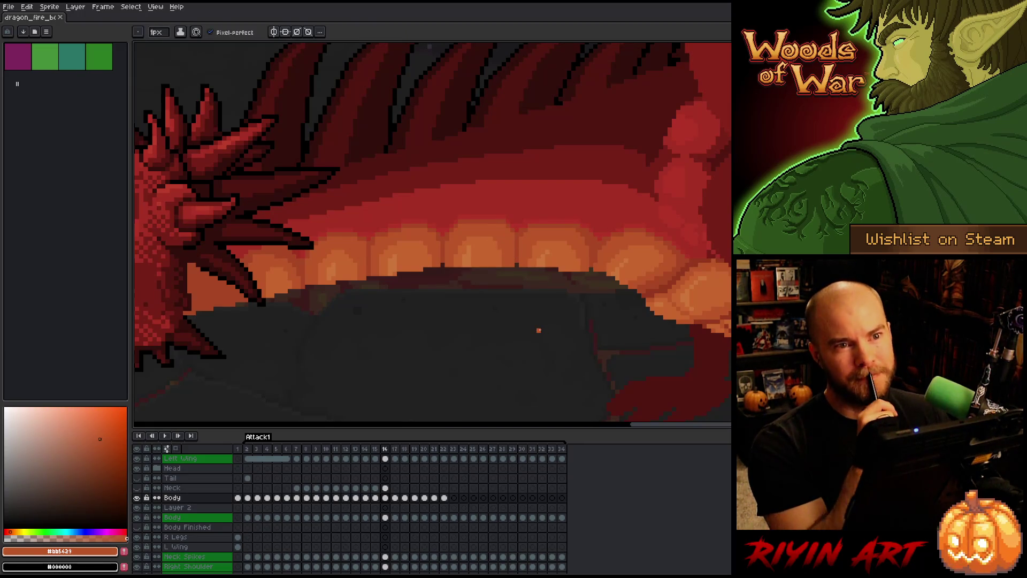
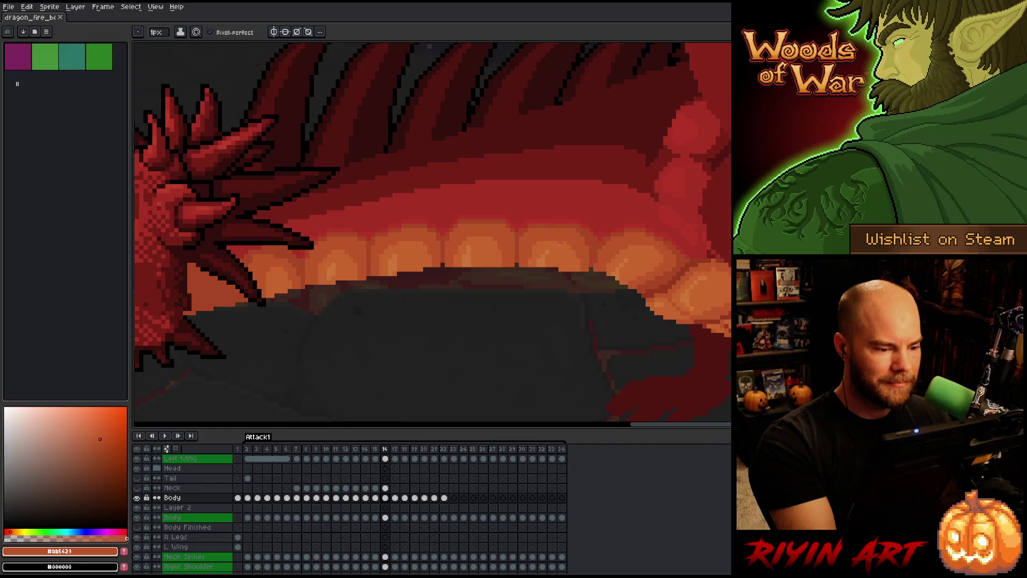
- Flip between frames 14–16 to compare the lower teeth motion
{"action": "key", "text": "comma"}
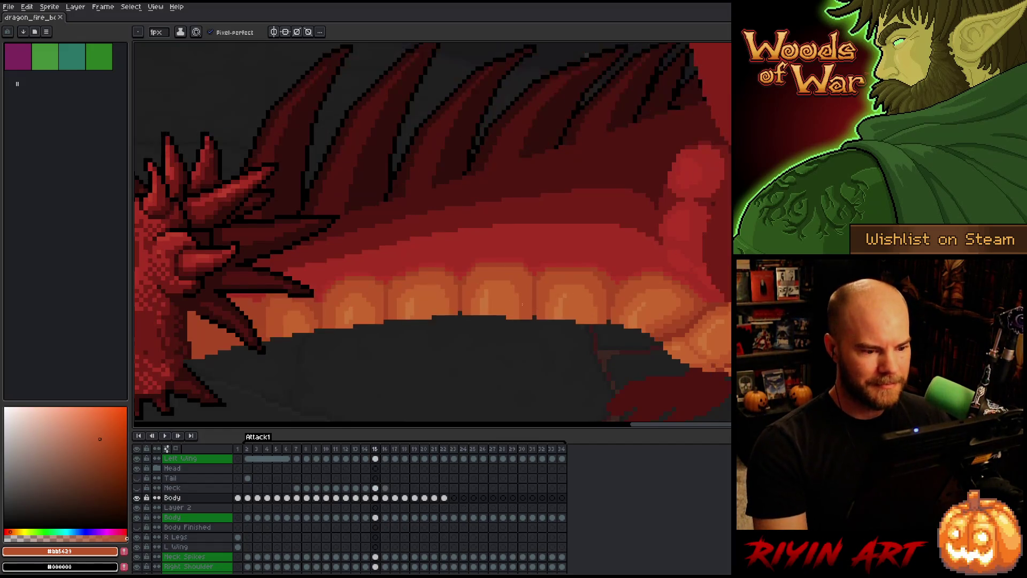
{"action": "key", "text": "period"}
{"action": "key", "text": "comma"}
{"action": "key", "text": "comma"}
{"action": "key", "text": "period"}
{"action": "key", "text": "period"}
{"action": "key", "text": "period"}
{"action": "key", "text": "comma"}
{"action": "key", "text": "period"}
{"action": "key", "text": "comma"}
{"action": "key", "text": "comma"}
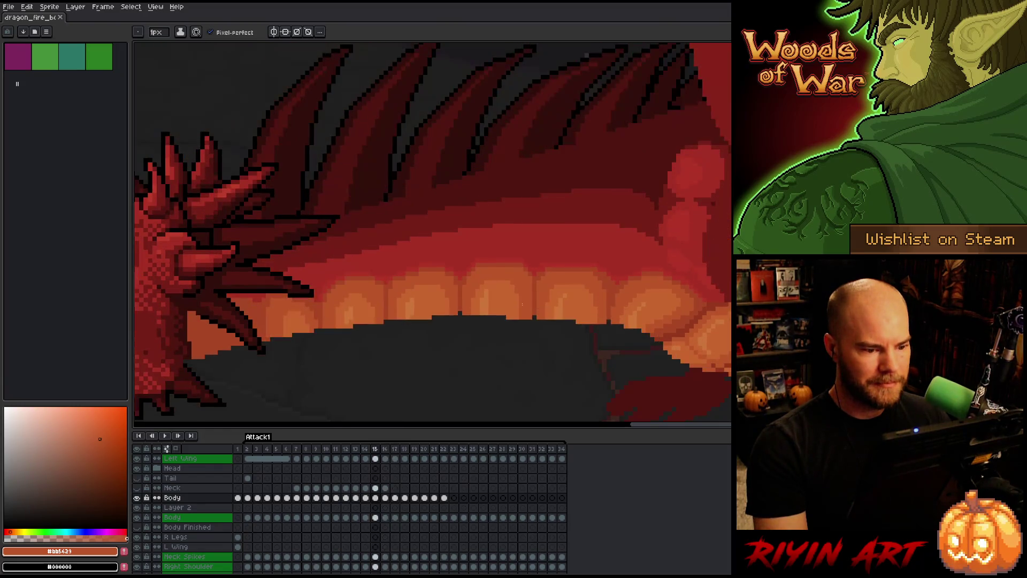
{"action": "key", "text": "period"}
{"action": "key", "text": "comma"}
{"action": "key", "text": "comma"}
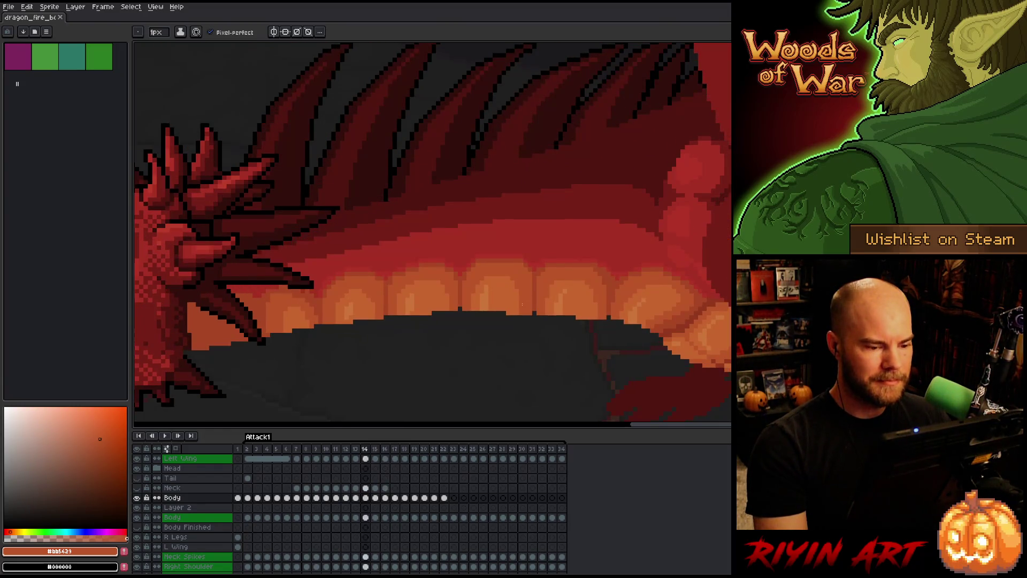
{"action": "key", "text": "period"}
{"action": "key", "text": "period"}
{"action": "key", "text": "period"}
{"action": "key", "text": "comma"}
- Paint #c7652f orange pixels onto frame 16's tooth shading, sampling #a74624 and #bb5629
{"action": "left_click", "coordinate": [499, 269], "text": "alt"}
{"action": "left_click", "coordinate": [500, 269]}
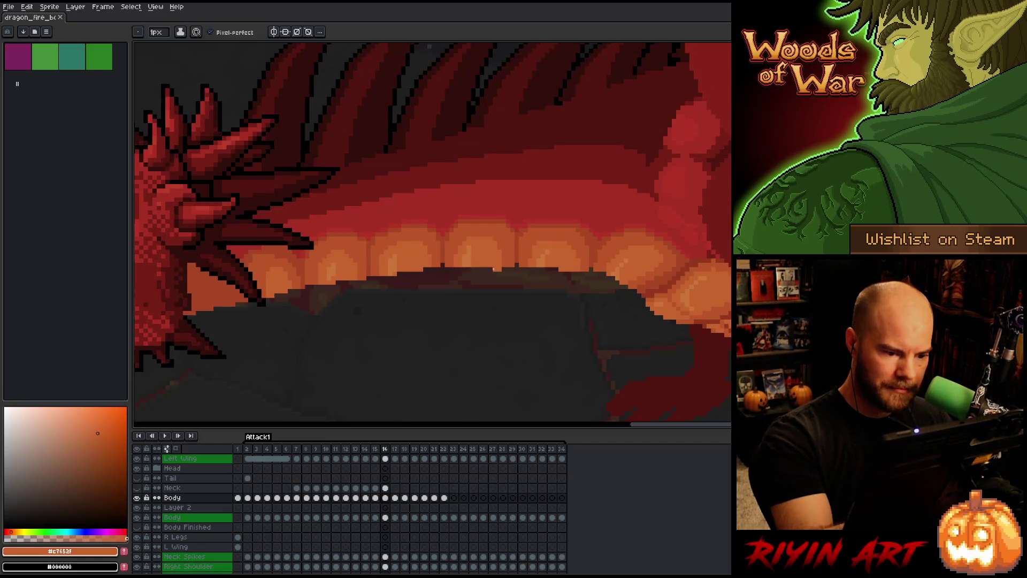
{"action": "left_click", "coordinate": [505, 267], "text": "alt"}
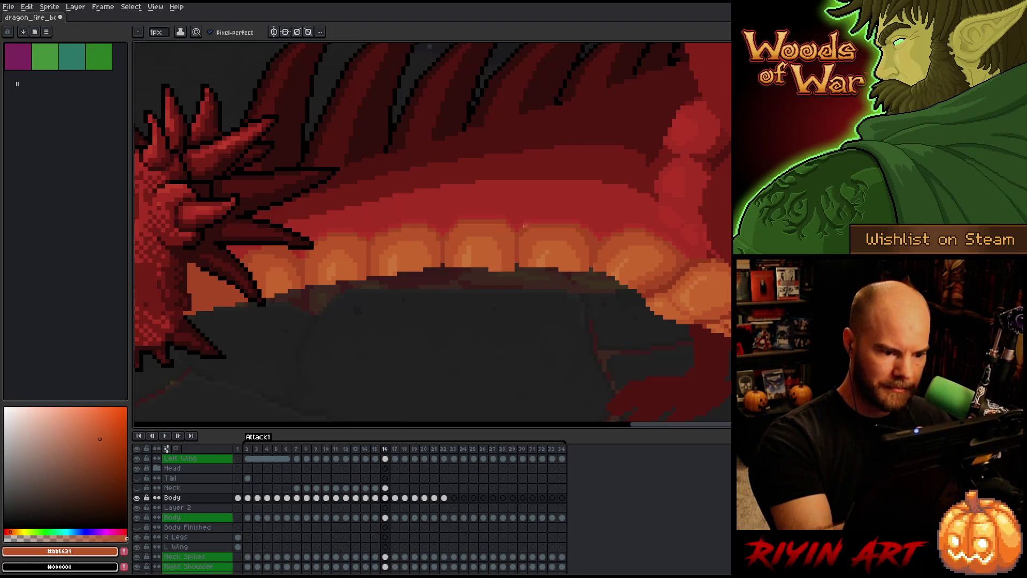
{"action": "left_click", "coordinate": [527, 253], "text": "alt"}
{"action": "left_click", "coordinate": [529, 251], "text": "alt"}
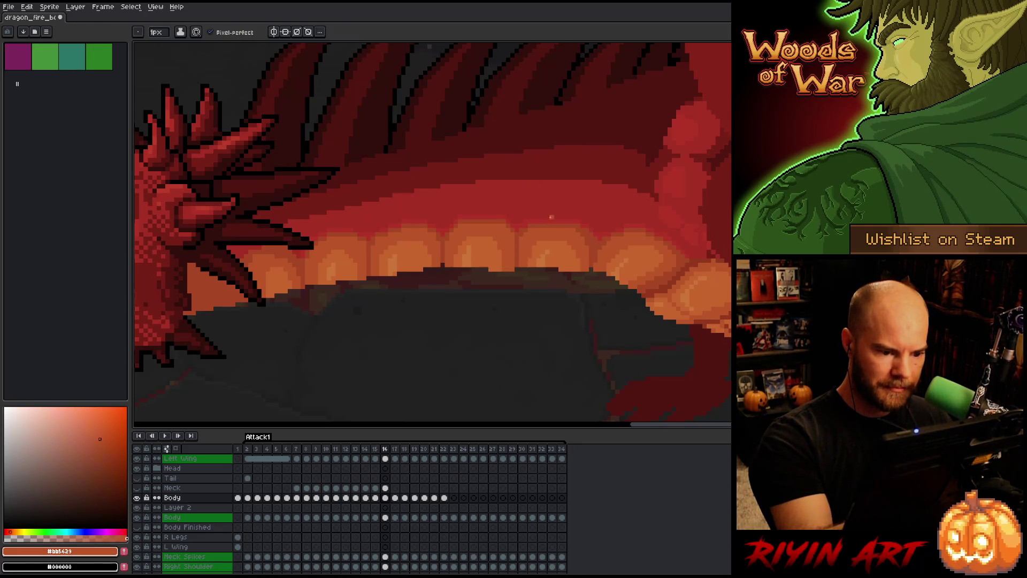
- Compare frames 15 and 16, sampling the #c7652f and #cb7639 tooth oranges
{"action": "key", "text": "comma"}
{"action": "key", "text": "period"}
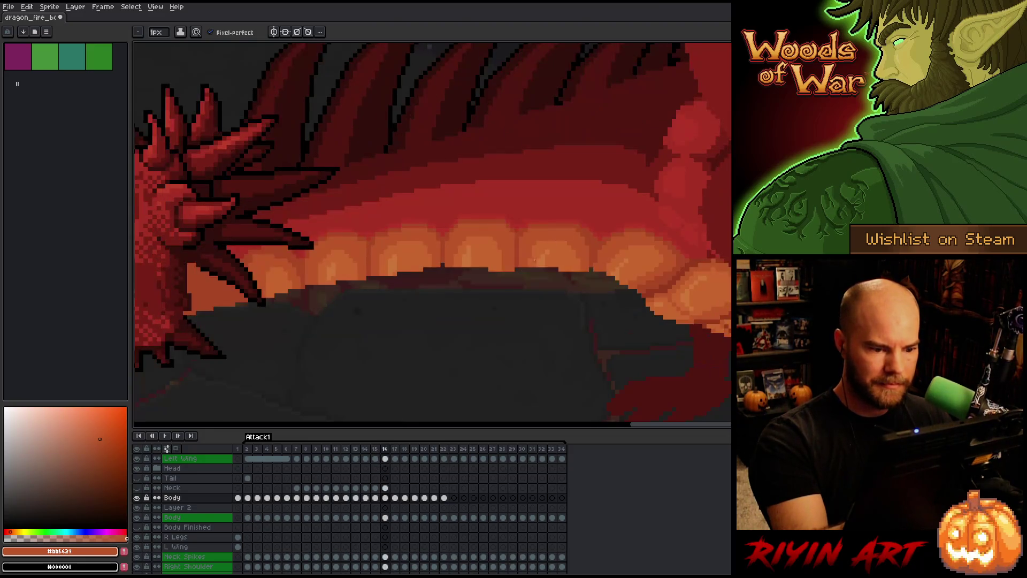
{"action": "key", "text": "comma"}
{"action": "key", "text": "period"}
{"action": "left_click", "coordinate": [534, 255], "text": "alt"}
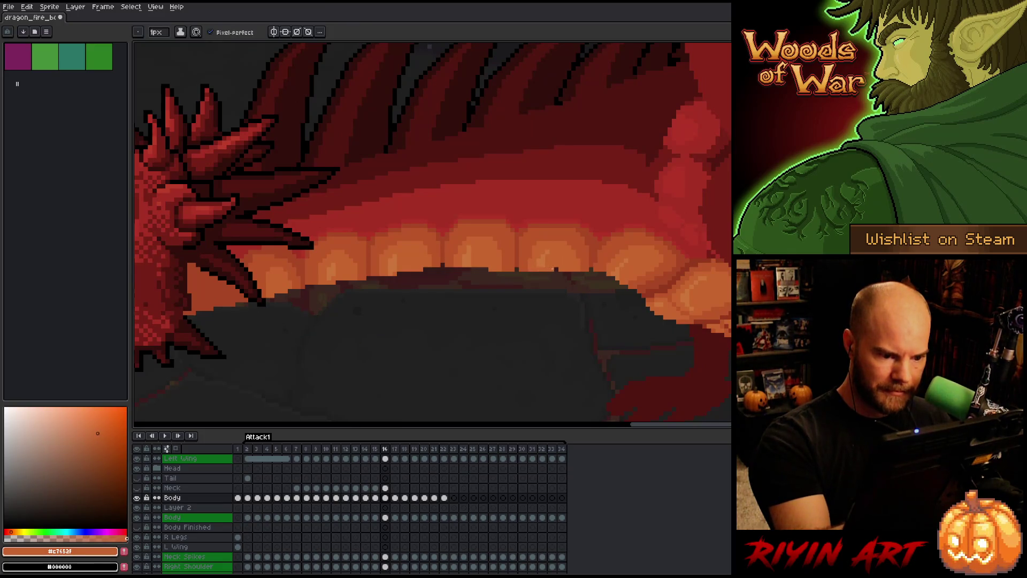
{"action": "left_click", "coordinate": [541, 259], "text": "alt"}
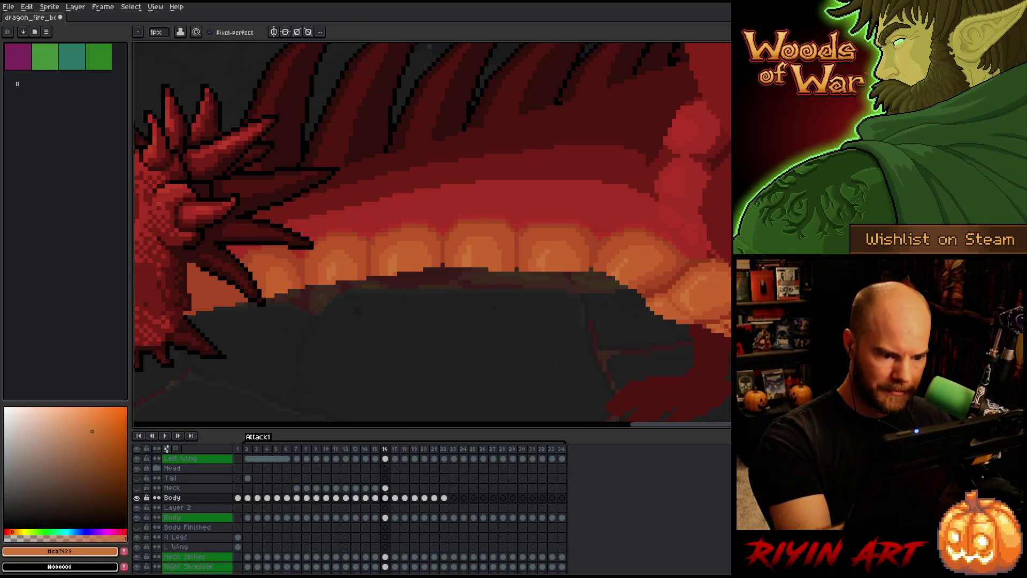
- Recheck frames 14–16 and sample the #a74624, #bb5629 and #c7652f tooth colours
{"action": "key", "text": "comma"}
{"action": "key", "text": "comma"}
{"action": "key", "text": "period"}
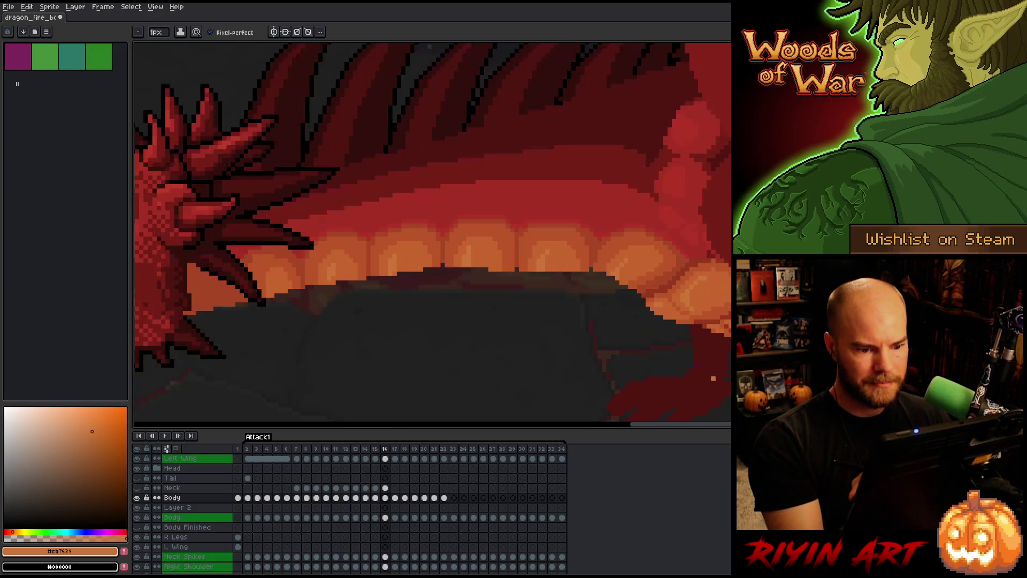
{"action": "key", "text": "comma"}
{"action": "key", "text": "period"}
{"action": "key", "text": "period"}
{"action": "key", "text": "period"}
{"action": "key", "text": "comma"}
{"action": "key", "text": "comma"}
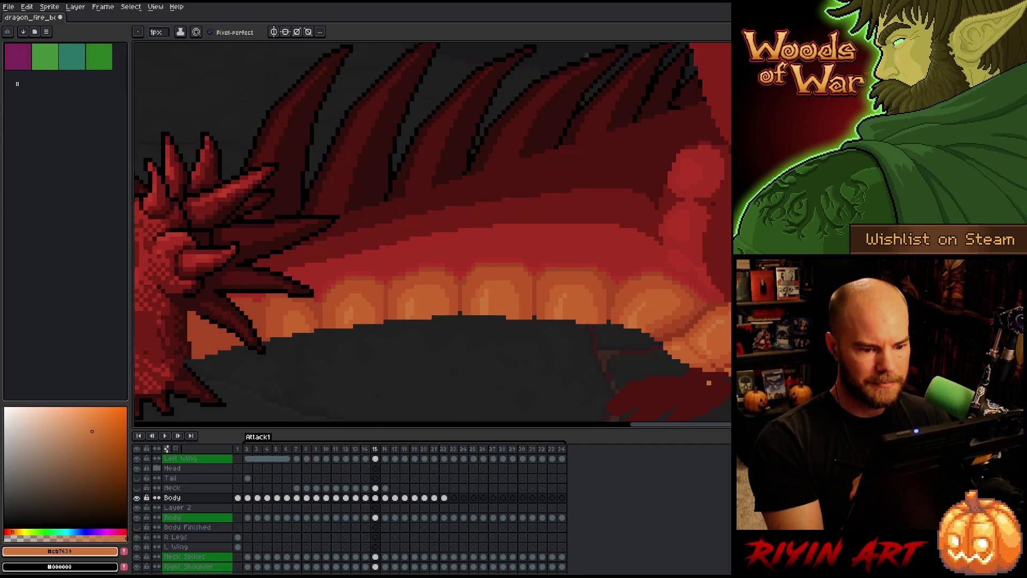
{"action": "key", "text": "period"}
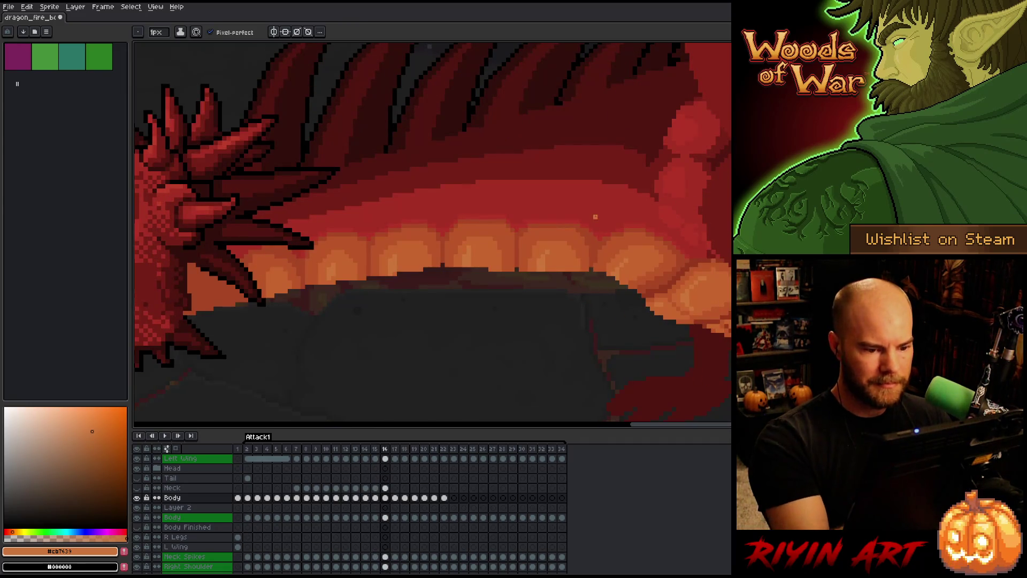
{"action": "left_click", "coordinate": [595, 252], "text": "alt"}
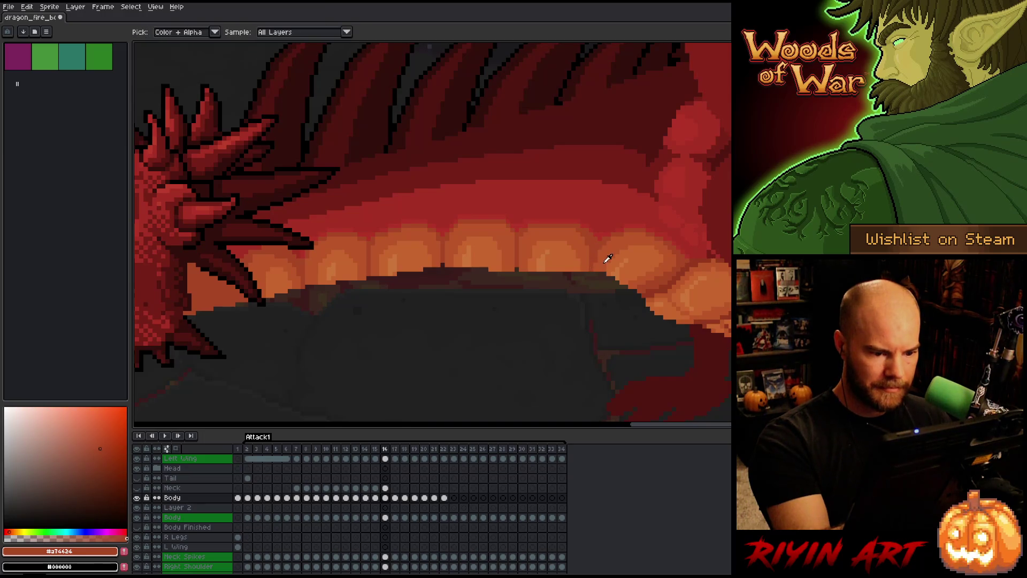
{"action": "left_click", "coordinate": [604, 263], "text": "alt"}
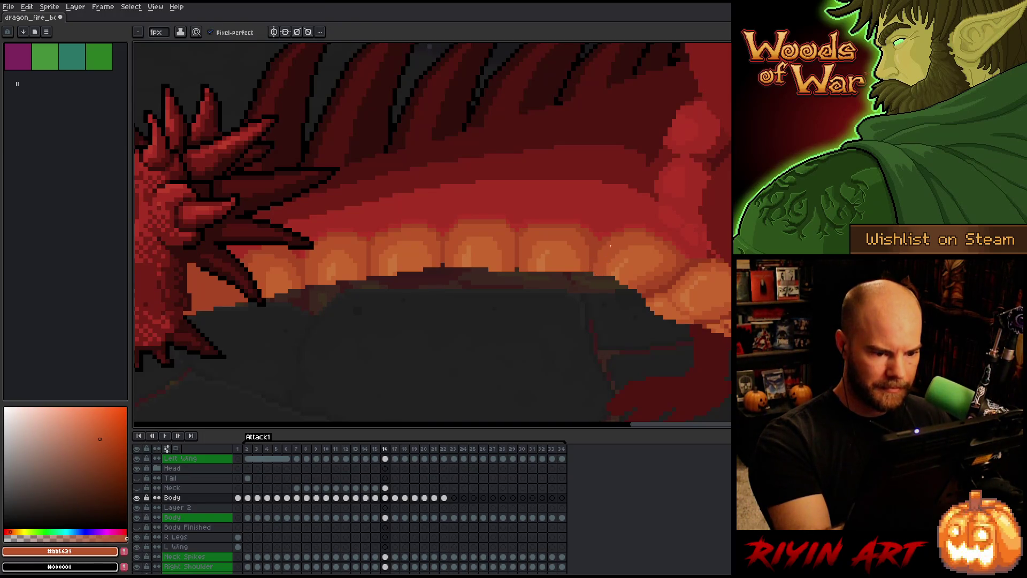
{"action": "left_click", "coordinate": [573, 266], "text": "alt"}
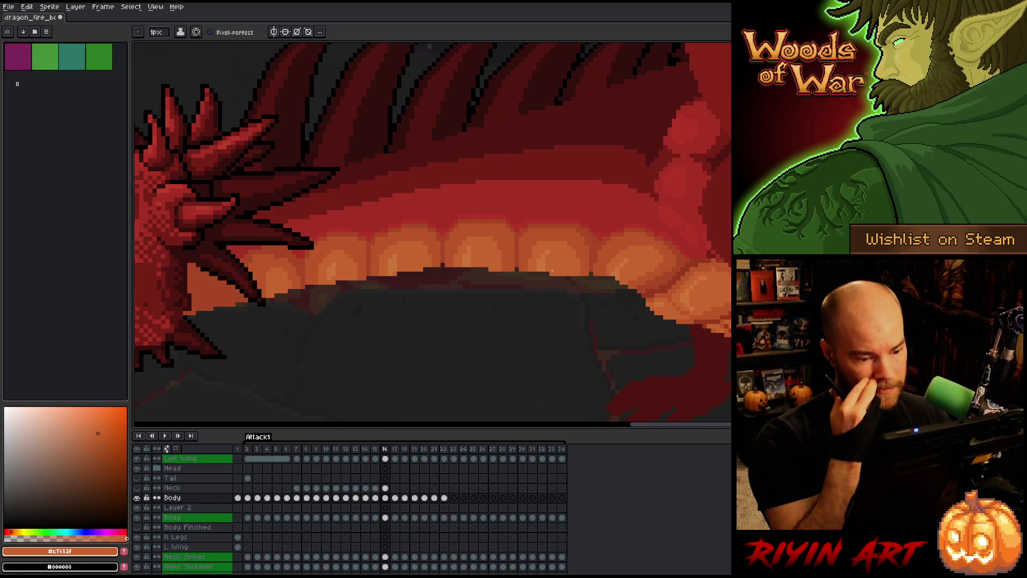
- Switch painting tool (E) and flip frames to check the teeth animation around frame 16
{"action": "key", "text": "Left"}
{"action": "key", "text": "Right"}
{"action": "key", "text": "e"}
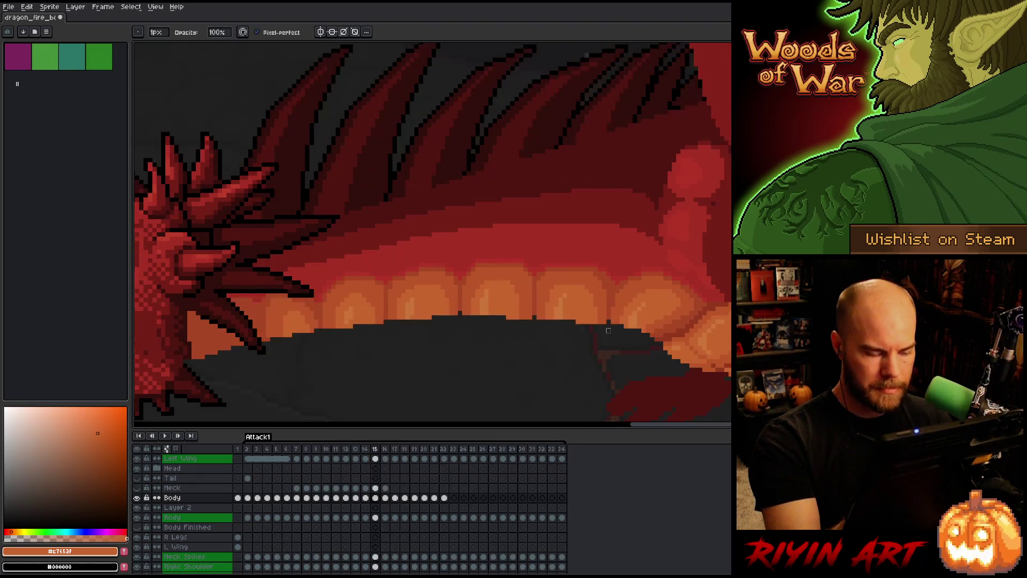
{"action": "key", "text": "Left"}
{"action": "key", "text": "Right"}
{"action": "key", "text": "Left"}
{"action": "key", "text": "Right"}
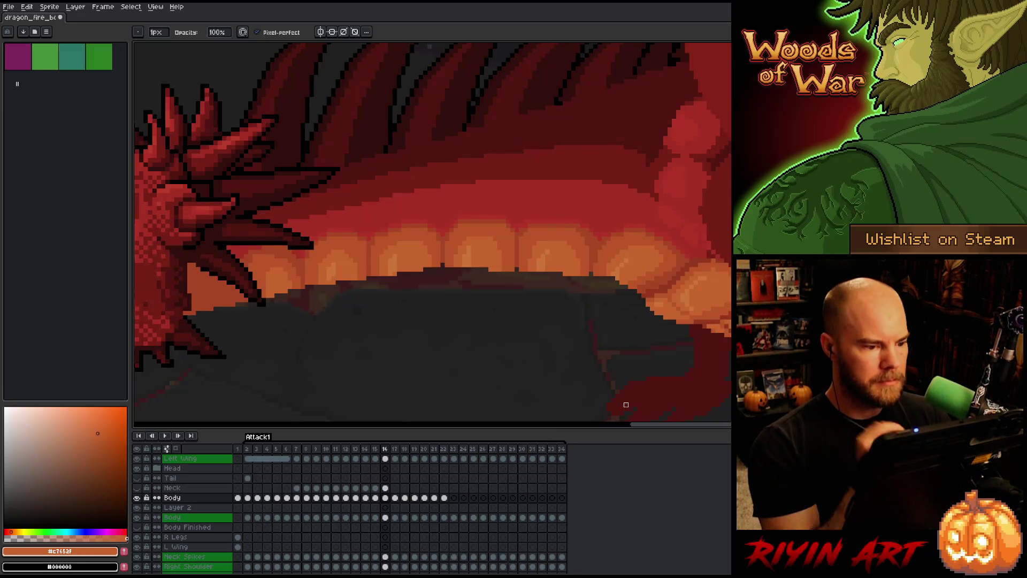
{"action": "key", "text": "Left"}
{"action": "key", "text": "Right"}
{"action": "key", "text": "Left"}
{"action": "key", "text": "Right"}
{"action": "key", "text": "Left"}
{"action": "key", "text": "Right"}
{"action": "key", "text": "Left"}
{"action": "key", "text": "Left"}
{"action": "key", "text": "Right"}
{"action": "key", "text": "Right"}
{"action": "key", "text": "Right"}
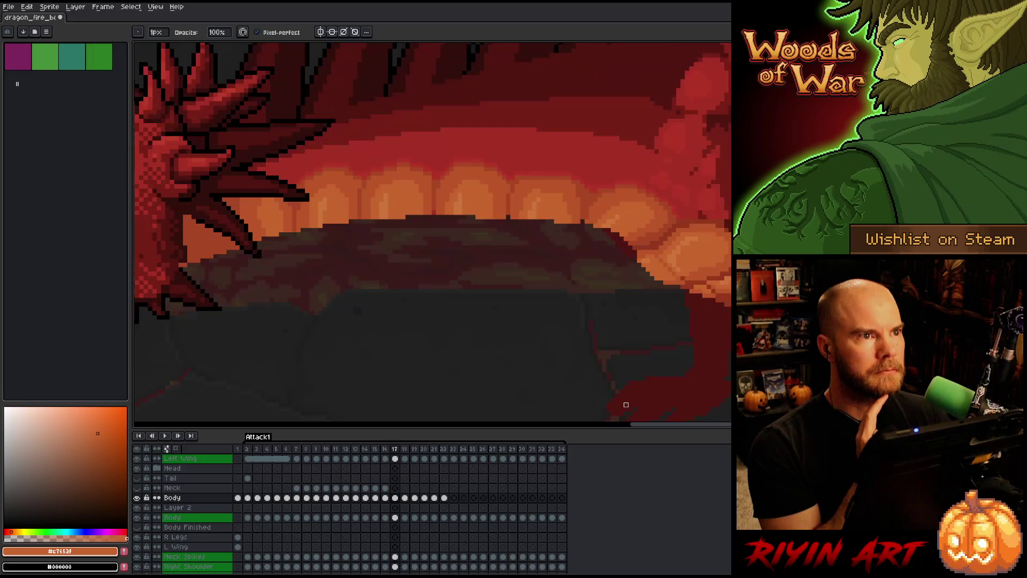
{"action": "key", "text": "Left"}
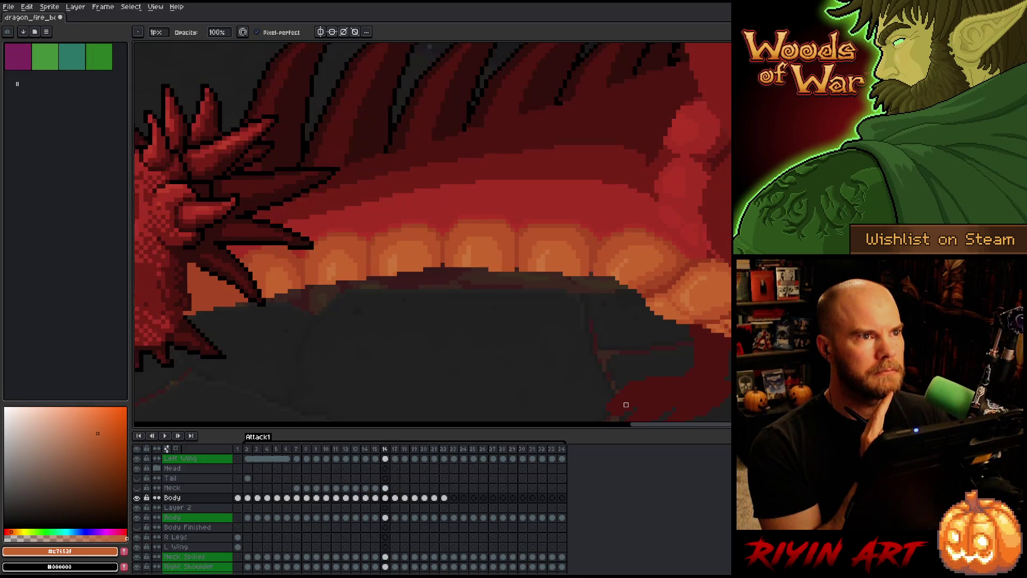
- Toggle between frames 16 and 17, then advance to frame 18
{"action": "key", "text": "Right"}
{"action": "key", "text": "Left"}
{"action": "key", "text": "Right"}
{"action": "key", "text": "Left"}
{"action": "key", "text": "Right"}
{"action": "key", "text": "Left"}
{"action": "key", "text": "Right"}
{"action": "key", "text": "Left"}
{"action": "key", "text": "Right"}
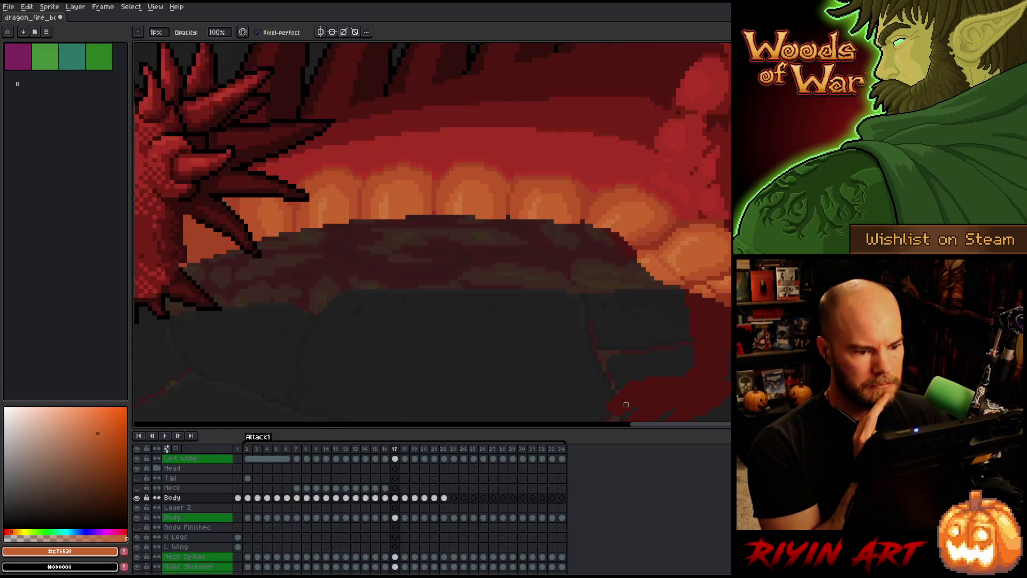
{"action": "key", "text": "Right"}
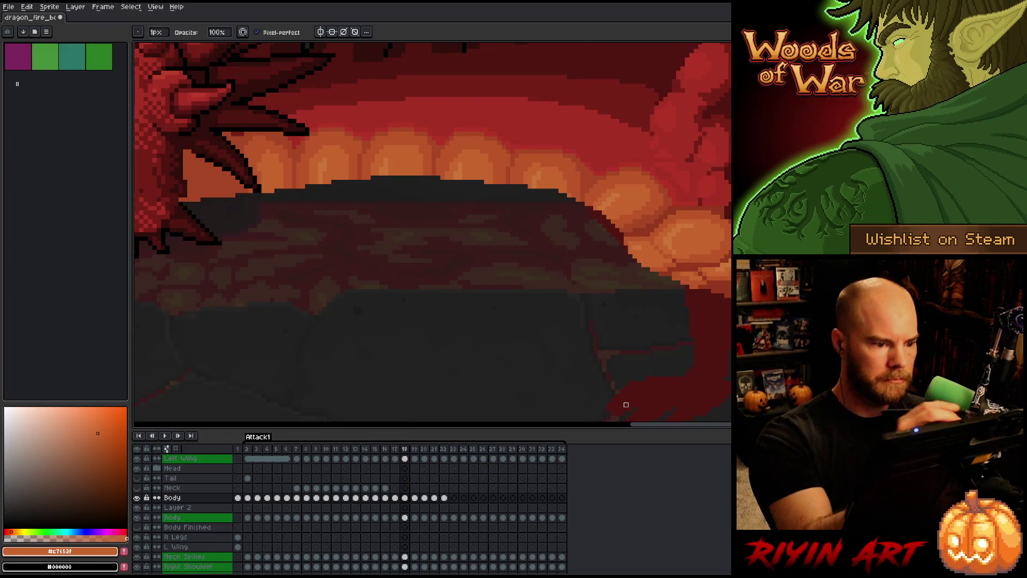
- Sample #bb5429 and #c7652f oranges while trying the green and upper Body cels at frame 18
{"action": "left_click", "coordinate": [441, 163], "text": "alt"}
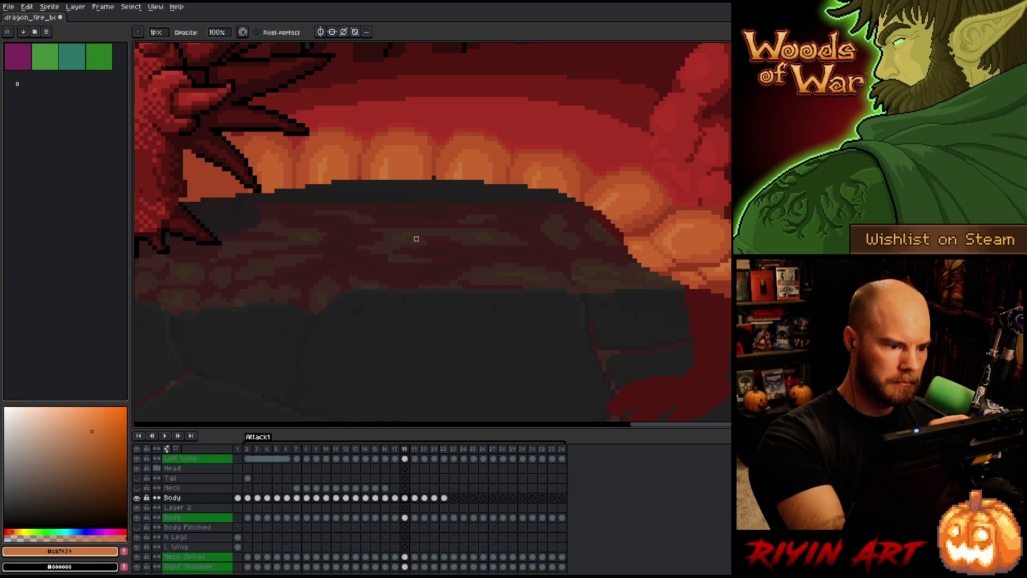
{"action": "left_click", "coordinate": [405, 517]}
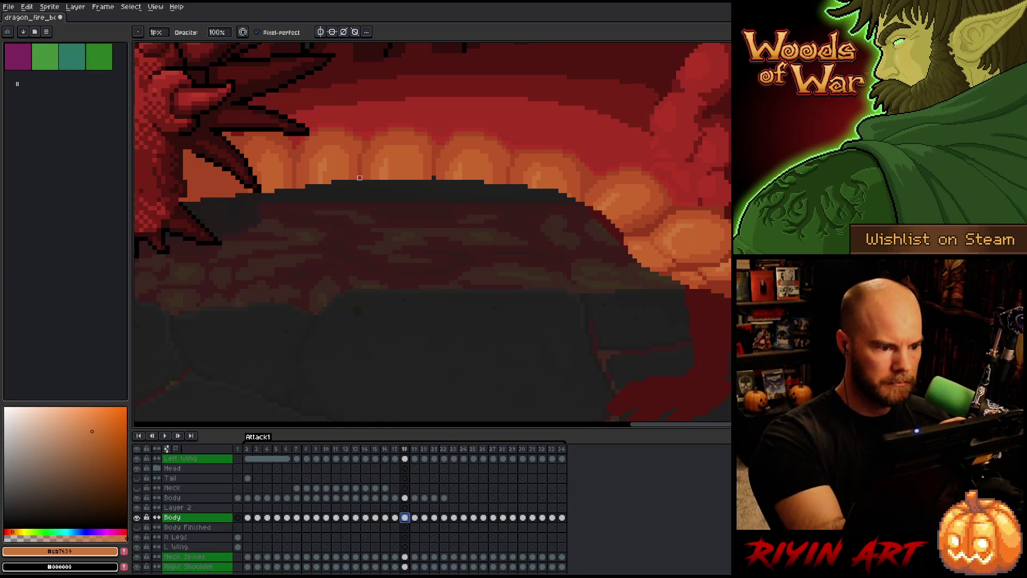
{"action": "left_click", "coordinate": [405, 498]}
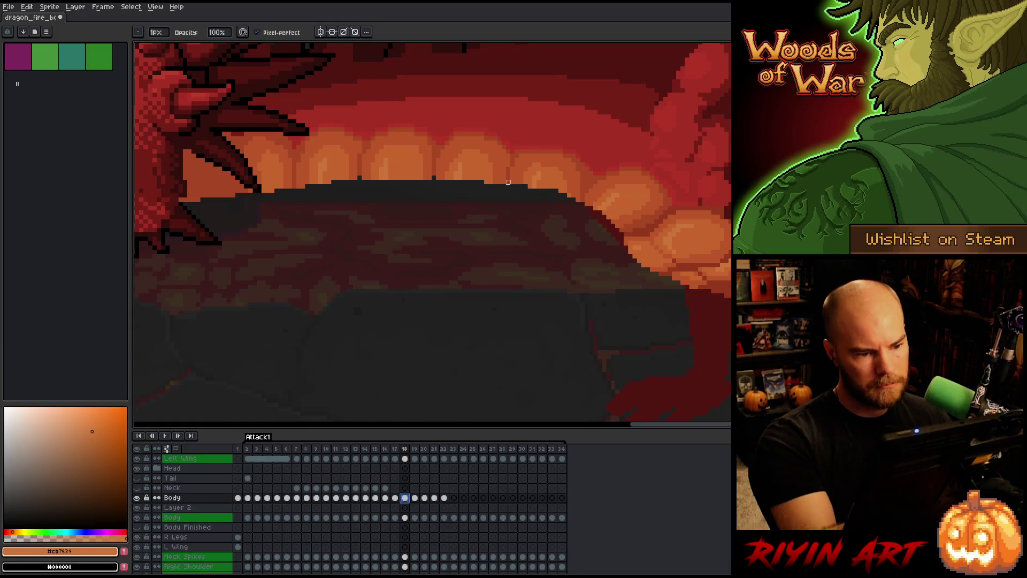
{"action": "left_click", "coordinate": [405, 517]}
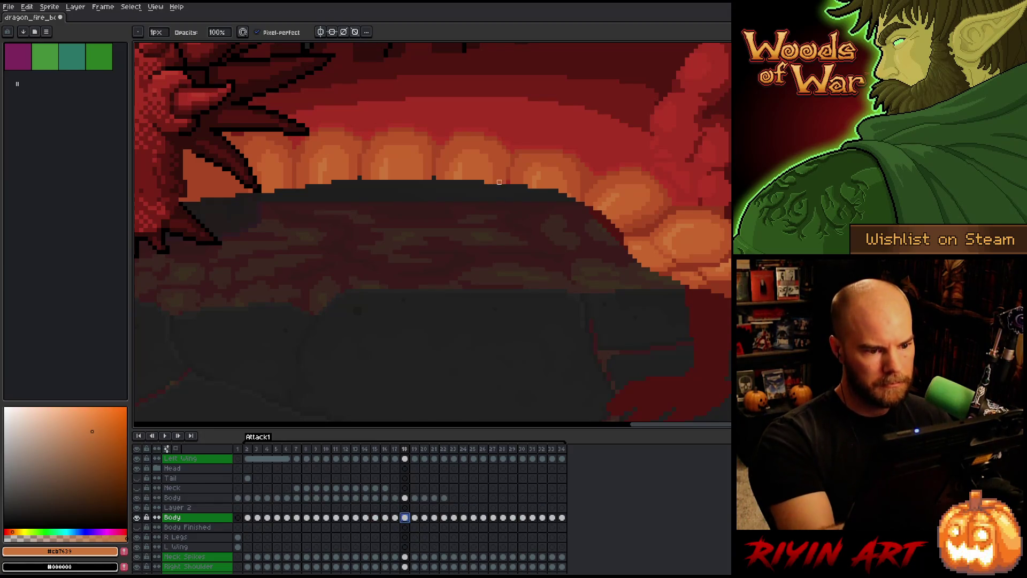
{"action": "left_click", "coordinate": [405, 498]}
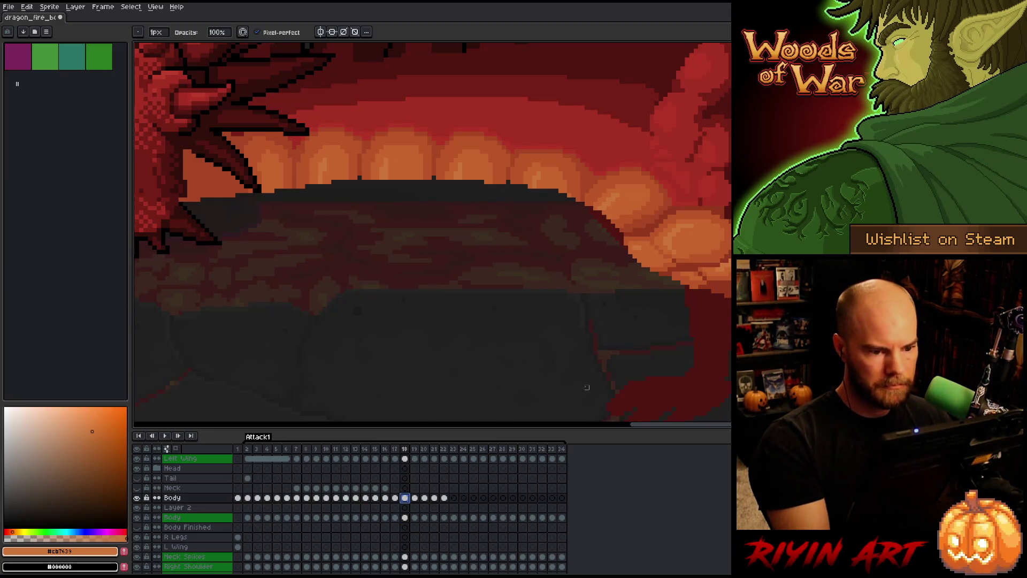
{"action": "left_click", "coordinate": [556, 191], "text": "alt"}
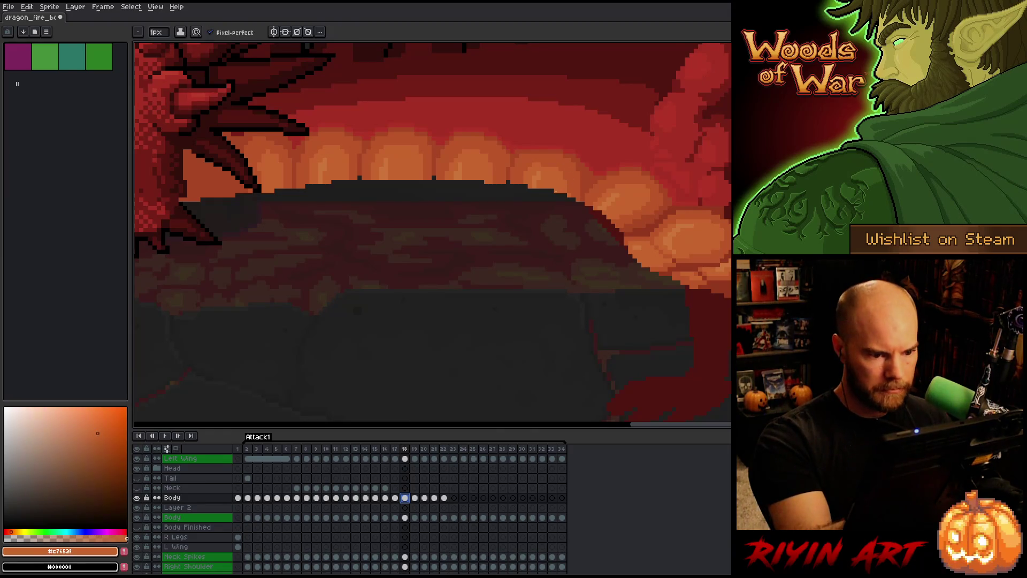
- Compare frames 16–18, then select the lower Body layer's cel at frame 18
{"action": "key", "text": "Left"}
{"action": "key", "text": "Right"}
{"action": "key", "text": "Left"}
{"action": "key", "text": "Right"}
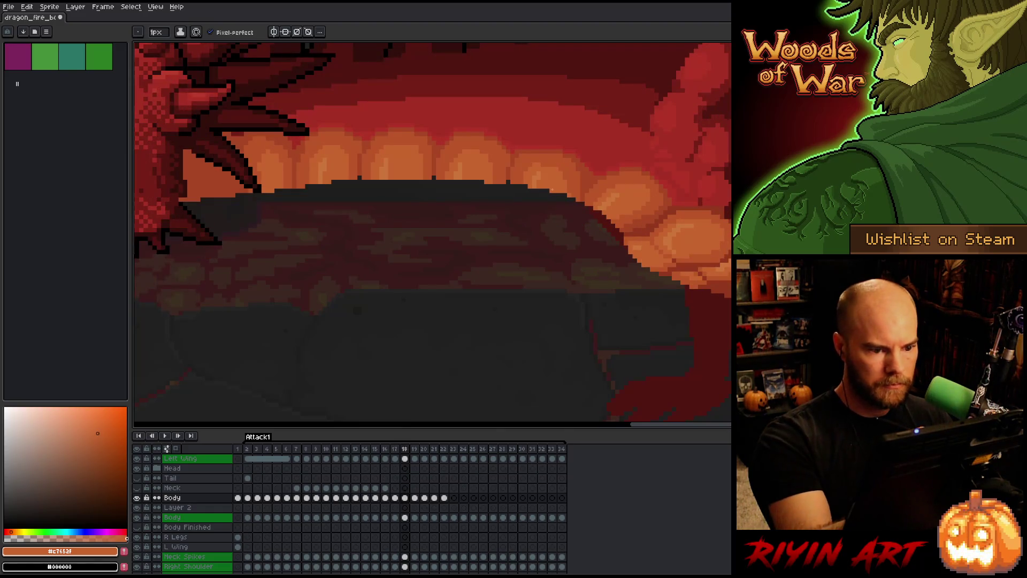
{"action": "key", "text": "Left"}
{"action": "key", "text": "Right"}
{"action": "key", "text": "Left"}
{"action": "key", "text": "Right"}
{"action": "key", "text": "Left"}
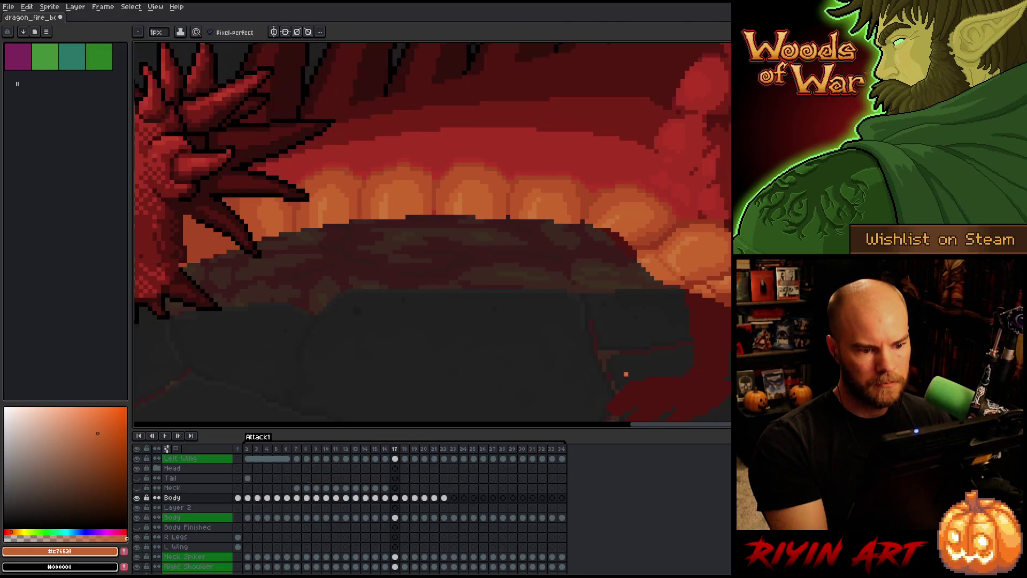
{"action": "key", "text": "Left"}
{"action": "key", "text": "Right"}
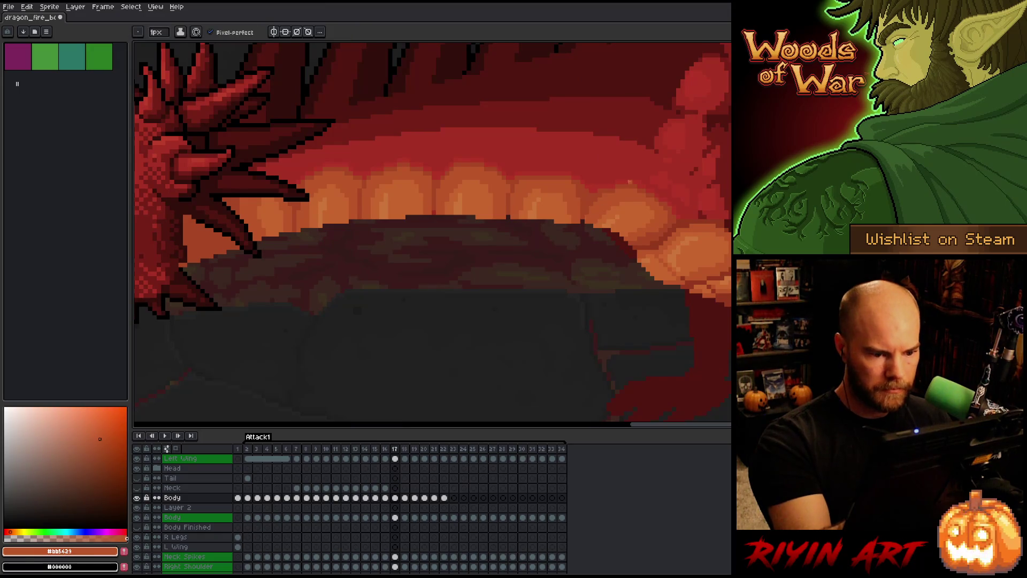
{"action": "key", "text": "Left"}
{"action": "key", "text": "Right"}
{"action": "key", "text": "Right"}
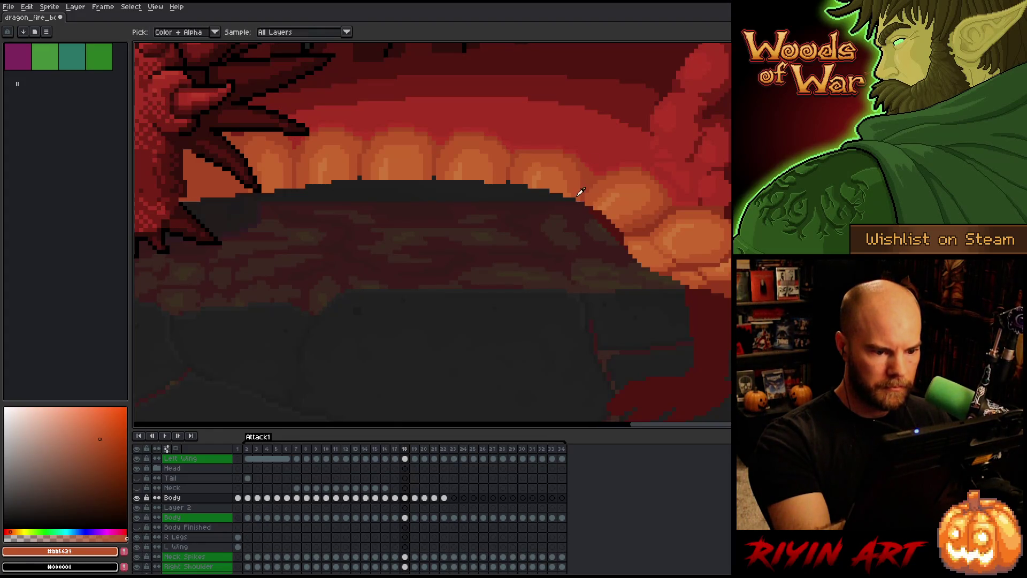
{"action": "left_click", "coordinate": [405, 517]}
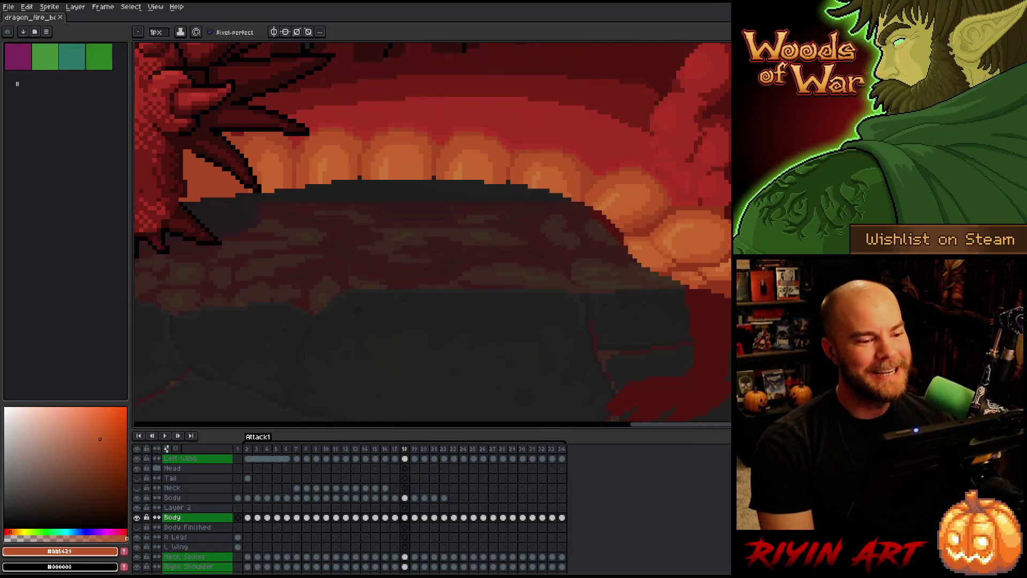
- Zoom out and play the full Attack1 fire-breathing animation, stopping on frame 21
{"action": "scroll", "coordinate": [351, 304], "scroll_direction": "down", "scroll_amount": 3}
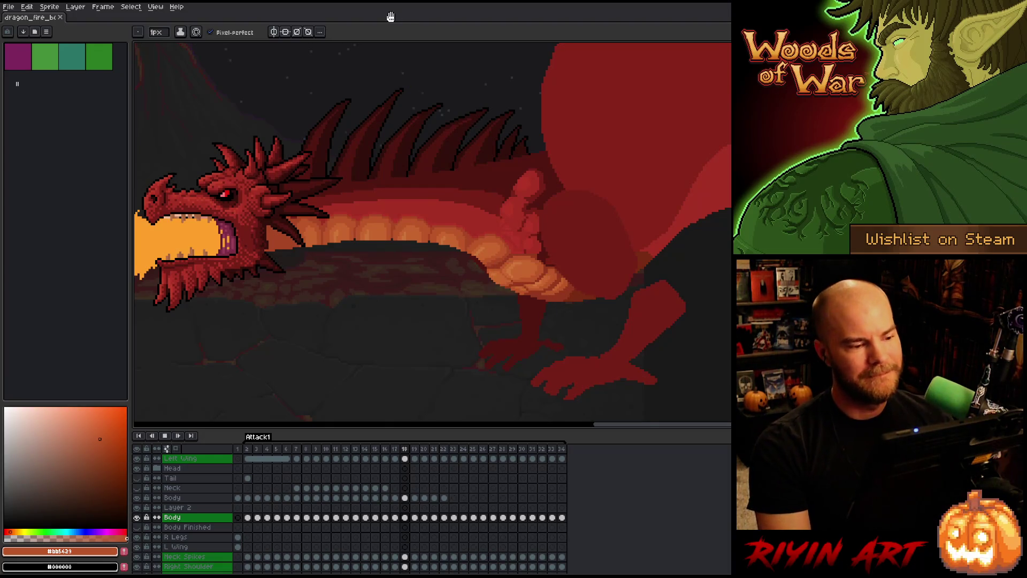
{"action": "scroll", "coordinate": [451, 302], "scroll_direction": "down", "scroll_amount": 1}
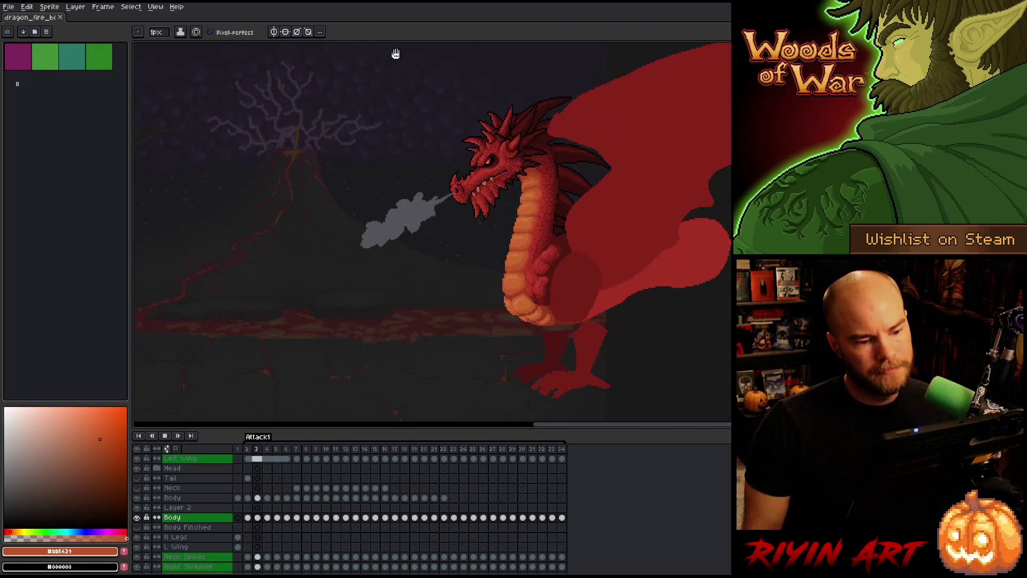
{"action": "key", "text": "Return"}
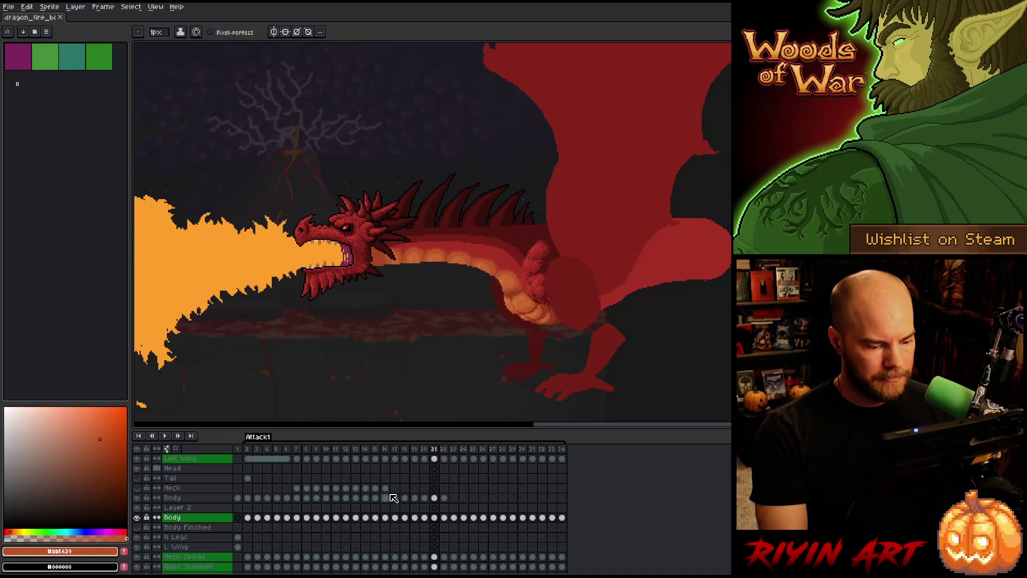
- Go to frame 22 on the Body layer and compare it against frame 21
{"action": "left_click", "coordinate": [445, 499]}
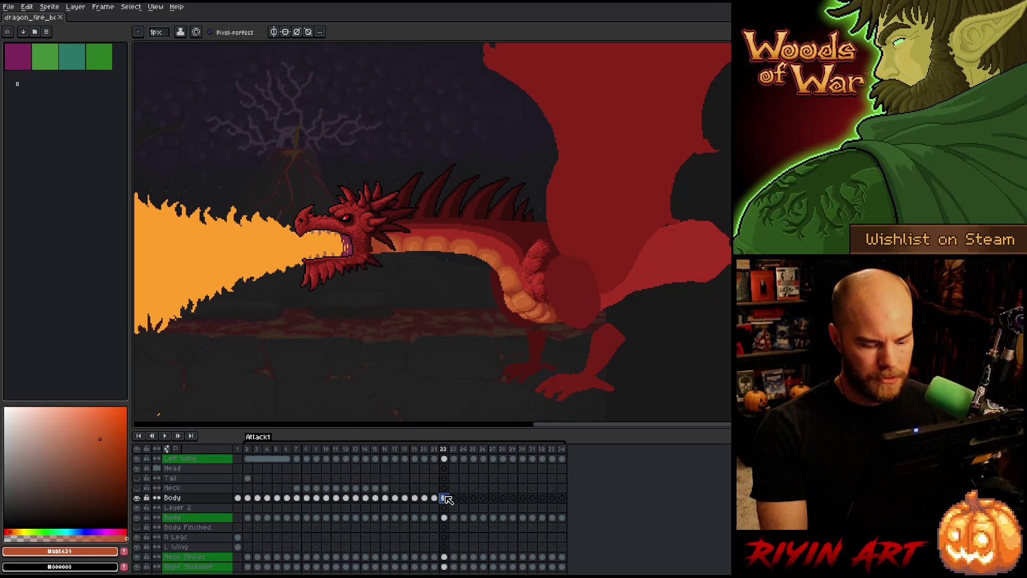
{"action": "scroll", "coordinate": [484, 305], "scroll_direction": "up", "scroll_amount": 2}
{"action": "scroll", "coordinate": [484, 305], "scroll_direction": "down", "scroll_amount": 3}
{"action": "scroll", "coordinate": [495, 323], "scroll_direction": "up", "scroll_amount": 2}
{"action": "key", "text": "Left"}
{"action": "key", "text": "Right"}
{"action": "key", "text": "Left"}
{"action": "key", "text": "Right"}
{"action": "key", "text": "Left"}
{"action": "key", "text": "Right"}
{"action": "key", "text": "Left"}
{"action": "key", "text": "Right"}
{"action": "key", "text": "Left"}
{"action": "scroll", "coordinate": [396, 339], "scroll_direction": "up", "scroll_amount": 3}
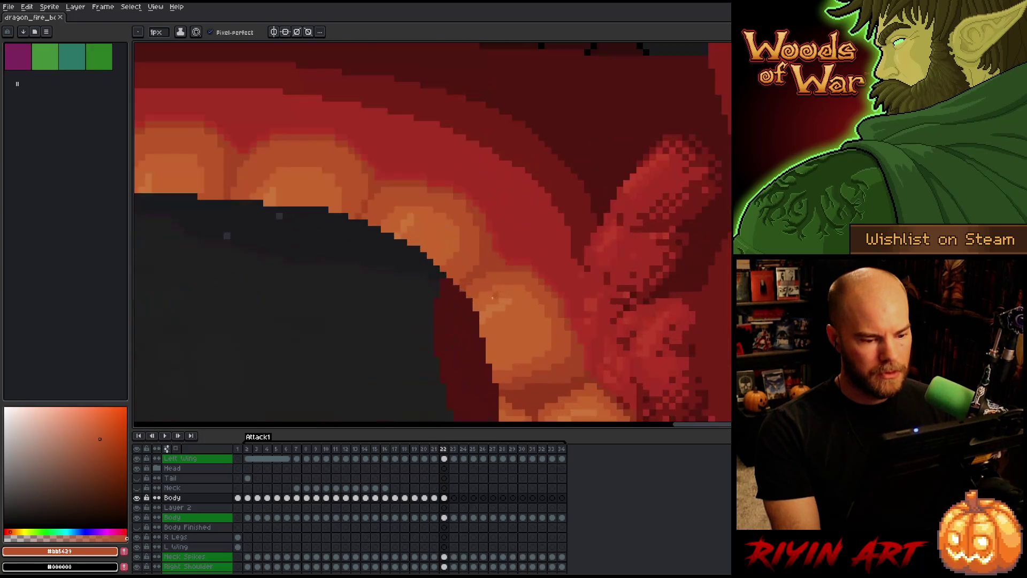
{"action": "scroll", "coordinate": [396, 339], "scroll_direction": "down", "scroll_amount": 3}
{"action": "key", "text": "Right"}
{"action": "key", "text": "Left"}
{"action": "scroll", "coordinate": [396, 339], "scroll_direction": "up", "scroll_amount": 3}
{"action": "key", "text": "Right"}
{"action": "key", "text": "Left"}
{"action": "key", "text": "Right"}
{"action": "scroll", "coordinate": [394, 338], "scroll_direction": "up", "scroll_amount": 2}
- Move the selected belly highlight patch down one pixel, deselect, and sample the lighter belly orange
{"action": "key", "text": "m"}
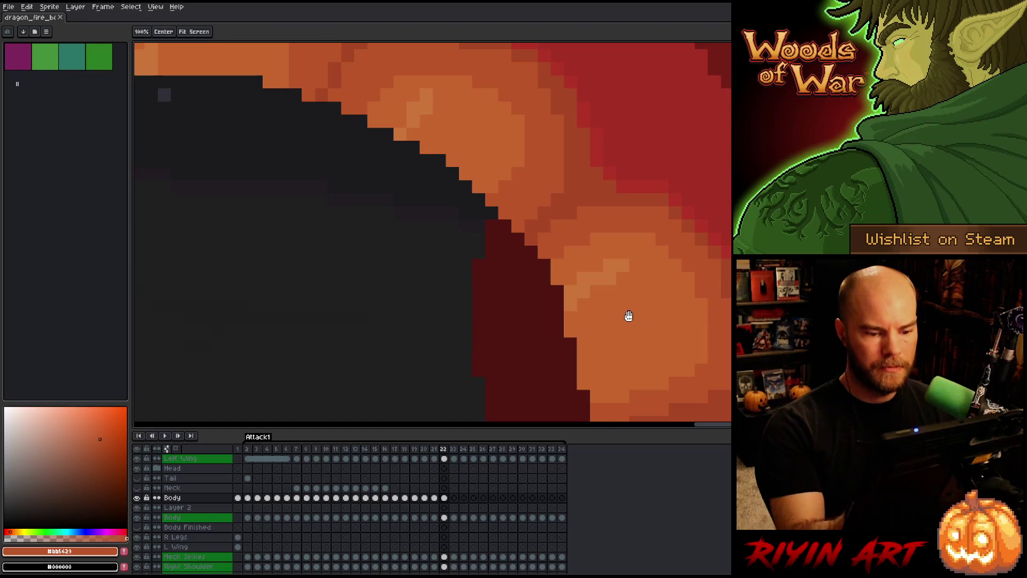
{"action": "scroll", "coordinate": [623, 314], "scroll_direction": "right", "scroll_amount": 2}
{"action": "left_click", "coordinate": [493, 308]}
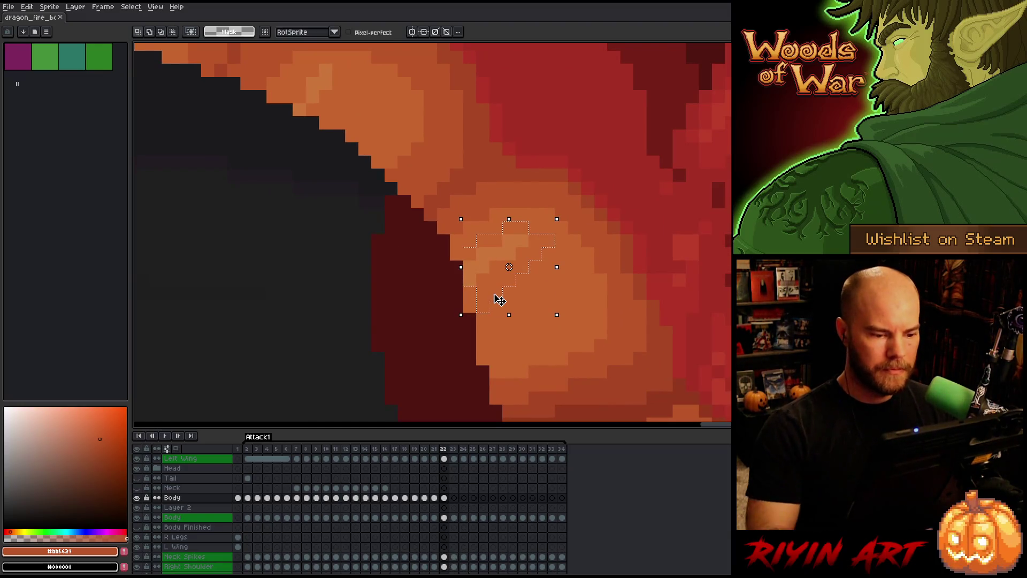
{"action": "key", "text": "Down"}
{"action": "key", "text": "ctrl+d"}
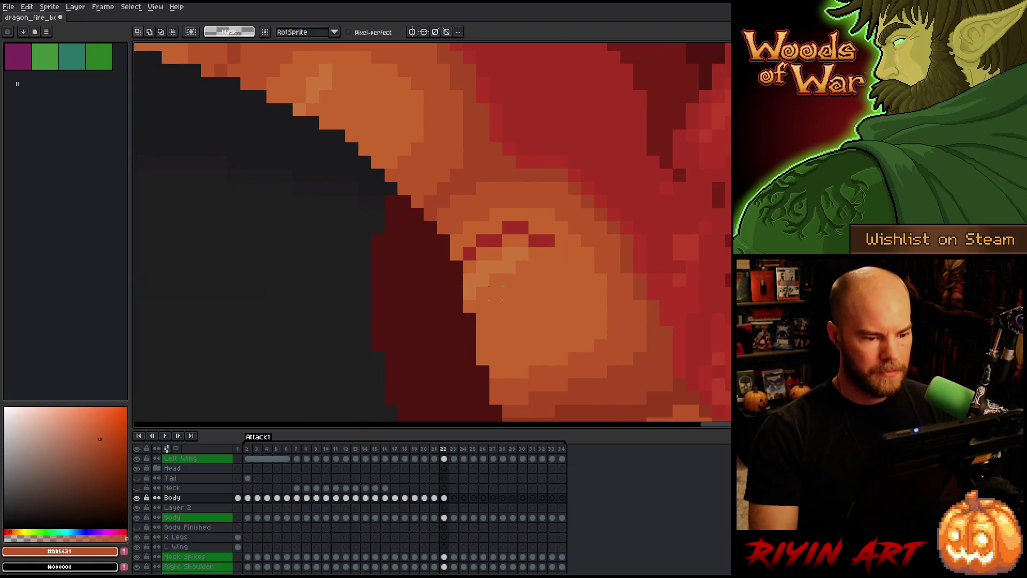
{"action": "key", "text": "b"}
{"action": "left_click", "coordinate": [545, 242], "text": "alt"}
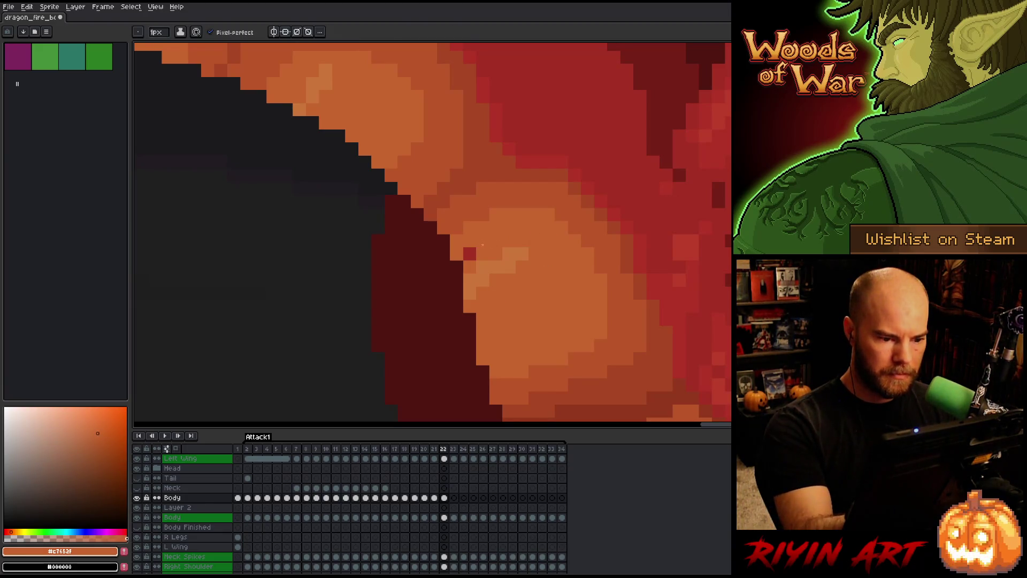
{"action": "scroll", "coordinate": [474, 238], "scroll_direction": "down", "scroll_amount": 3}
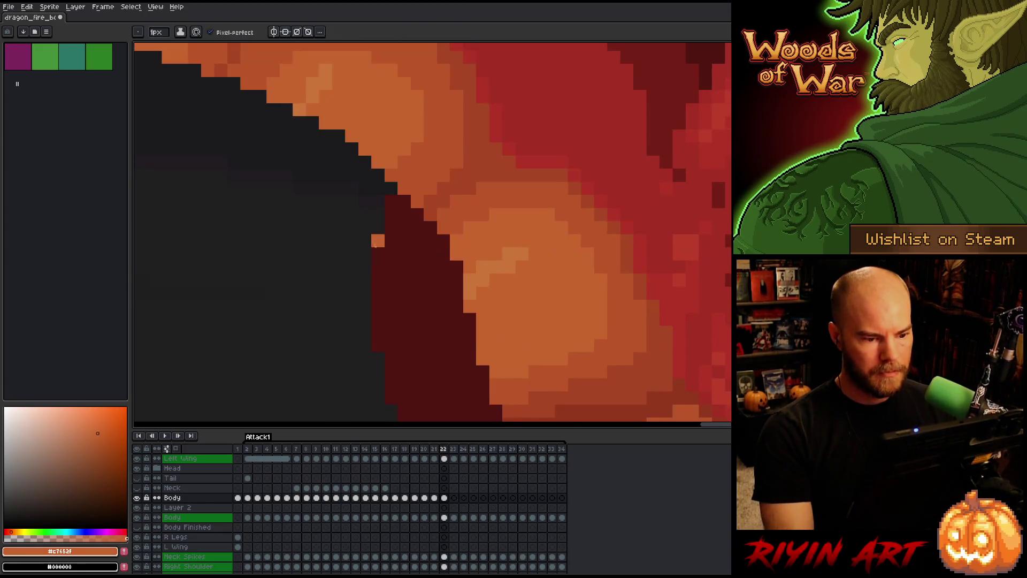
- Flip between frames 21 and 22 to check the belly fix, ending on frame 22
{"action": "key", "text": "Left"}
{"action": "key", "text": "Right"}
{"action": "key", "text": "Left"}
{"action": "key", "text": "Left"}
{"action": "key", "text": "Right"}
{"action": "key", "text": "Right"}
{"action": "key", "text": "Left"}
{"action": "key", "text": "Right"}
{"action": "key", "text": "Left"}
{"action": "key", "text": "Right"}
{"action": "key", "text": "Left"}
{"action": "key", "text": "Right"}
{"action": "scroll", "coordinate": [330, 253], "scroll_direction": "up", "scroll_amount": 2}
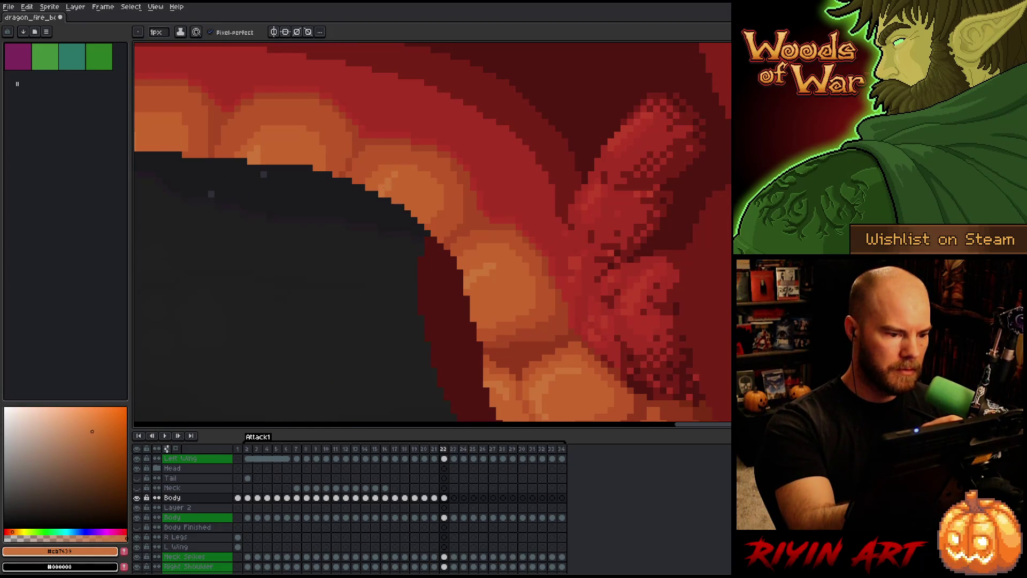
{"action": "key", "text": "Left"}
{"action": "key", "text": "Right"}
{"action": "scroll", "coordinate": [349, 233], "scroll_direction": "down", "scroll_amount": 3}
{"action": "key", "text": "Left"}
{"action": "key", "text": "Right"}
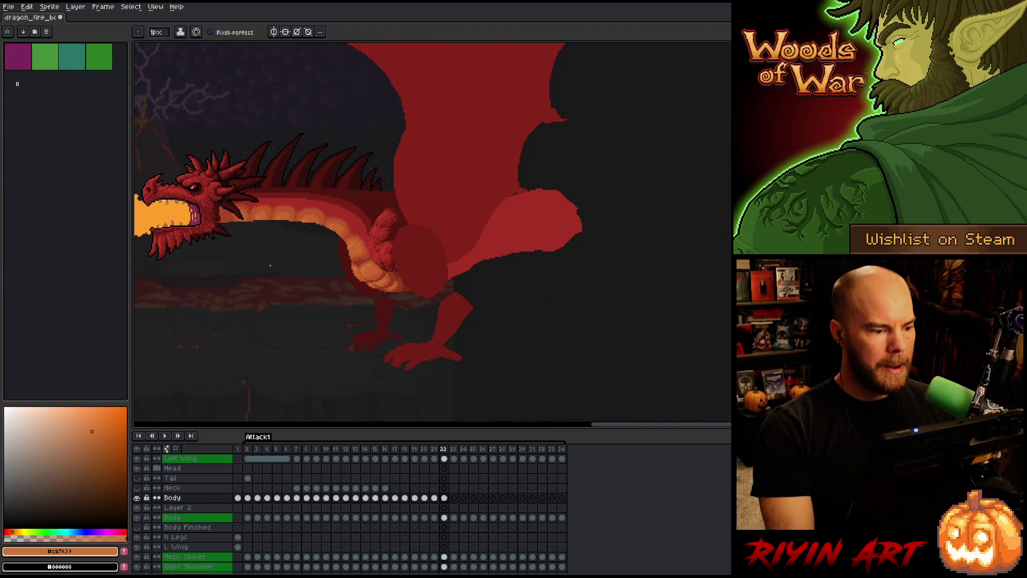
- Save the dragon sprite and replay the animation with the fire breath in view
{"action": "key", "text": "ctrl+s"}
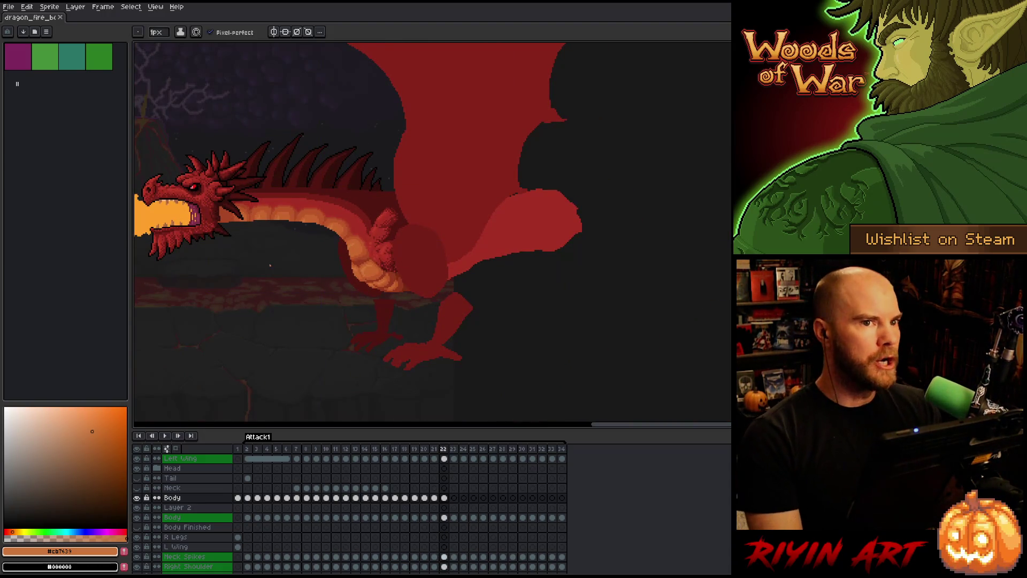
{"action": "scroll", "coordinate": [270, 265], "scroll_direction": "down", "scroll_amount": 1}
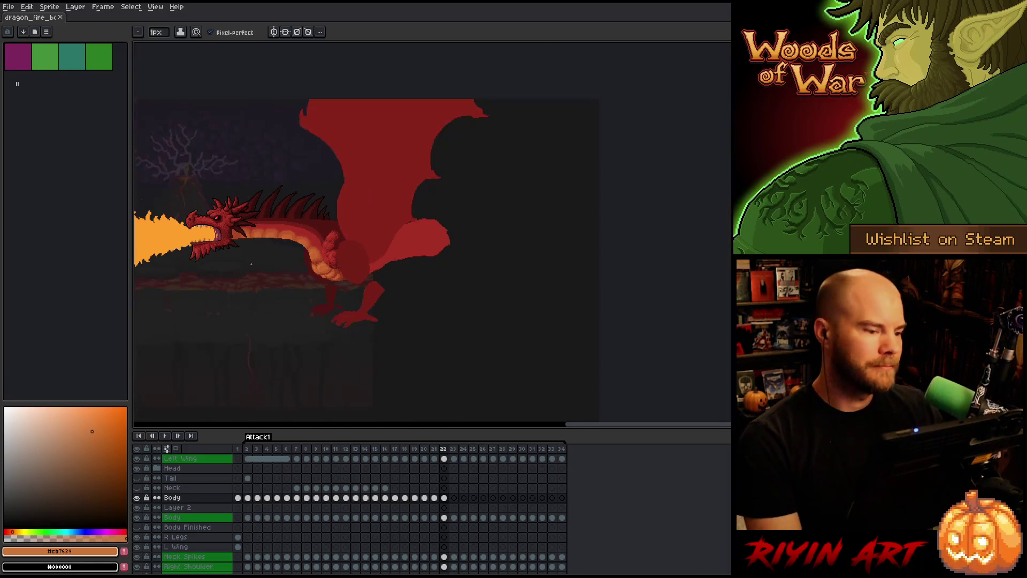
{"action": "scroll", "coordinate": [243, 249], "scroll_direction": "up", "scroll_amount": 1}
{"action": "left_click_drag", "start_coordinate": [288, 284], "coordinate": [417, 318]}
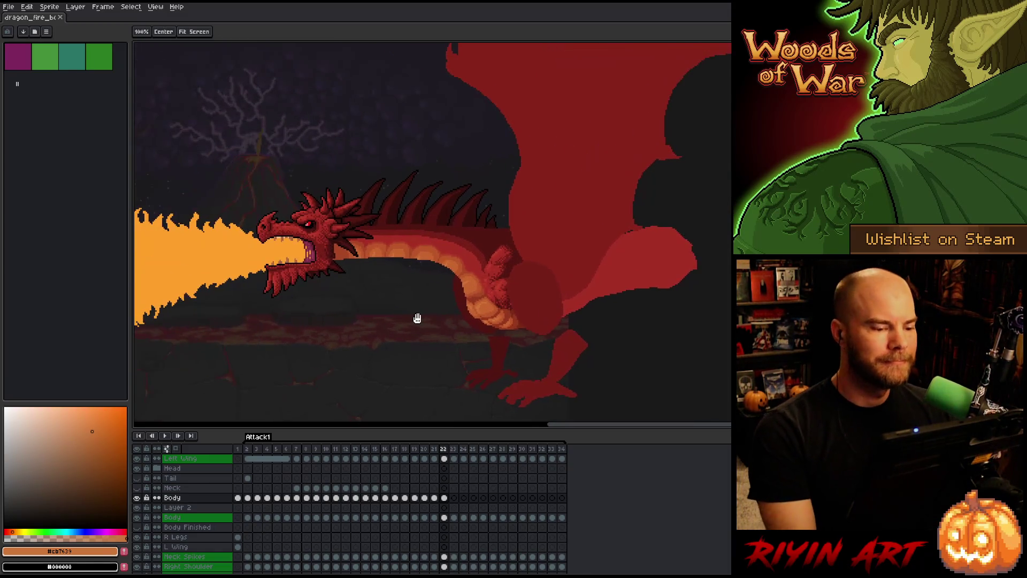
{"action": "key", "text": "Return"}
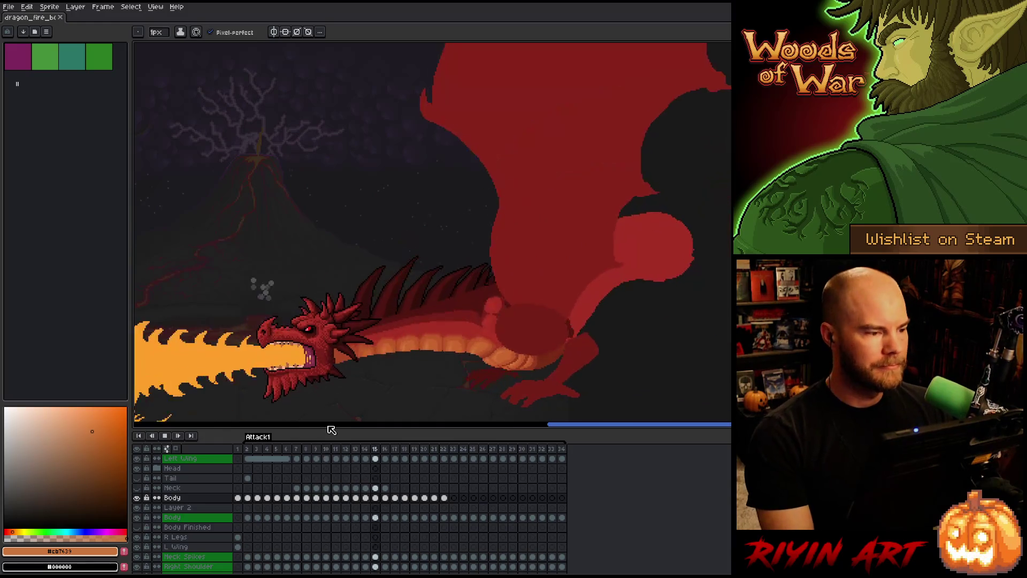
{"action": "key", "text": "Return"}
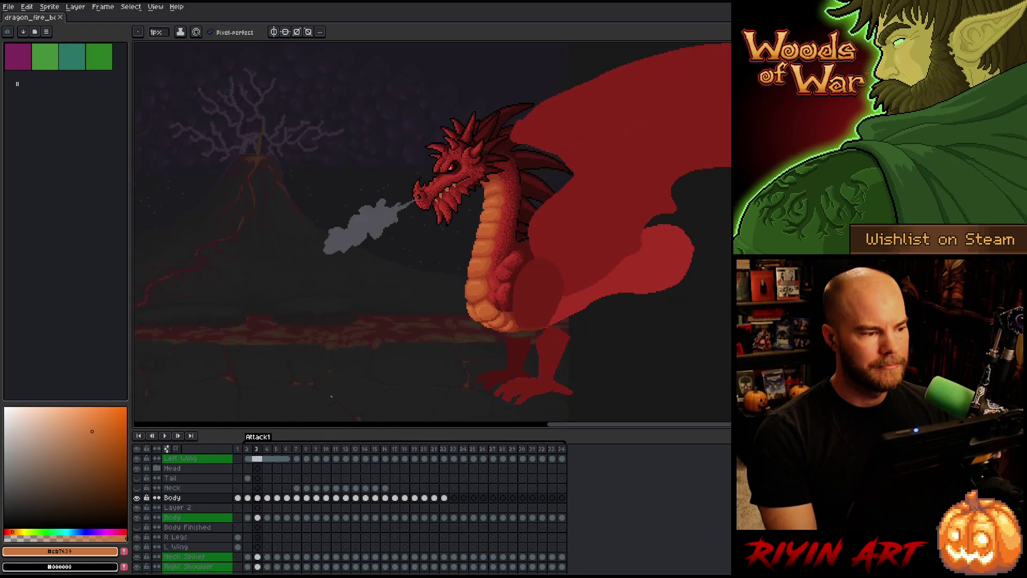
- Select the Body layer's cel at frame 20
{"action": "scroll", "coordinate": [278, 355], "scroll_direction": "down", "scroll_amount": 2}
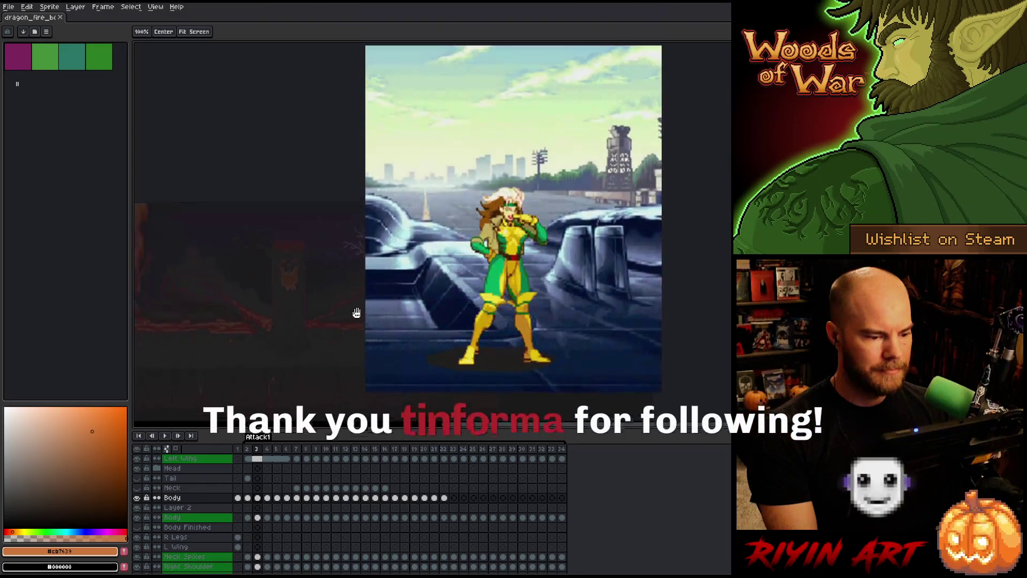
{"action": "scroll", "coordinate": [311, 287], "scroll_direction": "up", "scroll_amount": 2}
{"action": "left_click", "coordinate": [424, 498]}
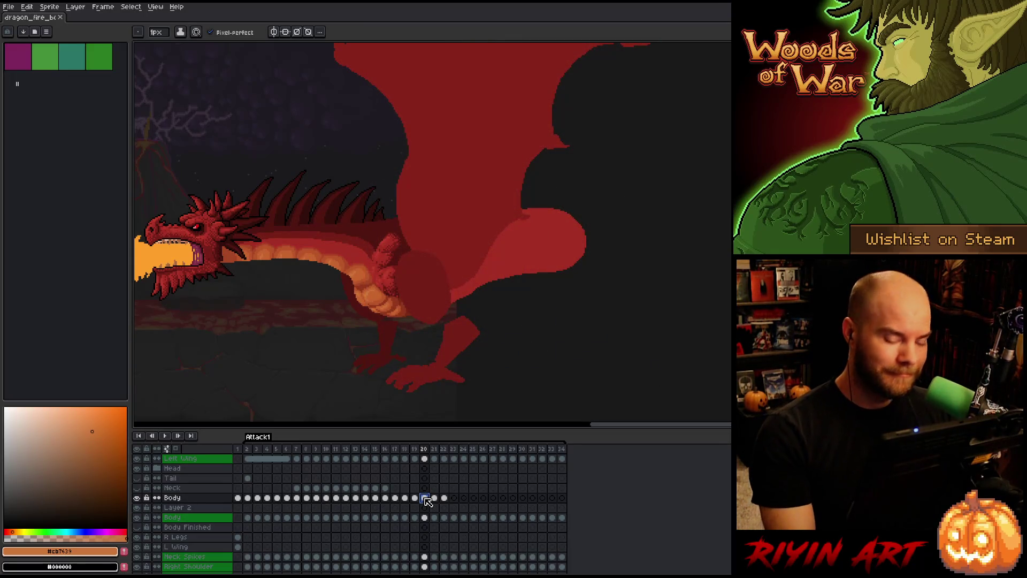
- Zoom in, compare frames 21 and 22, and sample the belly's dark orange and the body red
{"action": "scroll", "coordinate": [330, 273], "scroll_direction": "up", "scroll_amount": 4}
{"action": "key", "text": "Right"}
{"action": "key", "text": "Right"}
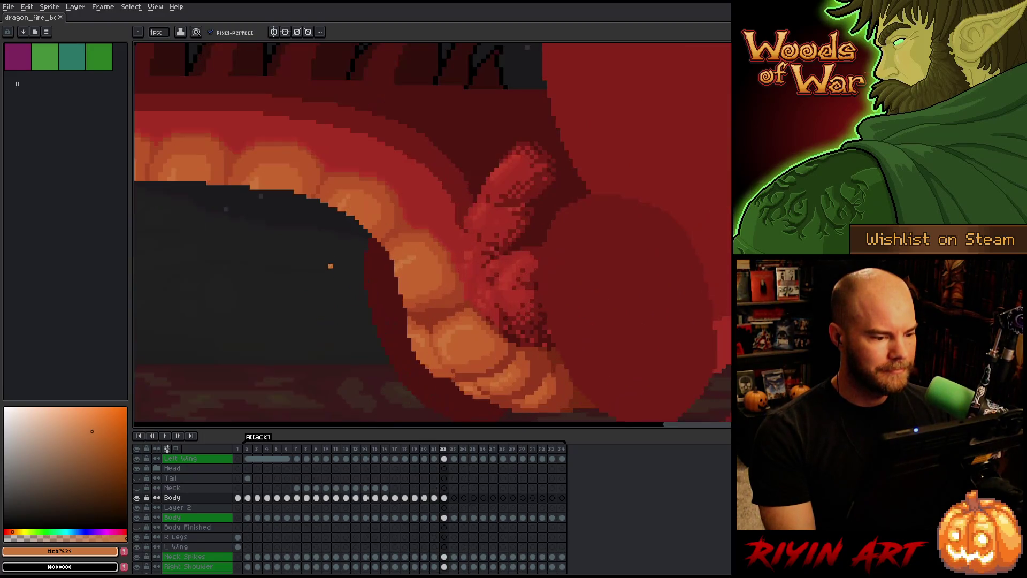
{"action": "key", "text": "Left"}
{"action": "key", "text": "Right"}
{"action": "key", "text": "Left"}
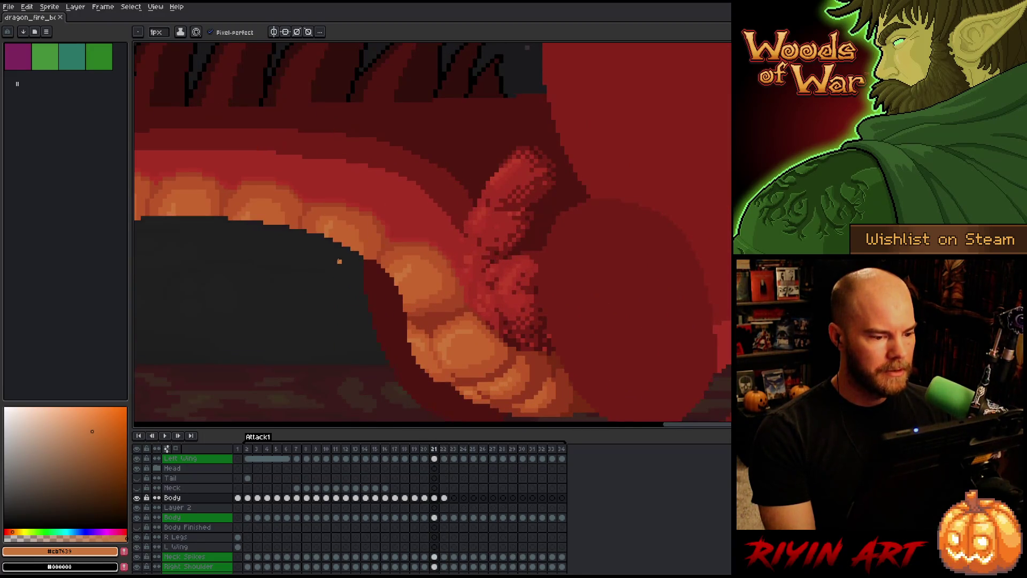
{"action": "scroll", "coordinate": [379, 248], "scroll_direction": "up", "scroll_amount": 2}
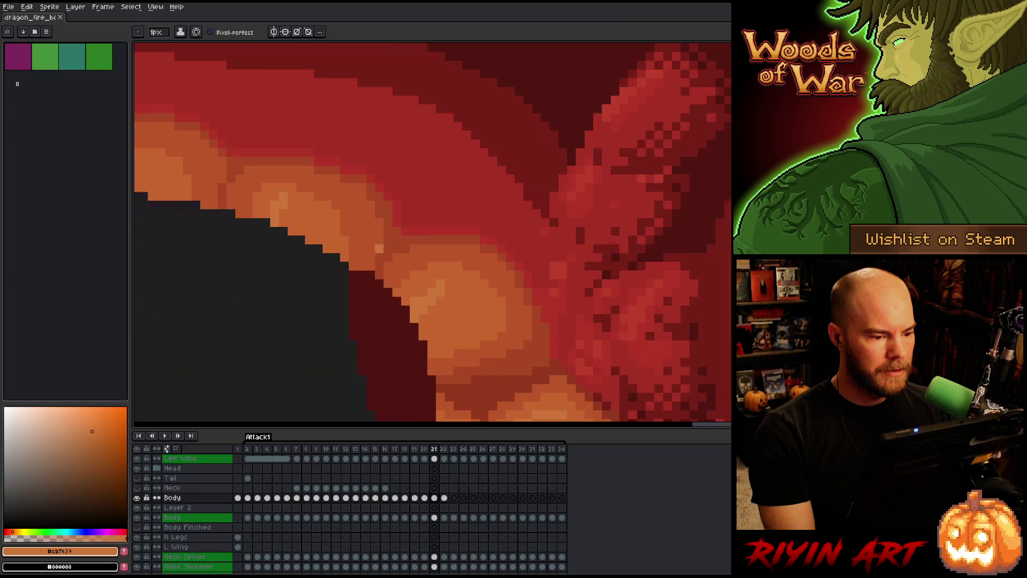
{"action": "left_click", "coordinate": [394, 223], "text": "alt"}
{"action": "left_click", "coordinate": [400, 215], "text": "alt"}
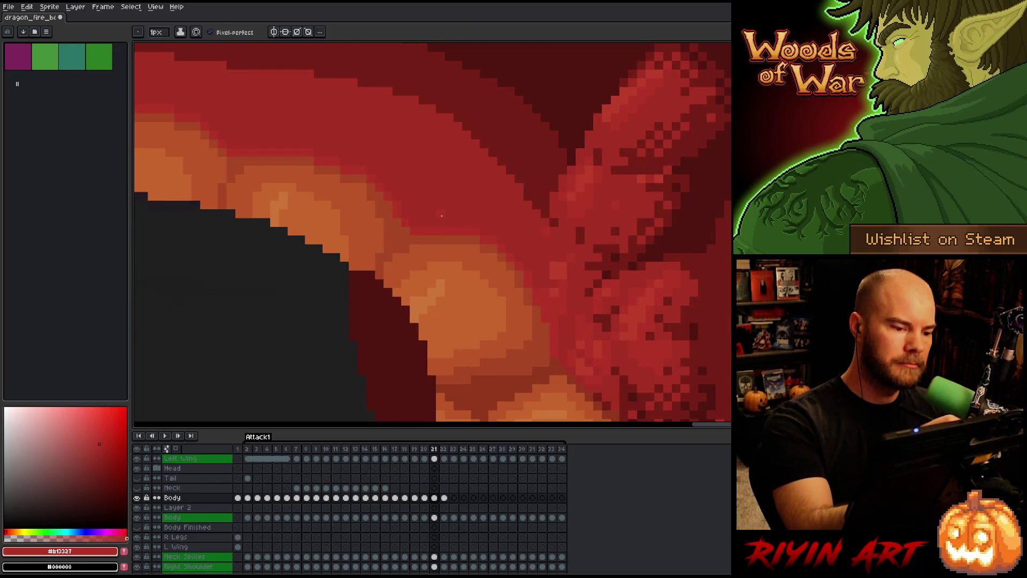
- Flip between frames 19 through 22 to compare the dragon's poses
{"action": "key", "text": "Left"}
{"action": "key", "text": "Right"}
{"action": "key", "text": "Left"}
{"action": "key", "text": "Right"}
{"action": "key", "text": "Right"}
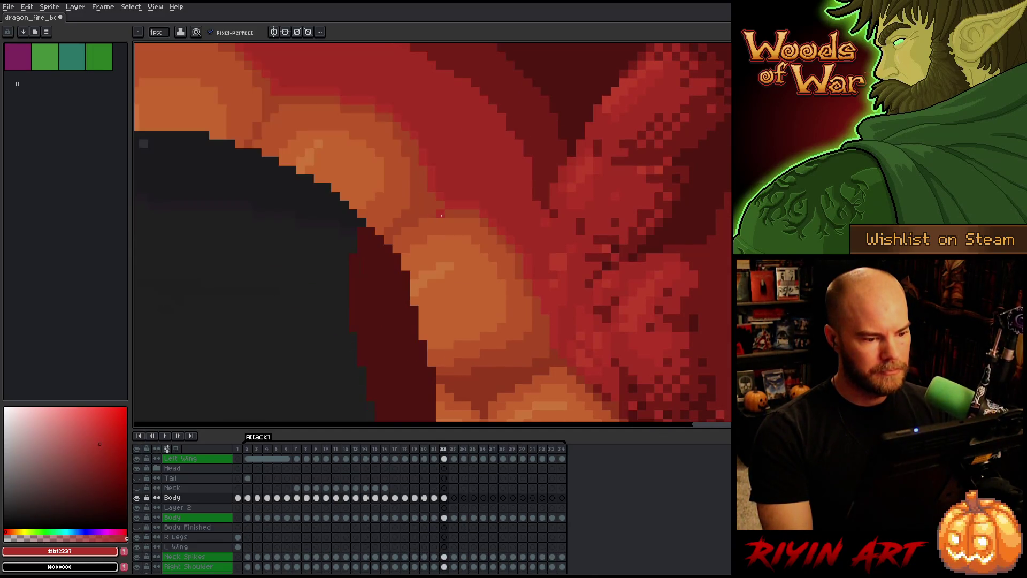
{"action": "scroll", "coordinate": [388, 322], "scroll_direction": "down", "scroll_amount": 3}
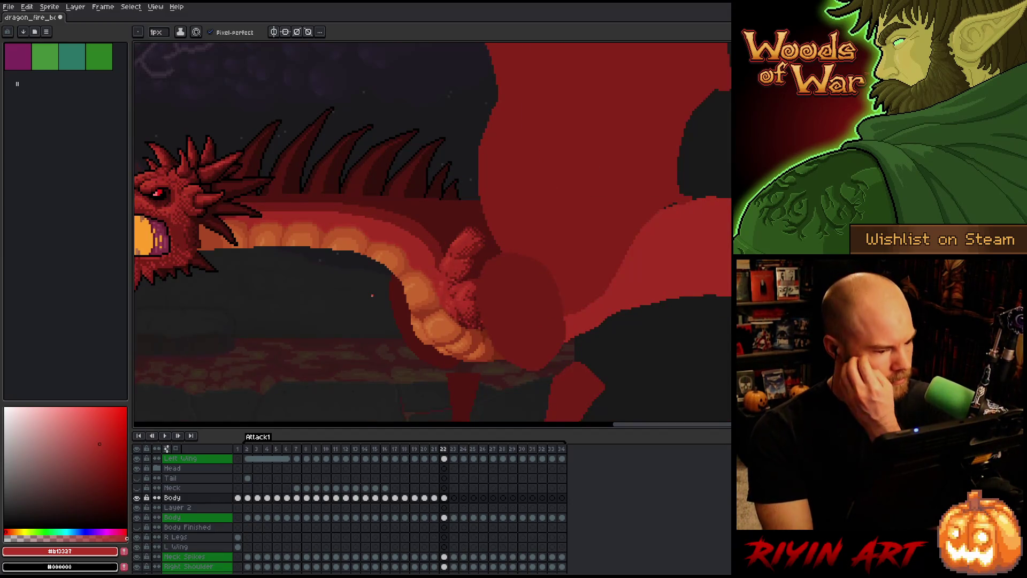
{"action": "key", "text": "Left"}
{"action": "key", "text": "Left"}
{"action": "key", "text": "Left"}
{"action": "key", "text": "Left"}
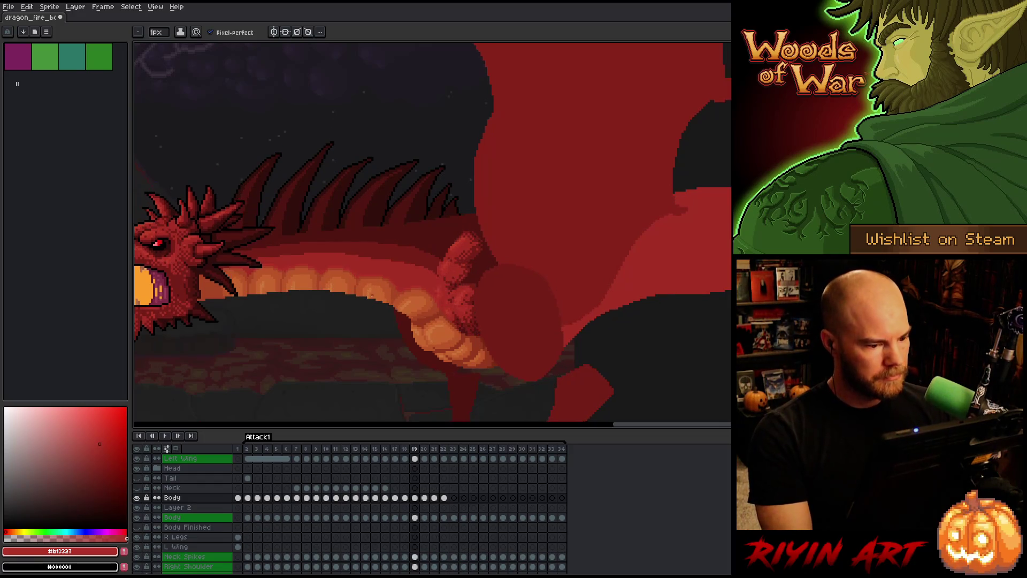
{"action": "key", "text": "Right"}
- Zoom in on frame 20, sample the darker belly orange, and pan across the belly on frame 22
{"action": "scroll", "coordinate": [379, 323], "scroll_direction": "up", "scroll_amount": 4}
{"action": "key", "text": "Right"}
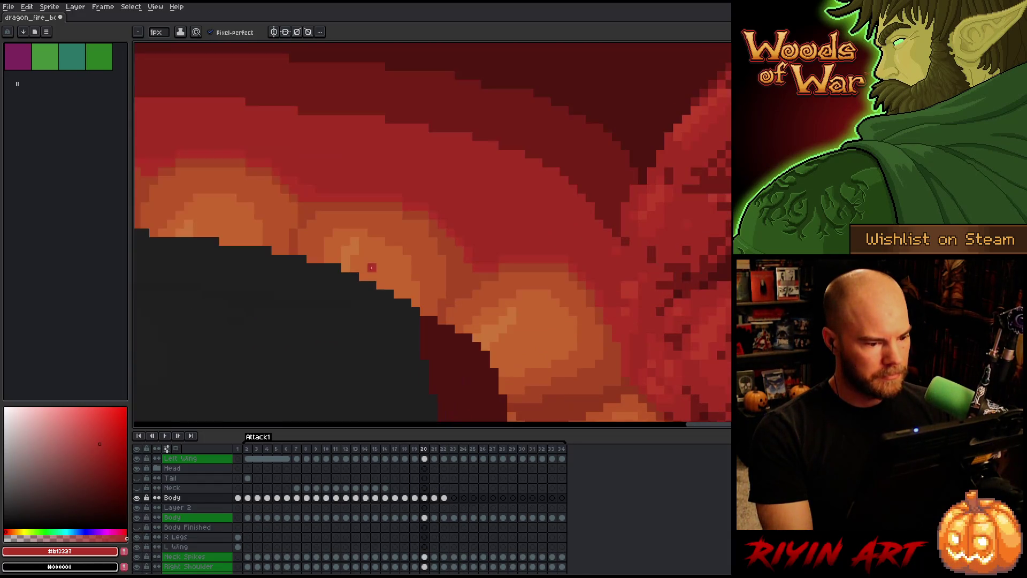
{"action": "left_click", "coordinate": [466, 190], "text": "alt"}
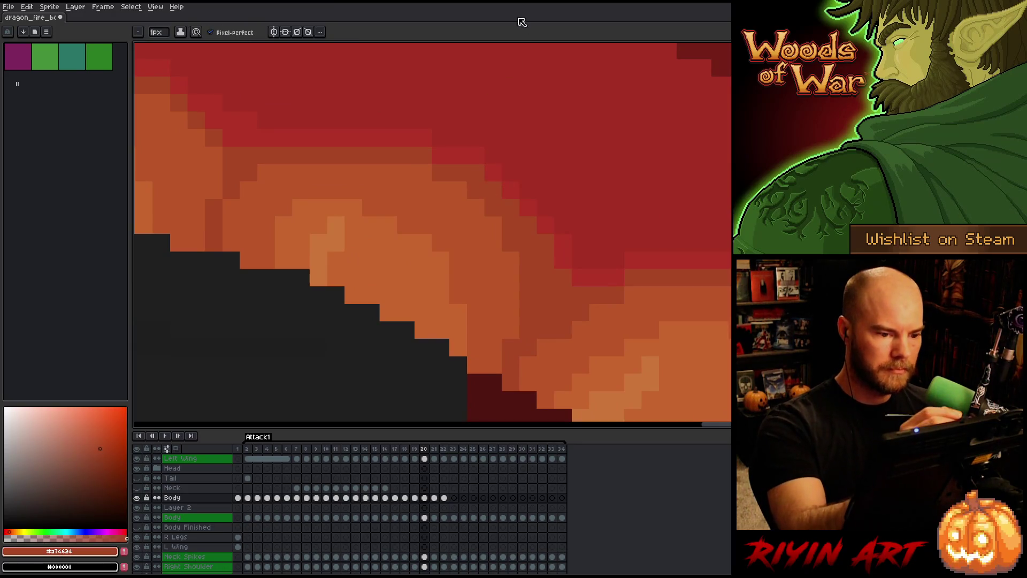
{"action": "key", "text": "Right"}
{"action": "key", "text": "Right"}
{"action": "left_click_drag", "start_coordinate": [581, 86], "coordinate": [487, 418]}
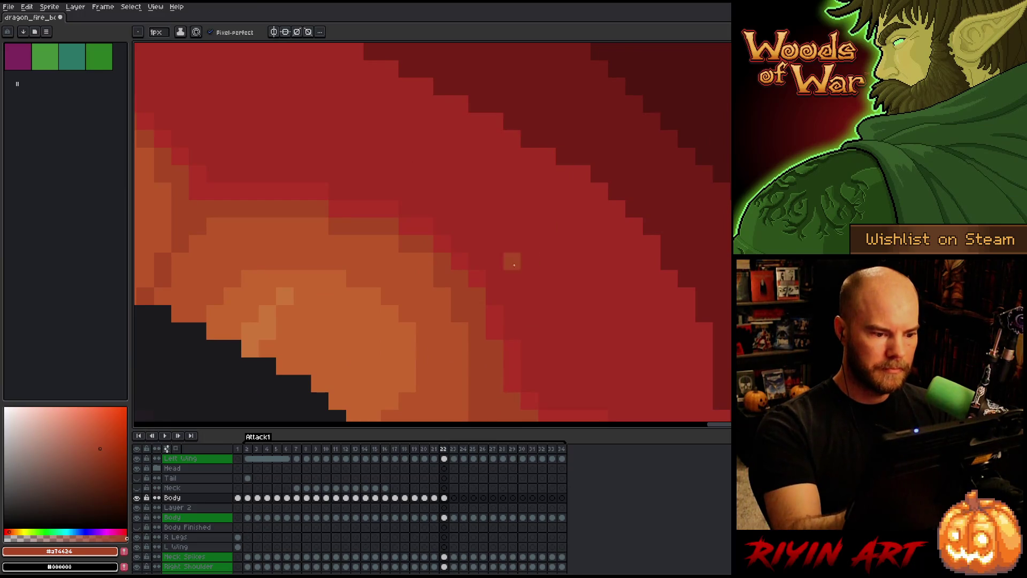
- Zoom out to the whole dragon and play the attack animation
{"action": "key", "text": "Right"}
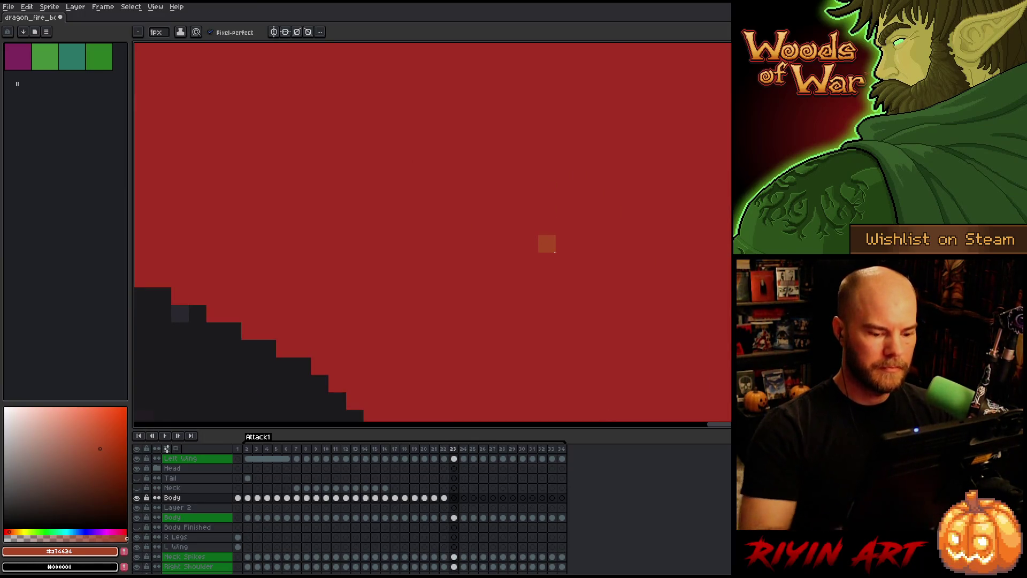
{"action": "key", "text": "Left"}
{"action": "left_click_drag", "start_coordinate": [383, 302], "coordinate": [419, 243]}
{"action": "key", "text": "Left"}
{"action": "key", "text": "Left"}
{"action": "key", "text": "Left"}
{"action": "scroll", "coordinate": [420, 246], "scroll_direction": "down", "scroll_amount": 3}
{"action": "key", "text": "Return"}
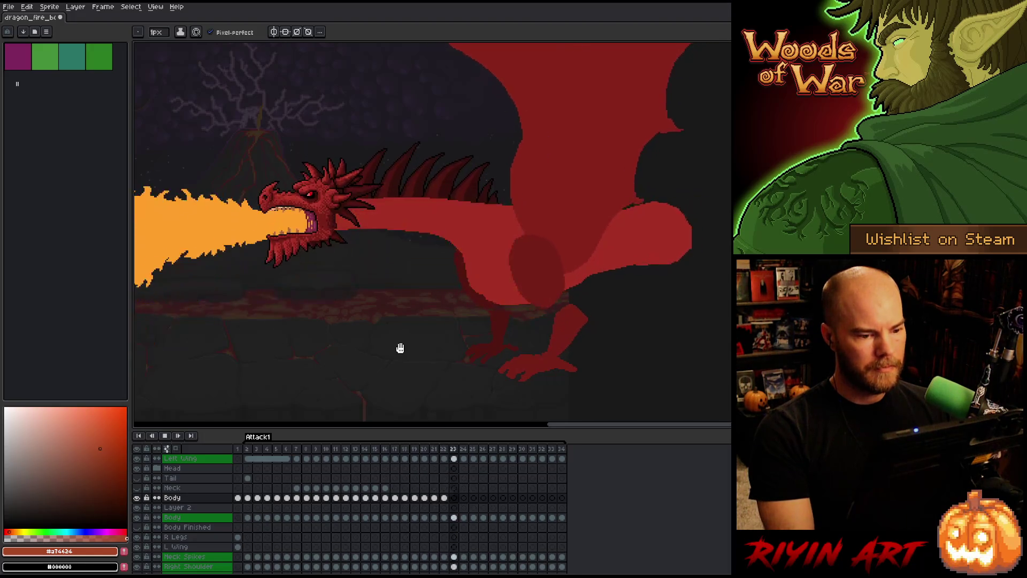
- Copy the frame-22 Body cel into frame 23 and nudge it slightly right
{"action": "left_click", "coordinate": [445, 498]}
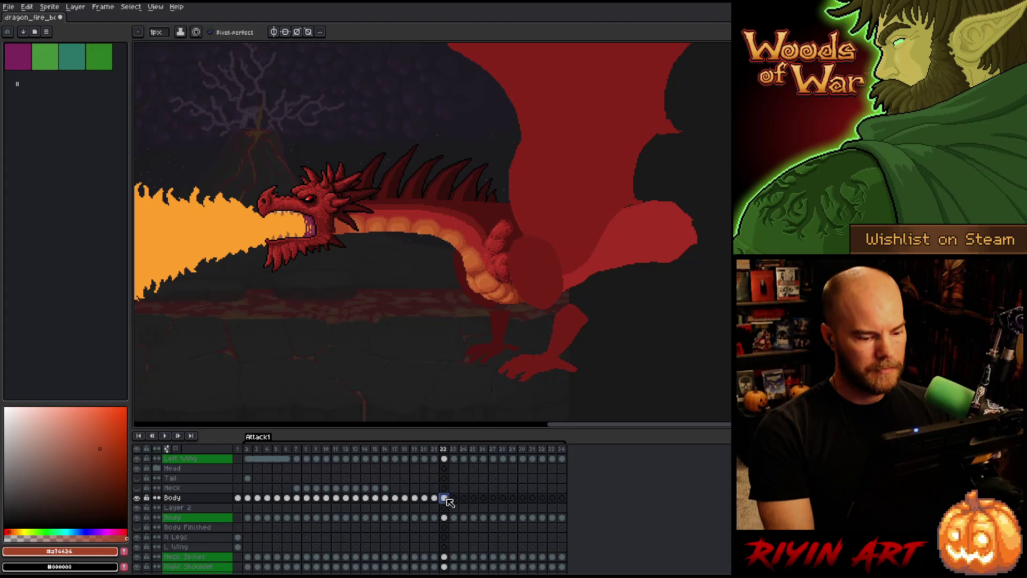
{"action": "key", "text": "ctrl+s"}
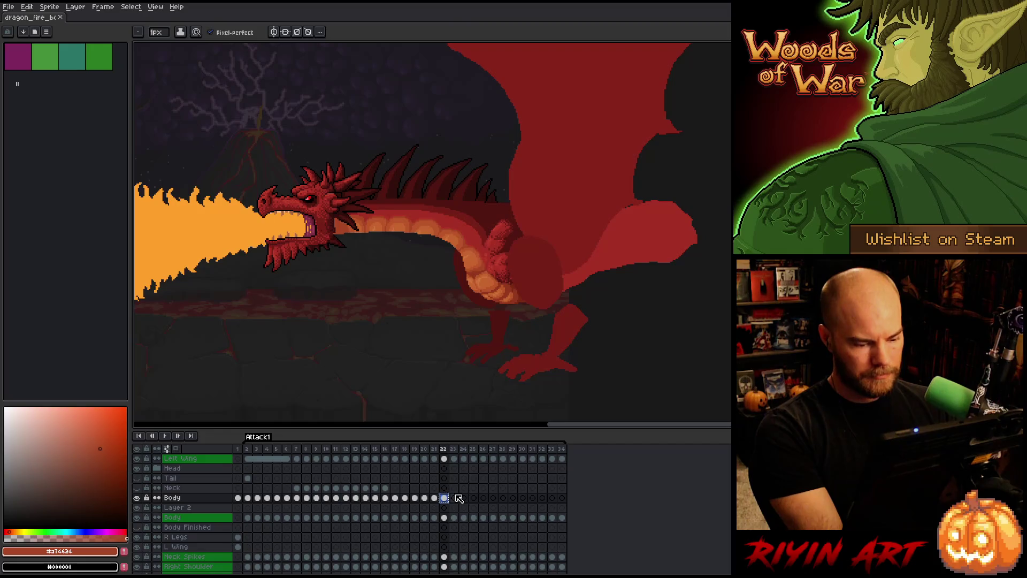
{"action": "left_click", "coordinate": [454, 497]}
{"action": "key", "text": "ctrl+v"}
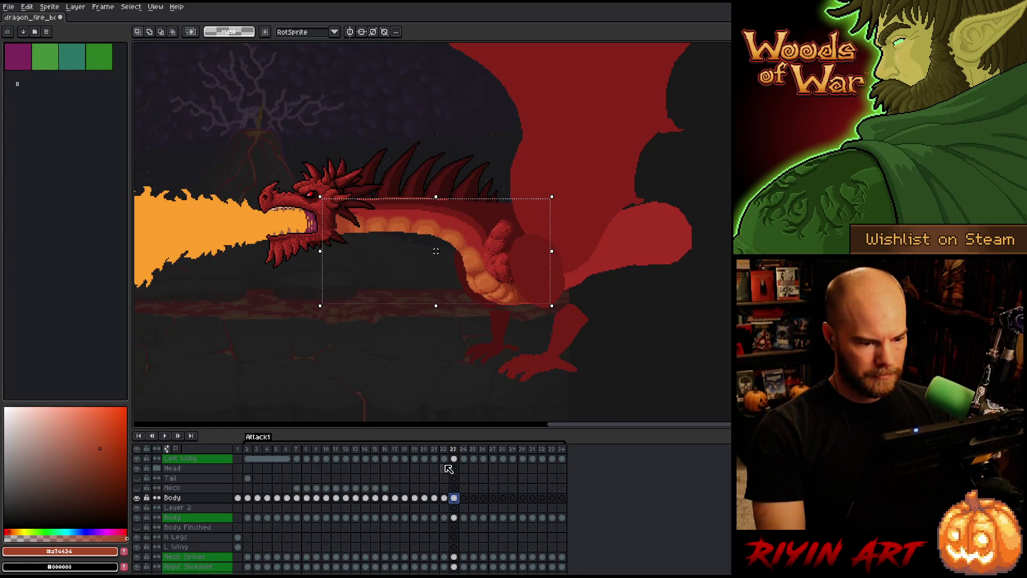
{"action": "key", "text": "Right"}
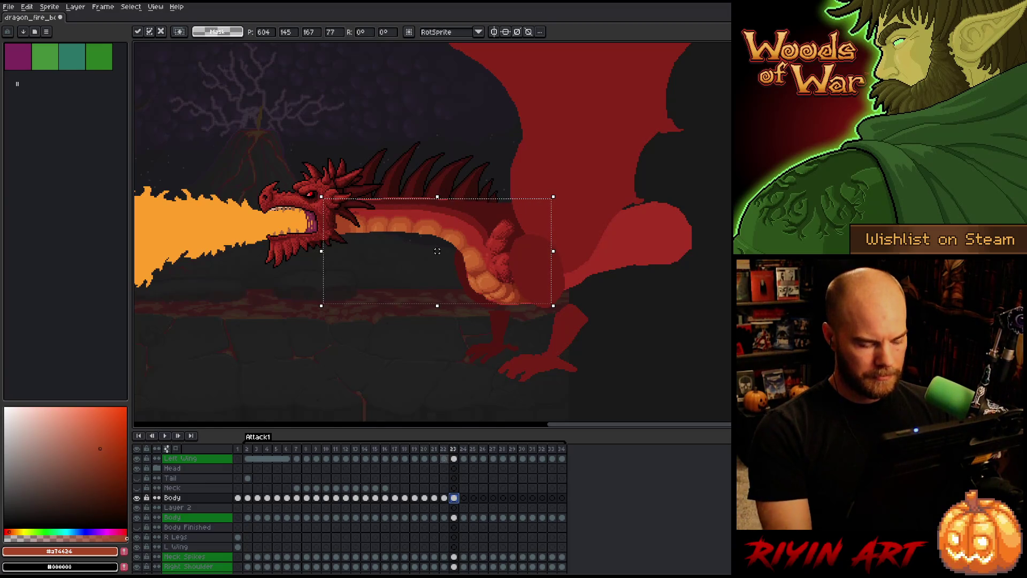
{"action": "key", "text": "comma"}
- Flip between frames 22 to 25 to compare the pasted body's placement
{"action": "key", "text": "period"}
{"action": "key", "text": "comma"}
{"action": "key", "text": "period"}
{"action": "key", "text": "comma"}
{"action": "key", "text": "period"}
{"action": "key", "text": "period"}
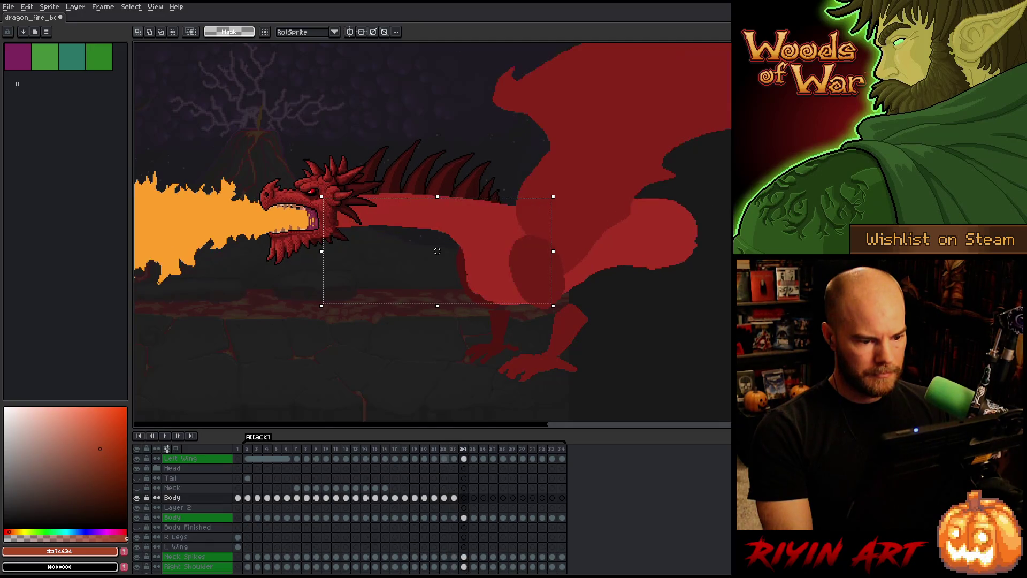
{"action": "key", "text": "comma"}
{"action": "key", "text": "comma"}
{"action": "key", "text": "period"}
{"action": "key", "text": "period"}
{"action": "key", "text": "period"}
{"action": "key", "text": "period"}
{"action": "key", "text": "comma"}
{"action": "key", "text": "period"}
{"action": "key", "text": "period"}
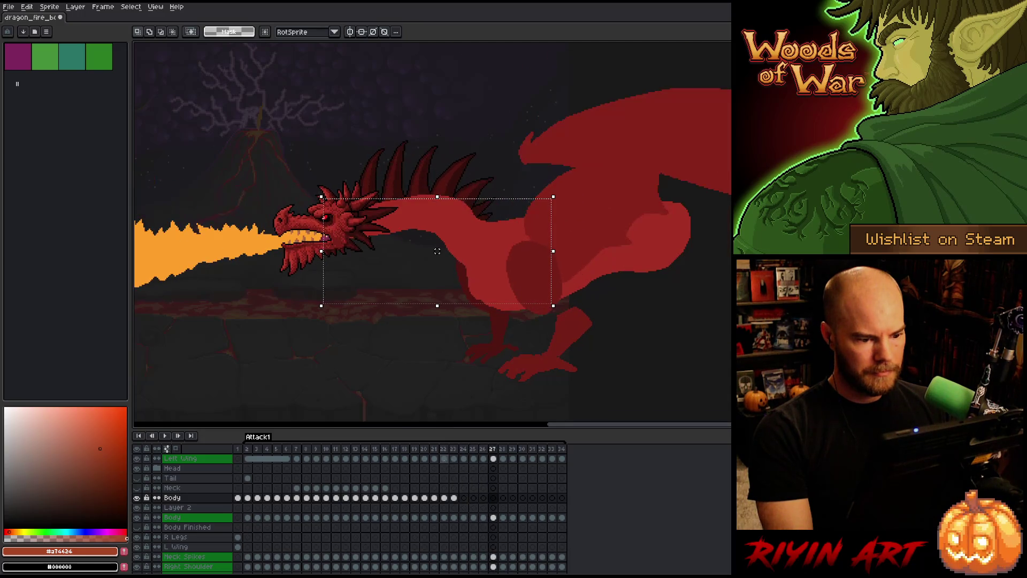
{"action": "key", "text": "comma"}
{"action": "key", "text": "comma"}
{"action": "key", "text": "comma"}
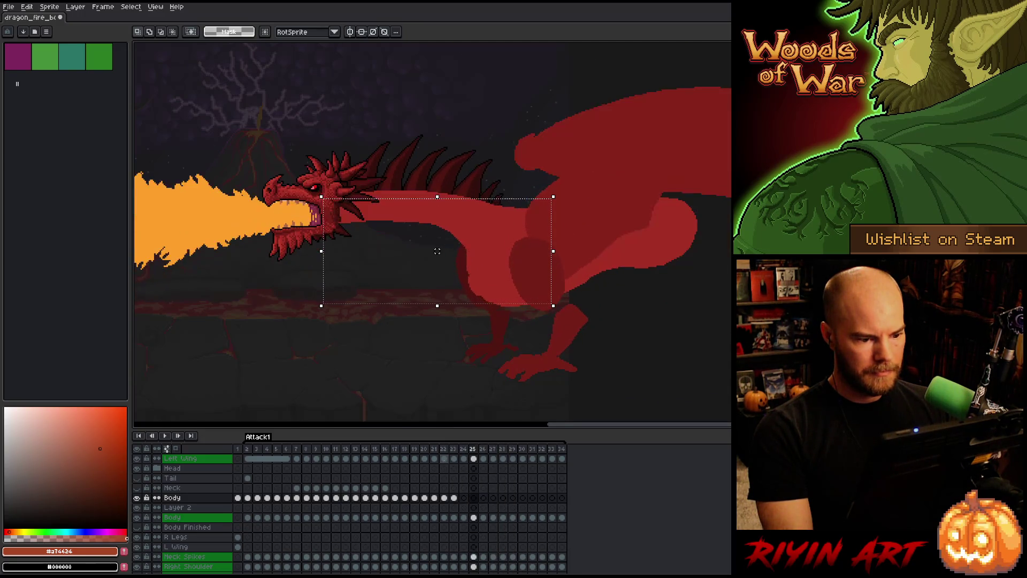
{"action": "key", "text": "period"}
{"action": "key", "text": "comma"}
{"action": "key", "text": "period"}
{"action": "key", "text": "comma"}
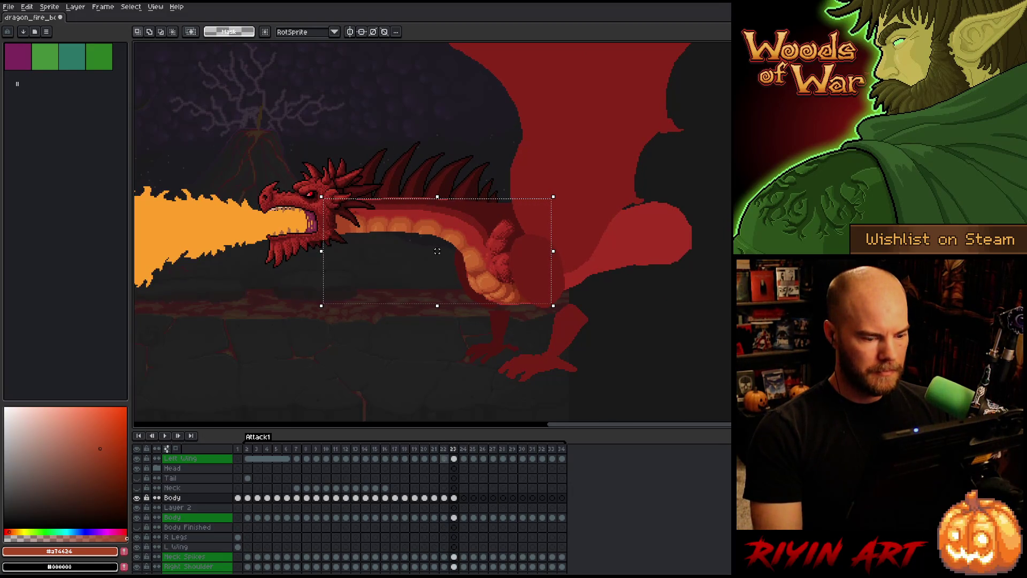
- Nudge the frame-23 body right and down, then toggle against frame 22 to check it
{"action": "key", "text": "Right"}
{"action": "key", "text": "Down"}
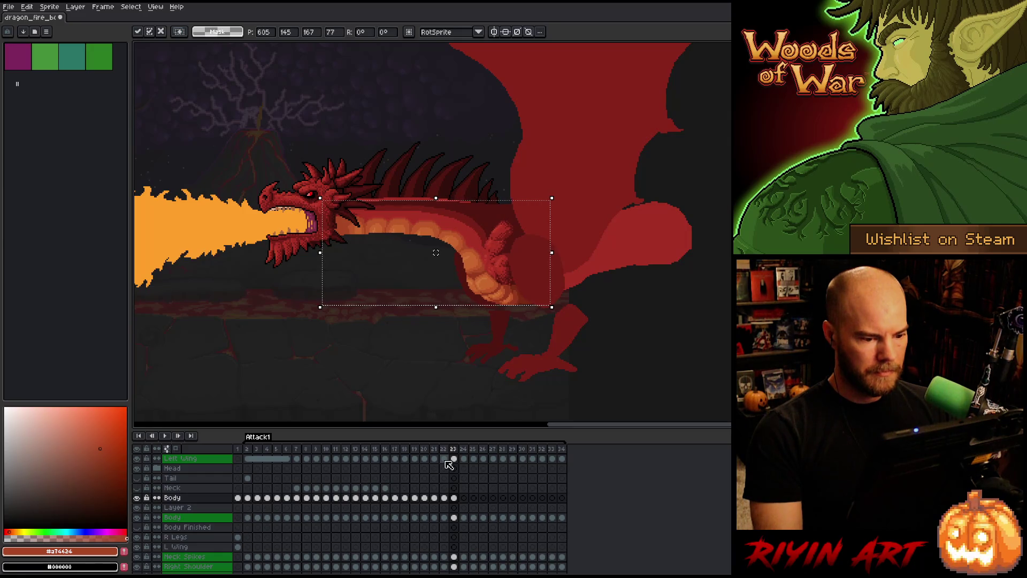
{"action": "key", "text": "comma"}
{"action": "key", "text": "period"}
{"action": "key", "text": "comma"}
{"action": "key", "text": "period"}
{"action": "key", "text": "comma"}
{"action": "key", "text": "period"}
{"action": "key", "text": "period"}
{"action": "key", "text": "comma"}
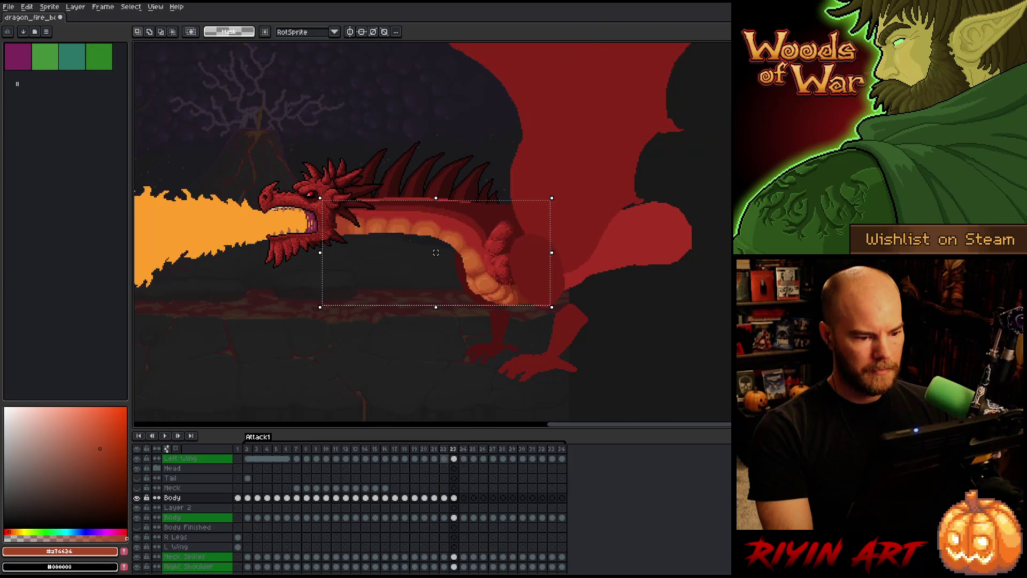
{"action": "key", "text": "comma"}
{"action": "key", "text": "period"}
{"action": "key", "text": "comma"}
{"action": "key", "text": "period"}
{"action": "key", "text": "comma"}
{"action": "key", "text": "period"}
{"action": "key", "text": "comma"}
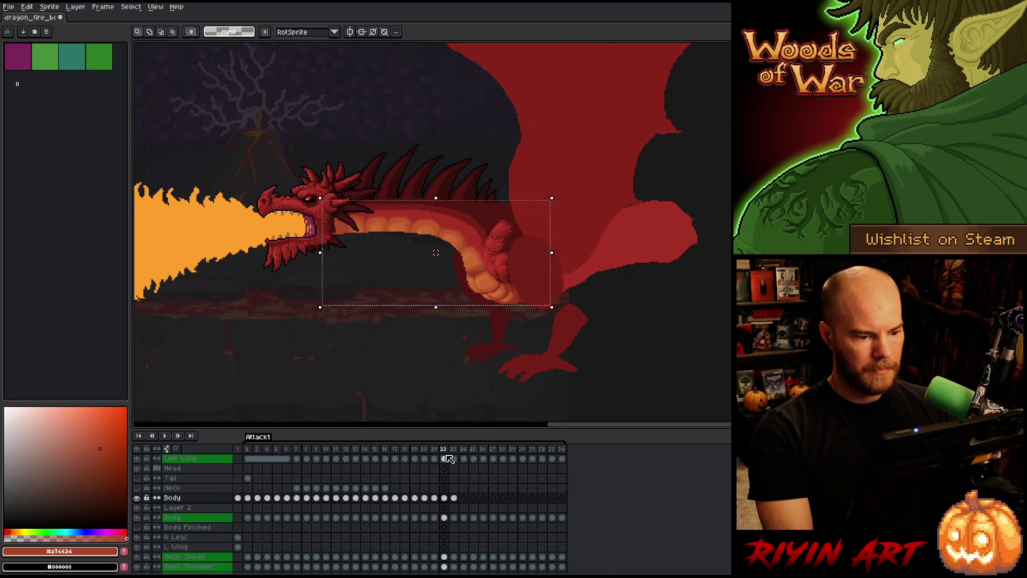
{"action": "key", "text": "period"}
{"action": "key", "text": "period"}
{"action": "key", "text": "period"}
{"action": "key", "text": "comma"}
{"action": "key", "text": "comma"}
{"action": "key", "text": "comma"}
{"action": "key", "text": "period"}
{"action": "key", "text": "comma"}
{"action": "key", "text": "period"}
- Raise the body about 3 px, recheck it against frame 22, then select the head and neck area
{"action": "left_click_drag", "start_coordinate": [436, 252], "coordinate": [436, 250]}
{"action": "key", "text": "comma"}
{"action": "key", "text": "period"}
{"action": "key", "text": "comma"}
{"action": "key", "text": "period"}
{"action": "key", "text": "comma"}
{"action": "key", "text": "period"}
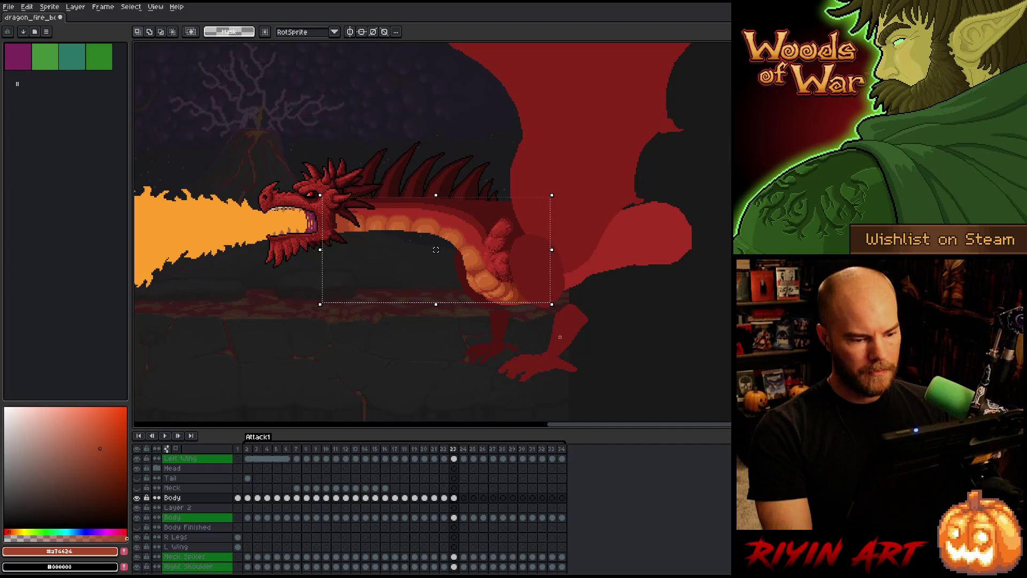
{"action": "key", "text": "comma"}
{"action": "key", "text": "period"}
{"action": "key", "text": "comma"}
{"action": "key", "text": "period"}
{"action": "key", "text": "comma"}
{"action": "key", "text": "period"}
{"action": "mouse_move", "coordinate": [209, 133]}
{"action": "left_mouse_down"}
{"action": "mouse_move", "coordinate": [238, 188]}
{"action": "mouse_move", "coordinate": [441, 272]}
{"action": "left_mouse_up"}
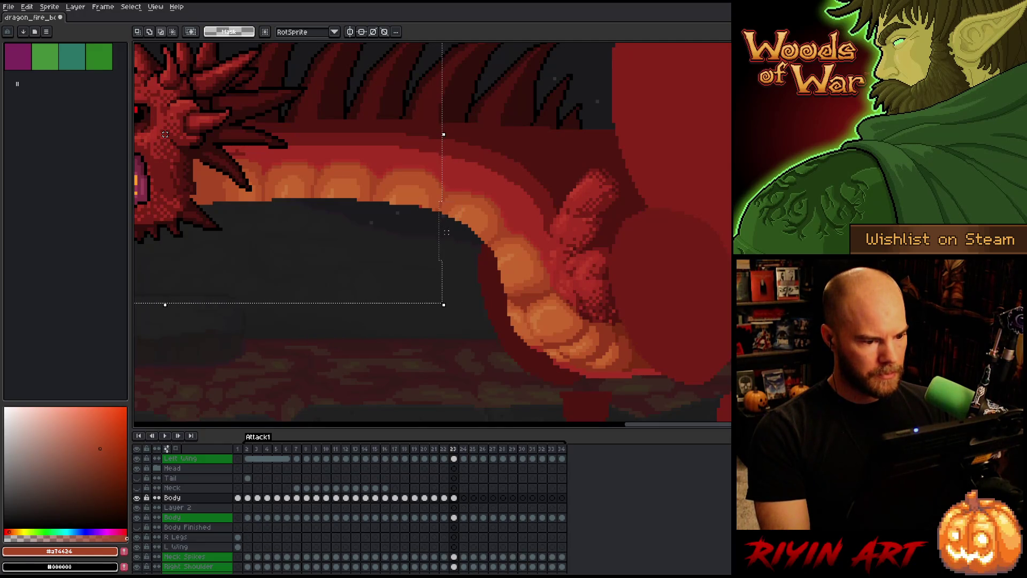
- Try nudging the selected head and neck pixels up, then back down
{"action": "key", "text": "shift+bracketright"}
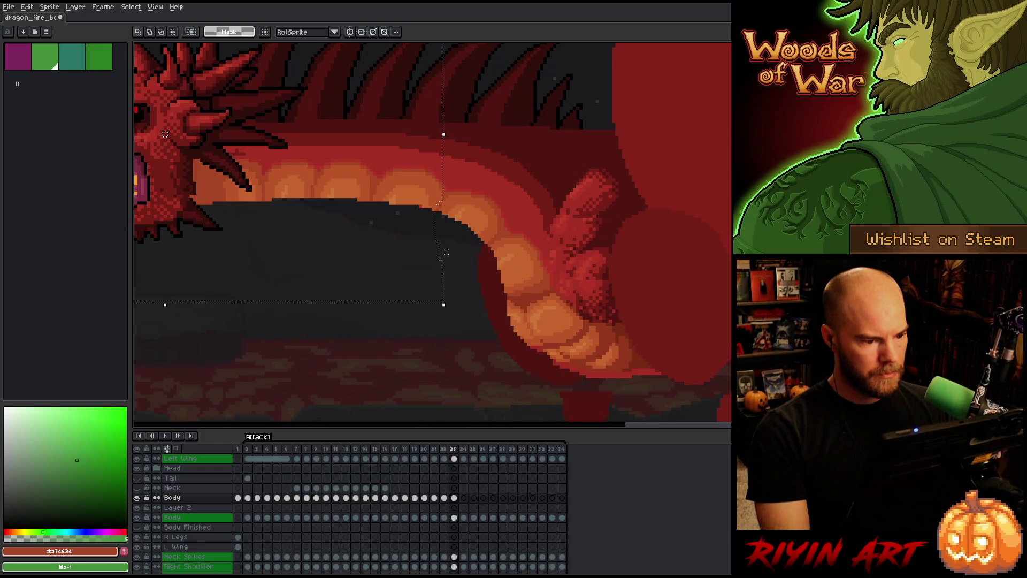
{"action": "key", "text": "Up"}
{"action": "key", "text": "Down"}
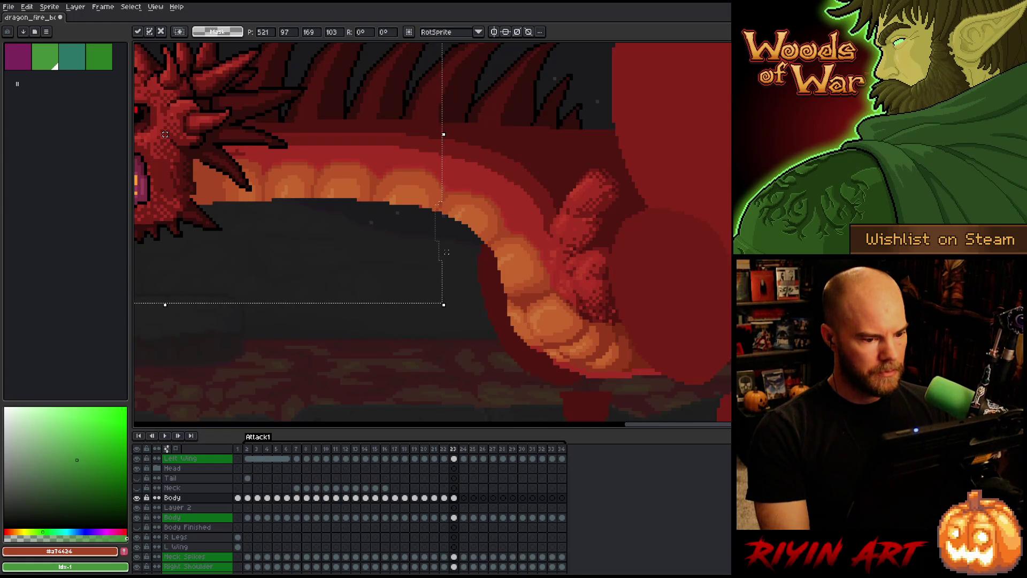
{"action": "scroll", "coordinate": [446, 252], "scroll_direction": "down", "scroll_amount": 2}
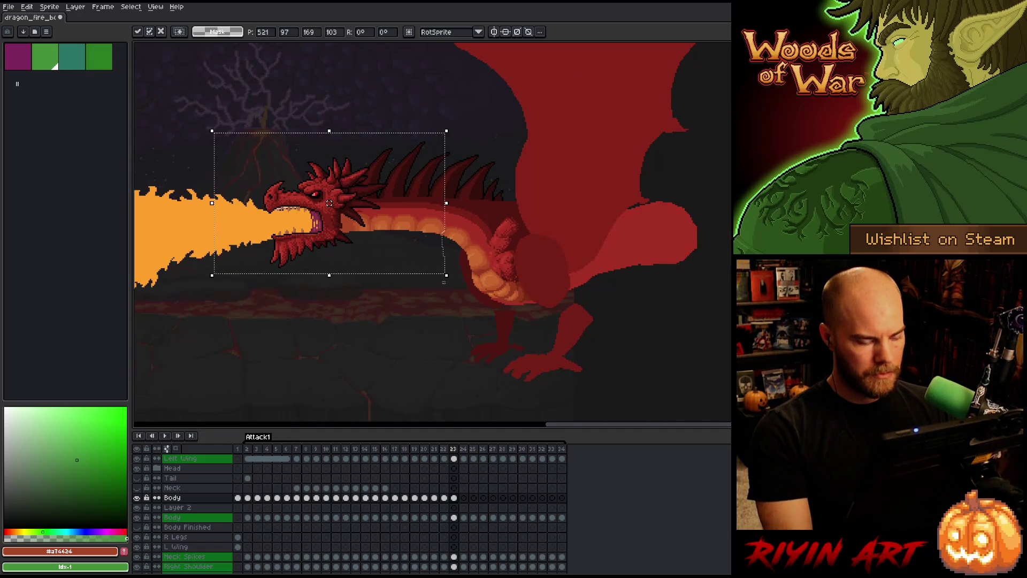
- Dismiss the console error and select the green Body layer's cel at frame 23
{"action": "left_click", "coordinate": [458, 518]}
{"action": "left_click", "coordinate": [503, 457]}
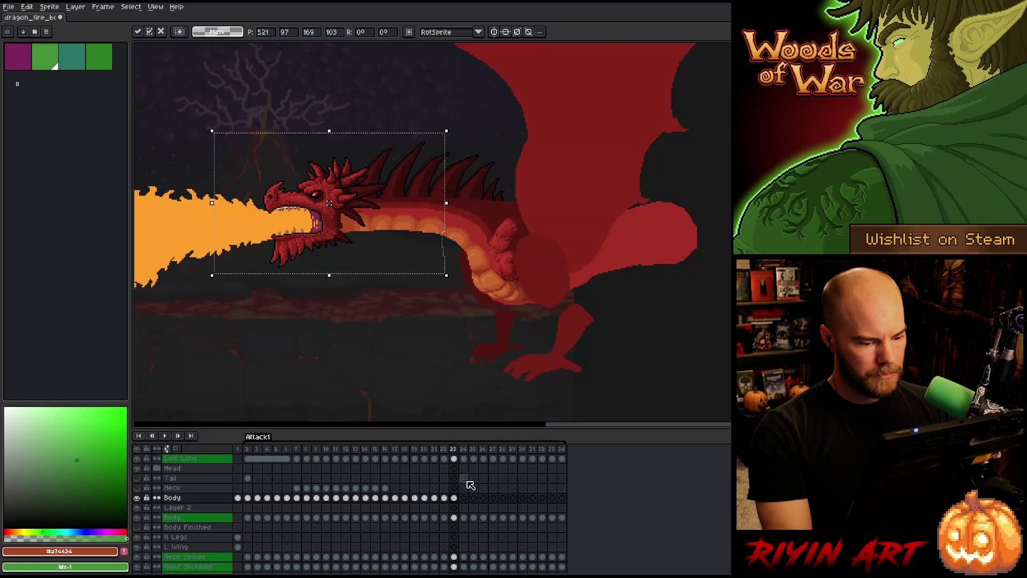
{"action": "left_click", "coordinate": [445, 499]}
{"action": "left_click", "coordinate": [454, 518]}
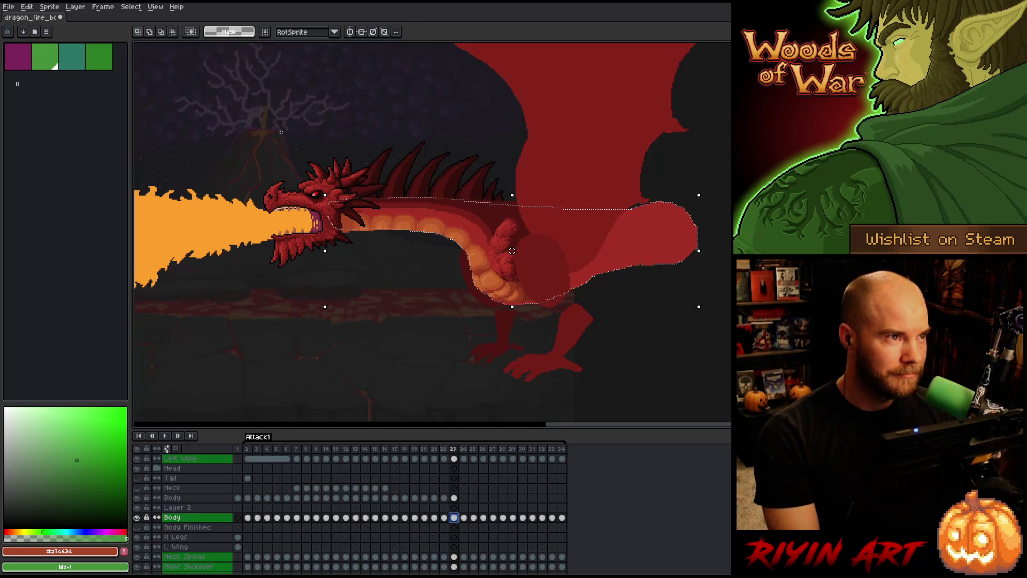
- Zoom in and out while checking the Body cels at frames 22 and 23
{"action": "scroll", "coordinate": [512, 250], "scroll_direction": "up", "scroll_amount": 2}
{"action": "scroll", "coordinate": [481, 262], "scroll_direction": "up", "scroll_amount": 1}
{"action": "scroll", "coordinate": [458, 266], "scroll_direction": "down", "scroll_amount": 3}
{"action": "scroll", "coordinate": [473, 294], "scroll_direction": "up", "scroll_amount": 3}
{"action": "scroll", "coordinate": [473, 294], "scroll_direction": "down", "scroll_amount": 4}
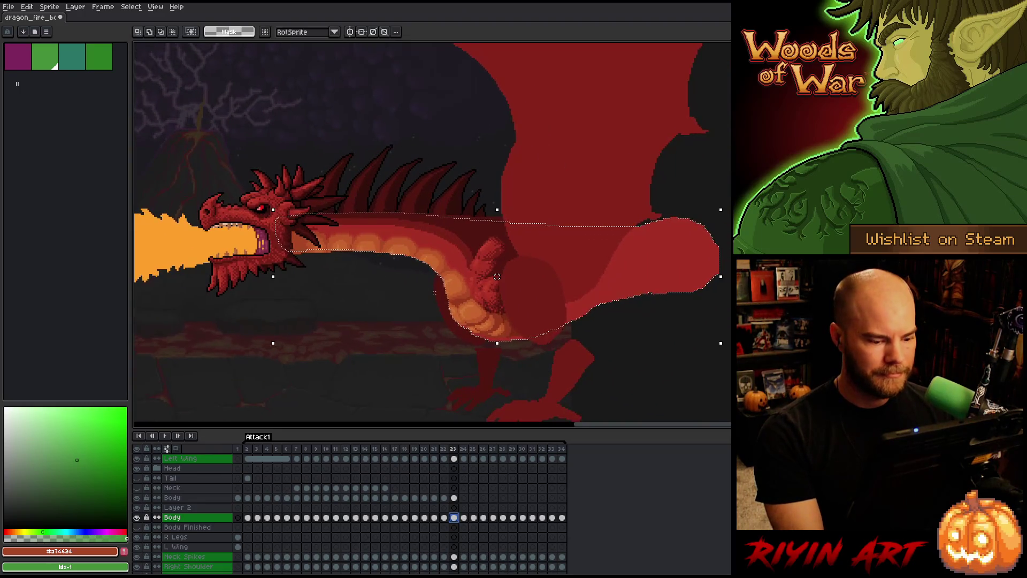
{"action": "left_click", "coordinate": [445, 518]}
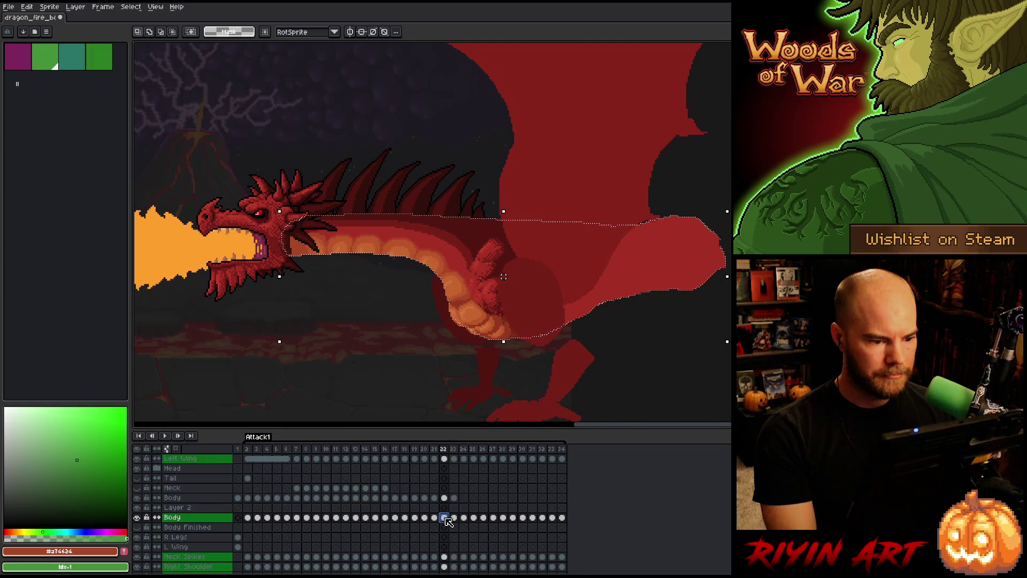
{"action": "scroll", "coordinate": [398, 261], "scroll_direction": "up", "scroll_amount": 3}
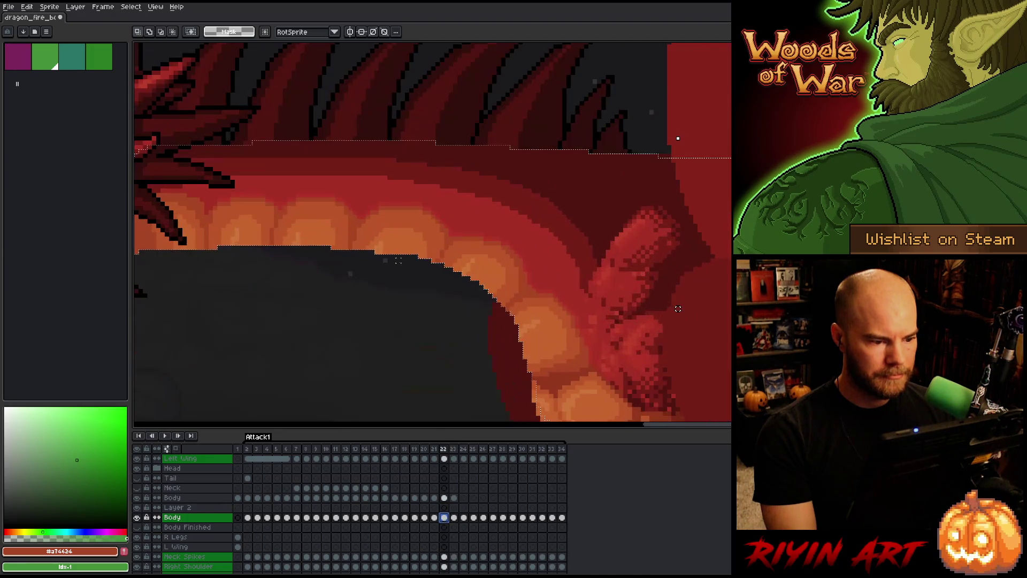
{"action": "left_click", "coordinate": [455, 518]}
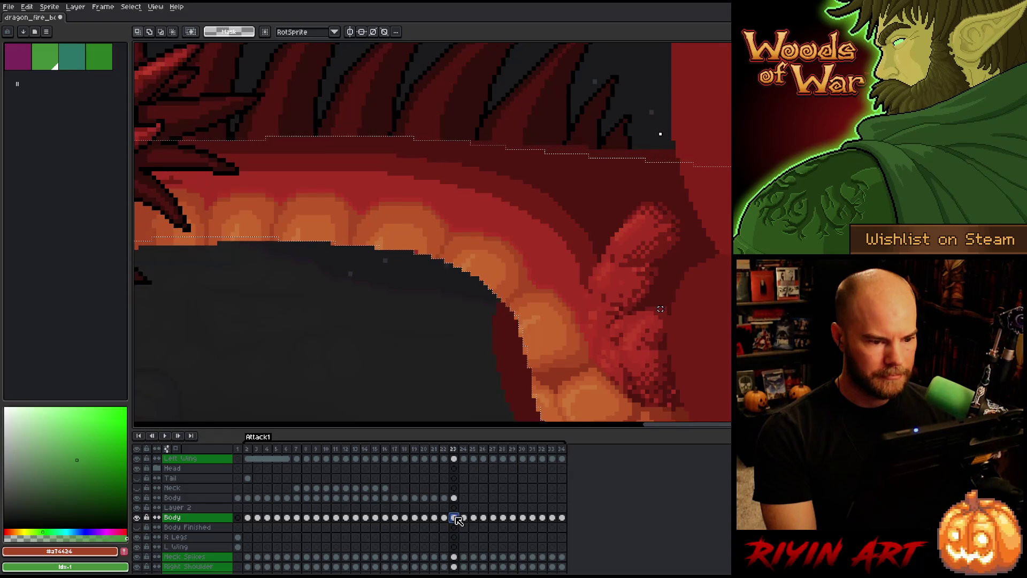
{"action": "scroll", "coordinate": [411, 276], "scroll_direction": "down", "scroll_amount": 3}
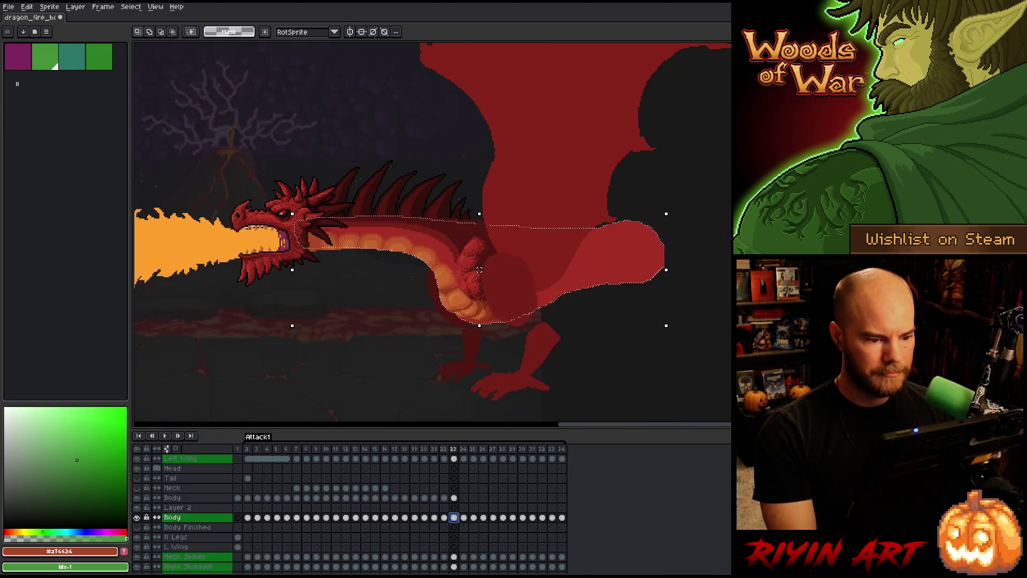
{"action": "scroll", "coordinate": [414, 295], "scroll_direction": "up", "scroll_amount": 2}
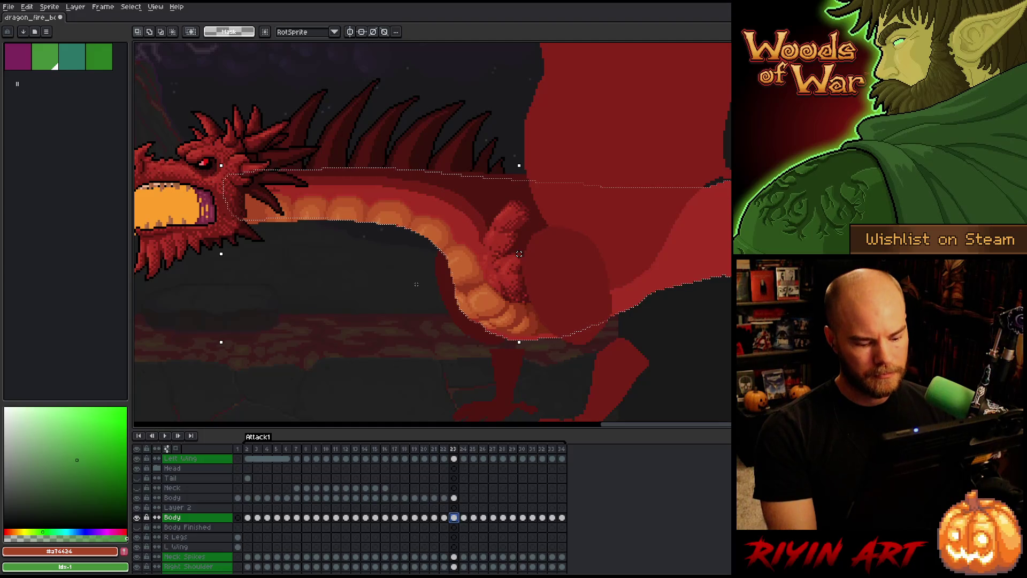
- Toggle frames 22 and 23, then step the whole animation around back to frame 22
{"action": "key", "text": "Left"}
{"action": "key", "text": "Right"}
{"action": "key", "text": "Left"}
{"action": "key", "text": "Right"}
{"action": "key", "text": "Right"}
{"action": "key", "text": "Right"}
{"action": "key", "text": "Right"}
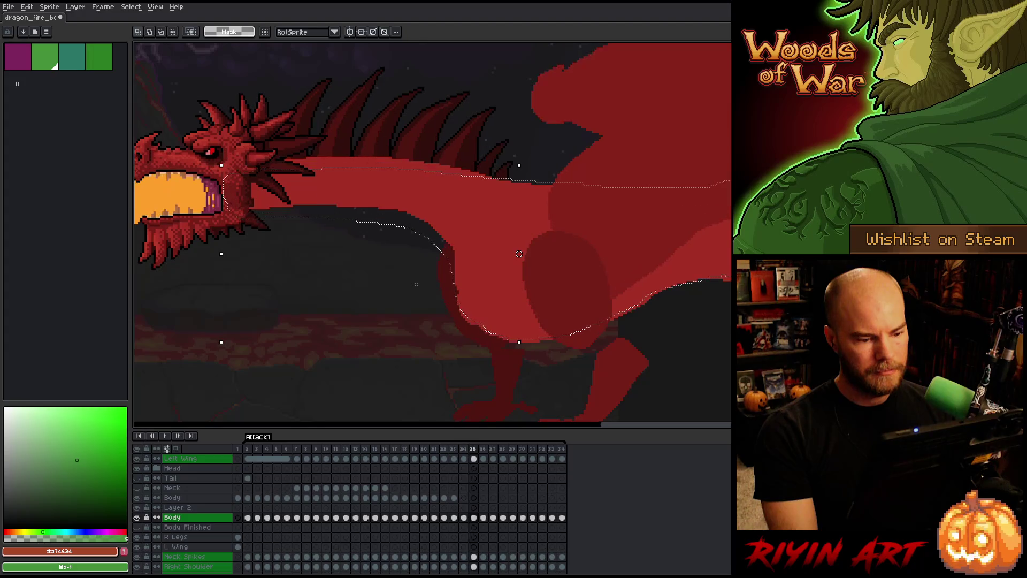
{"action": "key", "text": "Left"}
{"action": "key", "text": "Left"}
{"action": "key", "text": "Left"}
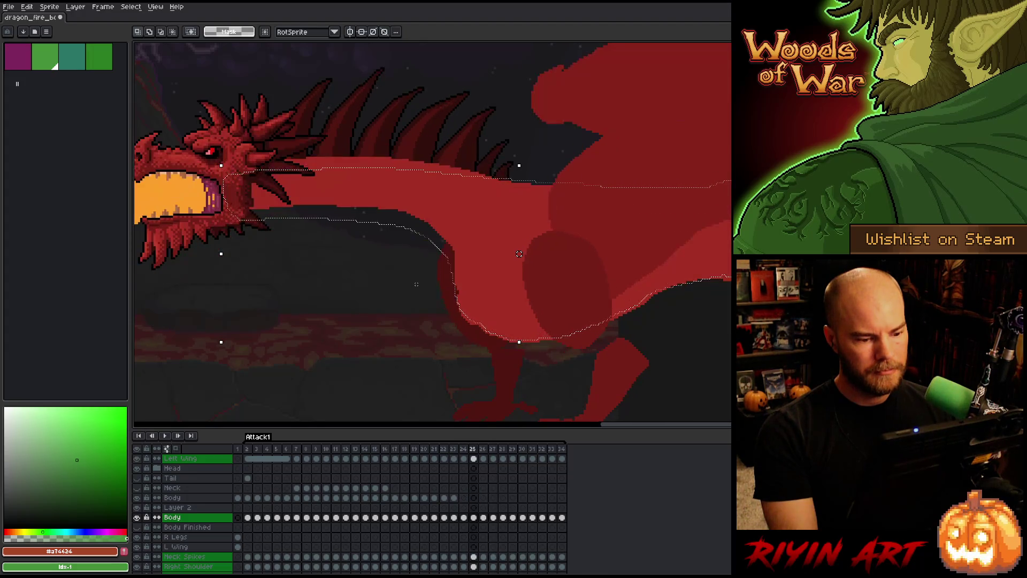
{"action": "key", "text": "Right"}
{"action": "key", "text": "Right"}
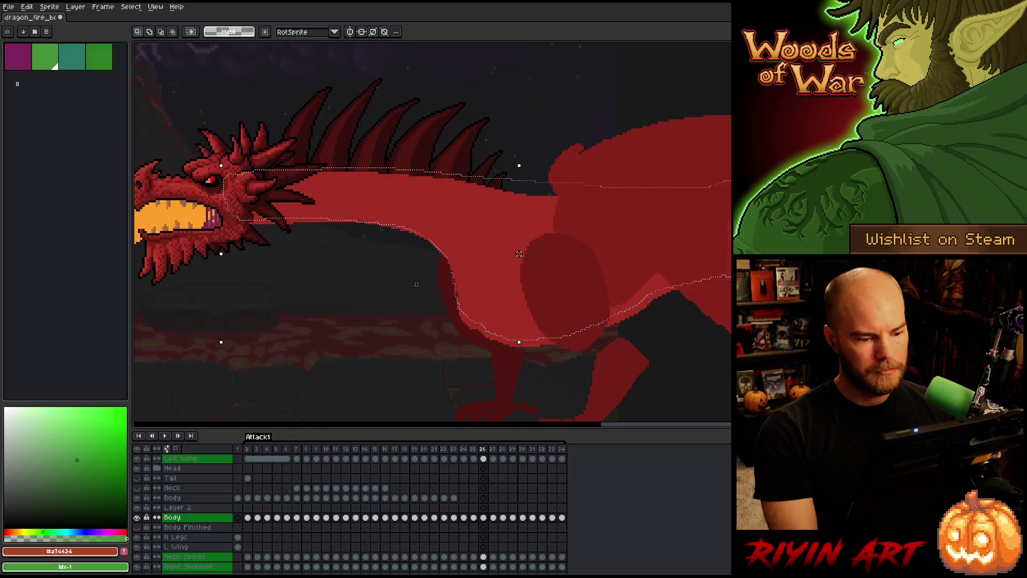
{"action": "key", "text": "Left"}
{"action": "key", "text": "Right"}
{"action": "key", "text": "Right"}
{"action": "key", "text": "Right"}
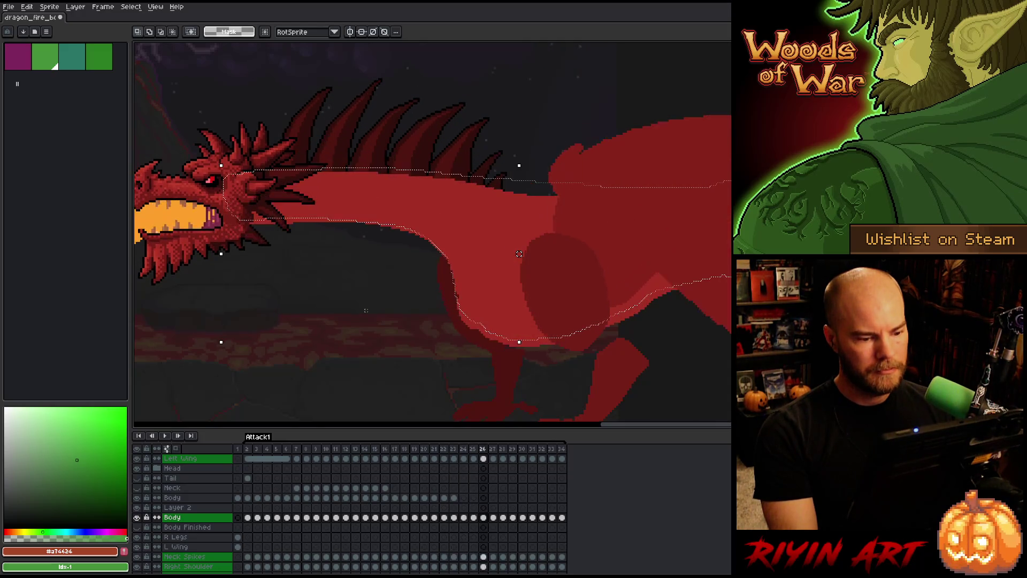
{"action": "key", "text": "Right"}
{"action": "key", "text": "Right"}
{"action": "key", "text": "Right"}
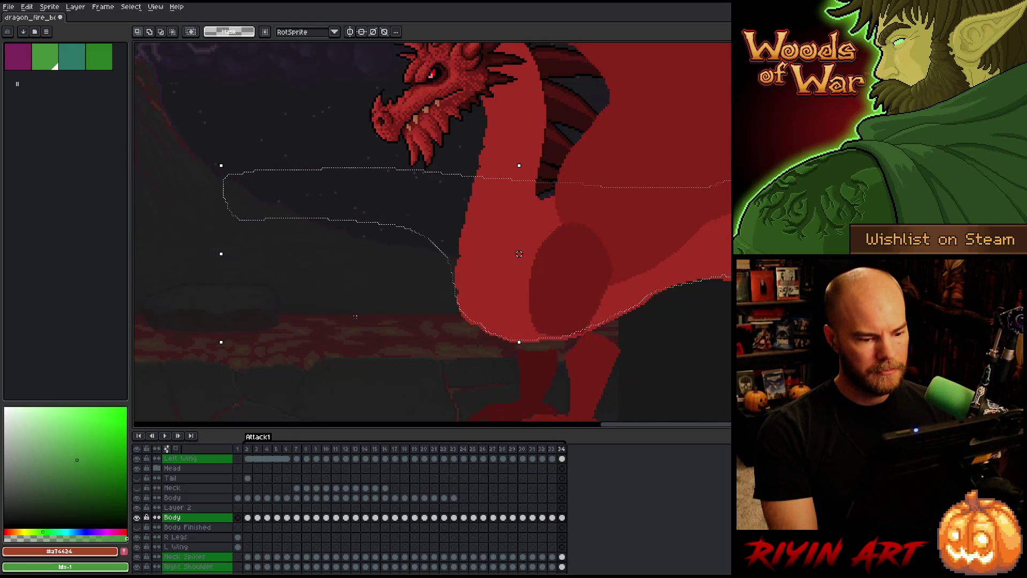
{"action": "key", "text": "Right"}
{"action": "key", "text": "Right"}
{"action": "key", "text": "Right"}
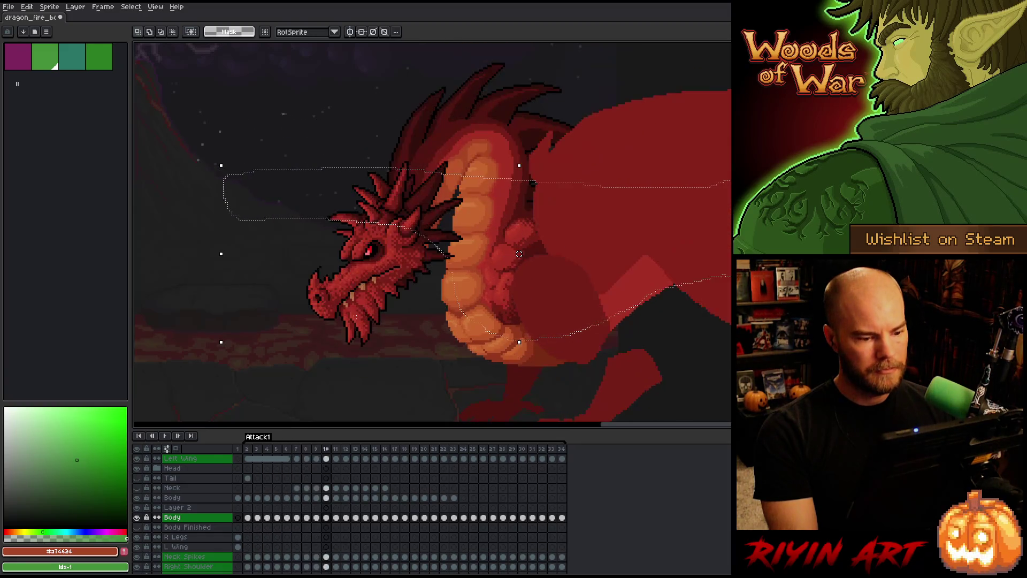
{"action": "key", "text": "Right"}
{"action": "key", "text": "Right"}
{"action": "key", "text": "Right"}
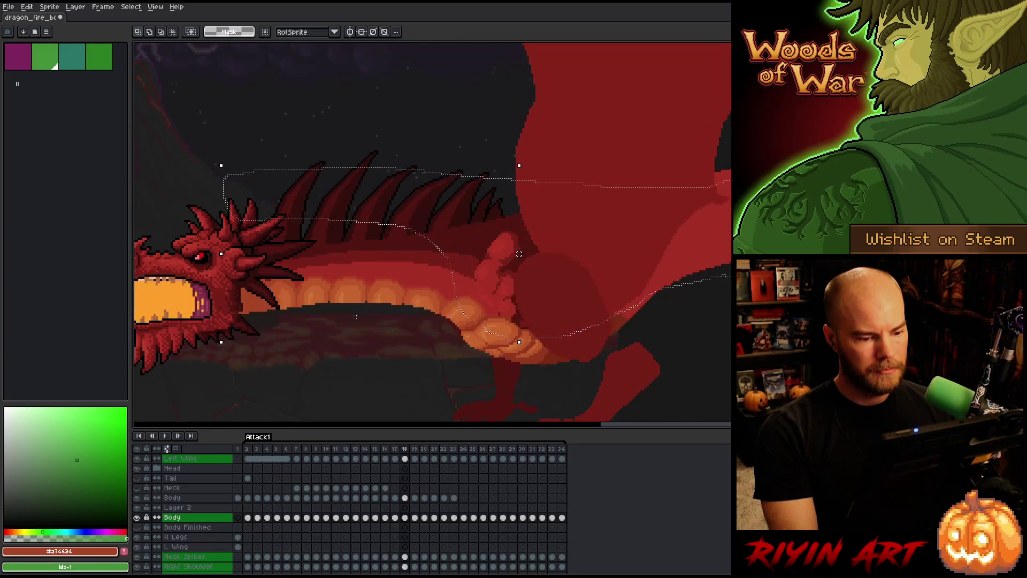
- Flip between frames 21 through 24 comparing head and neck poses, ending on frame 23
{"action": "key", "text": "Right"}
{"action": "key", "text": "Left"}
{"action": "key", "text": "Right"}
{"action": "key", "text": "Left"}
{"action": "key", "text": "Right"}
{"action": "key", "text": "Left"}
{"action": "key", "text": "Right"}
{"action": "key", "text": "Left"}
{"action": "key", "text": "Right"}
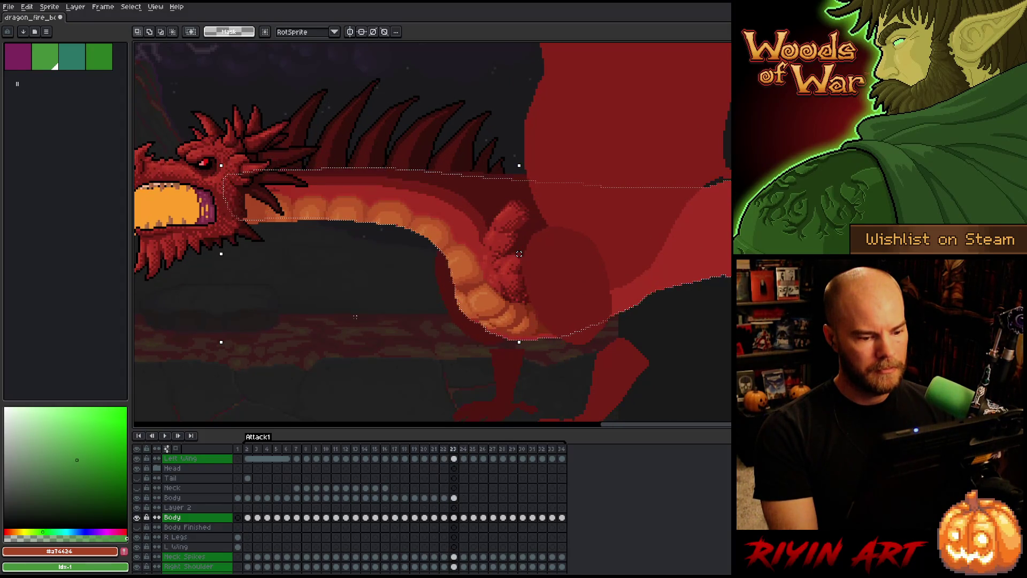
{"action": "key", "text": "Left"}
{"action": "key", "text": "Left"}
{"action": "key", "text": "Right"}
{"action": "key", "text": "Right"}
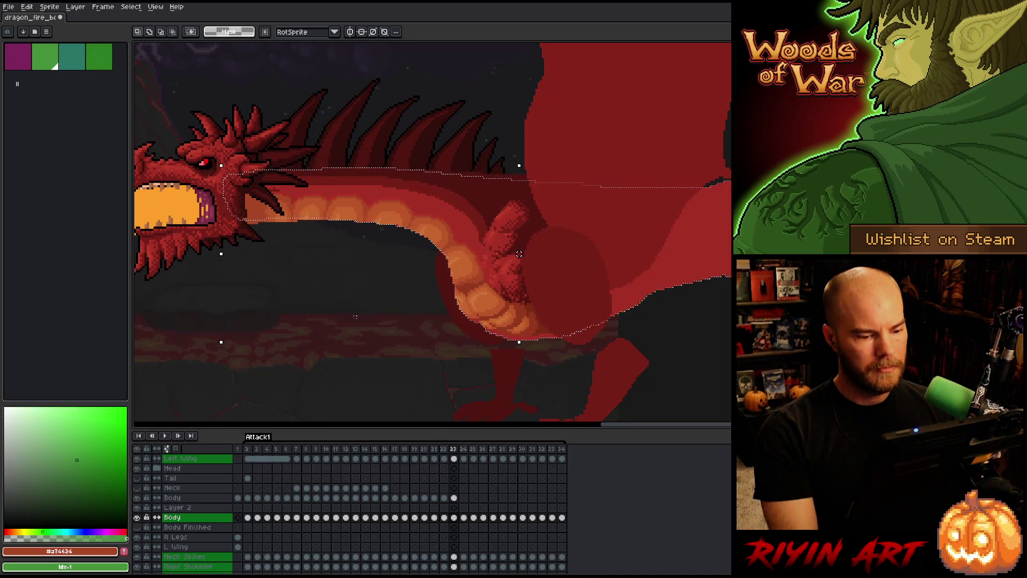
{"action": "key", "text": "Left"}
{"action": "key", "text": "Left"}
{"action": "key", "text": "Right"}
{"action": "key", "text": "Right"}
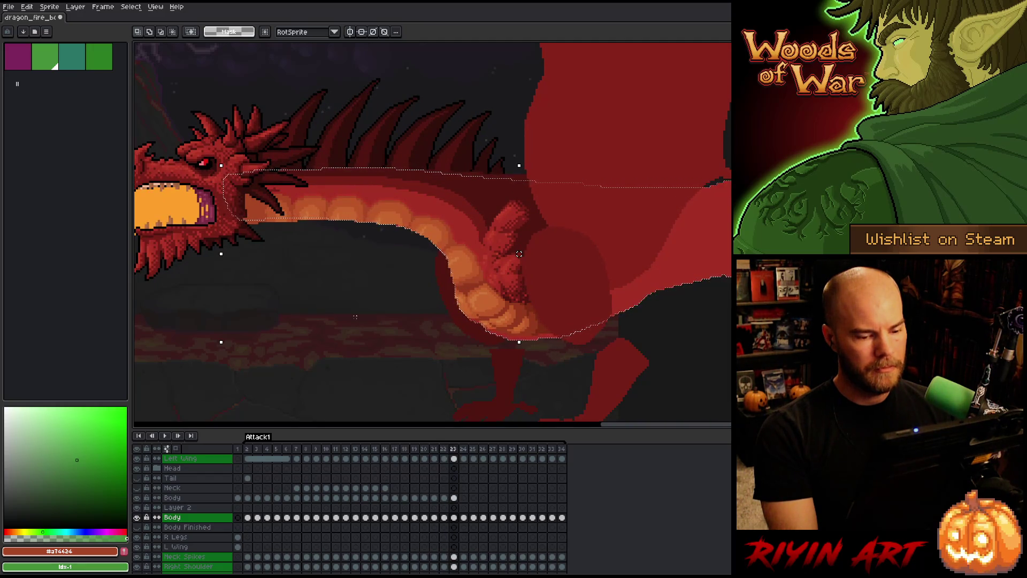
{"action": "key", "text": "Right"}
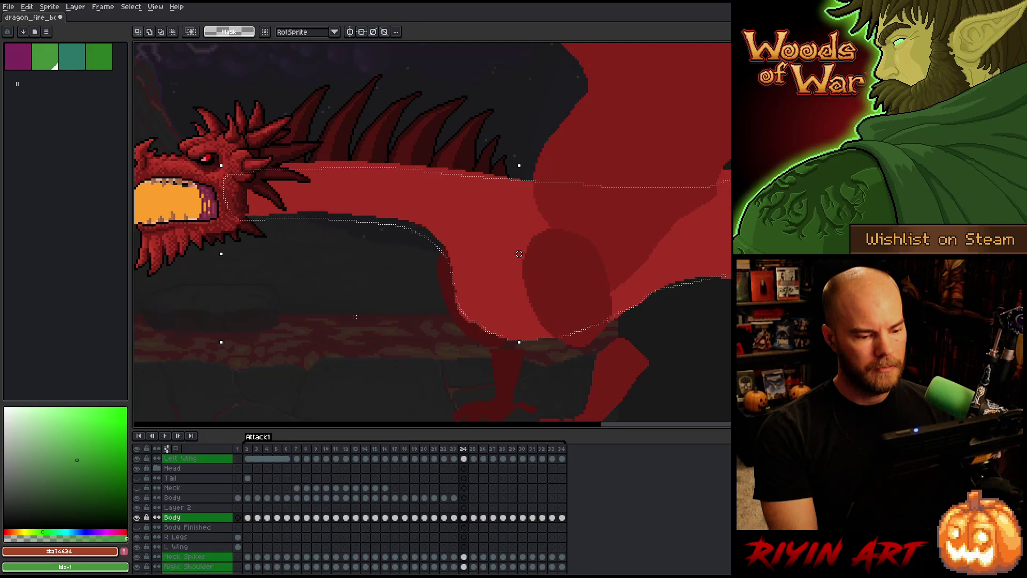
{"action": "key", "text": "Left"}
{"action": "key", "text": "Left"}
{"action": "key", "text": "Right"}
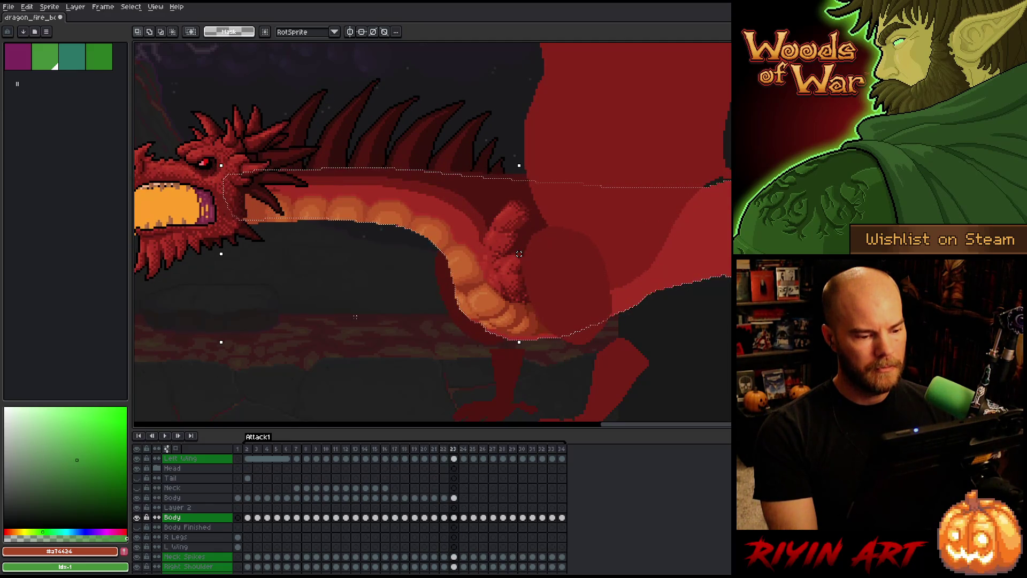
- Deselect, compare the belly between frames 23 and 24, then pick the Body cel at frame 2
{"action": "key", "text": "ctrl+d"}
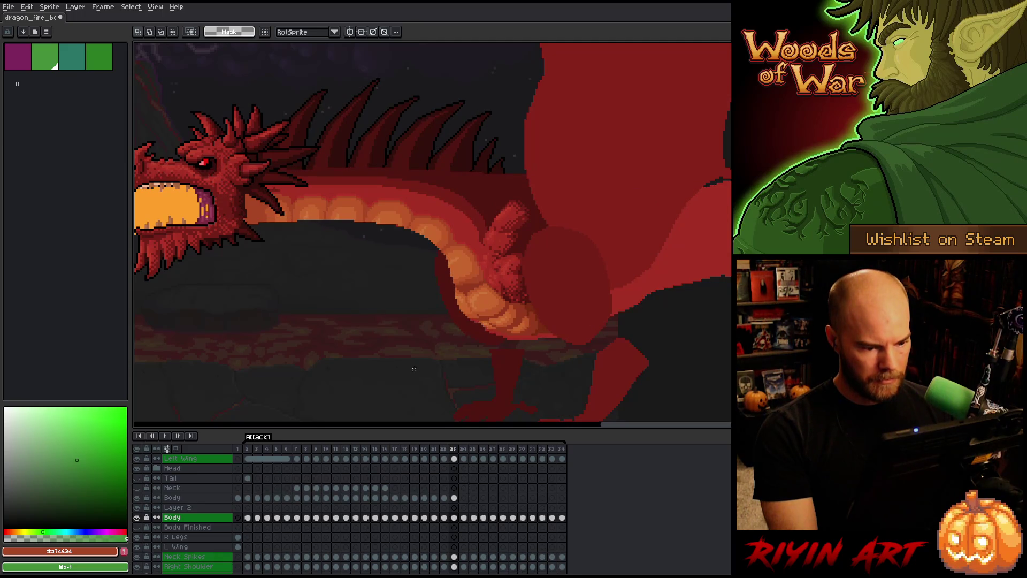
{"action": "key", "text": "Right"}
{"action": "key", "text": "Left"}
{"action": "key", "text": "Right"}
{"action": "key", "text": "Left"}
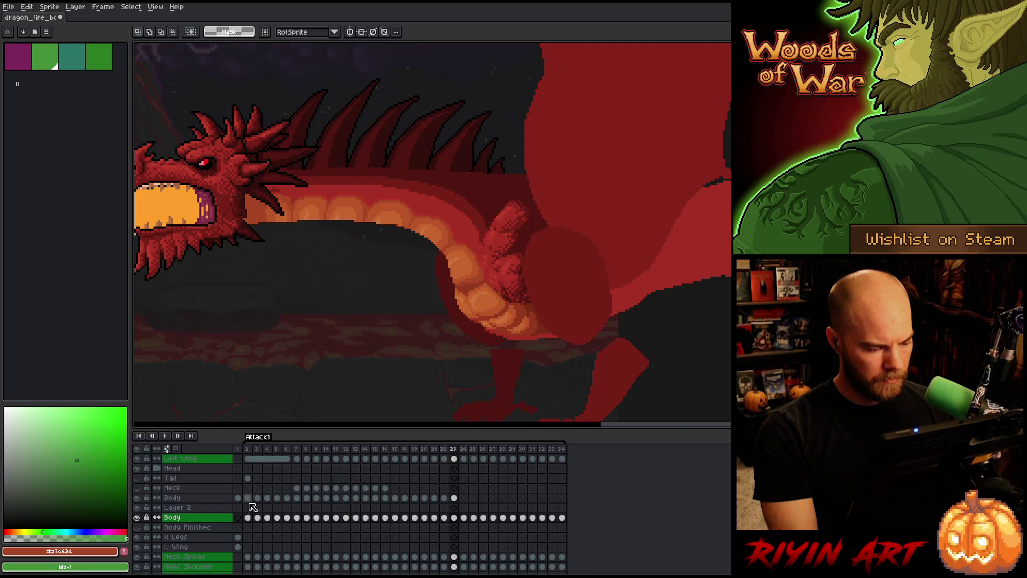
{"action": "left_click", "coordinate": [248, 498]}
- Select the Body cels for frames 2–24 and nudge their art right and down
{"action": "left_click_drag", "start_coordinate": [251, 503], "coordinate": [469, 500]}
{"action": "key", "text": "ctrl+t"}
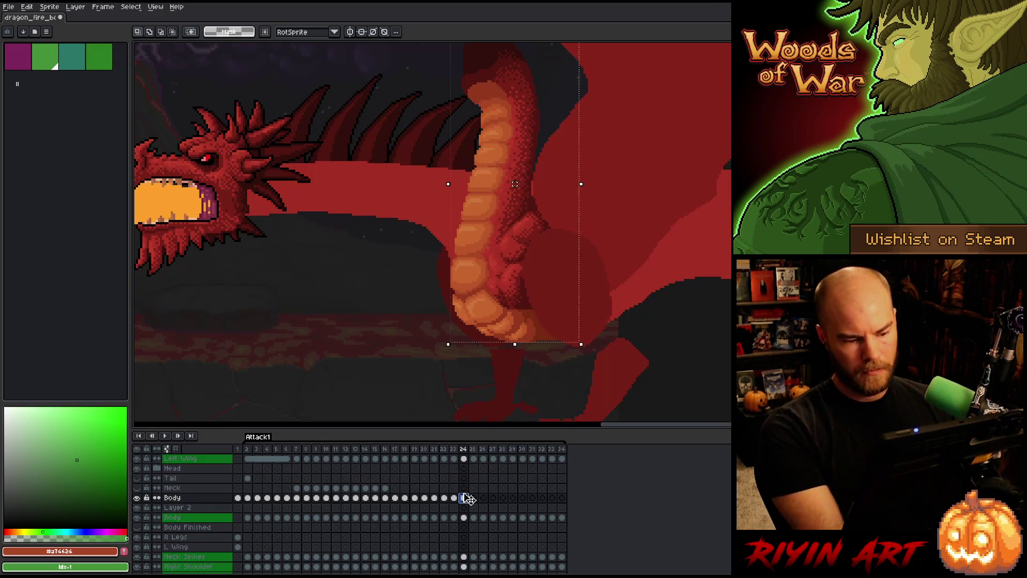
{"action": "key", "text": "Right"}
{"action": "key", "text": "Right"}
{"action": "key", "text": "Down"}
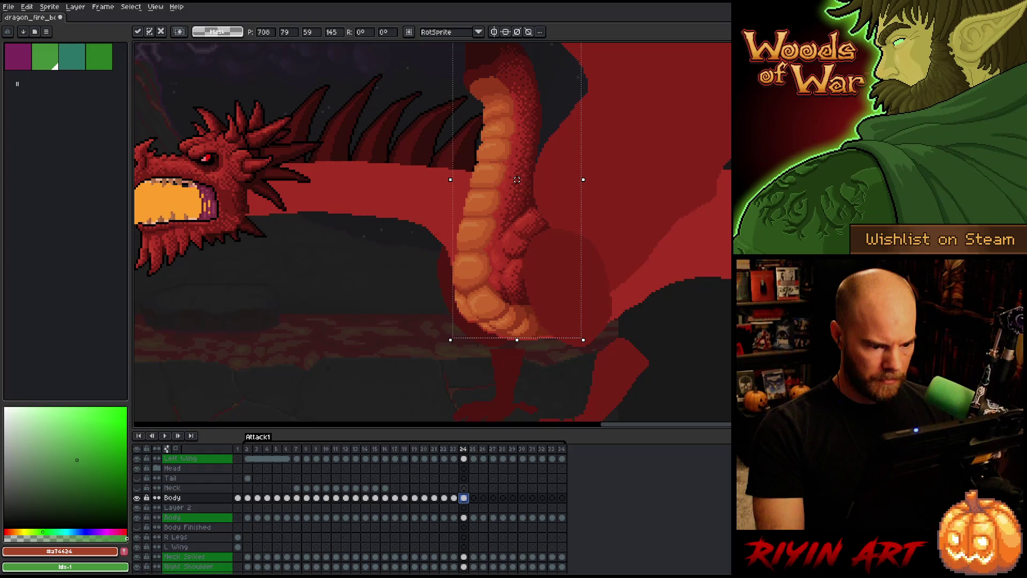
{"action": "key", "text": "Left"}
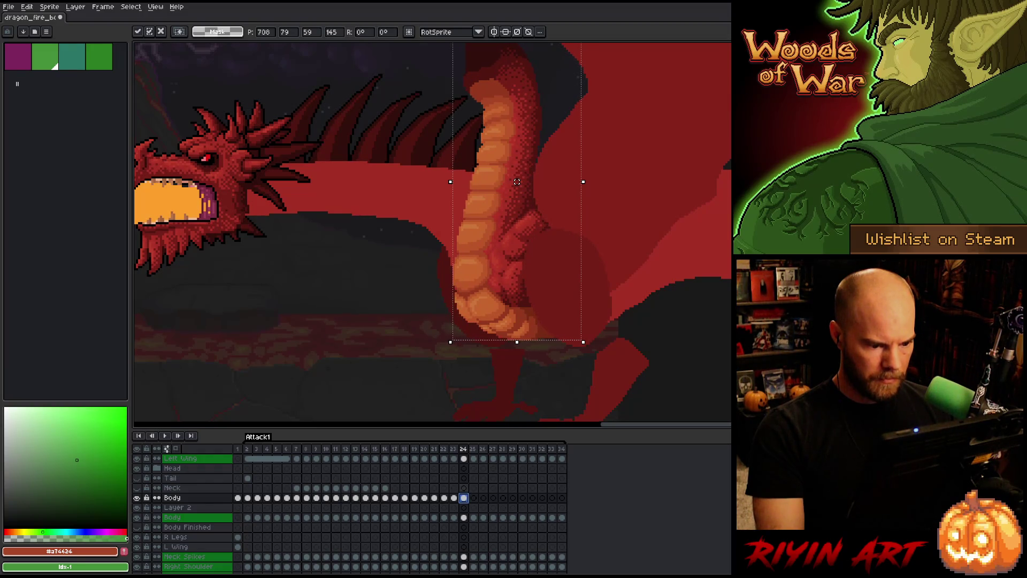
{"action": "key", "text": "comma"}
- Compare frames 22–24, then deselect and marquee the dragon's shoulder and belly on frame 23
{"action": "key", "text": "period"}
{"action": "key", "text": "comma"}
{"action": "key", "text": "period"}
{"action": "key", "text": "comma"}
{"action": "key", "text": "period"}
{"action": "key", "text": "comma"}
{"action": "key", "text": "period"}
{"action": "key", "text": "comma"}
{"action": "key", "text": "period"}
{"action": "key", "text": "comma"}
{"action": "key", "text": "period"}
{"action": "key", "text": "comma"}
{"action": "key", "text": "comma"}
{"action": "key", "text": "period"}
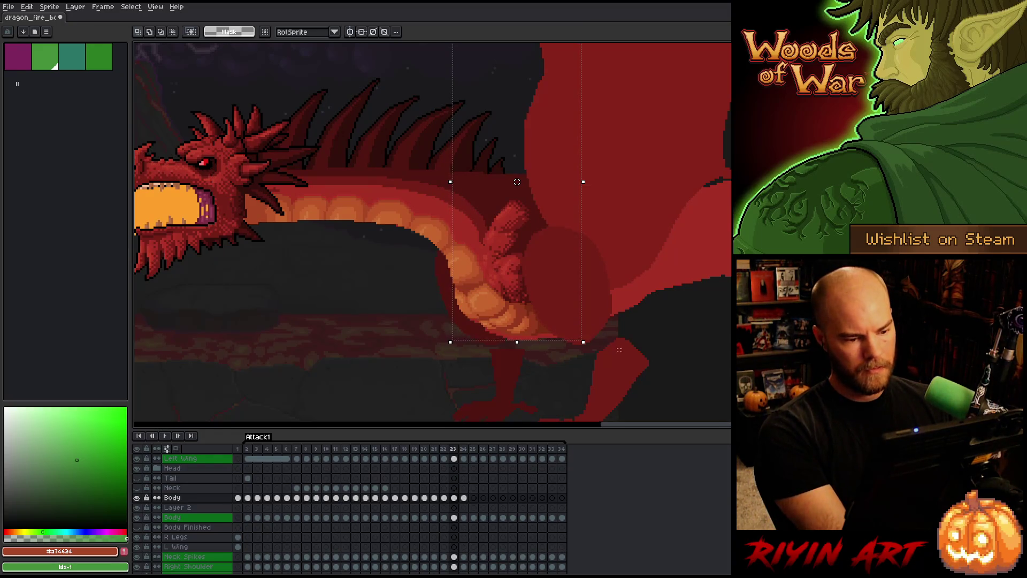
{"action": "key", "text": "ctrl+d"}
{"action": "mouse_move", "coordinate": [607, 365]}
{"action": "left_mouse_down"}
{"action": "mouse_move", "coordinate": [431, 241]}
{"action": "mouse_move", "coordinate": [427, 208]}
{"action": "mouse_move", "coordinate": [437, 208]}
{"action": "left_mouse_up"}
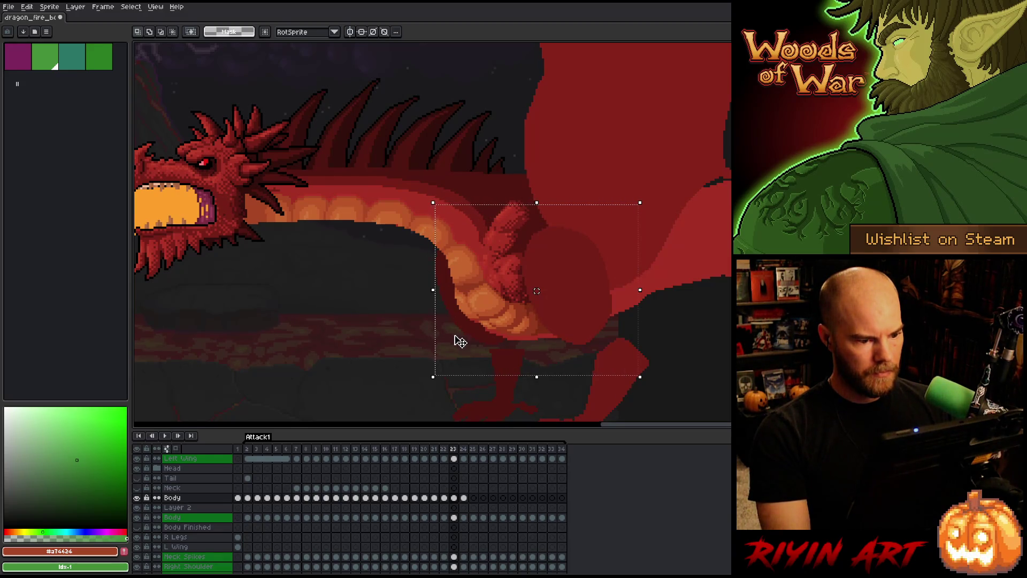
- Select the dragon's shoulder, wing and back area without changing the art
{"action": "left_click", "coordinate": [448, 368]}
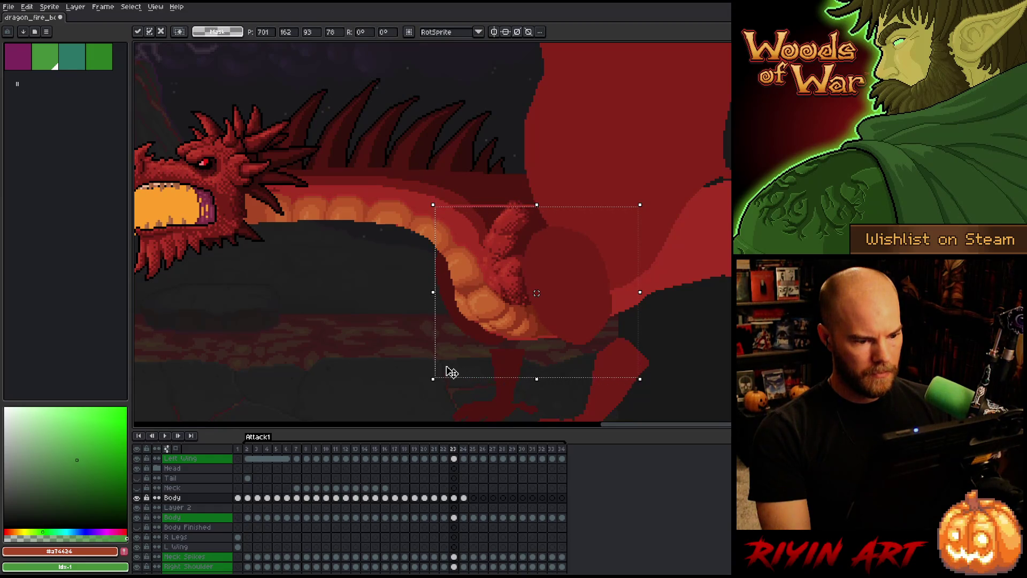
{"action": "key", "text": "Return"}
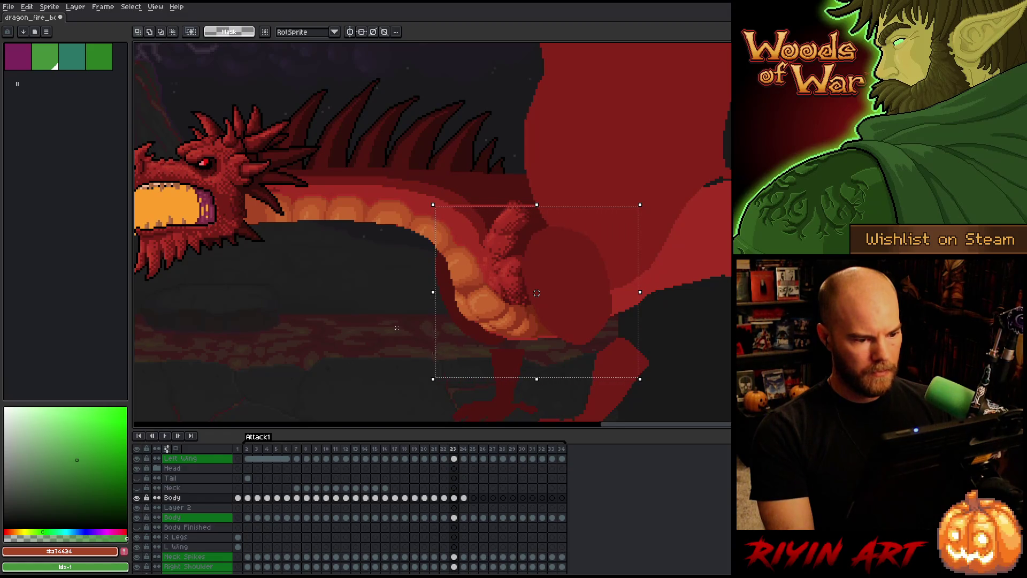
{"action": "mouse_move", "coordinate": [664, 158]}
{"action": "left_mouse_down"}
{"action": "mouse_move", "coordinate": [518, 321]}
{"action": "mouse_move", "coordinate": [396, 389]}
{"action": "left_mouse_up"}
{"action": "left_click_drag", "start_coordinate": [482, 155], "coordinate": [365, 193]}
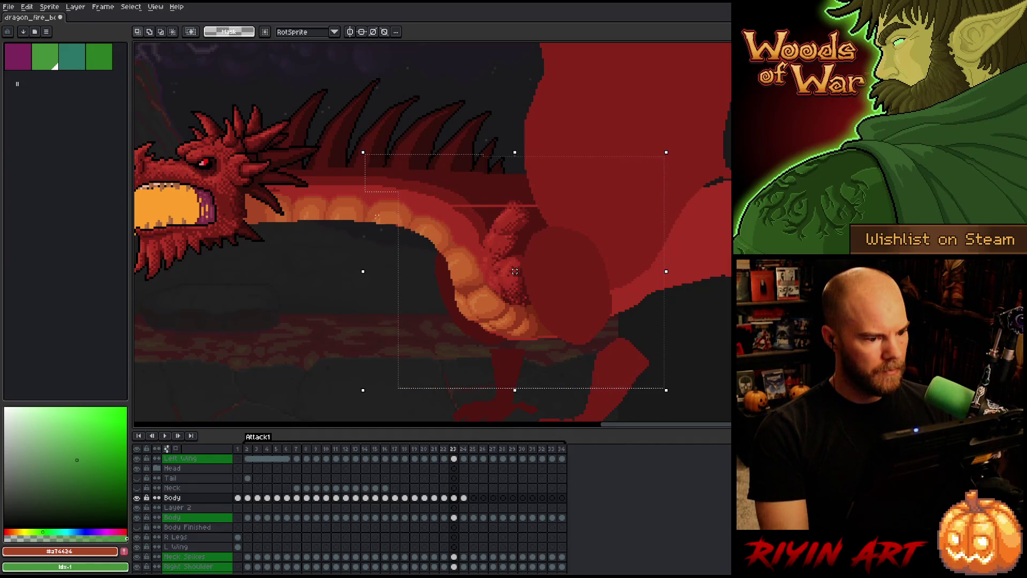
{"action": "left_click", "coordinate": [442, 281]}
{"action": "key", "text": "Return"}
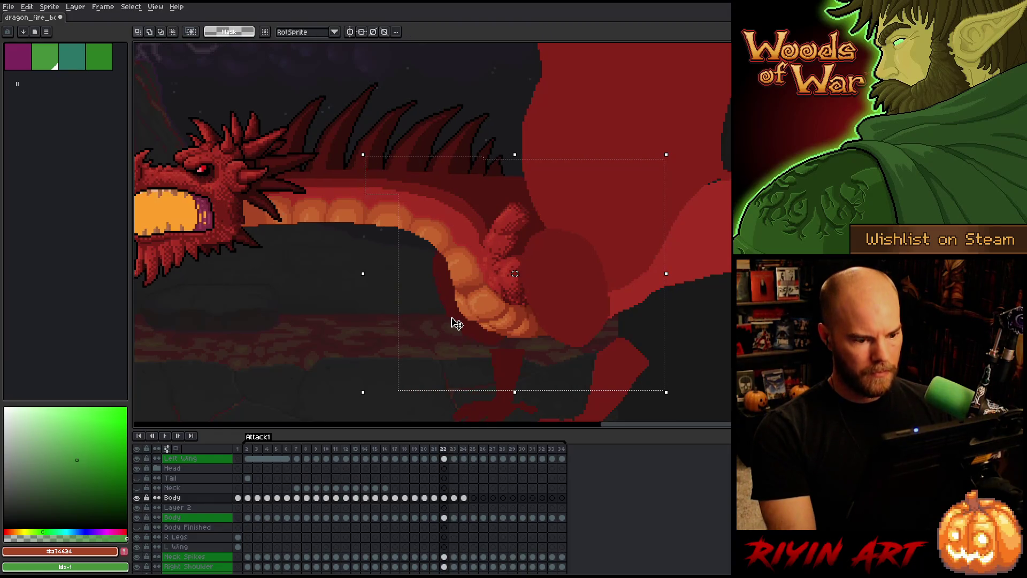
- Step between frames 21 and 24, settling on frame 22
{"action": "key", "text": "Right"}
{"action": "key", "text": "Left"}
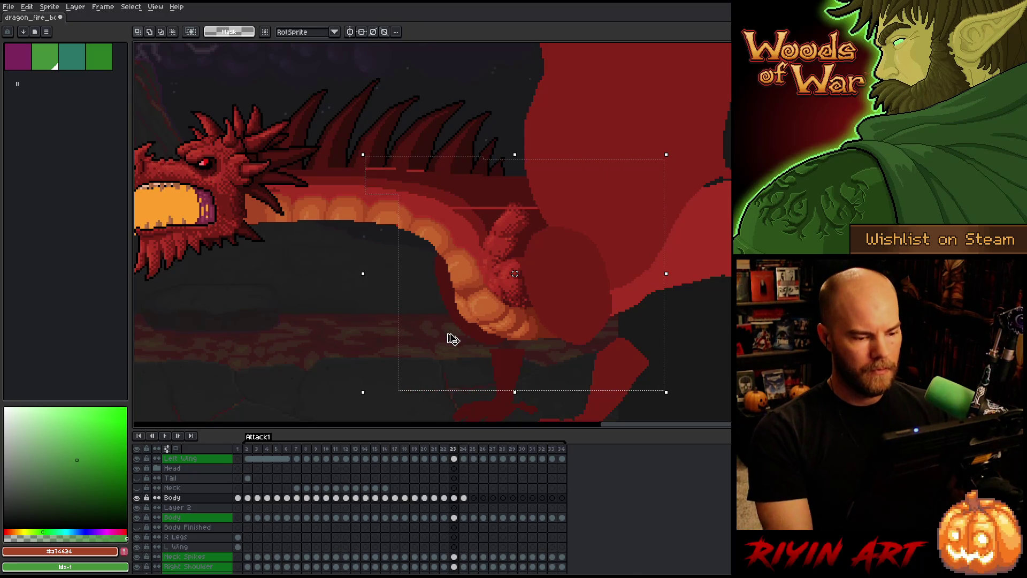
{"action": "key", "text": "Left"}
{"action": "key", "text": "Right"}
{"action": "key", "text": "Left"}
{"action": "key", "text": "Left"}
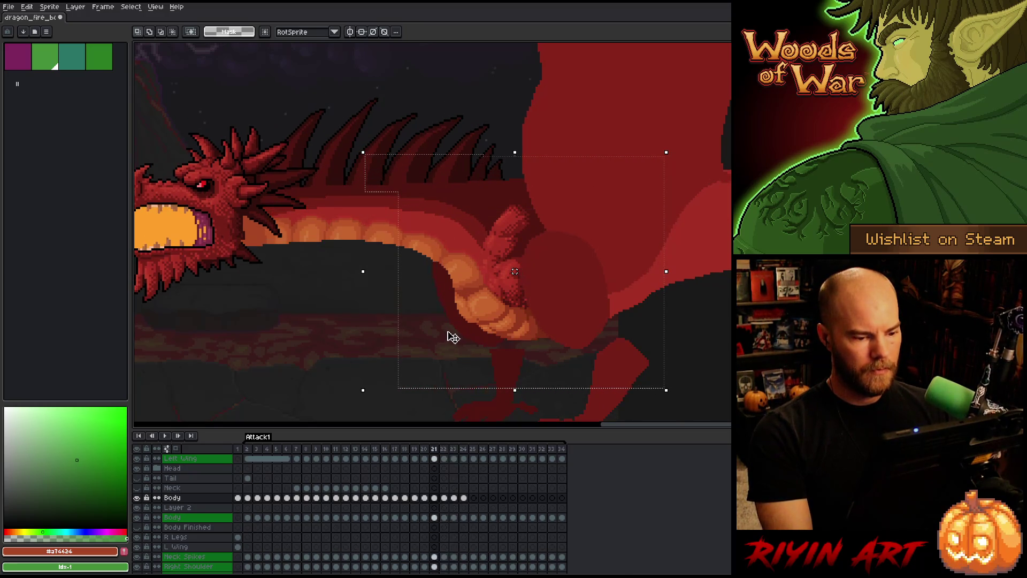
{"action": "key", "text": "Right"}
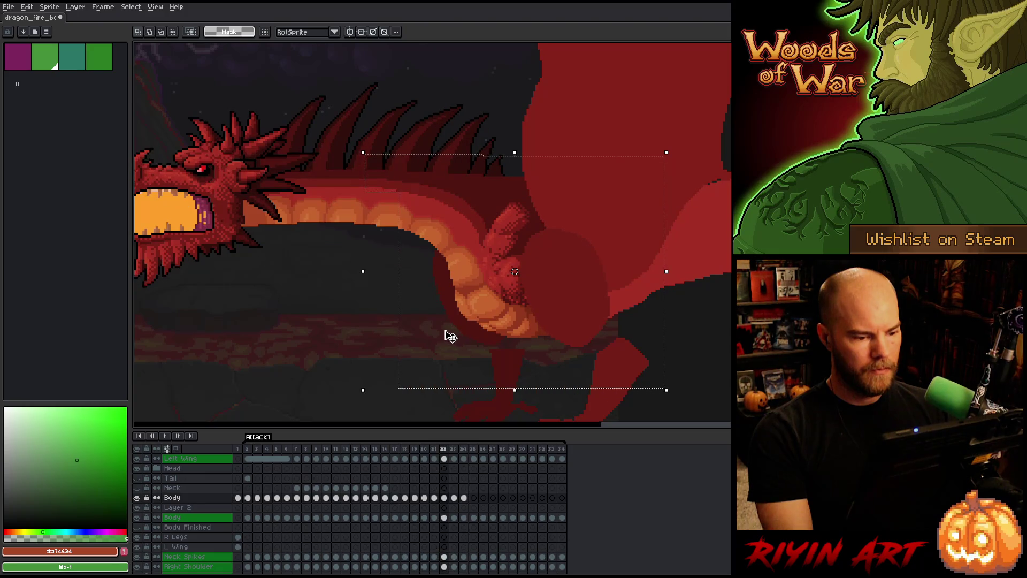
- Select the lower body and neck area on frame 22, nudge it up, and commit
{"action": "left_click_drag", "start_coordinate": [324, 385], "coordinate": [720, 272]}
{"action": "mouse_move", "coordinate": [729, 193]}
{"action": "left_mouse_down"}
{"action": "mouse_move", "coordinate": [522, 333]}
{"action": "mouse_move", "coordinate": [477, 344]}
{"action": "left_mouse_up"}
{"action": "left_click_drag", "start_coordinate": [427, 155], "coordinate": [482, 232]}
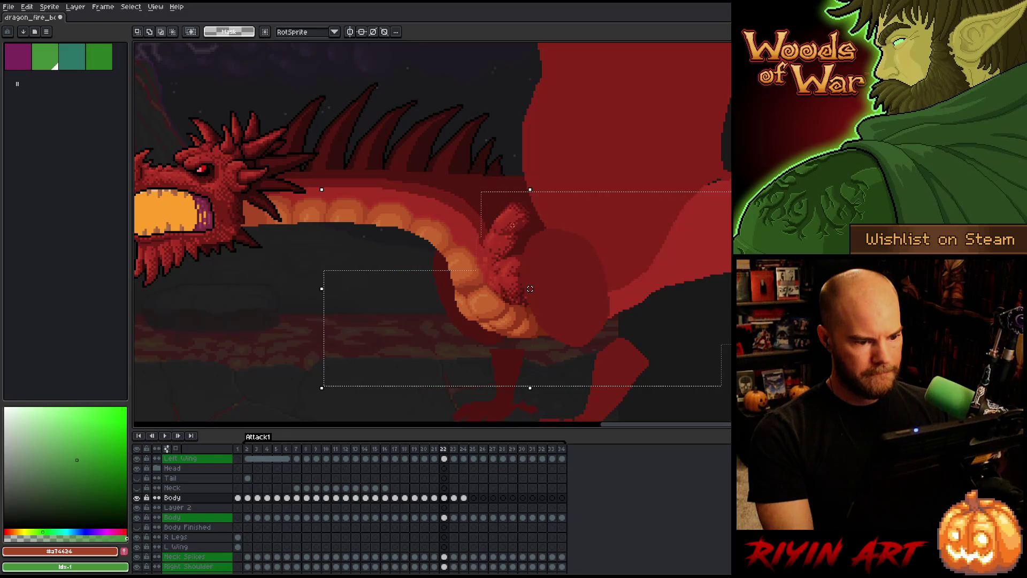
{"action": "left_click_drag", "start_coordinate": [435, 167], "coordinate": [498, 220]}
{"action": "key", "text": "Up"}
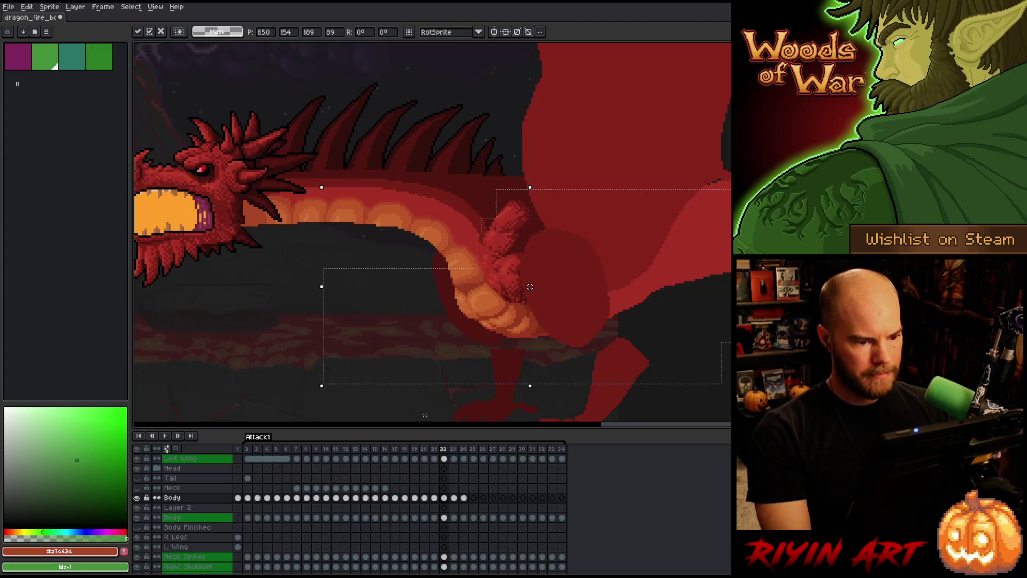
{"action": "key", "text": "ctrl+d"}
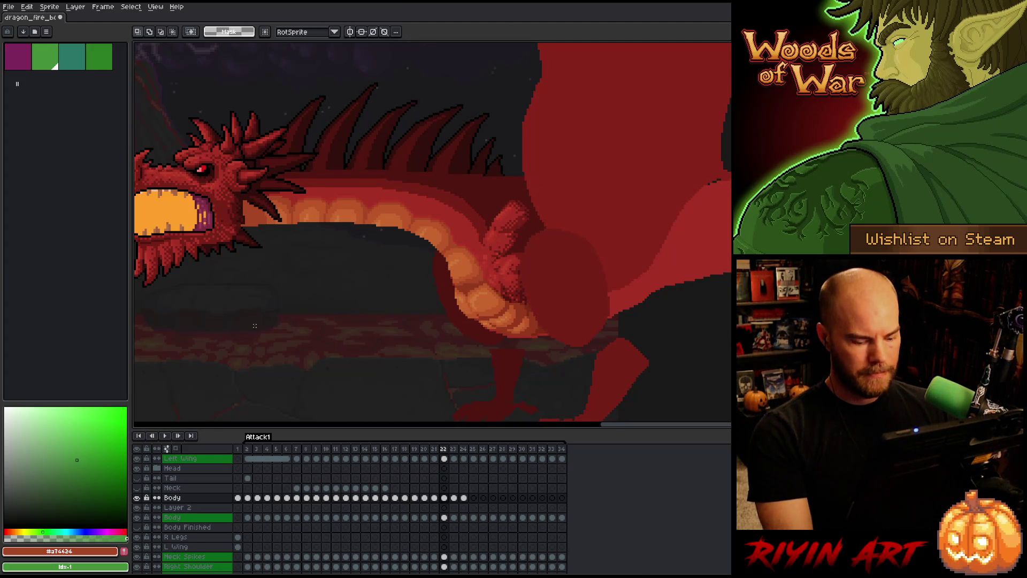
- Step ahead to frame 25 and play the animation to check the motion
{"action": "key", "text": "Right"}
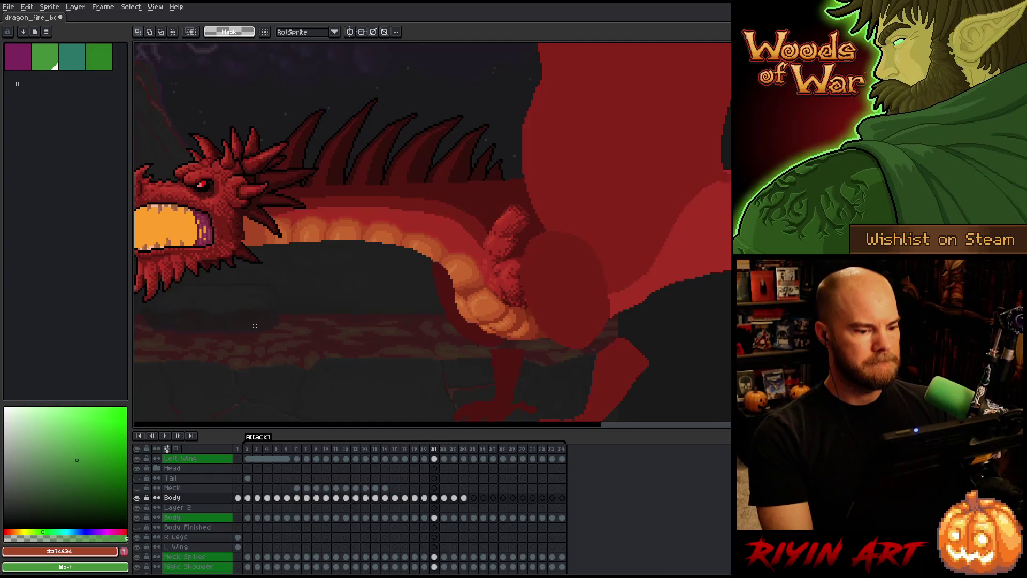
{"action": "key", "text": "Right"}
{"action": "key", "text": "Right"}
{"action": "key", "text": "Return"}
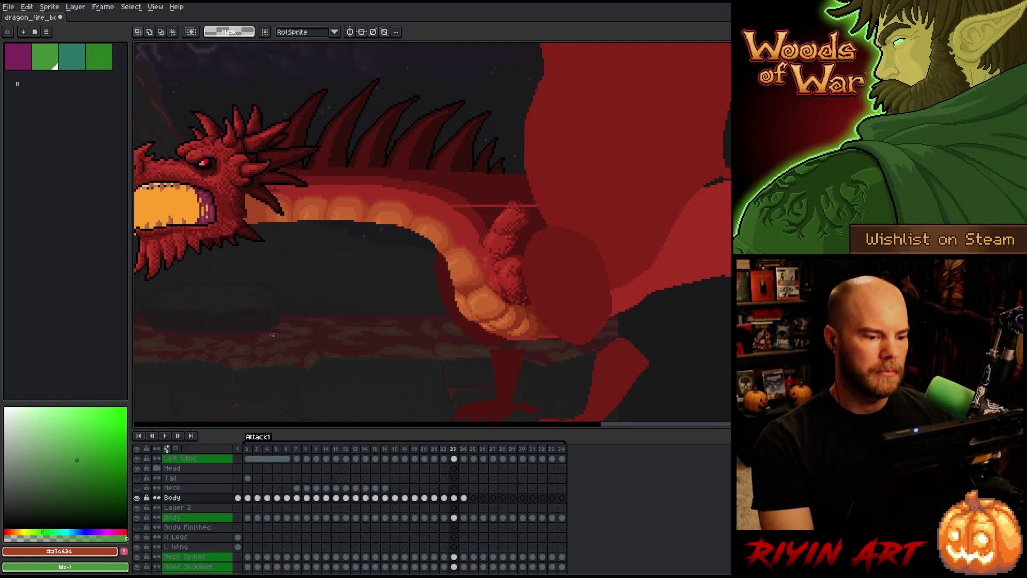
{"action": "scroll", "coordinate": [270, 336], "scroll_direction": "down", "scroll_amount": 2}
- Zoom in, select the strips of the stray line across the neck, then deselect
{"action": "scroll", "coordinate": [286, 344], "scroll_direction": "up", "scroll_amount": 2}
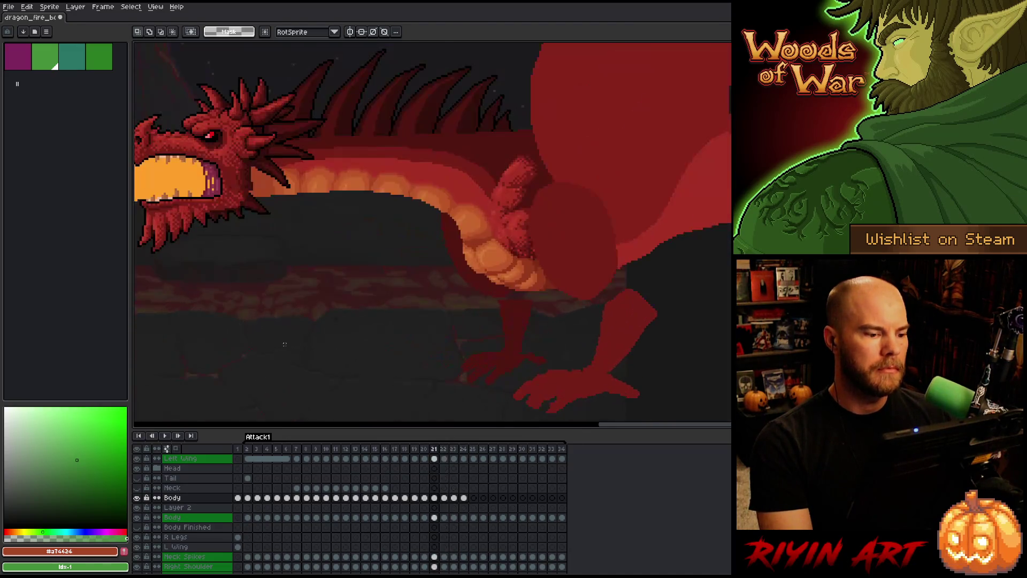
{"action": "scroll", "coordinate": [469, 151], "scroll_direction": "up", "scroll_amount": 3}
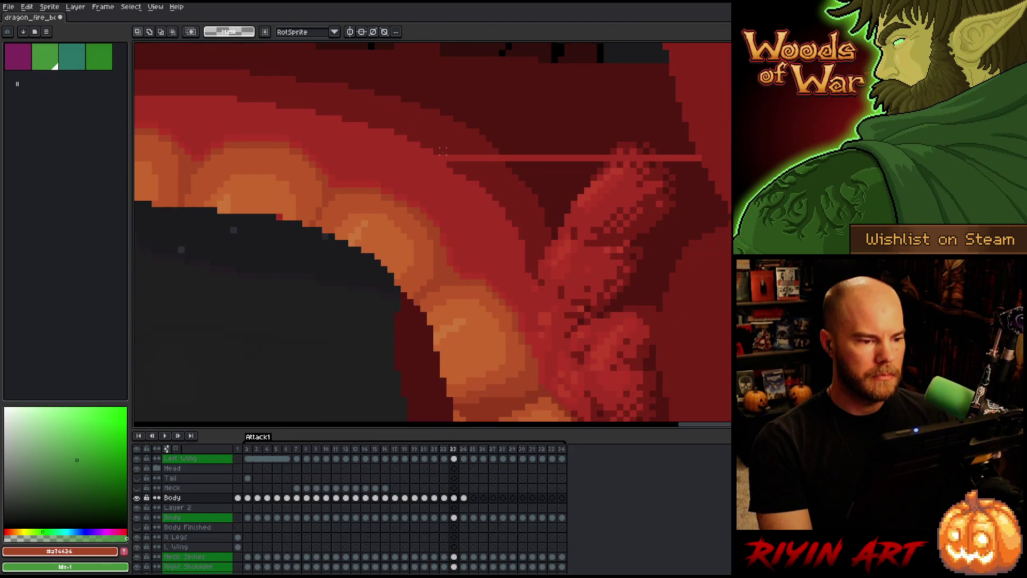
{"action": "mouse_move", "coordinate": [443, 152]}
{"action": "left_mouse_down"}
{"action": "mouse_move", "coordinate": [696, 152]}
{"action": "mouse_move", "coordinate": [606, 152]}
{"action": "left_mouse_up"}
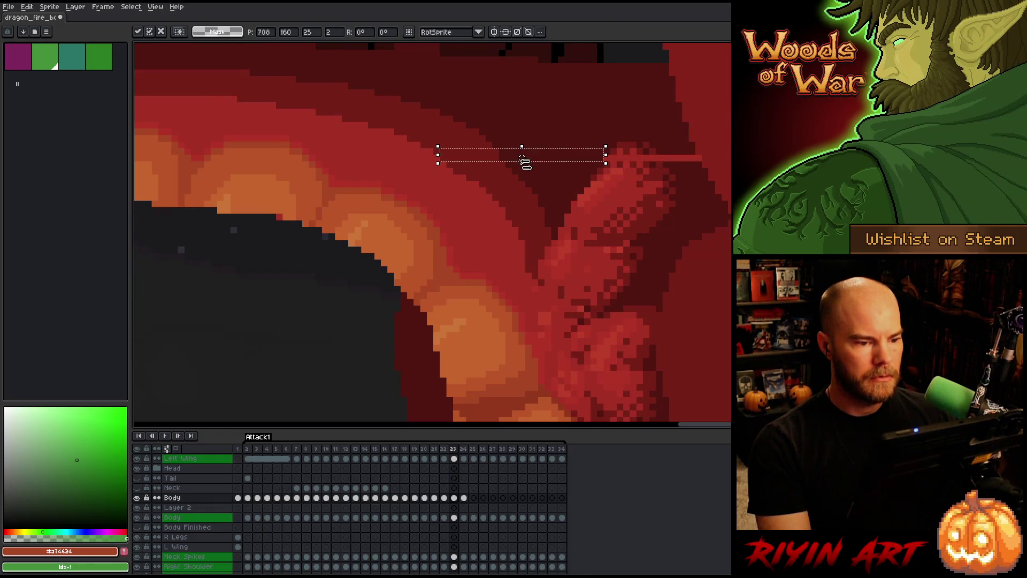
{"action": "left_click", "coordinate": [541, 105]}
{"action": "mouse_move", "coordinate": [577, 122]}
{"action": "left_mouse_down"}
{"action": "mouse_move", "coordinate": [716, 162]}
{"action": "mouse_move", "coordinate": [689, 127]}
{"action": "left_mouse_up"}
{"action": "left_click_drag", "start_coordinate": [564, 128], "coordinate": [731, 143]}
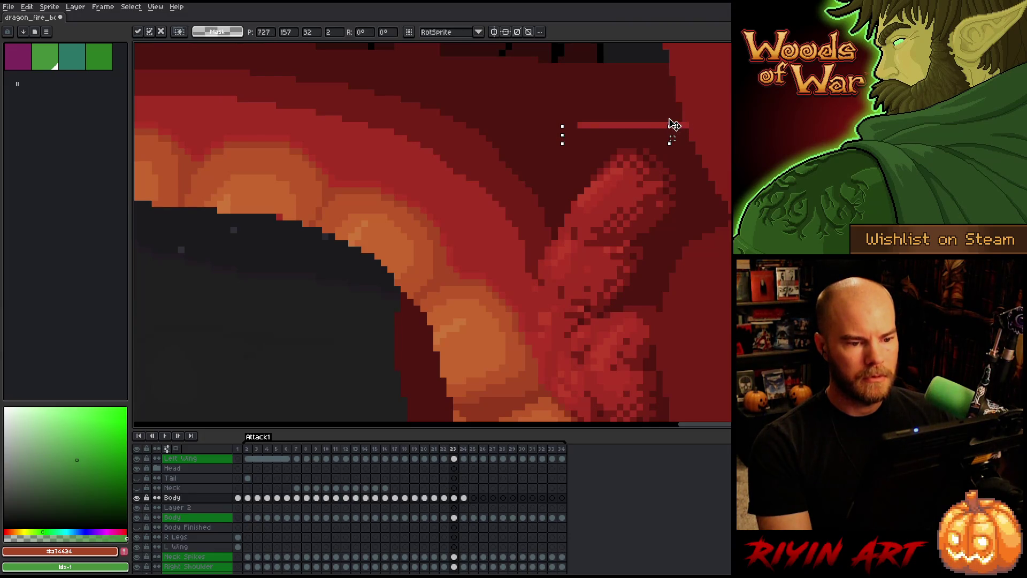
{"action": "key", "text": "ctrl+d"}
{"action": "scroll", "coordinate": [719, 217], "scroll_direction": "down", "scroll_amount": 5}
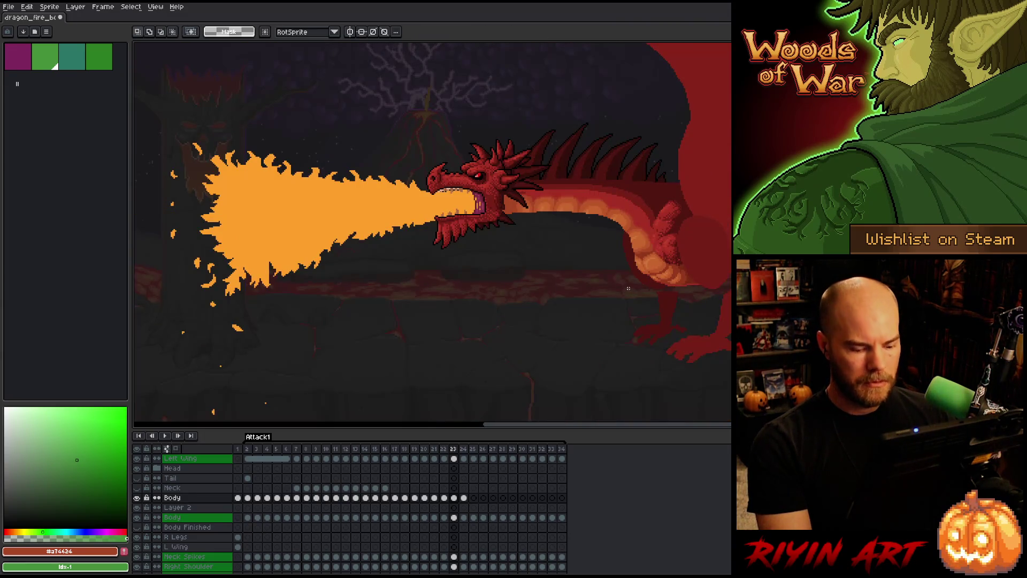
- Pan to centre the dragon while stepping between frames 24 and 23
{"action": "key", "text": "Right"}
{"action": "key", "text": "h"}
{"action": "left_click_drag", "start_coordinate": [670, 284], "coordinate": [564, 306]}
{"action": "key", "text": "m"}
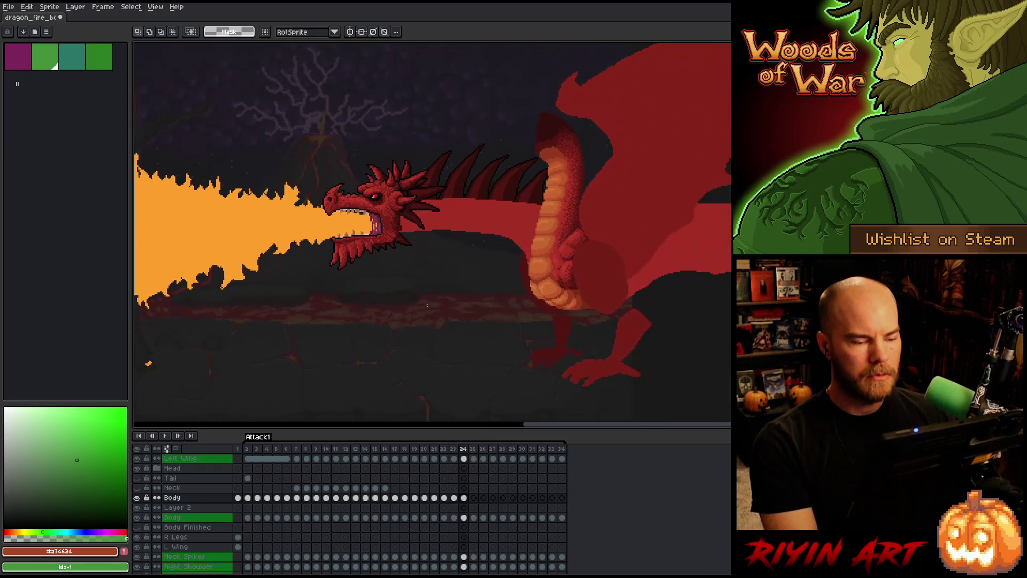
{"action": "key", "text": "Left"}
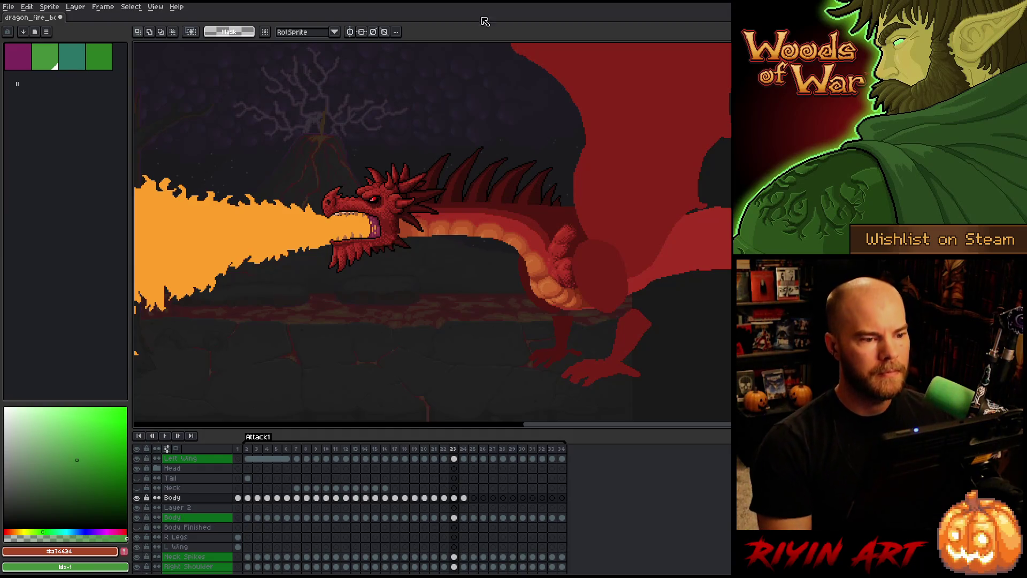
- Compare the Body cel on frames 23 and 24, then lasso the raised neck on frame 24
{"action": "left_click", "coordinate": [453, 498]}
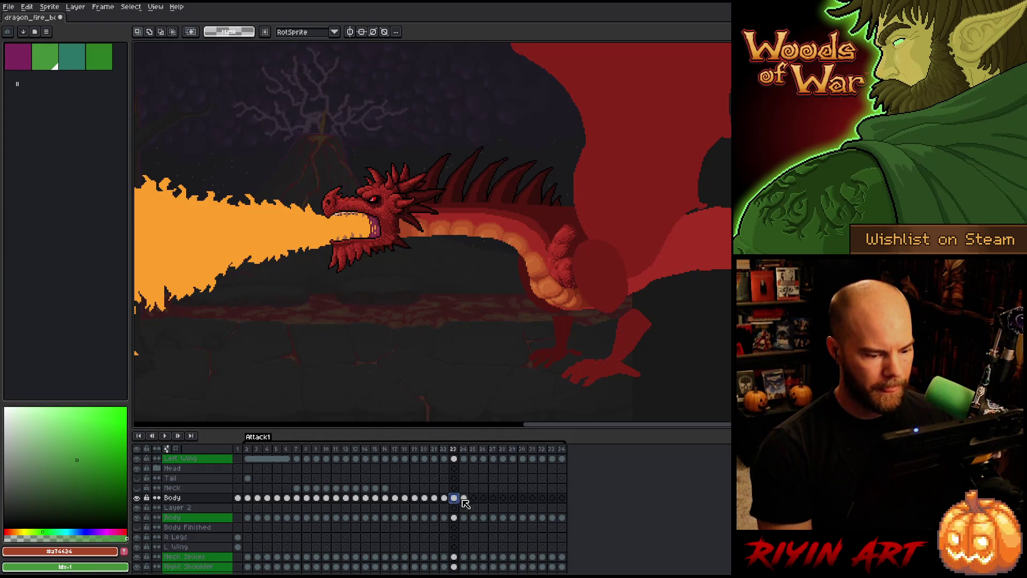
{"action": "left_click", "coordinate": [464, 498]}
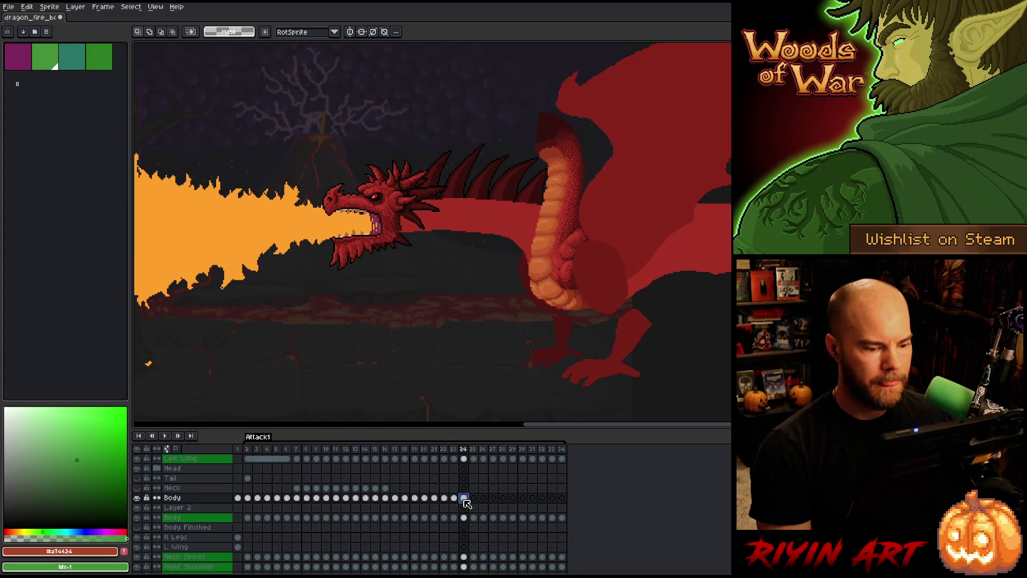
{"action": "left_click", "coordinate": [454, 499]}
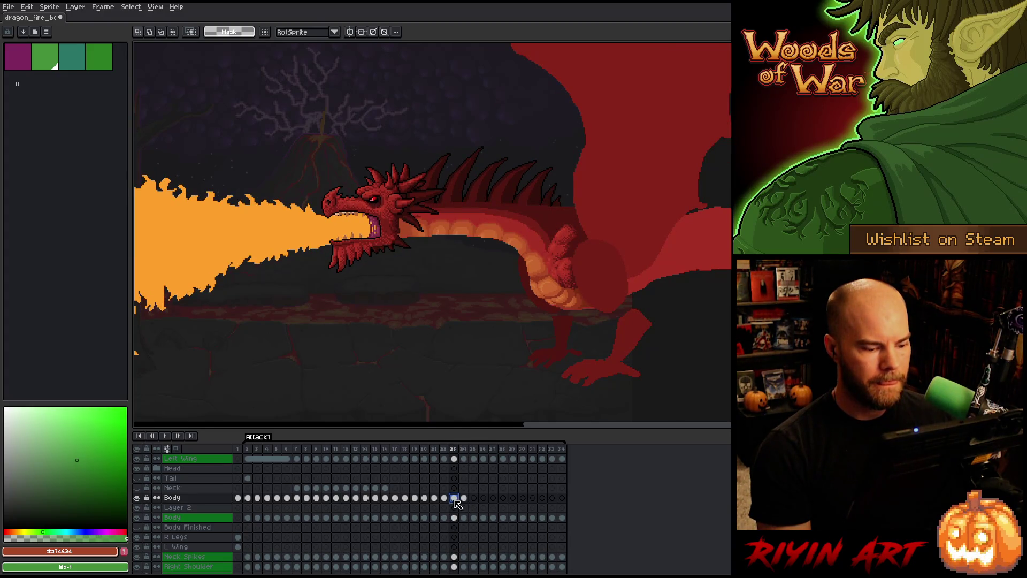
{"action": "left_click", "coordinate": [464, 499]}
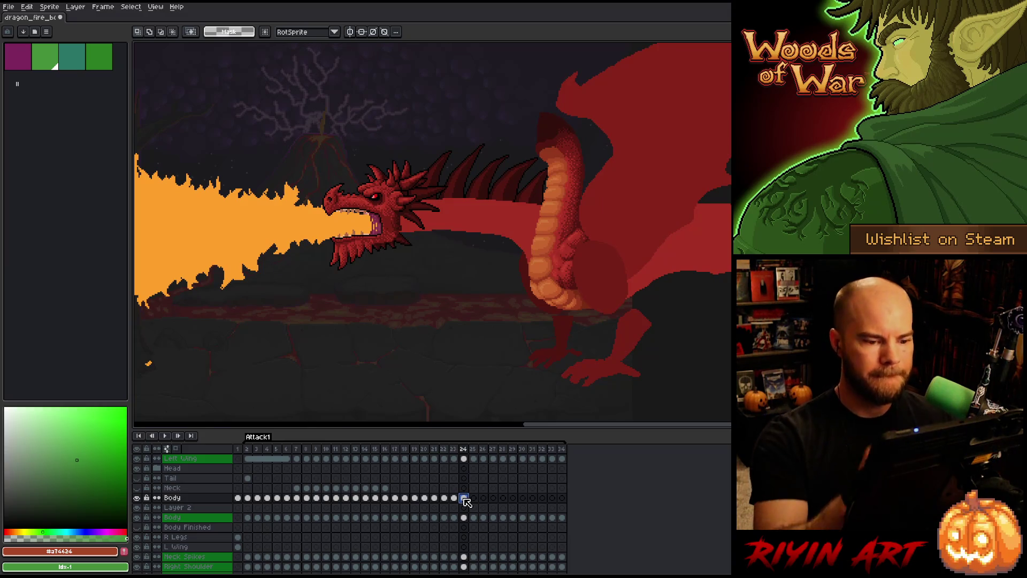
{"action": "key", "text": "b"}
{"action": "mouse_move", "coordinate": [527, 84]}
{"action": "left_mouse_down"}
{"action": "mouse_move", "coordinate": [621, 115]}
{"action": "mouse_move", "coordinate": [609, 204]}
{"action": "mouse_move", "coordinate": [570, 237]}
{"action": "mouse_move", "coordinate": [460, 292]}
{"action": "mouse_move", "coordinate": [481, 61]}
{"action": "left_mouse_up"}
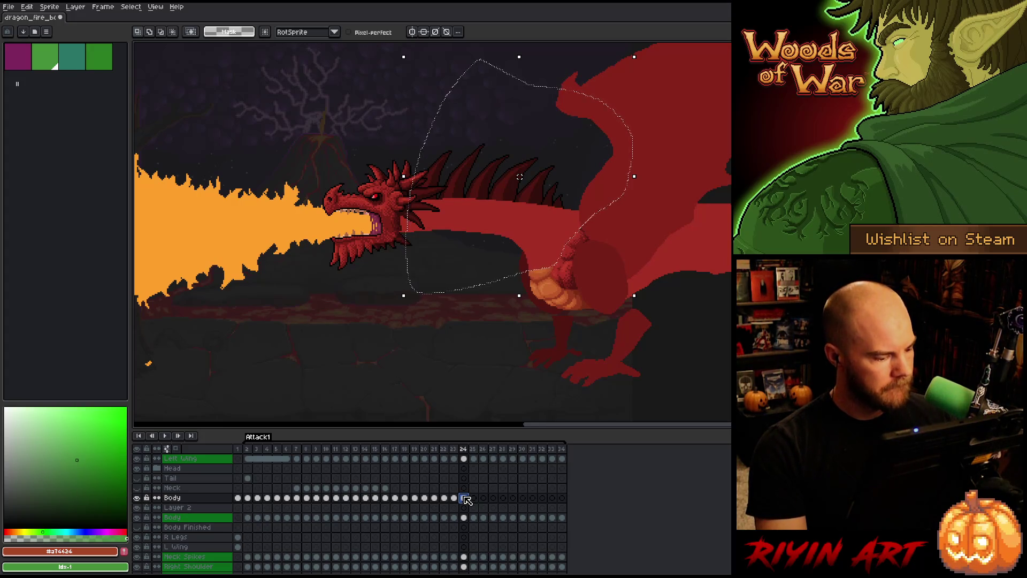
- Move Layer 2 above the Body layer and compare frames 23 and 24
{"action": "left_click", "coordinate": [187, 508]}
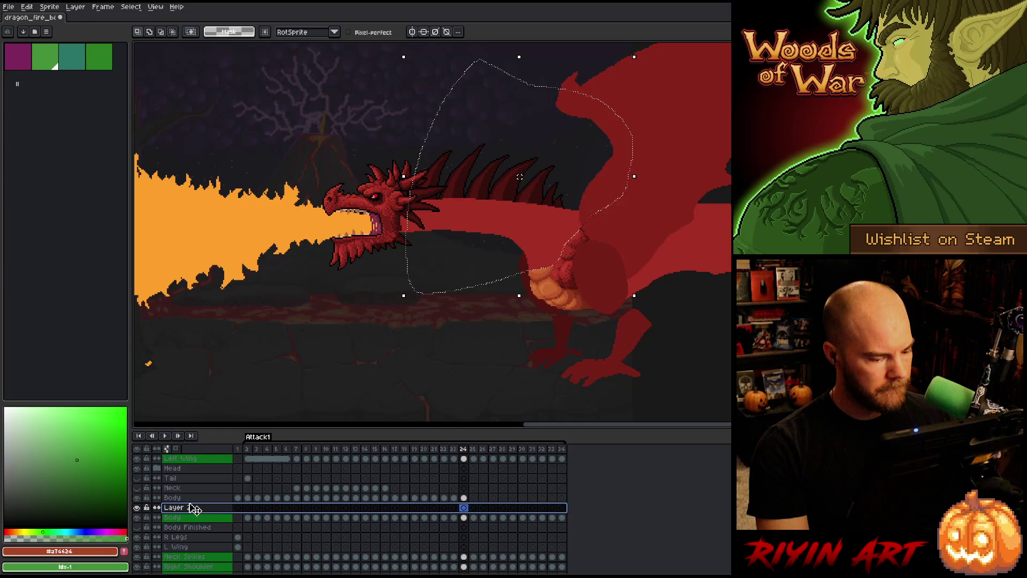
{"action": "left_click_drag", "start_coordinate": [196, 509], "coordinate": [194, 498]}
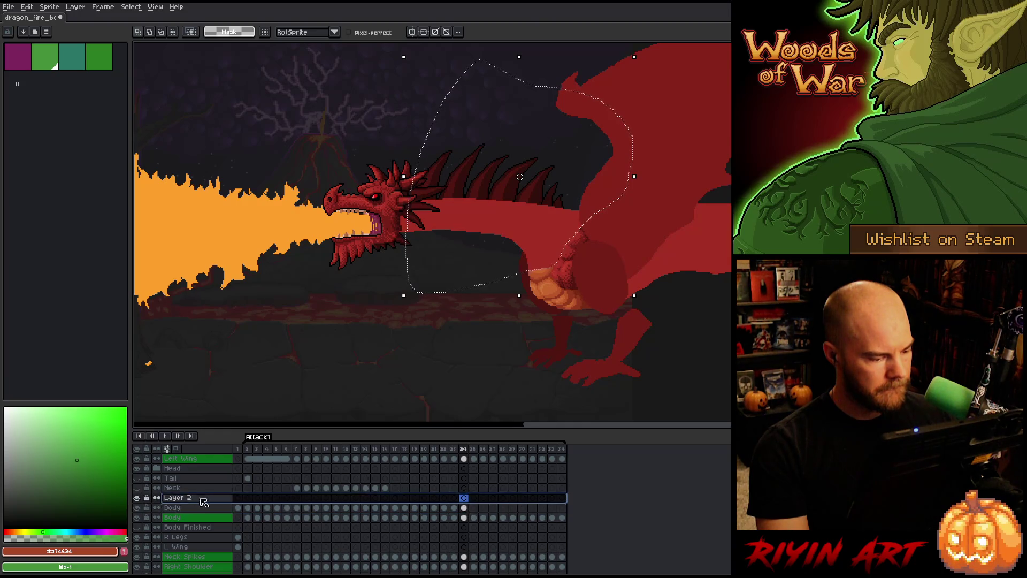
{"action": "left_click", "coordinate": [455, 497]}
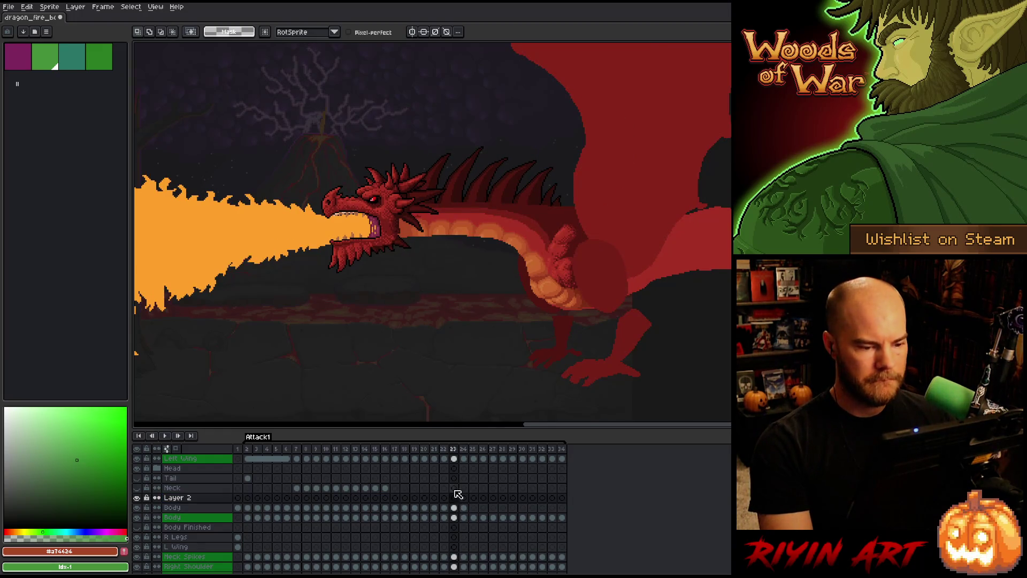
{"action": "key", "text": "Right"}
{"action": "key", "text": "Left"}
{"action": "key", "text": "Right"}
{"action": "key", "text": "Left"}
{"action": "key", "text": "Right"}
{"action": "key", "text": "Left"}
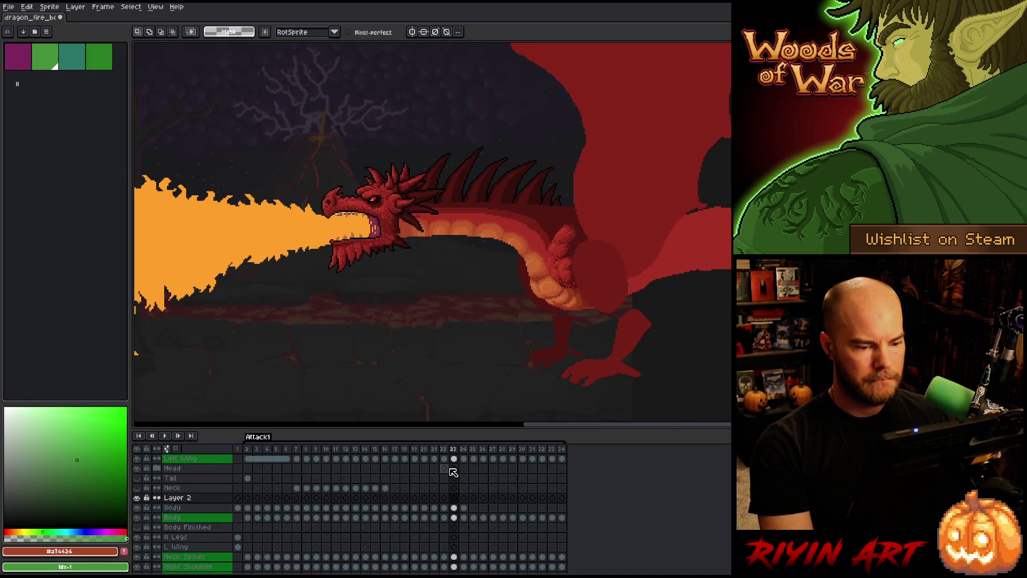
- Paste frame 23's Body cel into Layer 2 at frame 24 and nudge it up one pixel
{"action": "left_click", "coordinate": [456, 509]}
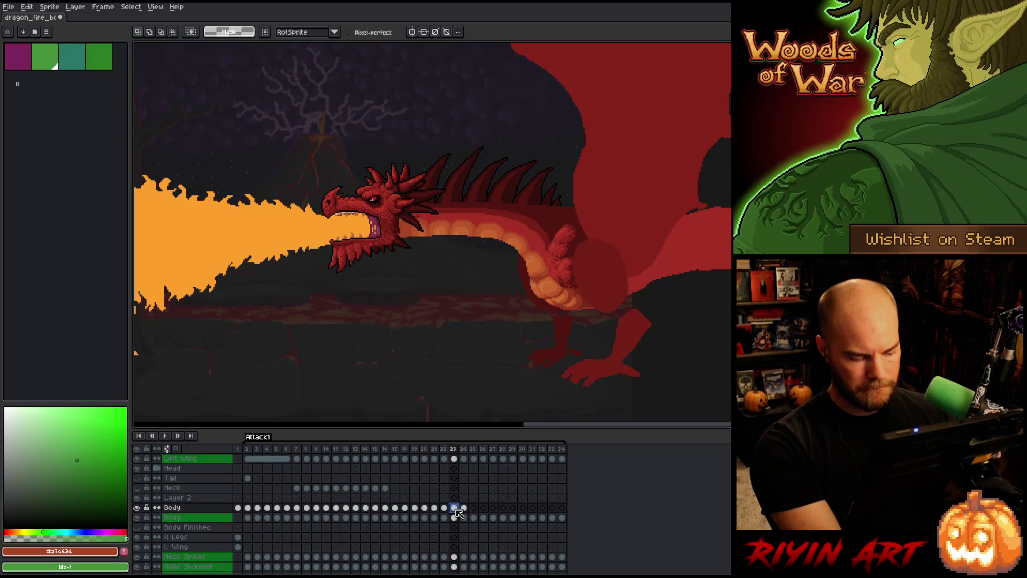
{"action": "left_click", "coordinate": [464, 499]}
{"action": "key", "text": "ctrl+v"}
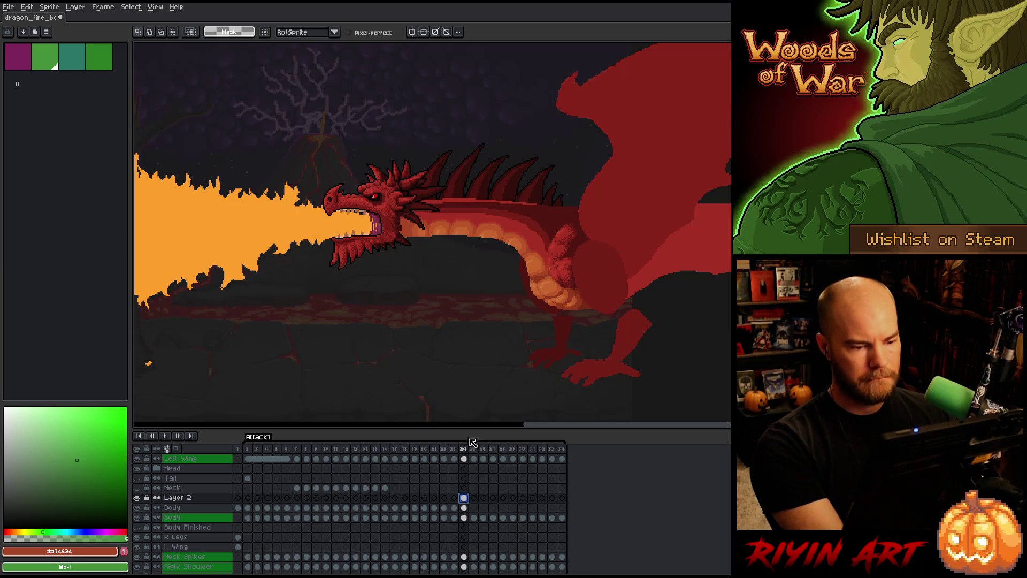
{"action": "key", "text": "ctrl+t"}
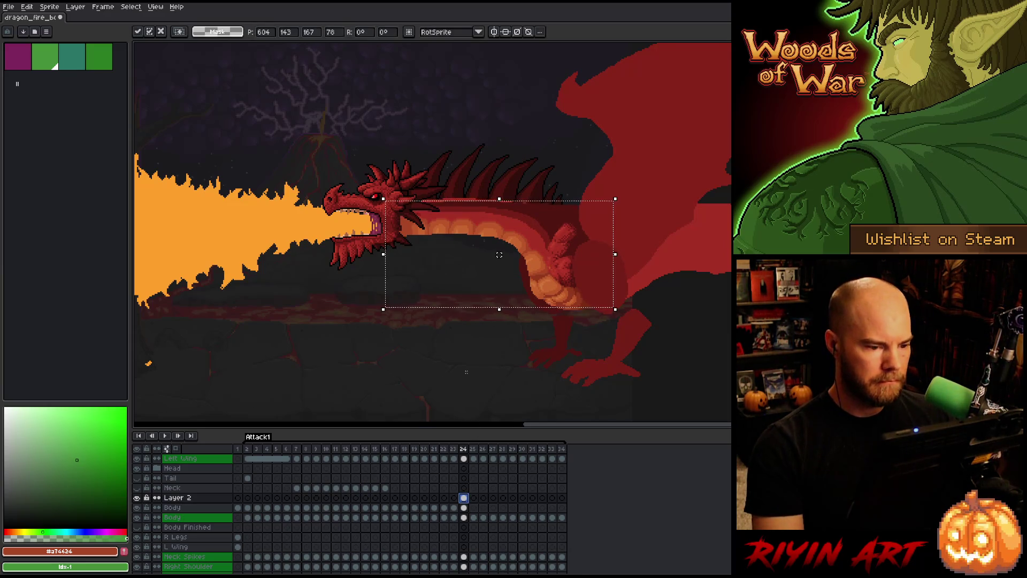
{"action": "left_click_drag", "start_coordinate": [499, 252], "coordinate": [499, 250]}
{"action": "key", "text": "Return"}
- Select the wing and rear body area and nudge it down one pixel
{"action": "mouse_move", "coordinate": [731, 102]}
{"action": "left_mouse_down"}
{"action": "mouse_move", "coordinate": [634, 284]}
{"action": "mouse_move", "coordinate": [454, 355]}
{"action": "left_mouse_up"}
{"action": "scroll", "coordinate": [425, 199], "scroll_direction": "up", "scroll_amount": 3}
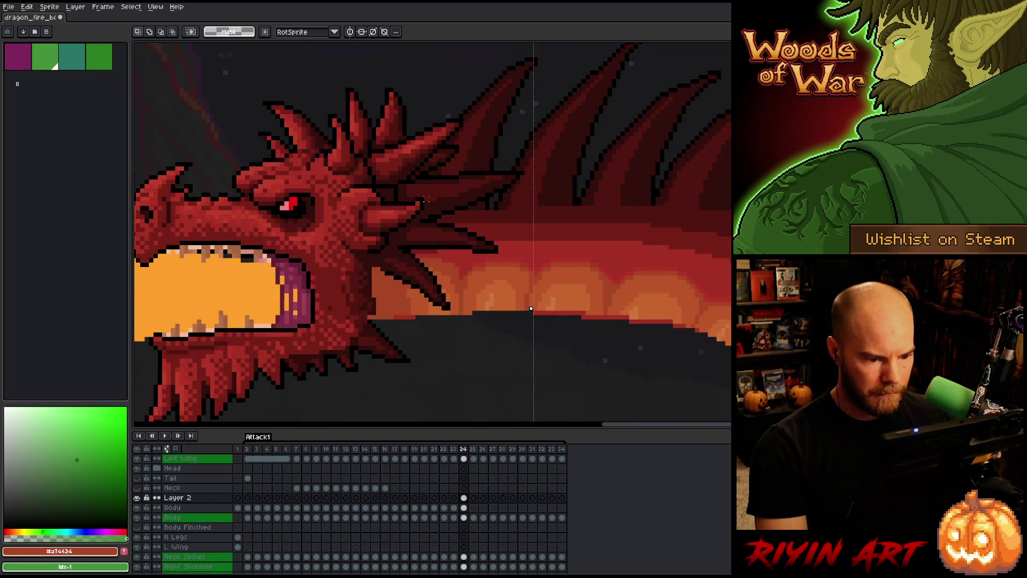
{"action": "key", "text": "Down"}
{"action": "scroll", "coordinate": [425, 199], "scroll_direction": "down", "scroll_amount": 3}
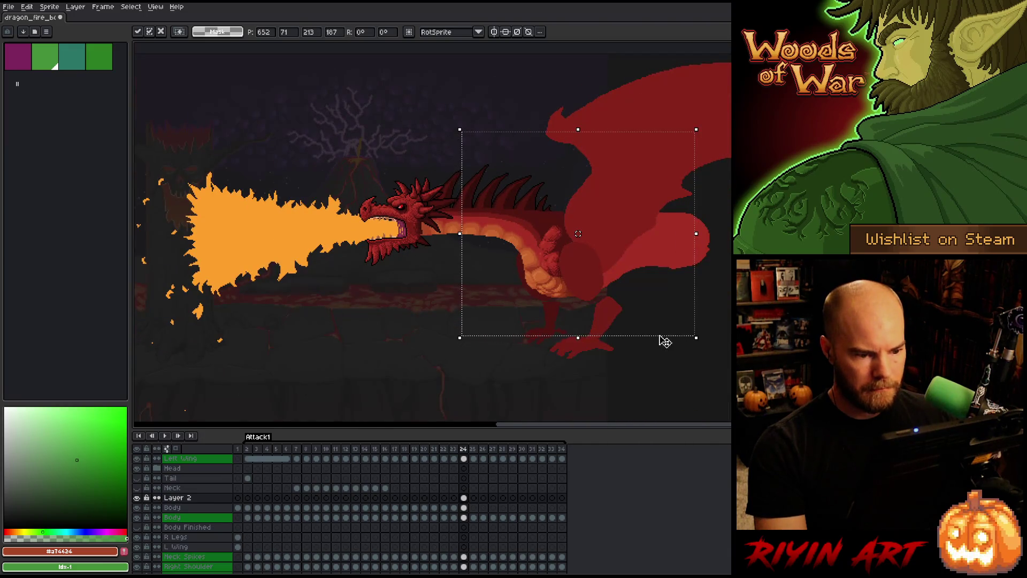
{"action": "key", "text": "Return"}
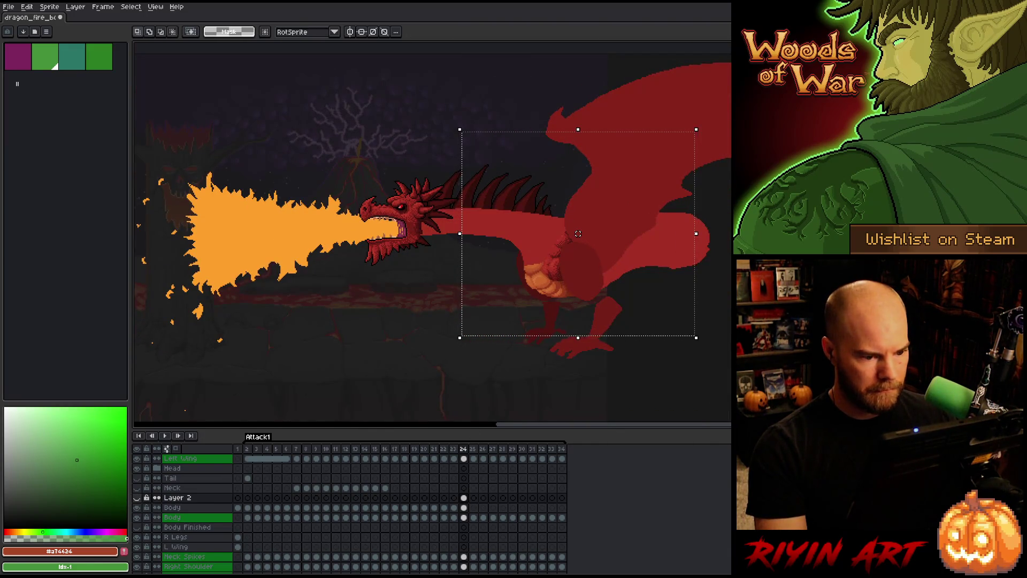
- Toggle Layer 2's visibility to compare, leaving it shown
{"action": "left_click", "coordinate": [137, 497]}
{"action": "left_click", "coordinate": [137, 497]}
{"action": "left_click", "coordinate": [137, 497]}
{"action": "left_click", "coordinate": [137, 498]}
{"action": "left_click", "coordinate": [137, 498]}
{"action": "left_click", "coordinate": [137, 497]}
{"action": "left_click", "coordinate": [137, 498]}
{"action": "left_click", "coordinate": [137, 497]}
{"action": "scroll", "coordinate": [582, 350], "scroll_direction": "up", "scroll_amount": 1}
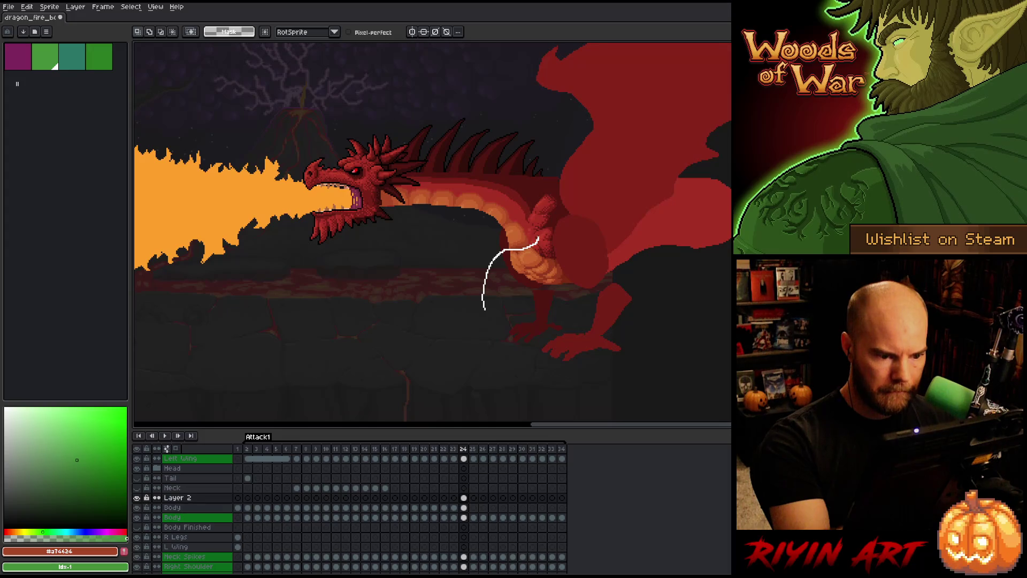
- Lasso the lower belly and shoulder area, reshape it, then clear the selection
{"action": "left_click_drag", "start_coordinate": [476, 374], "coordinate": [477, 378]}
{"action": "mouse_move", "coordinate": [574, 213]}
{"action": "left_mouse_down"}
{"action": "mouse_move", "coordinate": [534, 238]}
{"action": "mouse_move", "coordinate": [562, 262]}
{"action": "left_mouse_up"}
{"action": "left_click_drag", "start_coordinate": [535, 225], "coordinate": [562, 265]}
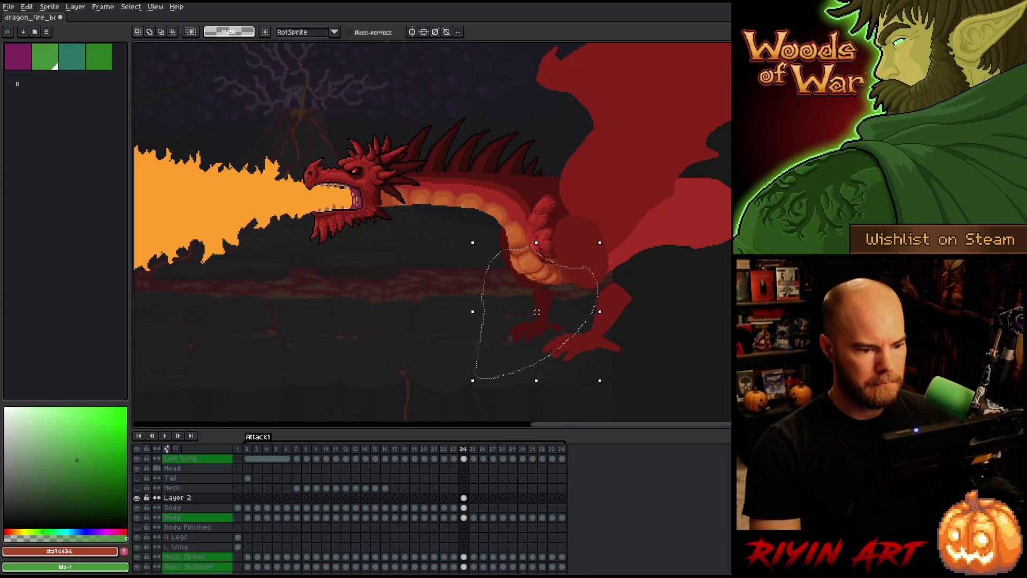
{"action": "key", "text": "ctrl+d"}
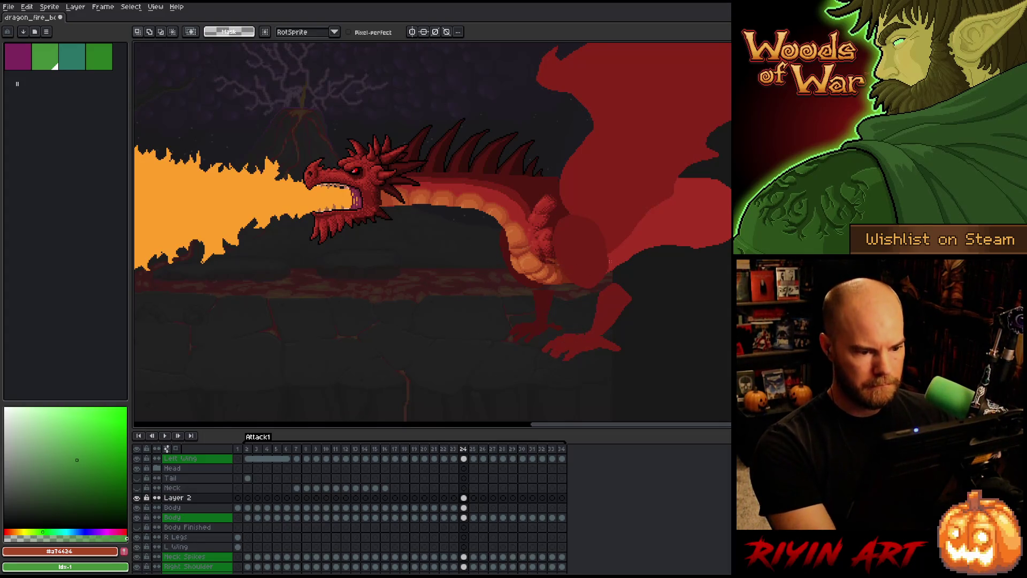
- Flip between frames 23 and 24 to compare, ending on frame 24
{"action": "key", "text": "Left"}
{"action": "key", "text": "Right"}
{"action": "key", "text": "Left"}
{"action": "key", "text": "Right"}
{"action": "key", "text": "Left"}
{"action": "key", "text": "Right"}
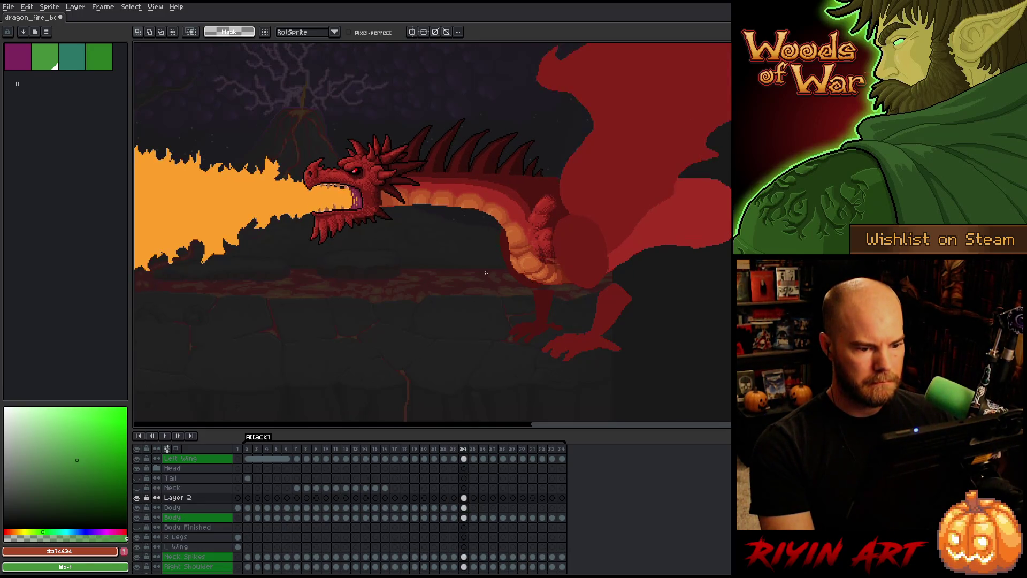
{"action": "key", "text": "Left"}
{"action": "key", "text": "Right"}
{"action": "key", "text": "Left"}
{"action": "key", "text": "Right"}
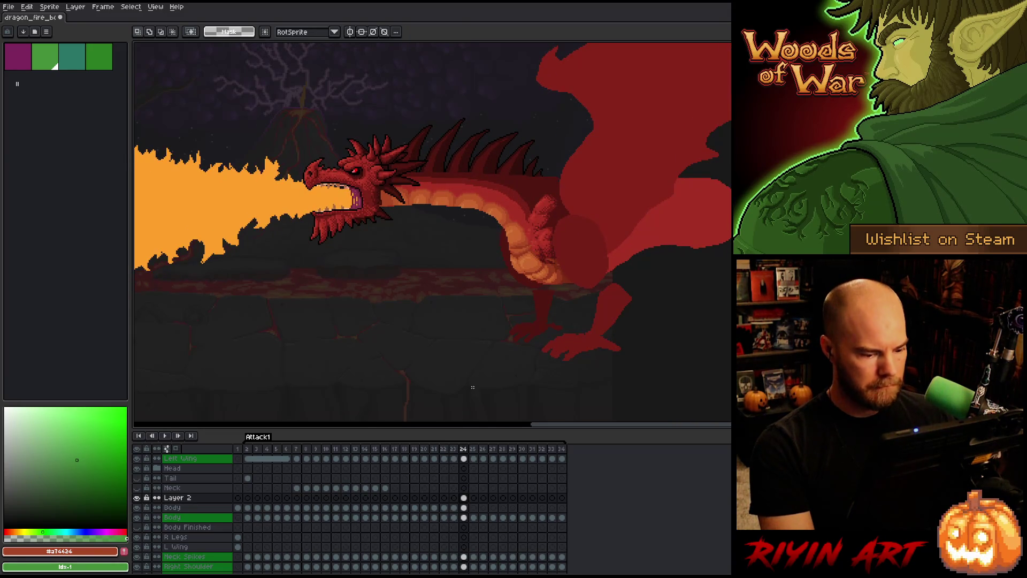
- On Layer 2's frame 24, select the chest, belly and leg area and nudge it down one pixel
{"action": "left_click", "coordinate": [464, 498]}
{"action": "mouse_move", "coordinate": [560, 194]}
{"action": "left_mouse_down"}
{"action": "mouse_move", "coordinate": [504, 262]}
{"action": "mouse_move", "coordinate": [487, 255]}
{"action": "left_mouse_up"}
{"action": "mouse_move", "coordinate": [439, 153]}
{"action": "left_mouse_down"}
{"action": "mouse_move", "coordinate": [525, 211]}
{"action": "mouse_move", "coordinate": [525, 222]}
{"action": "left_mouse_up"}
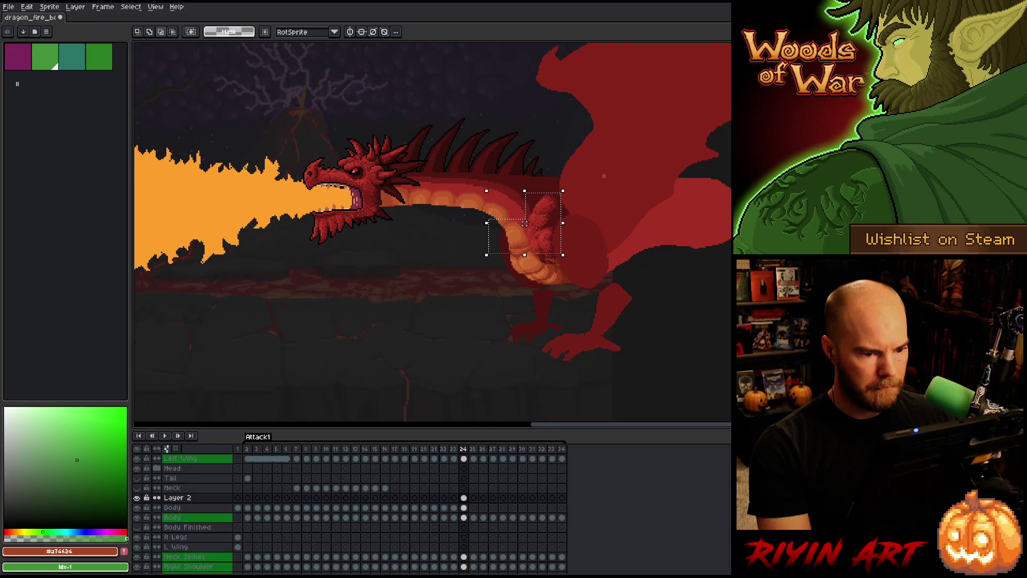
{"action": "key", "text": "Left"}
{"action": "key", "text": "Right"}
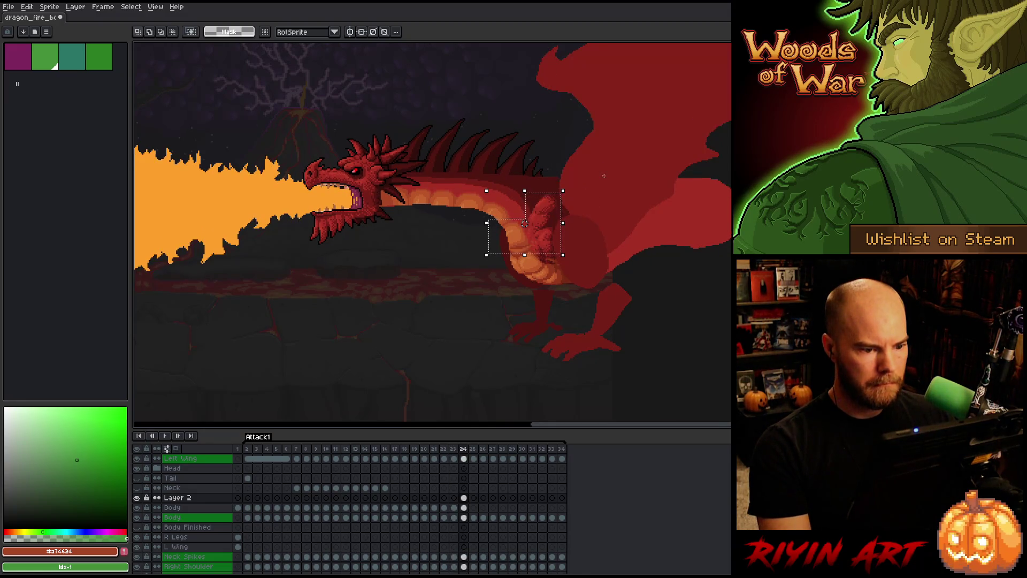
{"action": "mouse_move", "coordinate": [608, 199]}
{"action": "left_mouse_down"}
{"action": "mouse_move", "coordinate": [573, 229]}
{"action": "mouse_move", "coordinate": [534, 298]}
{"action": "left_mouse_up"}
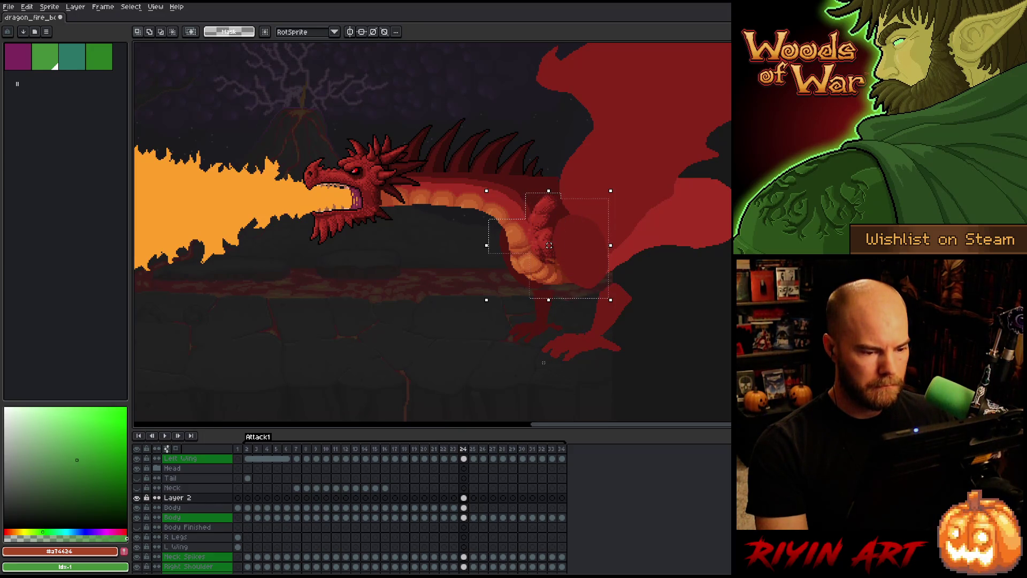
{"action": "mouse_move", "coordinate": [595, 354]}
{"action": "left_mouse_down"}
{"action": "mouse_move", "coordinate": [395, 236]}
{"action": "mouse_move", "coordinate": [395, 246]}
{"action": "left_mouse_up"}
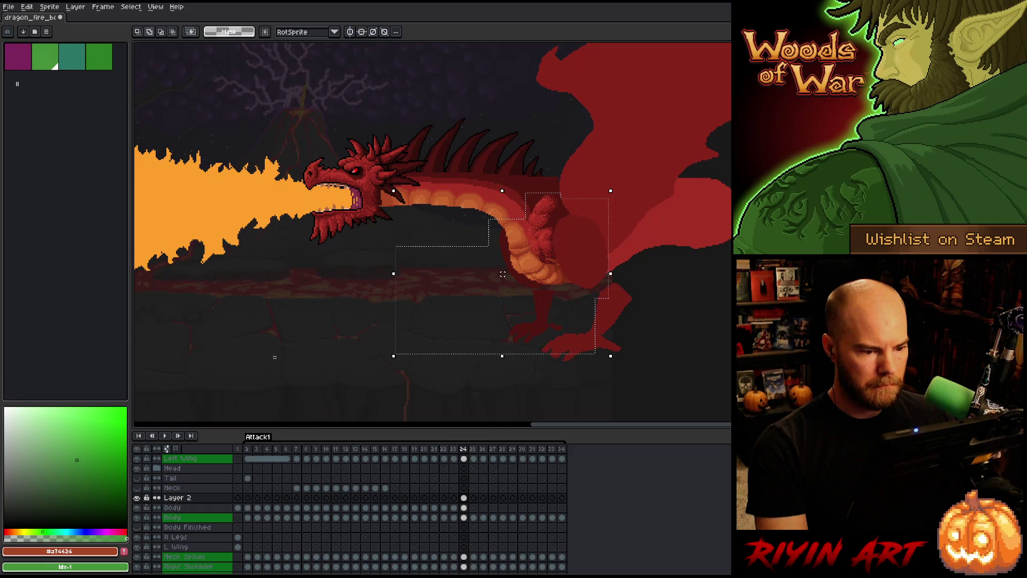
{"action": "key", "text": "Down"}
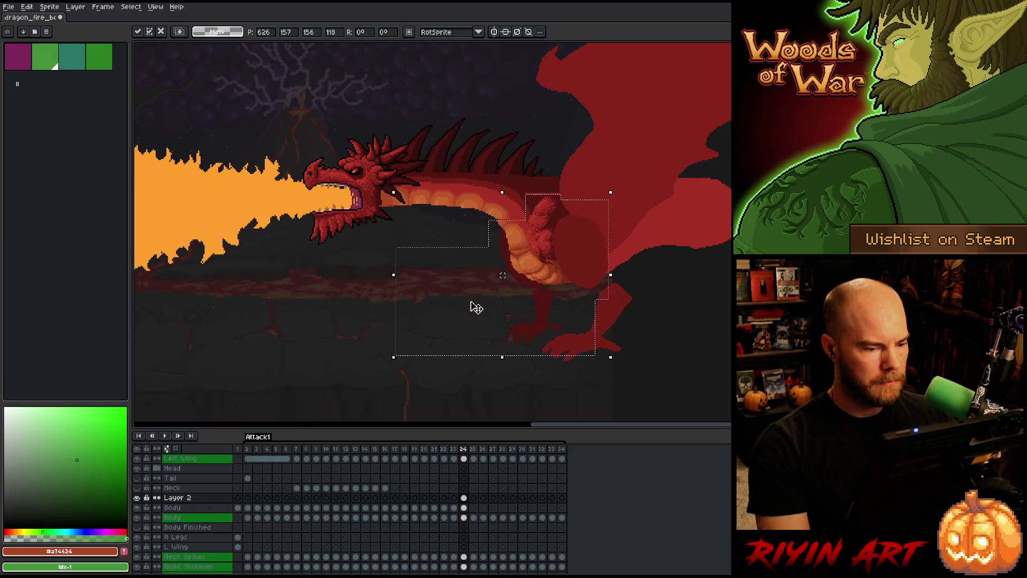
- Select the wing, shoulder and rear body and shift them down
{"action": "left_click_drag", "start_coordinate": [648, 148], "coordinate": [471, 280]}
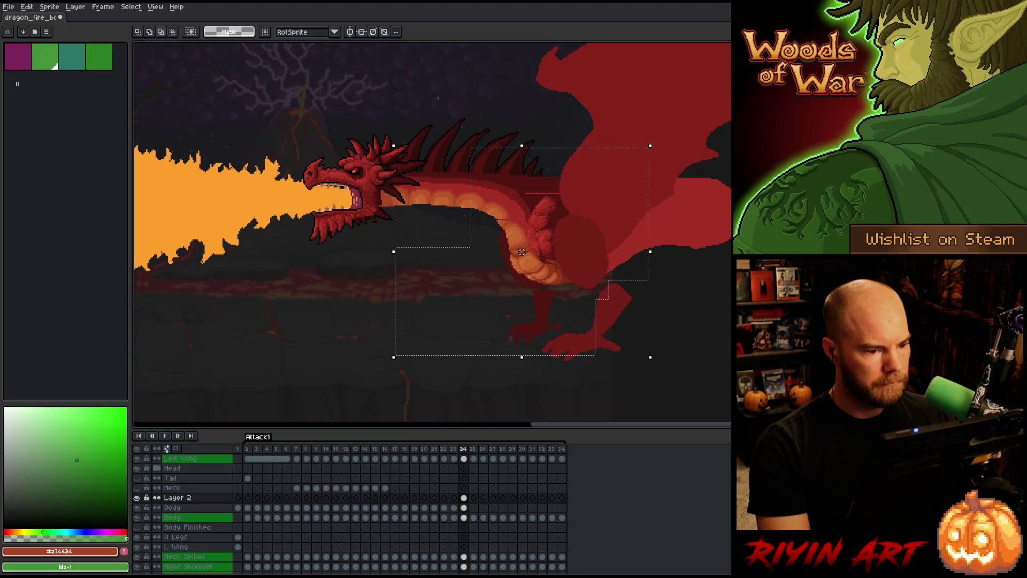
{"action": "key", "text": "Down"}
{"action": "key", "text": "Down"}
{"action": "key", "text": "Down"}
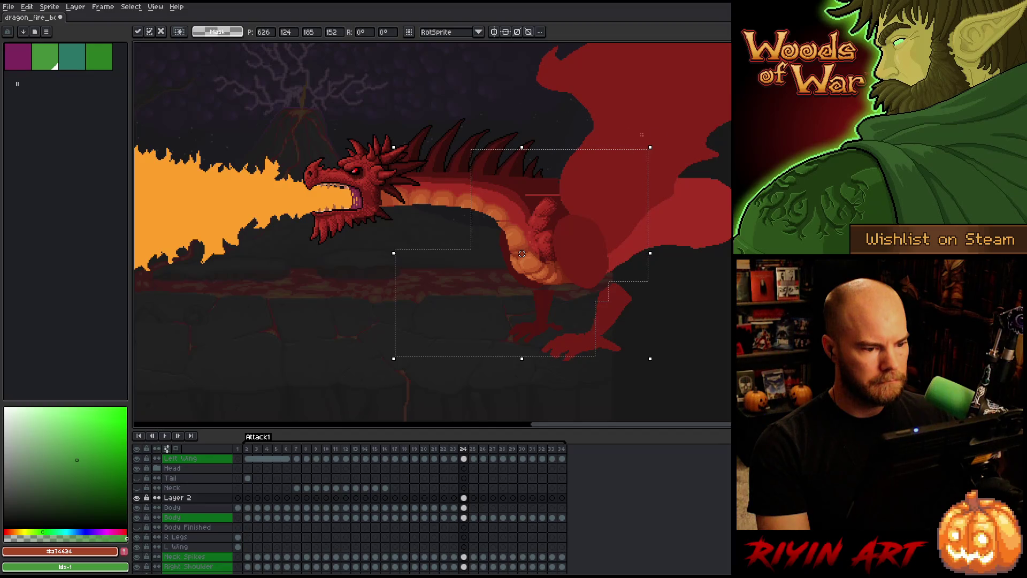
{"action": "mouse_move", "coordinate": [716, 128]}
{"action": "left_mouse_down"}
{"action": "mouse_move", "coordinate": [443, 291]}
{"action": "mouse_move", "coordinate": [443, 324]}
{"action": "left_mouse_up"}
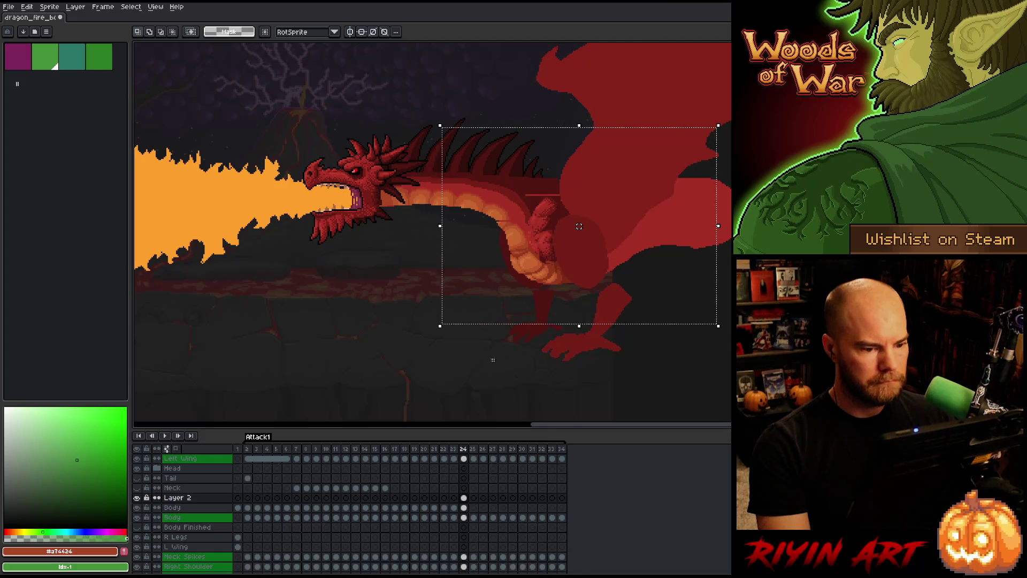
{"action": "key", "text": "ctrl+t"}
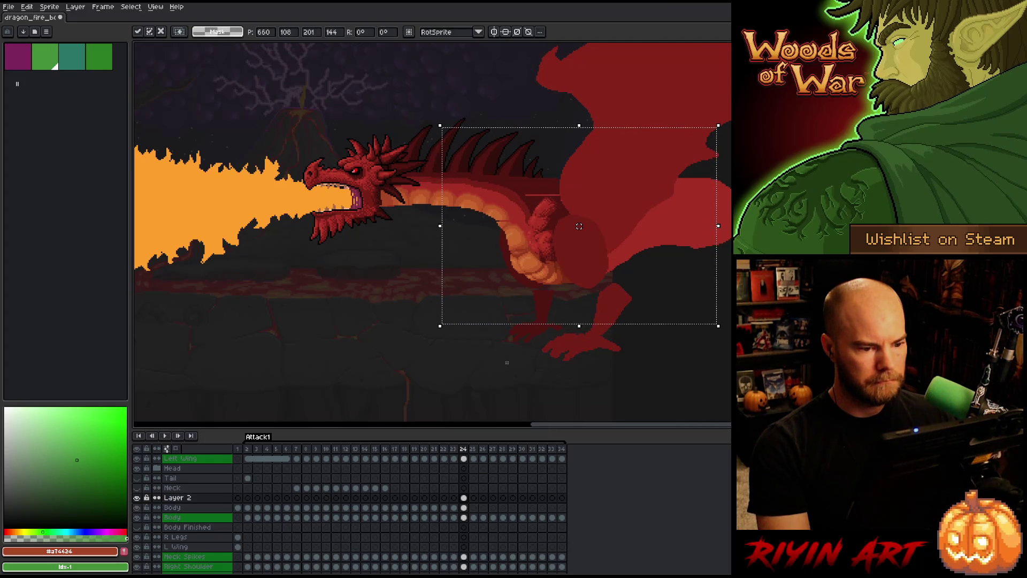
{"action": "left_click_drag", "start_coordinate": [579, 226], "coordinate": [579, 226]}
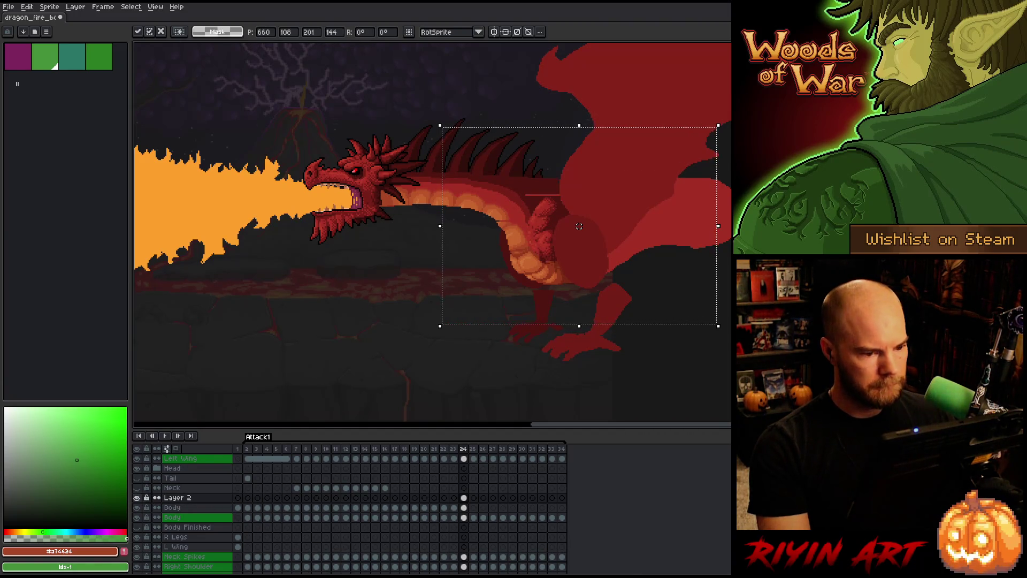
- Toggle Layer 2 to compare the neck, leaving it visible
{"action": "left_click", "coordinate": [139, 499]}
{"action": "left_click", "coordinate": [139, 500]}
{"action": "left_click", "coordinate": [139, 499]}
{"action": "left_click", "coordinate": [139, 499]}
{"action": "left_click", "coordinate": [139, 499]}
{"action": "left_click", "coordinate": [138, 498]}
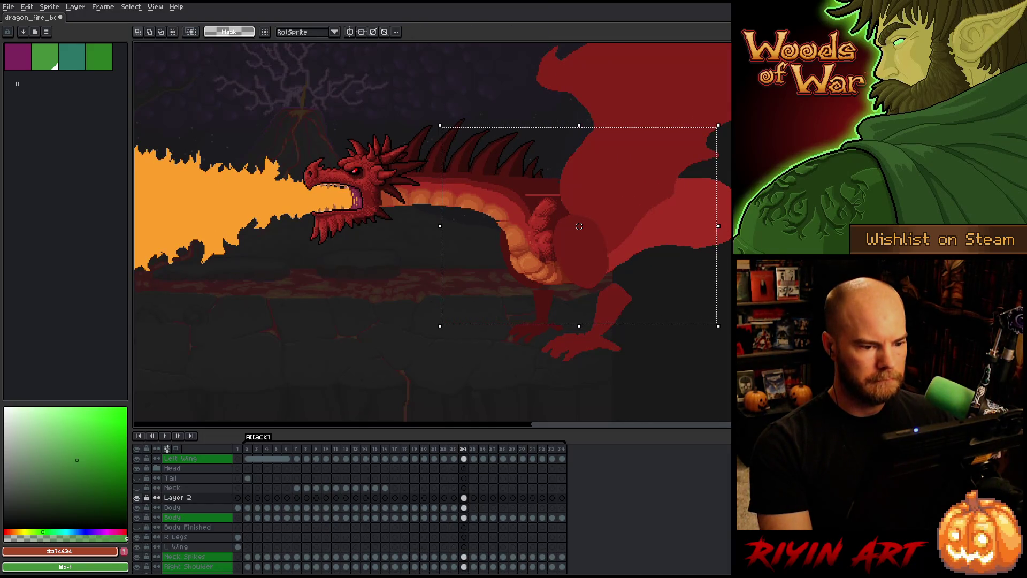
- Select and transform a small belly patch, then commit by selecting the Body cel at frame 24
{"action": "key", "text": "ctrl+d"}
{"action": "mouse_move", "coordinate": [477, 232]}
{"action": "left_mouse_down"}
{"action": "mouse_move", "coordinate": [528, 268]}
{"action": "mouse_move", "coordinate": [550, 266]}
{"action": "left_mouse_up"}
{"action": "left_click", "coordinate": [514, 249]}
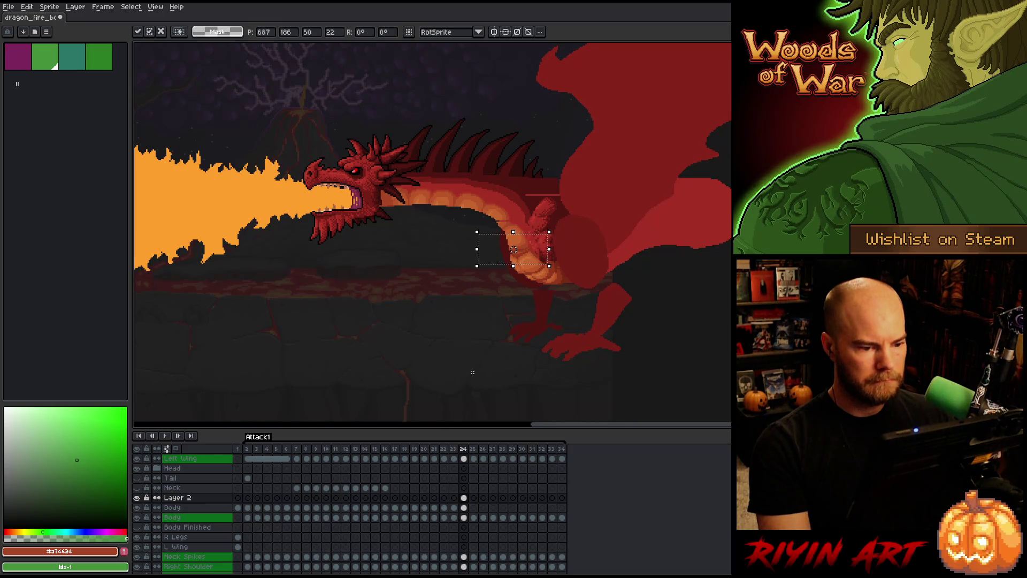
{"action": "left_click", "coordinate": [464, 508]}
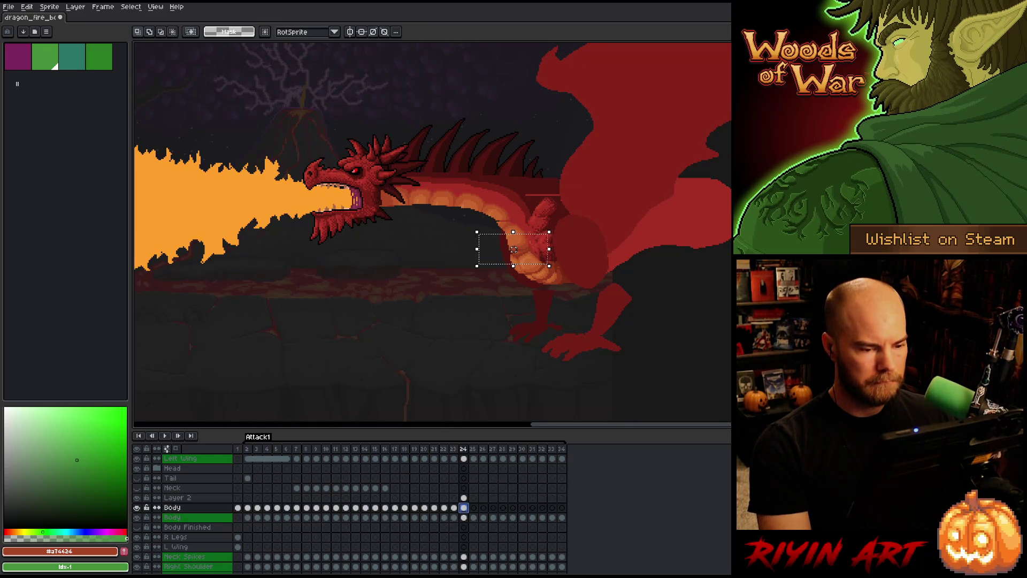
- Deselect the belly and compare frames 22, 23 and 24 of the dragon's pose
{"action": "left_click", "coordinate": [470, 338]}
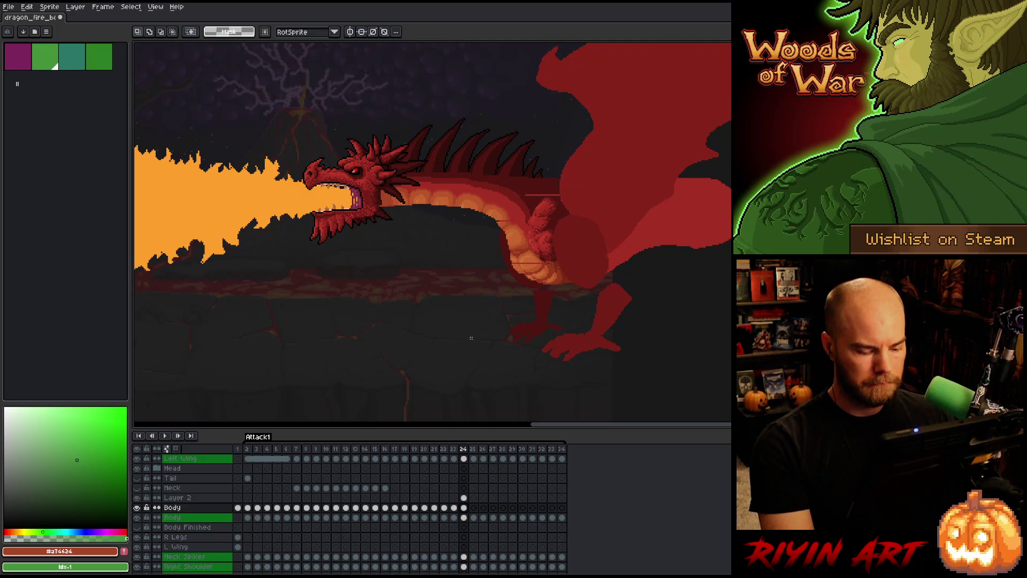
{"action": "key", "text": "Left"}
{"action": "key", "text": "Right"}
{"action": "key", "text": "Left"}
{"action": "key", "text": "Right"}
{"action": "key", "text": "Left"}
{"action": "key", "text": "Right"}
{"action": "key", "text": "Left"}
{"action": "key", "text": "Right"}
{"action": "key", "text": "Left"}
{"action": "key", "text": "Right"}
{"action": "key", "text": "Left"}
{"action": "key", "text": "Right"}
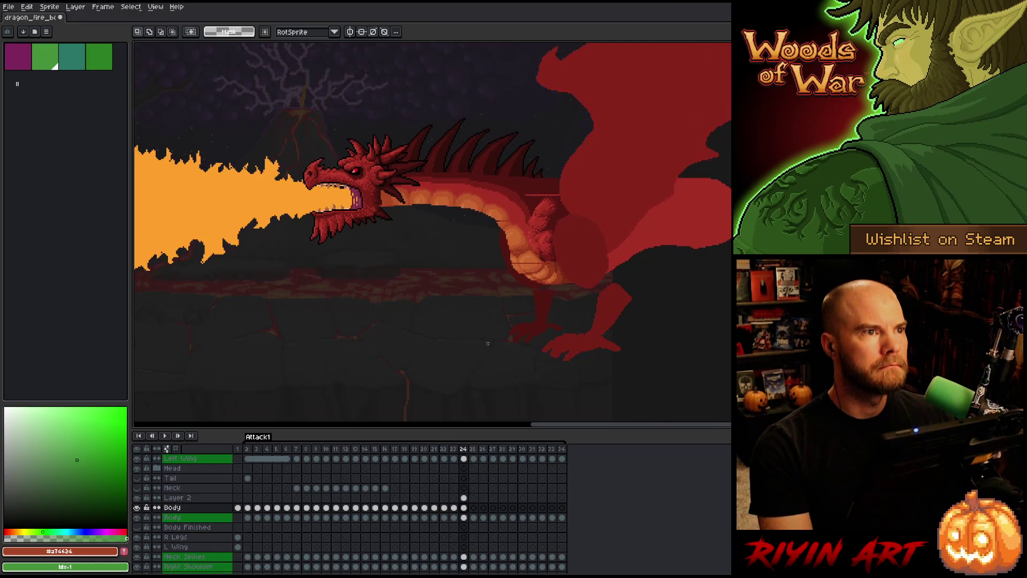
{"action": "key", "text": "Left"}
{"action": "key", "text": "Left"}
{"action": "key", "text": "Right"}
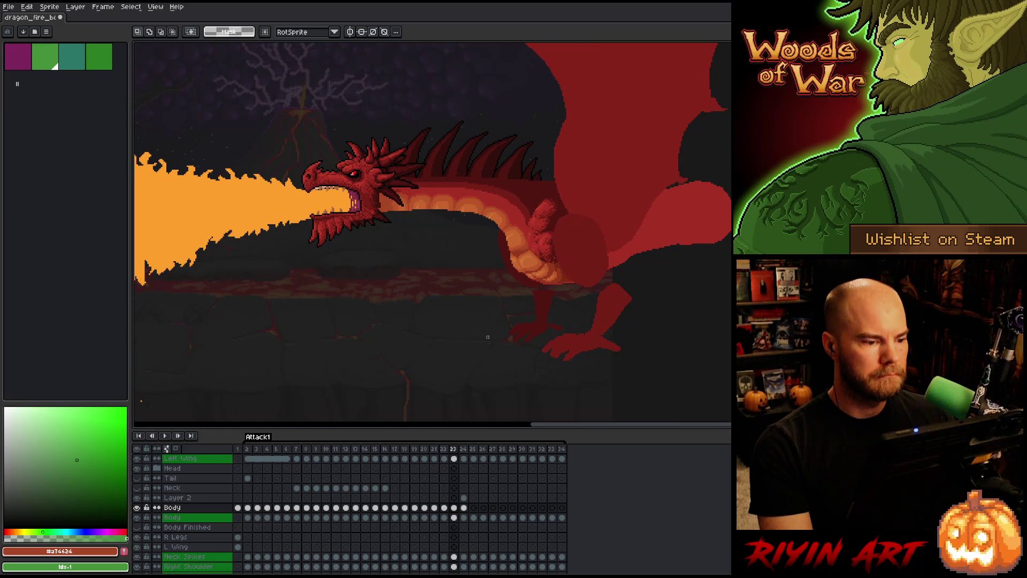
{"action": "key", "text": "Left"}
{"action": "key", "text": "Right"}
{"action": "key", "text": "Left"}
{"action": "key", "text": "Right"}
{"action": "key", "text": "Left"}
{"action": "key", "text": "Right"}
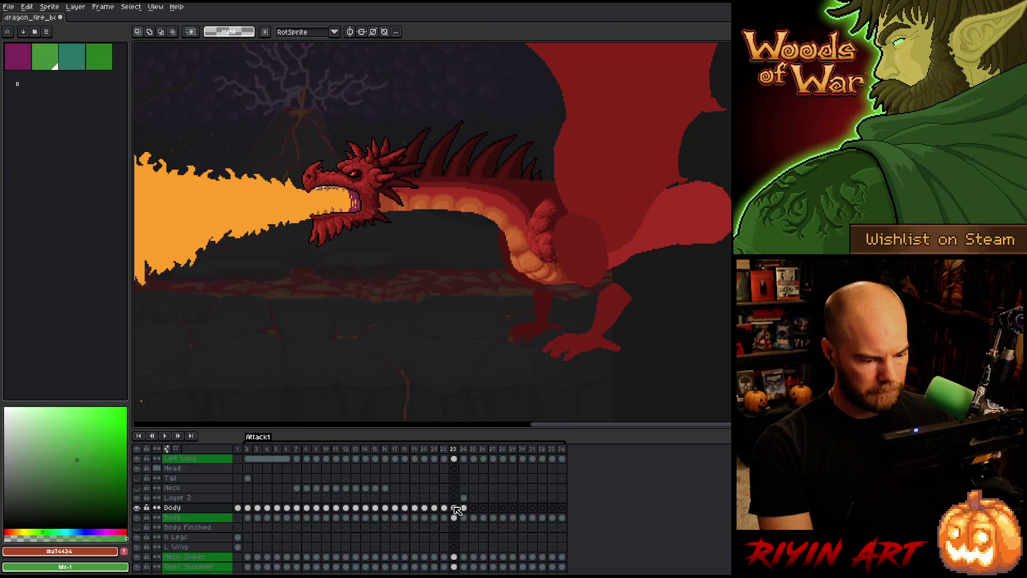
- Box-select the dragon's head on the frame 23 Body cel and nudge it upward
{"action": "left_click", "coordinate": [456, 522], "text": "ctrl"}
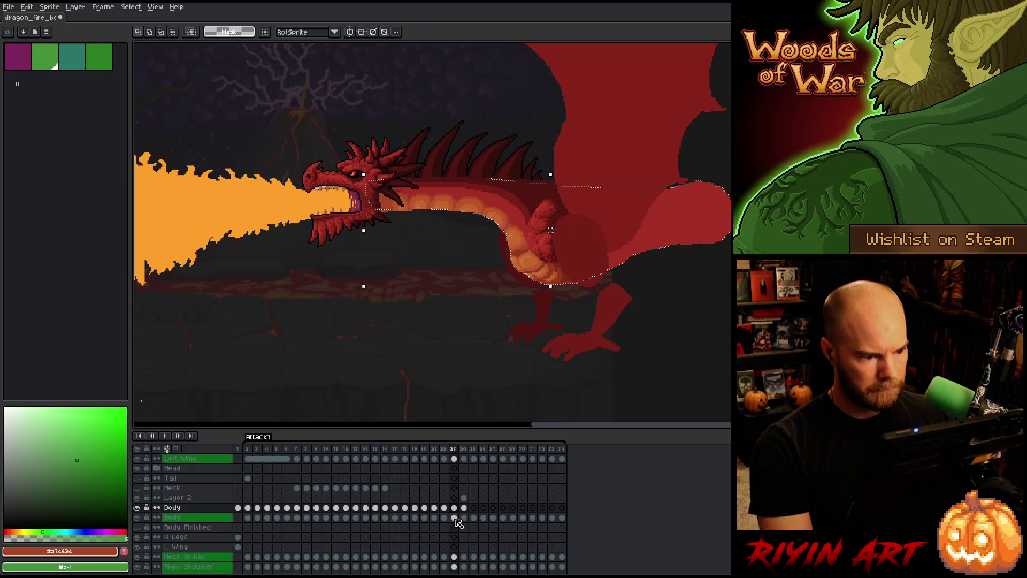
{"action": "scroll", "coordinate": [399, 182], "scroll_direction": "up", "scroll_amount": 2}
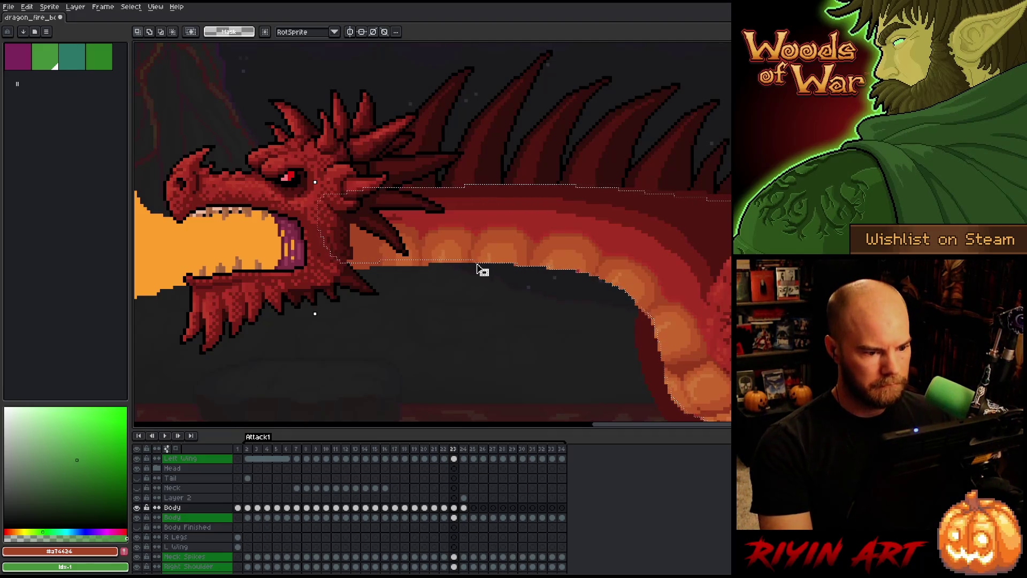
{"action": "mouse_move", "coordinate": [473, 267]}
{"action": "left_mouse_down"}
{"action": "mouse_move", "coordinate": [342, 222]}
{"action": "mouse_move", "coordinate": [250, 143]}
{"action": "left_mouse_up"}
{"action": "left_click", "coordinate": [455, 508]}
{"action": "key", "text": "Up"}
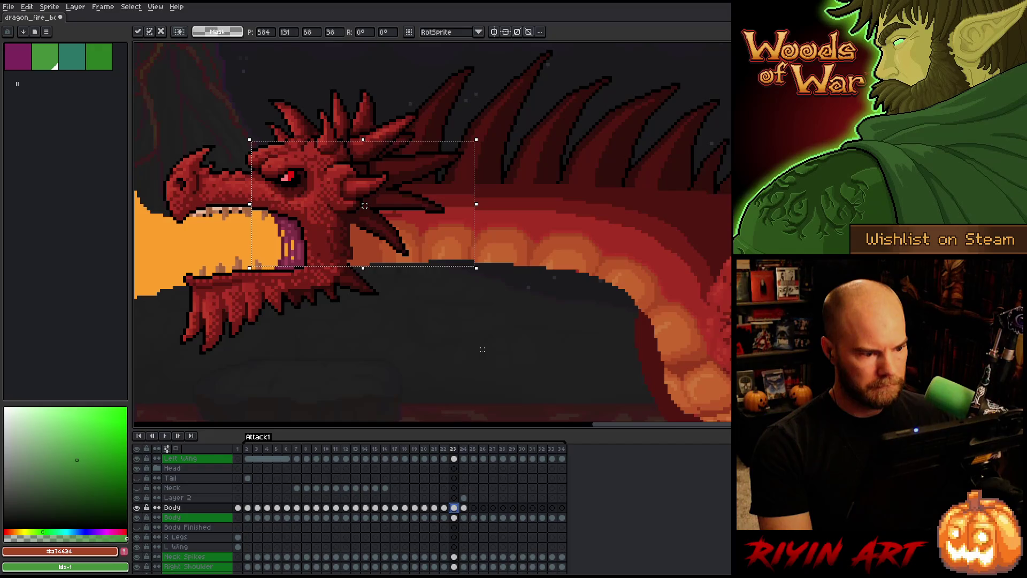
{"action": "left_click", "coordinate": [455, 518]}
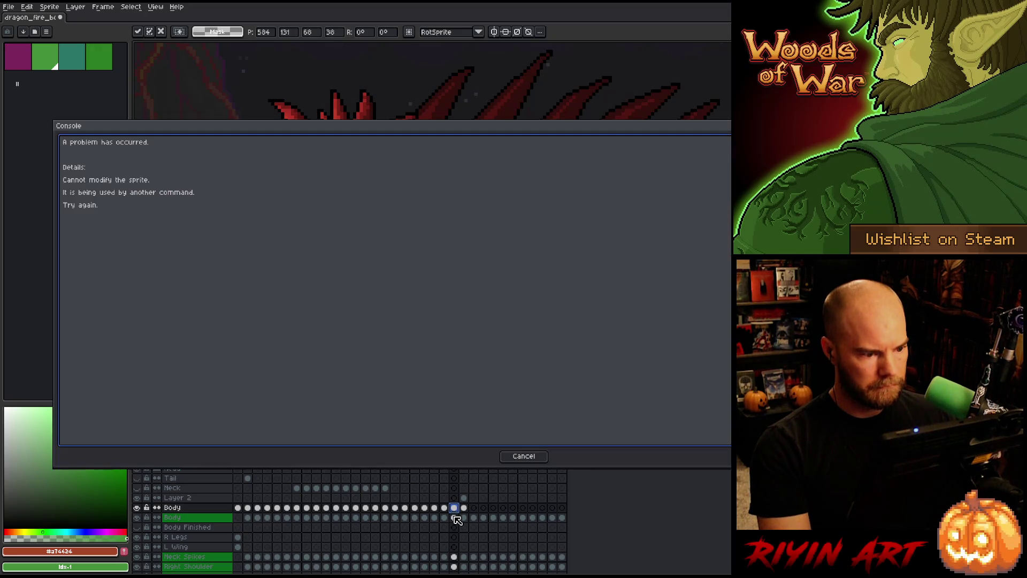
{"action": "left_click", "coordinate": [523, 456]}
{"action": "left_click", "coordinate": [464, 518]}
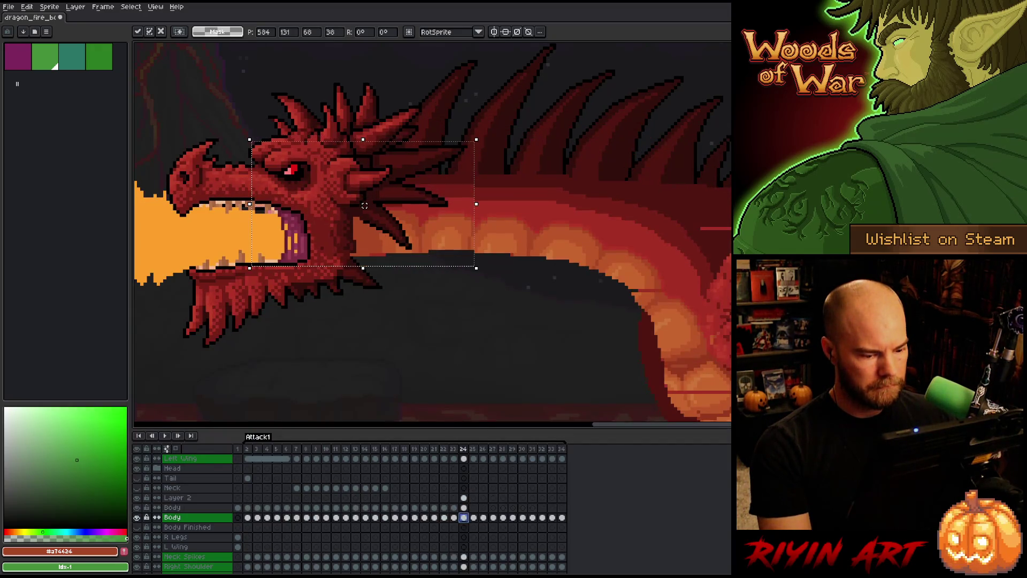
{"action": "double_click", "coordinate": [464, 517]}
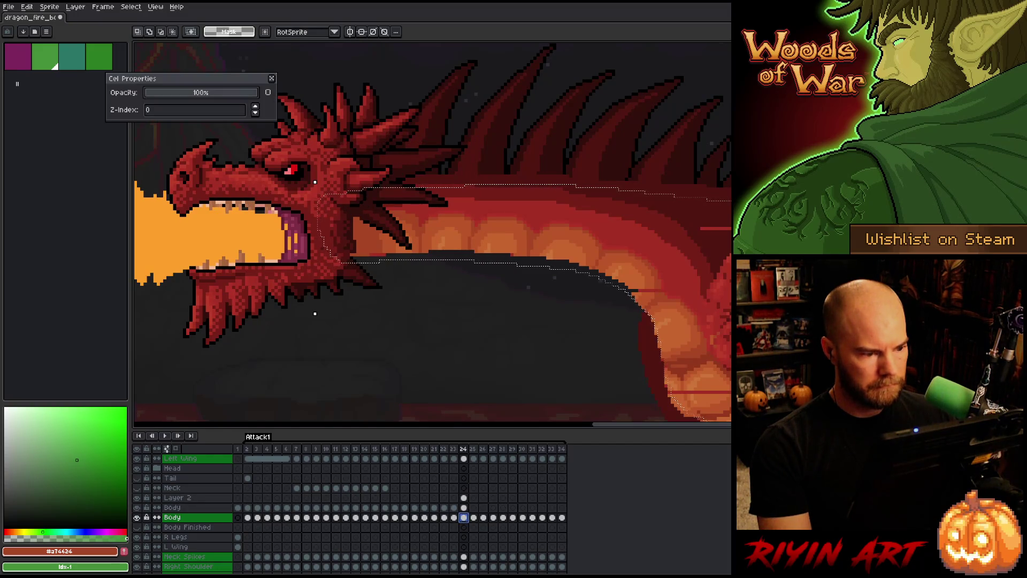
{"action": "left_click", "coordinate": [454, 518]}
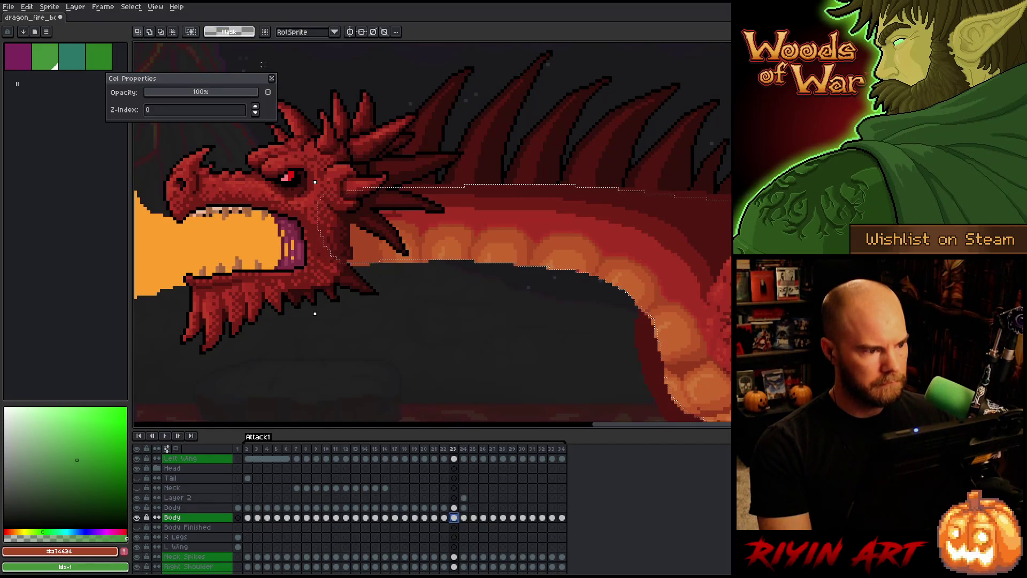
{"action": "left_click", "coordinate": [272, 78]}
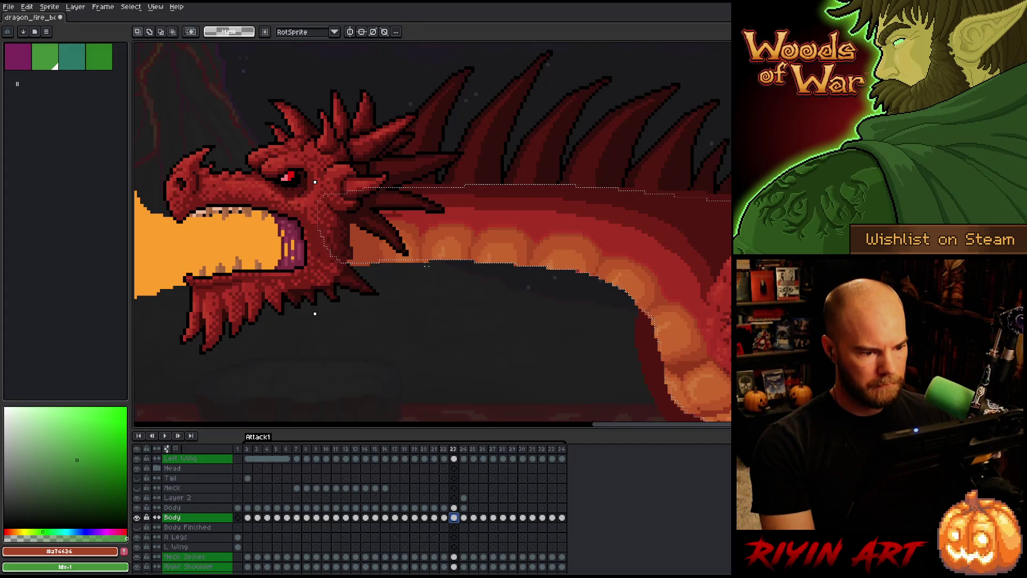
- Reselect the area under the jaw, stretch it to the right, and commit
{"action": "left_click_drag", "start_coordinate": [431, 265], "coordinate": [263, 150]}
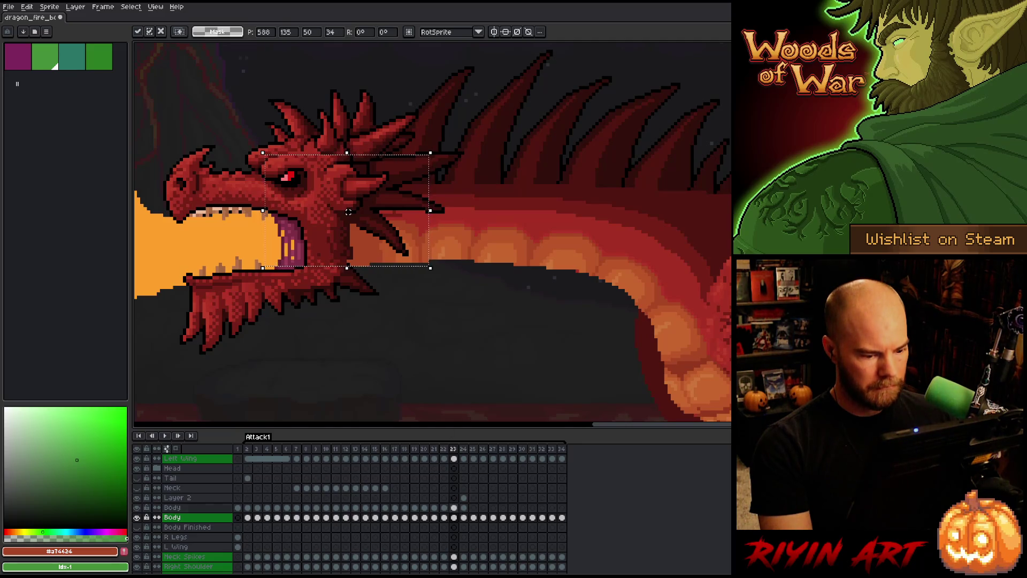
{"action": "left_click", "coordinate": [454, 507]}
{"action": "key", "text": "ctrl+d"}
{"action": "left_click_drag", "start_coordinate": [447, 317], "coordinate": [266, 257]}
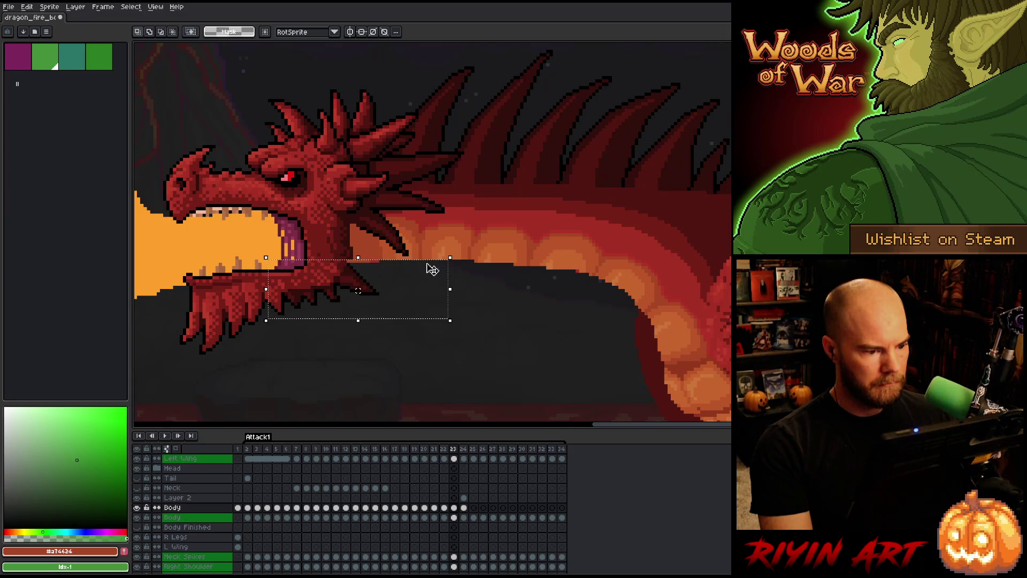
{"action": "left_click_drag", "start_coordinate": [450, 289], "coordinate": [470, 291]}
{"action": "key", "text": "ctrl+d"}
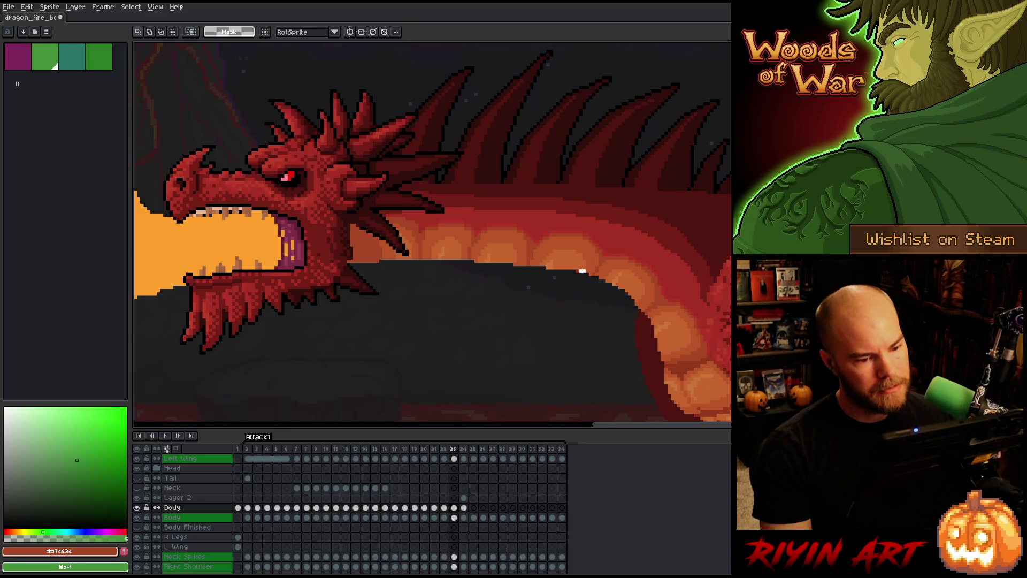
- Drop a stray selection and clean the neck edge on Body frame 23 with a 15px brush
{"action": "scroll", "coordinate": [583, 270], "scroll_direction": "up", "scroll_amount": 3}
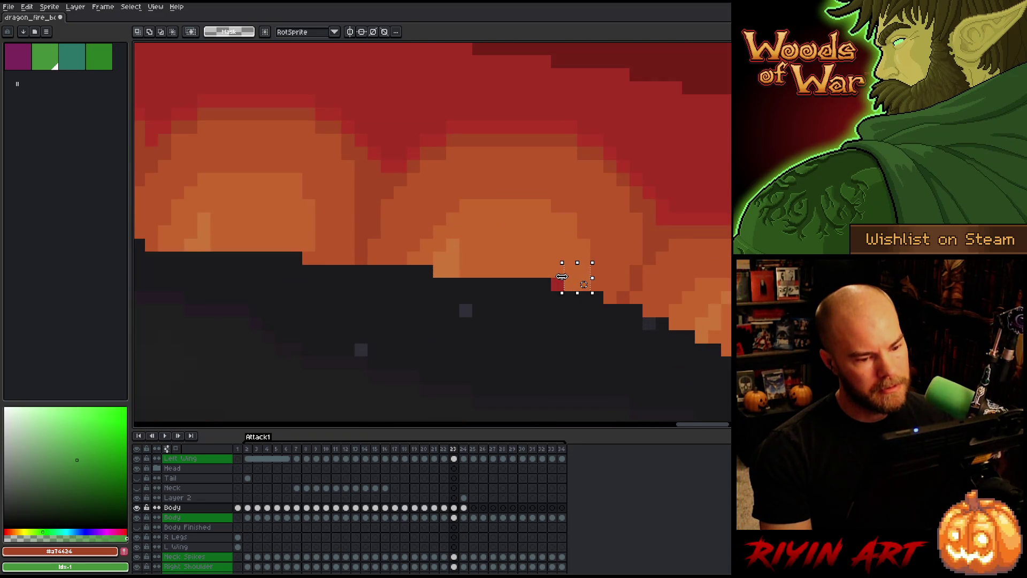
{"action": "left_click", "coordinate": [559, 281]}
{"action": "key", "text": "Return"}
{"action": "scroll", "coordinate": [564, 357], "scroll_direction": "down", "scroll_amount": 3}
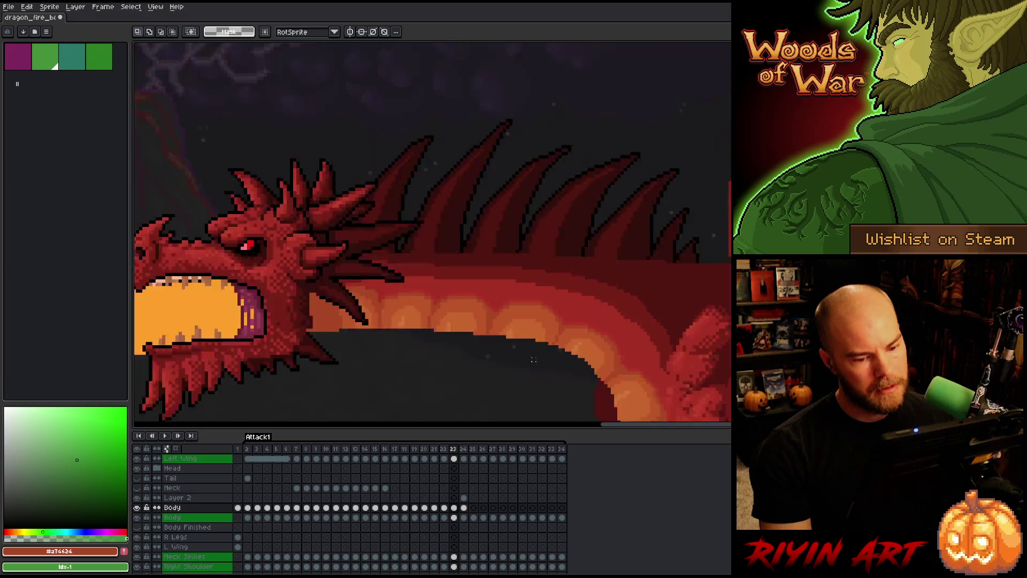
{"action": "left_click_drag", "start_coordinate": [569, 402], "coordinate": [392, 278]}
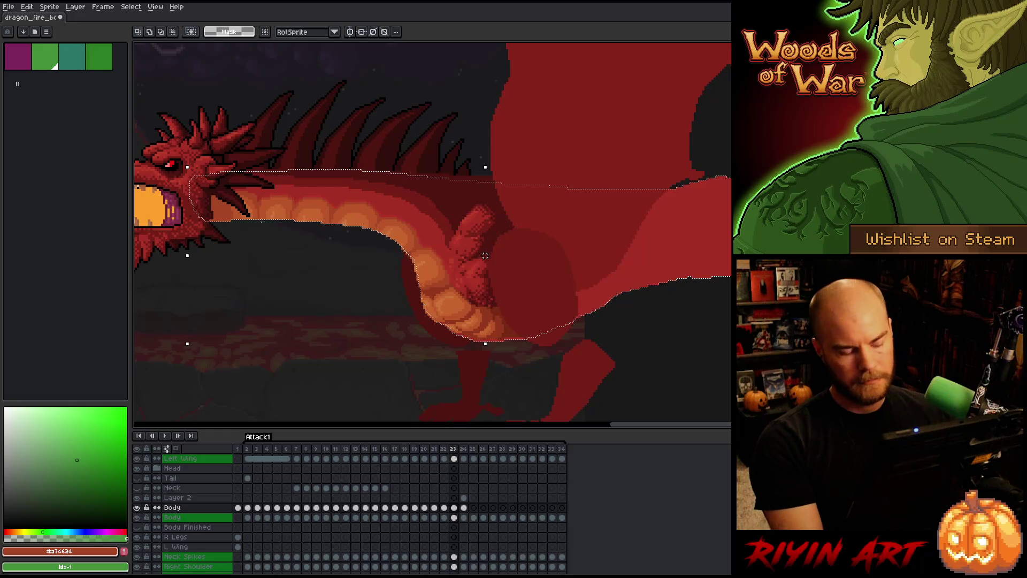
{"action": "left_click", "coordinate": [454, 507]}
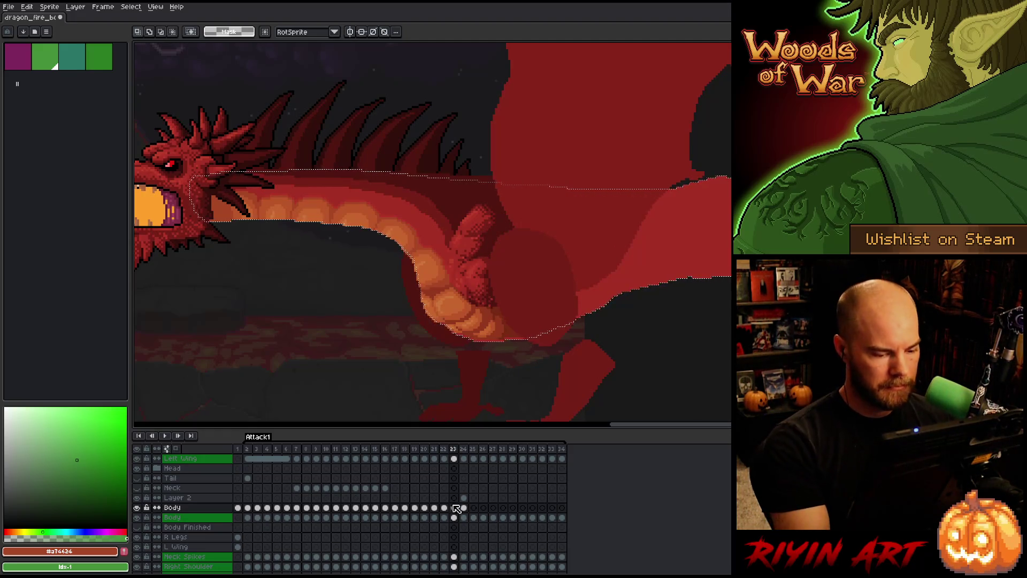
{"action": "key", "text": "b"}
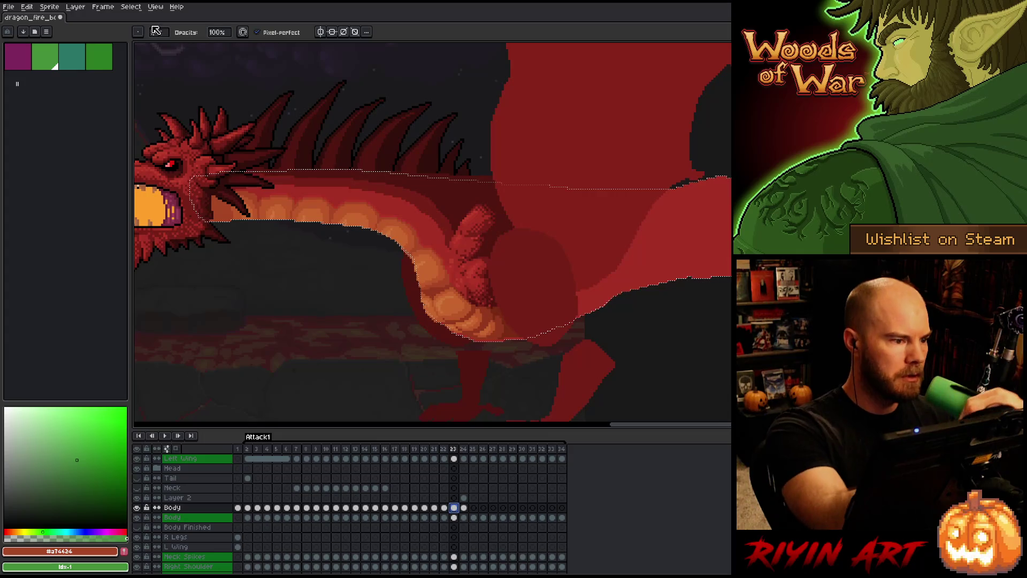
{"action": "key", "text": "plus"}
{"action": "key", "text": "plus"}
{"action": "key", "text": "plus"}
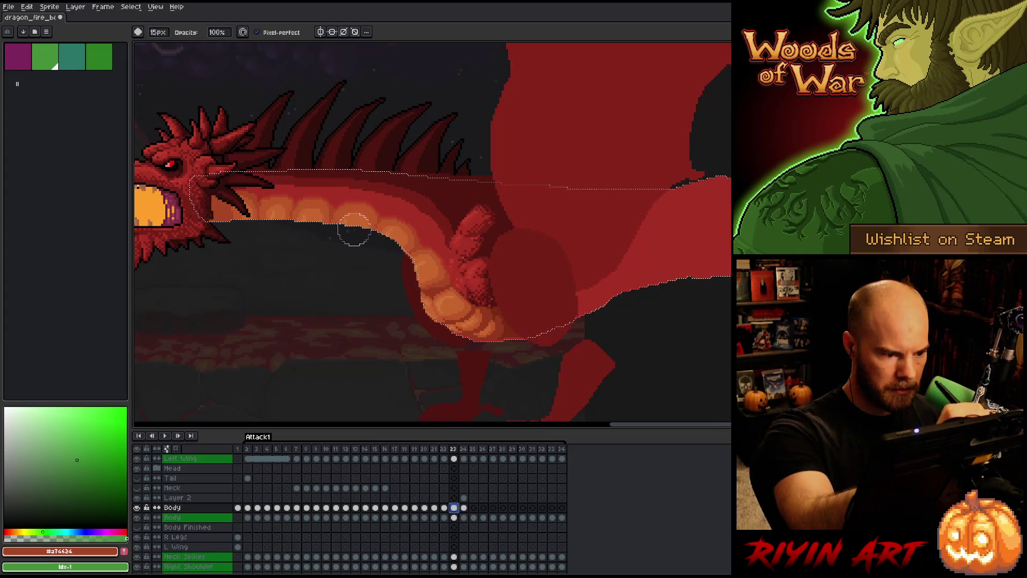
{"action": "left_click_drag", "start_coordinate": [409, 276], "coordinate": [372, 213]}
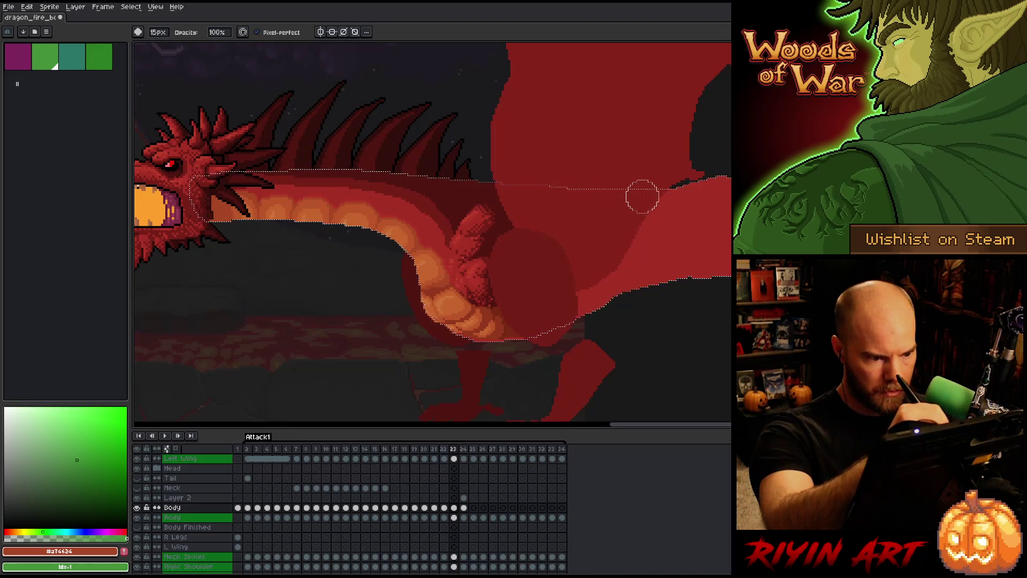
- On frame 22, activate the second Body layer and shrink the brush to 1px, then advance to frame 23
{"action": "key", "text": "Left"}
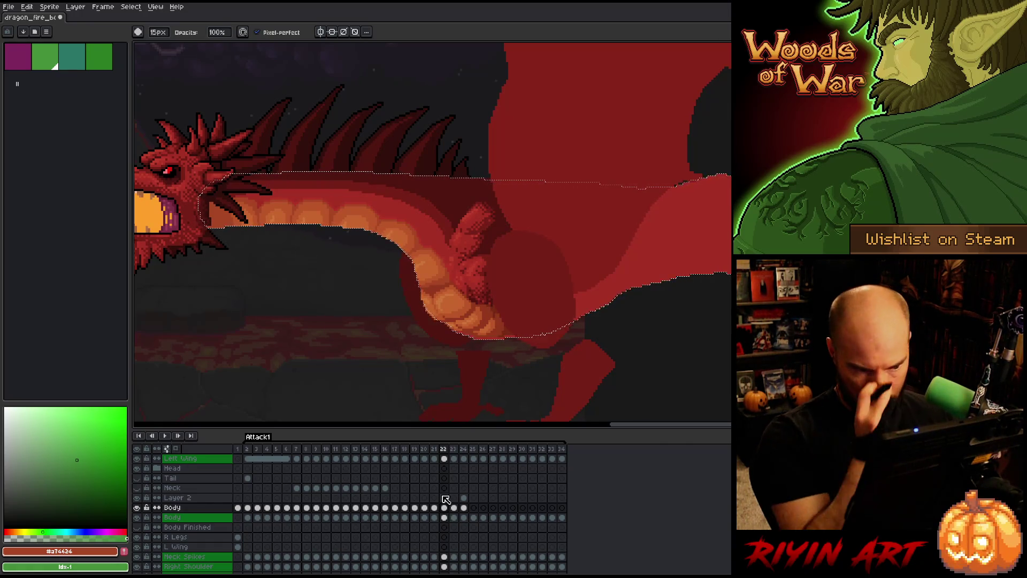
{"action": "scroll", "coordinate": [375, 295], "scroll_direction": "up", "scroll_amount": 5}
{"action": "scroll", "coordinate": [395, 298], "scroll_direction": "down", "scroll_amount": 1}
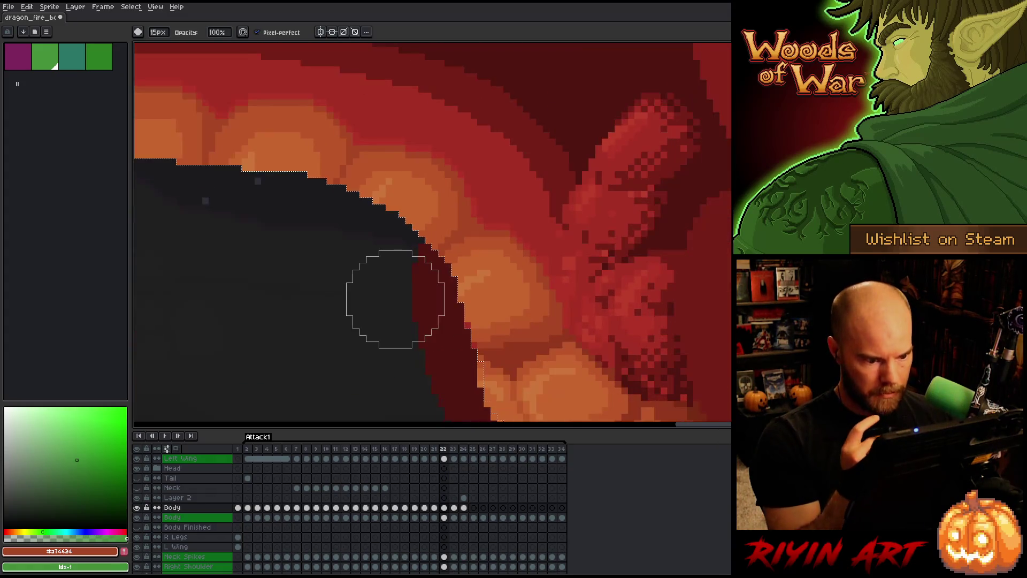
{"action": "key", "text": "space"}
{"action": "mouse_move", "coordinate": [552, 359]}
{"action": "left_mouse_down"}
{"action": "mouse_move", "coordinate": [532, 229]}
{"action": "mouse_move", "coordinate": [545, 252]}
{"action": "left_mouse_up"}
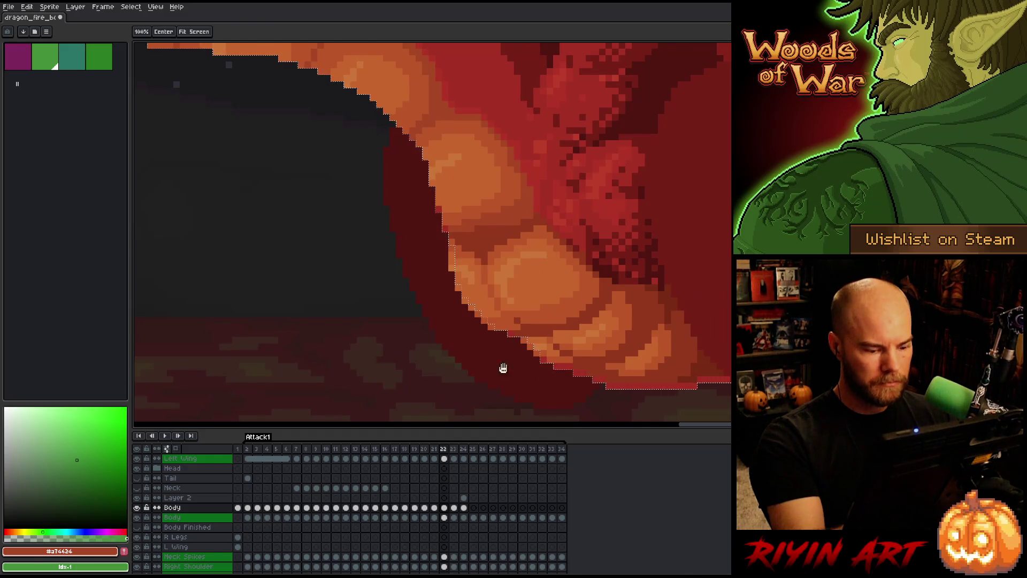
{"action": "left_click", "coordinate": [444, 518]}
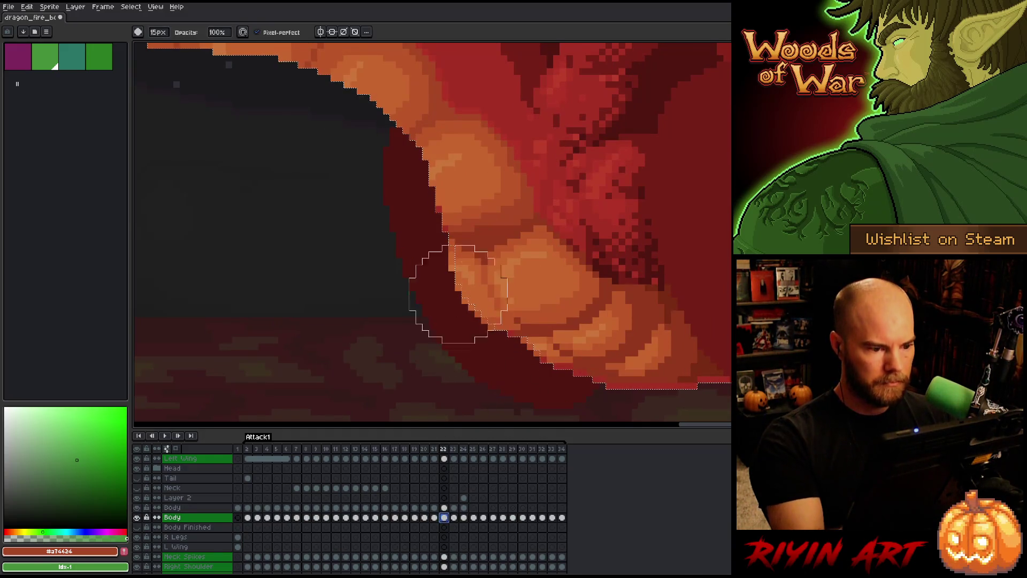
{"action": "left_click", "coordinate": [159, 33]}
{"action": "left_click", "coordinate": [150, 45]}
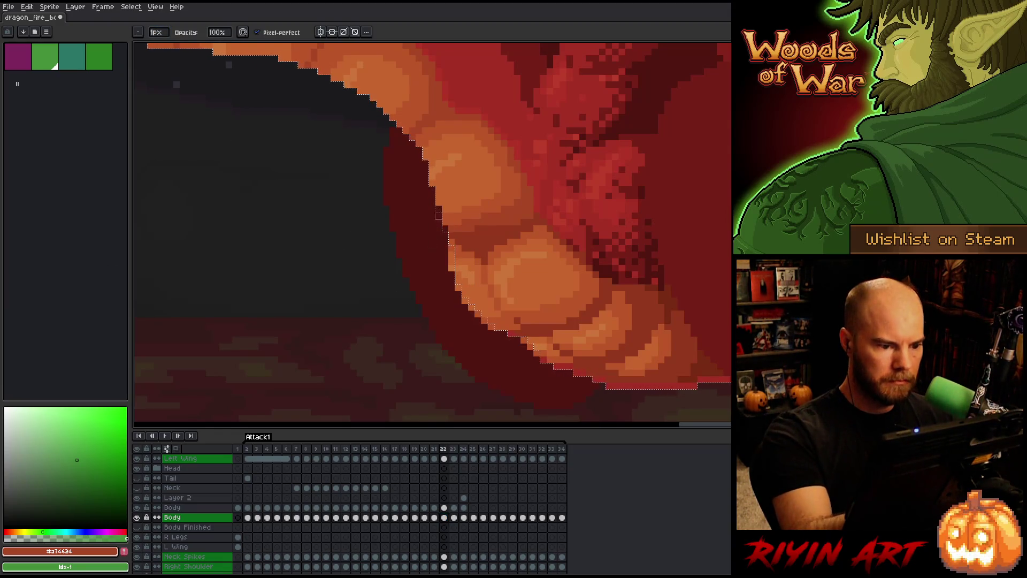
{"action": "scroll", "coordinate": [399, 392], "scroll_direction": "down", "scroll_amount": 2}
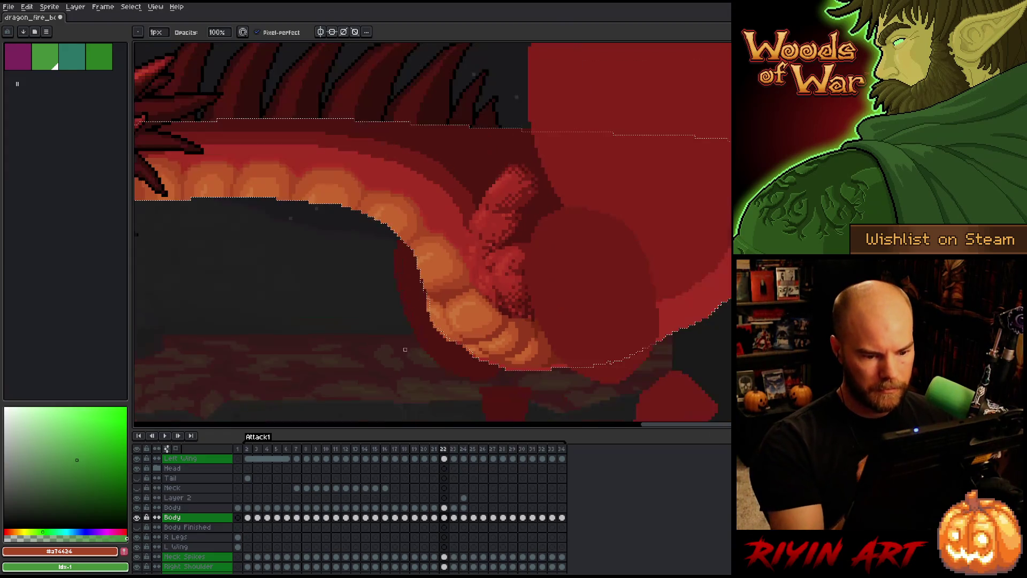
{"action": "scroll", "coordinate": [458, 355], "scroll_direction": "up", "scroll_amount": 2}
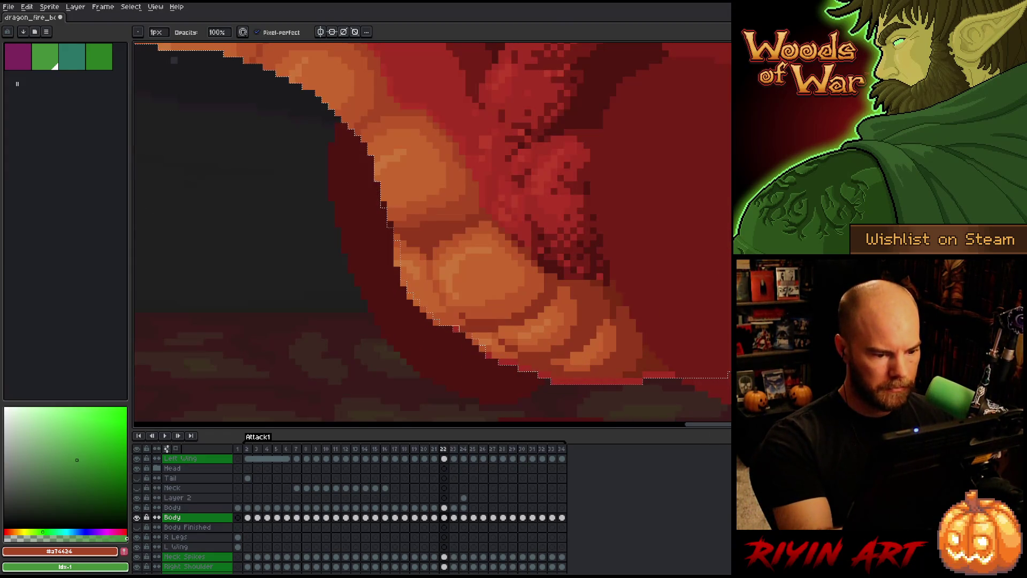
{"action": "scroll", "coordinate": [462, 362], "scroll_direction": "down", "scroll_amount": 2}
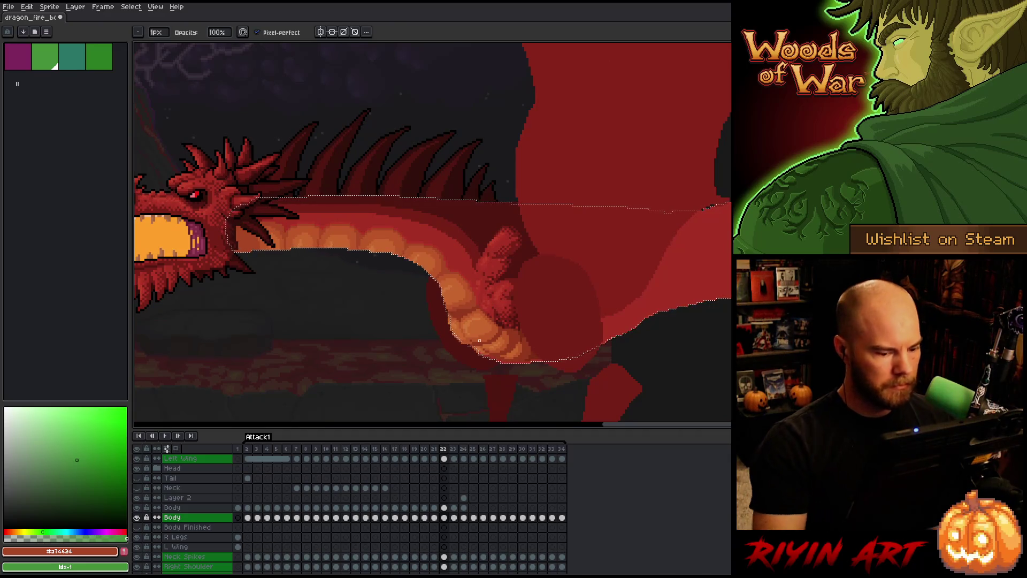
{"action": "key", "text": "Right"}
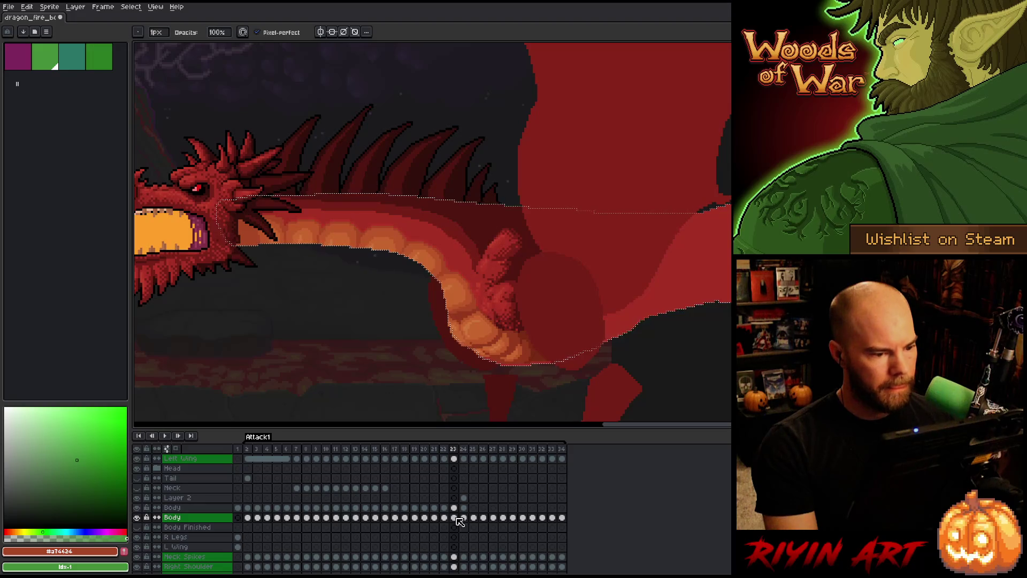
- On frame 24, toggle Layer 2's visibility to compare it against the Body cel
{"action": "key", "text": "Right"}
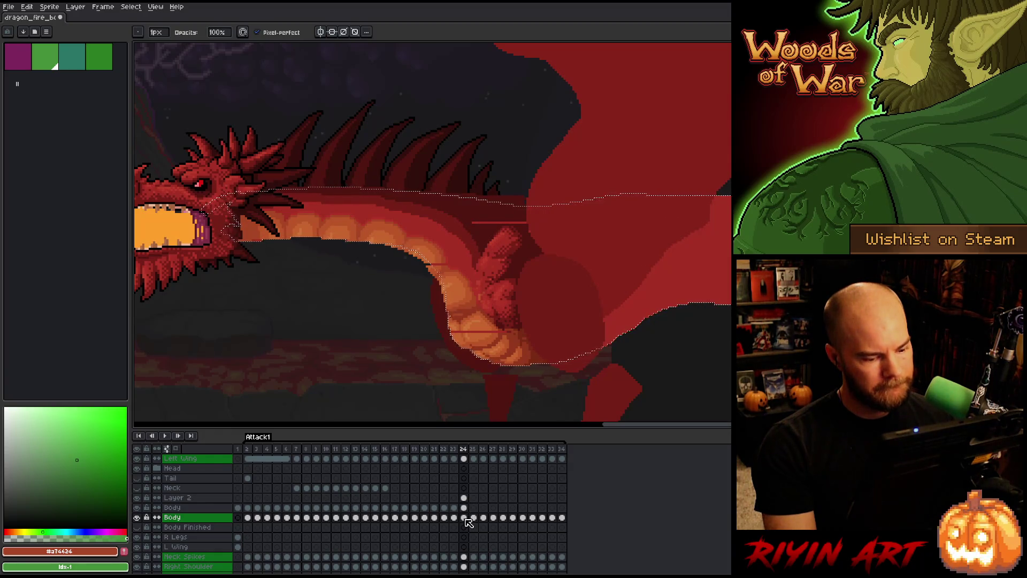
{"action": "left_click", "coordinate": [464, 507]}
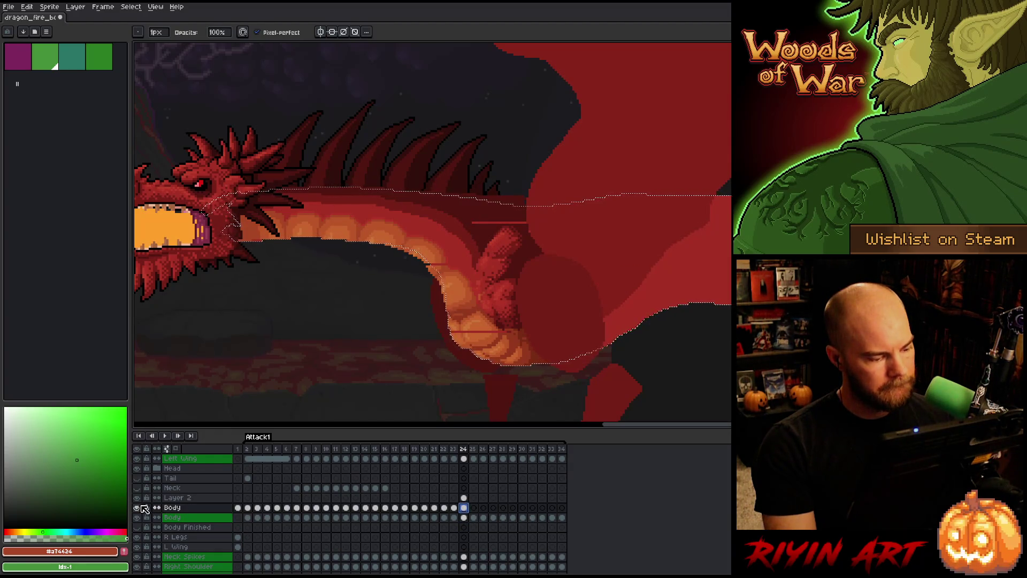
{"action": "left_click", "coordinate": [137, 498]}
{"action": "left_click", "coordinate": [138, 500]}
{"action": "left_click", "coordinate": [138, 501]}
{"action": "left_click", "coordinate": [139, 501]}
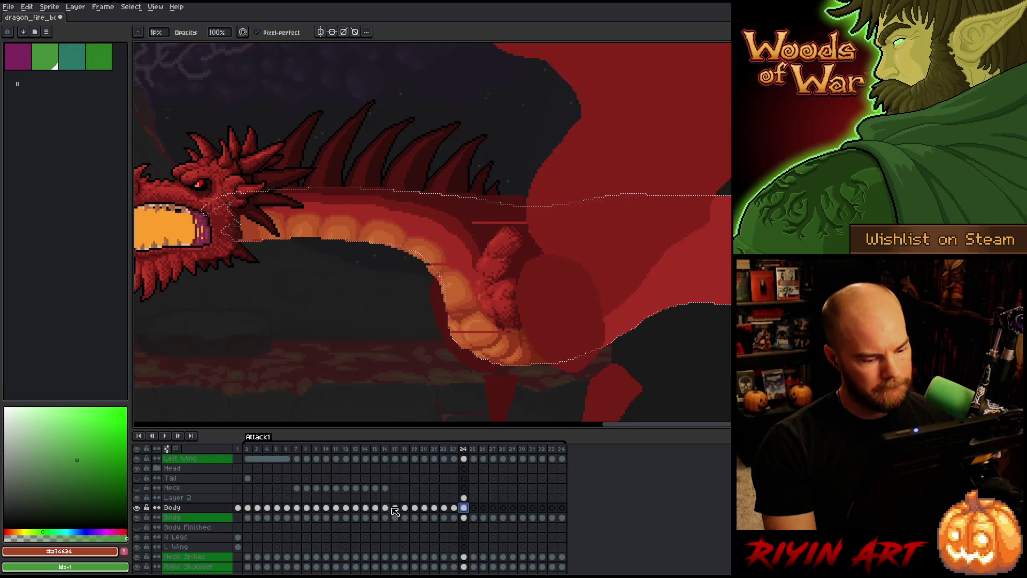
{"action": "left_click", "coordinate": [139, 500]}
{"action": "left_click", "coordinate": [139, 499]}
- Save the sprite and paint a 6px stroke into Layer 2's frame 24 cel
{"action": "left_click", "coordinate": [464, 498]}
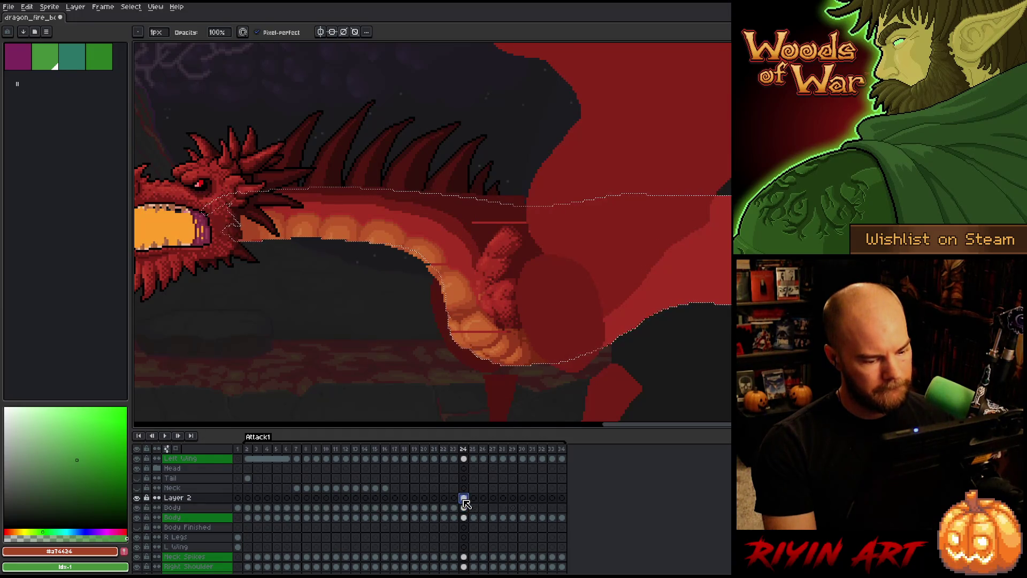
{"action": "key", "text": "ctrl+s"}
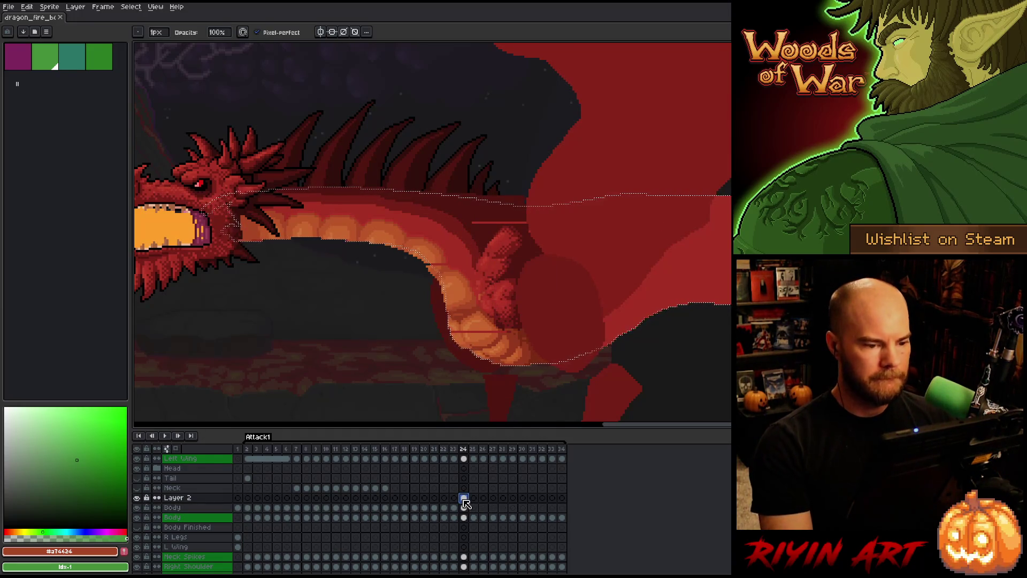
{"action": "left_click", "coordinate": [158, 33]}
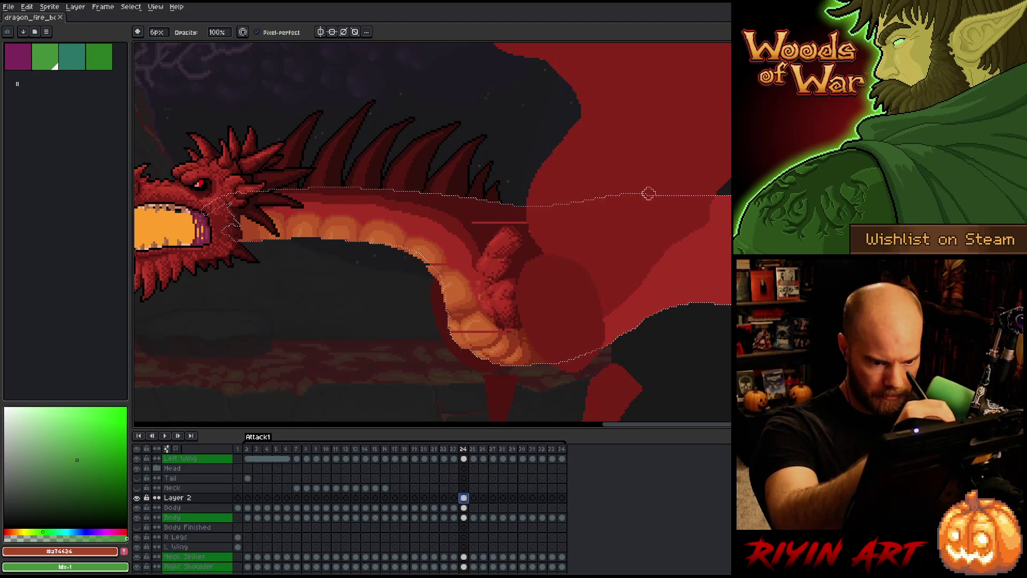
{"action": "left_click_drag", "start_coordinate": [504, 203], "coordinate": [363, 179]}
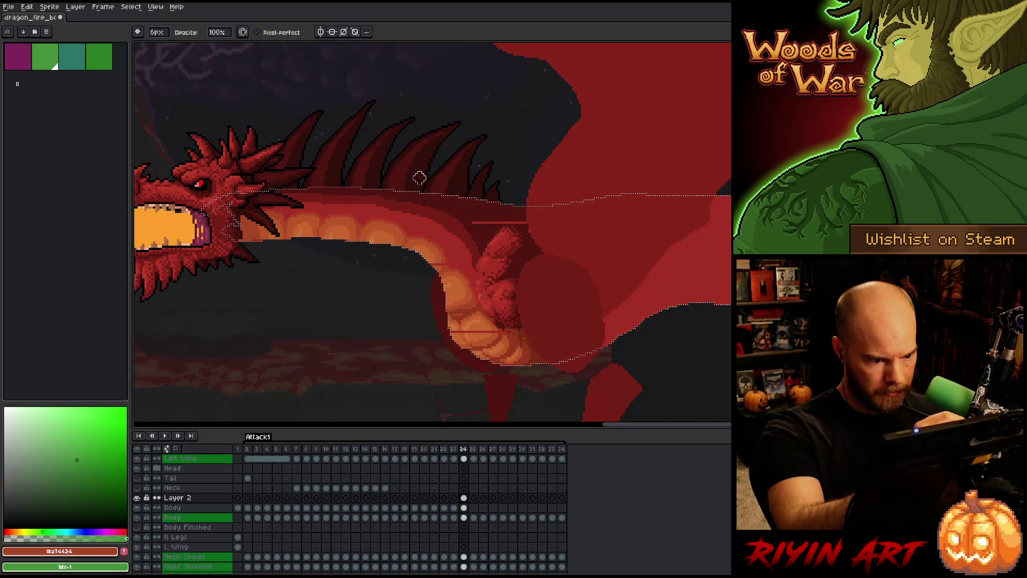
{"action": "key", "text": "v"}
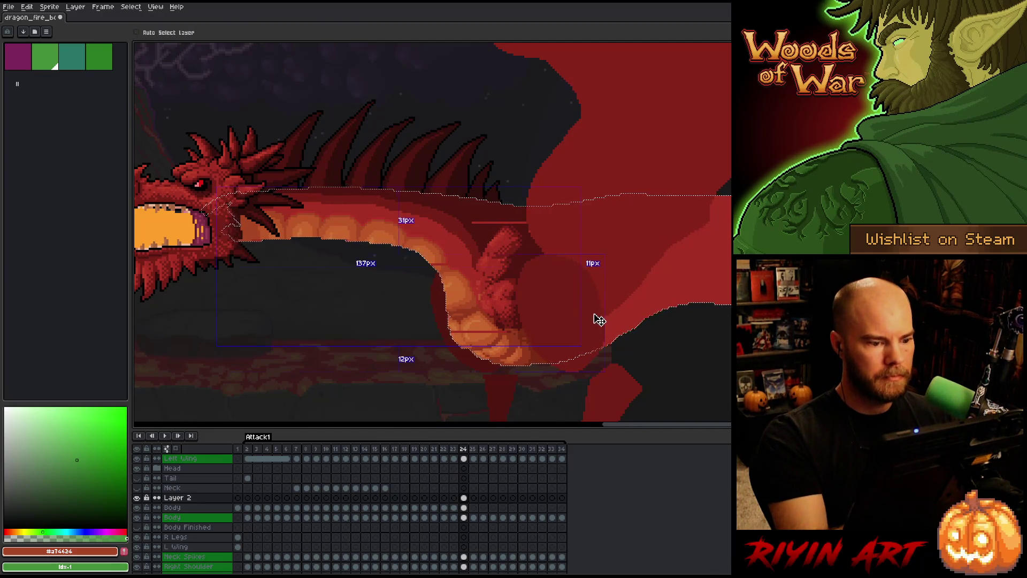
{"action": "key", "text": "b"}
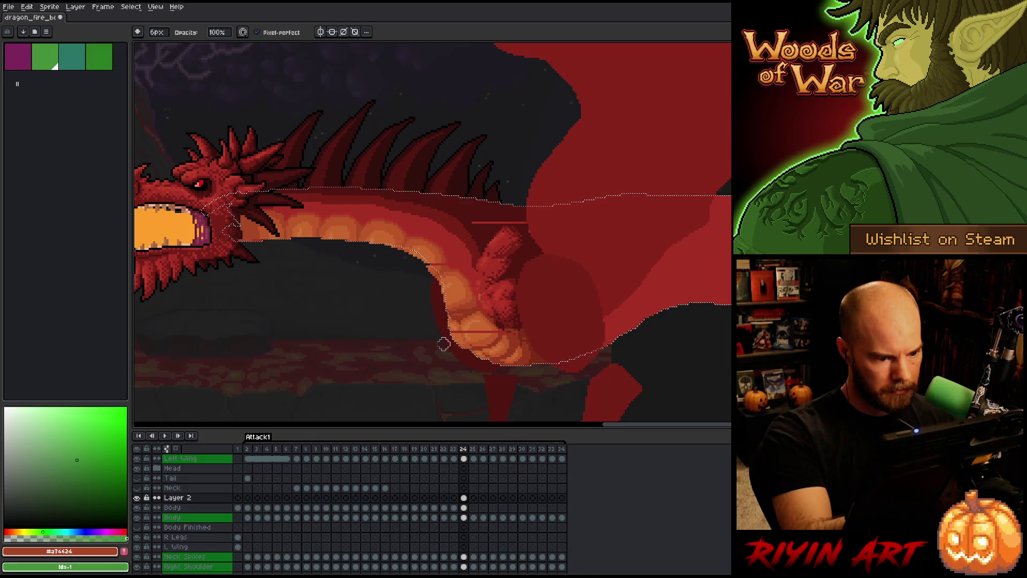
- Lasso a neck section on frame 24, shift it slightly up-right, commit, then pick dark red #761f18
{"action": "key", "text": "m"}
{"action": "key", "text": "ctrl+d"}
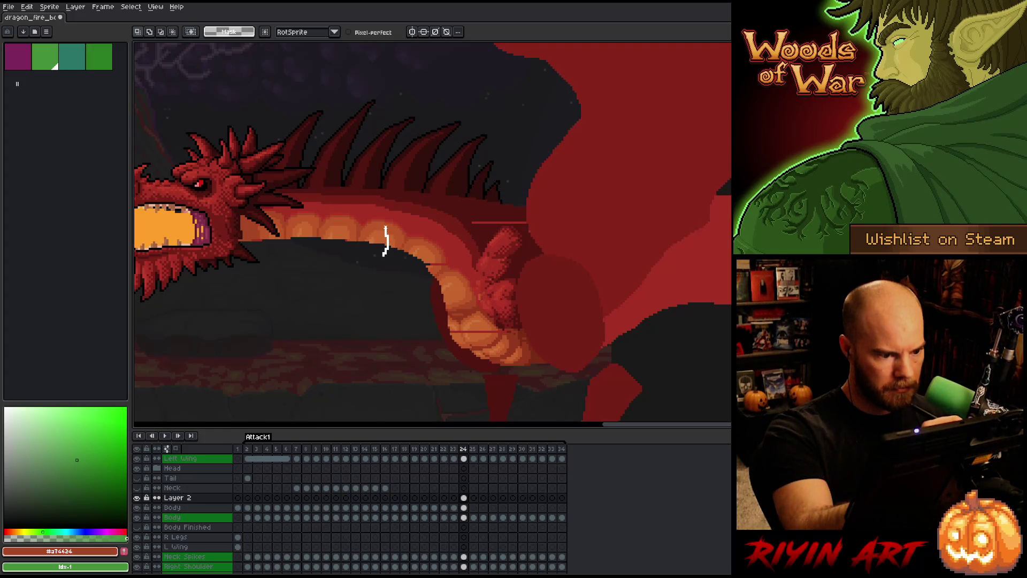
{"action": "mouse_move", "coordinate": [395, 216]}
{"action": "left_mouse_down"}
{"action": "mouse_move", "coordinate": [438, 236]}
{"action": "mouse_move", "coordinate": [471, 277]}
{"action": "mouse_move", "coordinate": [383, 306]}
{"action": "left_mouse_up"}
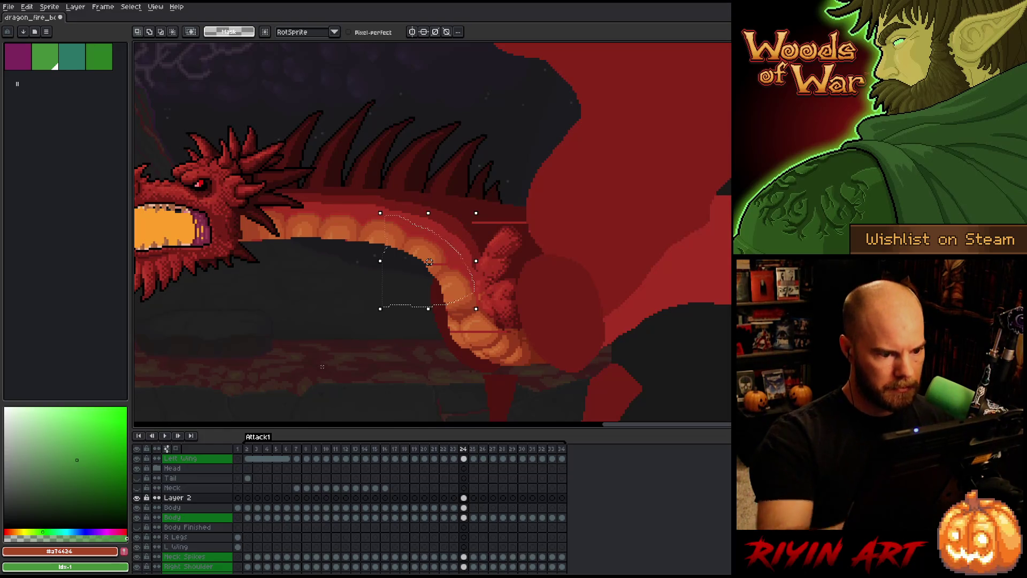
{"action": "left_click_drag", "start_coordinate": [429, 262], "coordinate": [432, 260]}
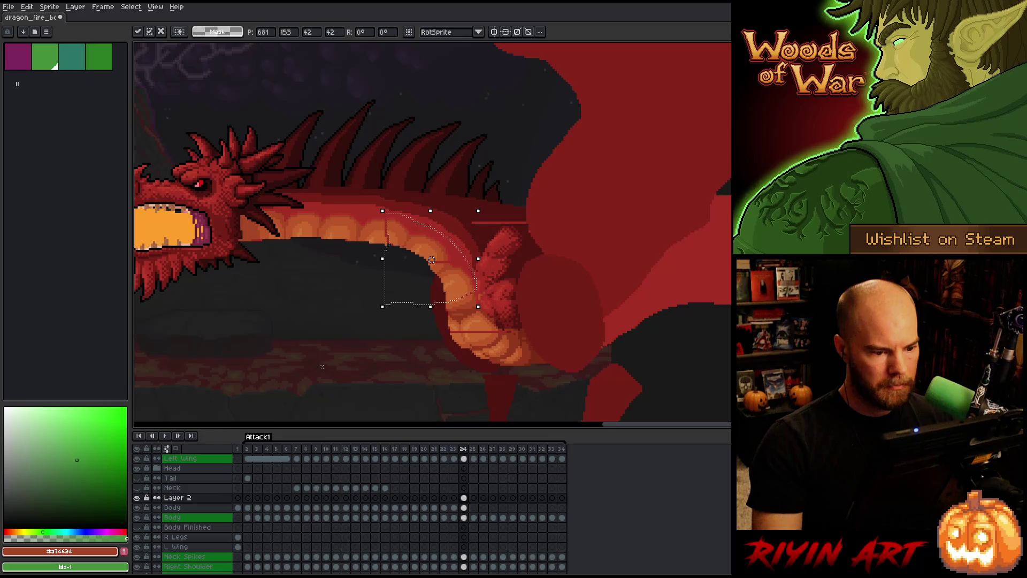
{"action": "key", "text": "Return"}
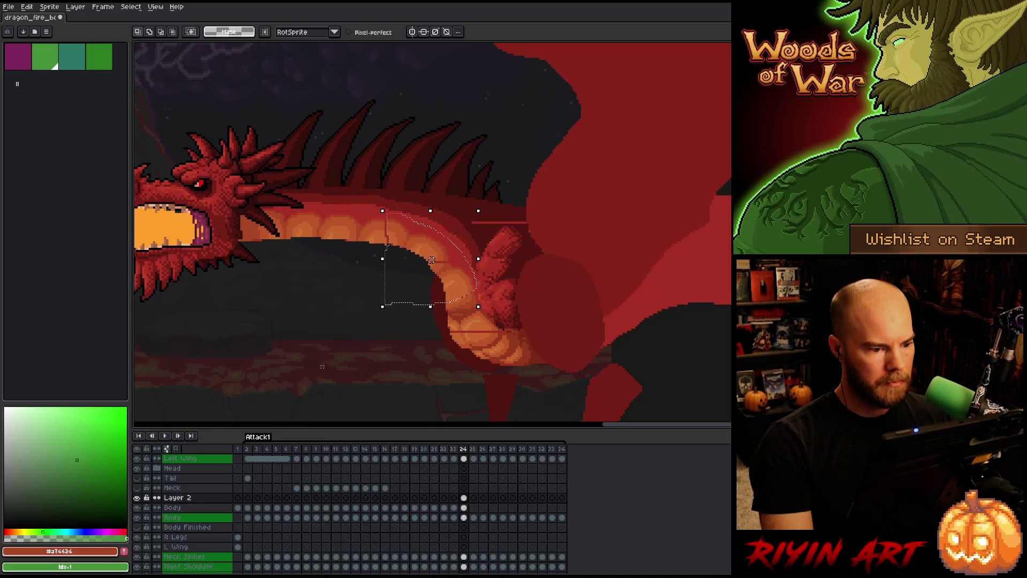
{"action": "key", "text": "ctrl+d"}
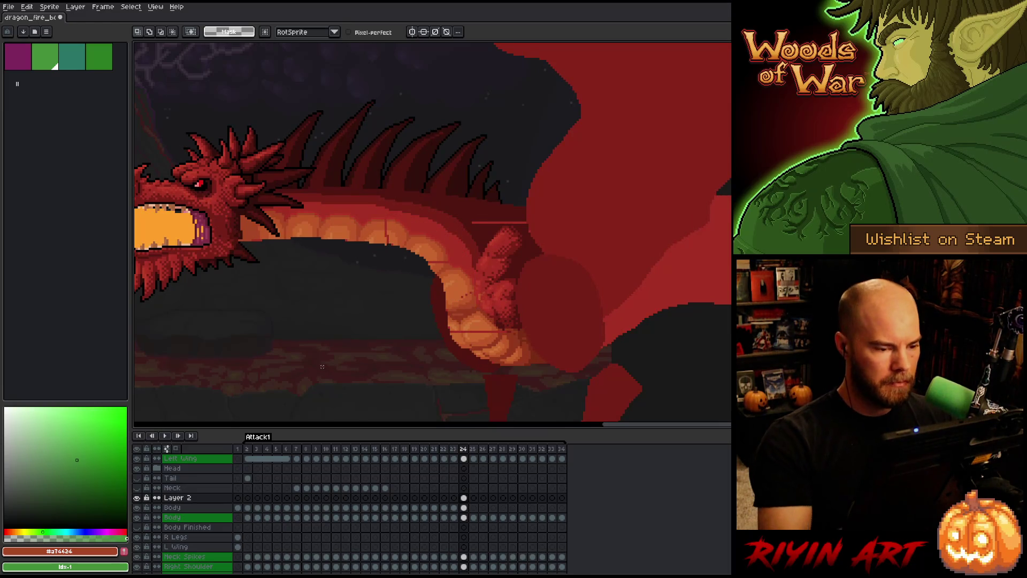
{"action": "key", "text": "b"}
{"action": "left_click", "coordinate": [376, 202], "text": "alt"}
- Paint the stray light-red neck line dark red #501612, then sample the belly oranges
{"action": "left_click", "coordinate": [437, 202], "text": "alt"}
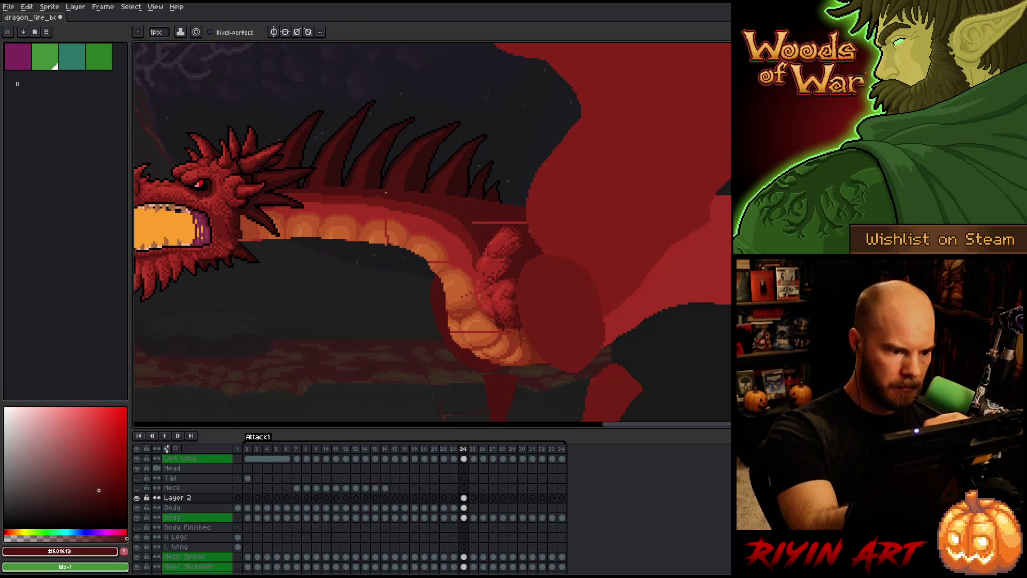
{"action": "left_click_drag", "start_coordinate": [472, 222], "coordinate": [500, 223]}
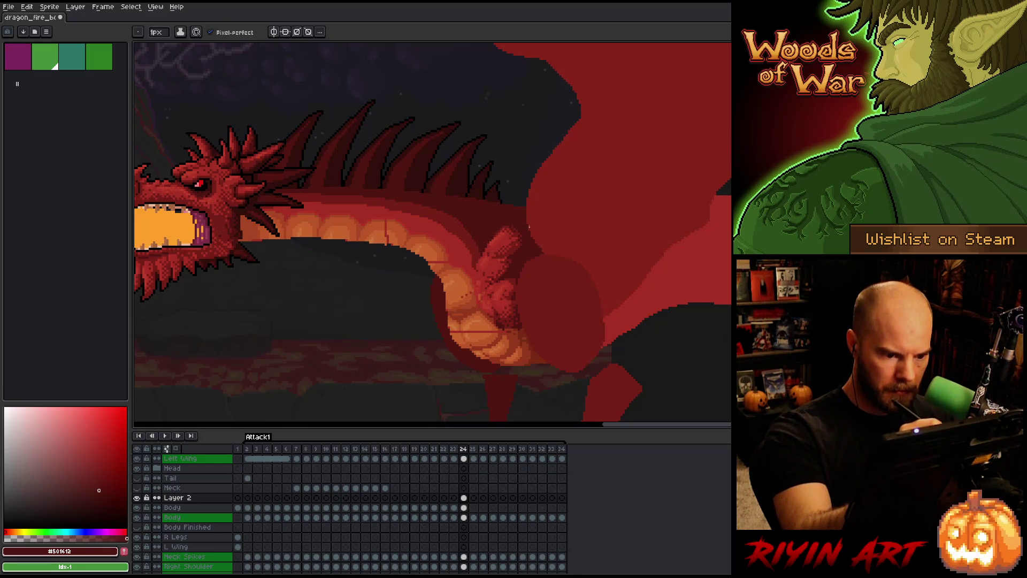
{"action": "left_click", "coordinate": [478, 294], "text": "alt"}
{"action": "left_click", "coordinate": [471, 292], "text": "alt"}
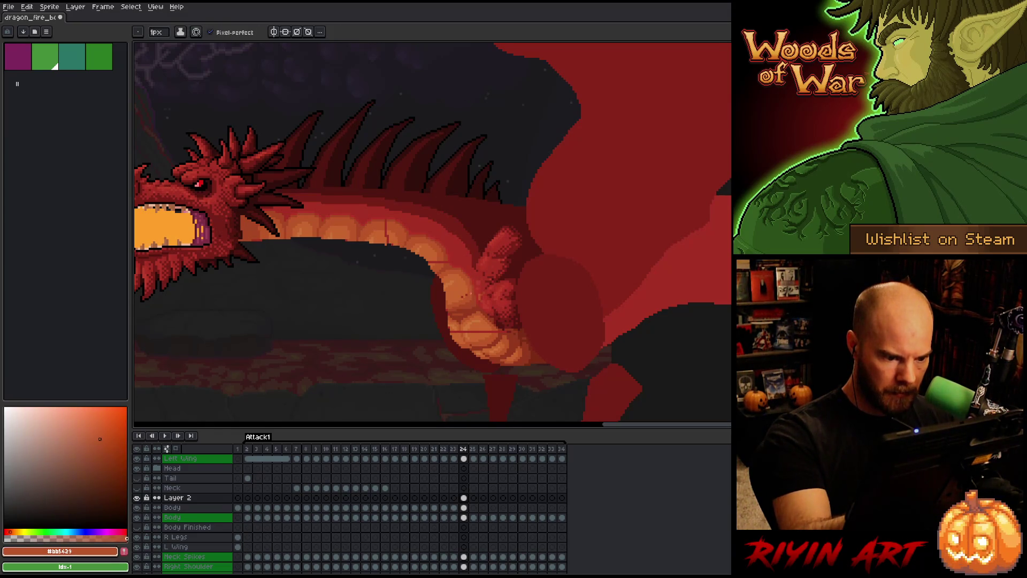
{"action": "left_click", "coordinate": [464, 294], "text": "alt"}
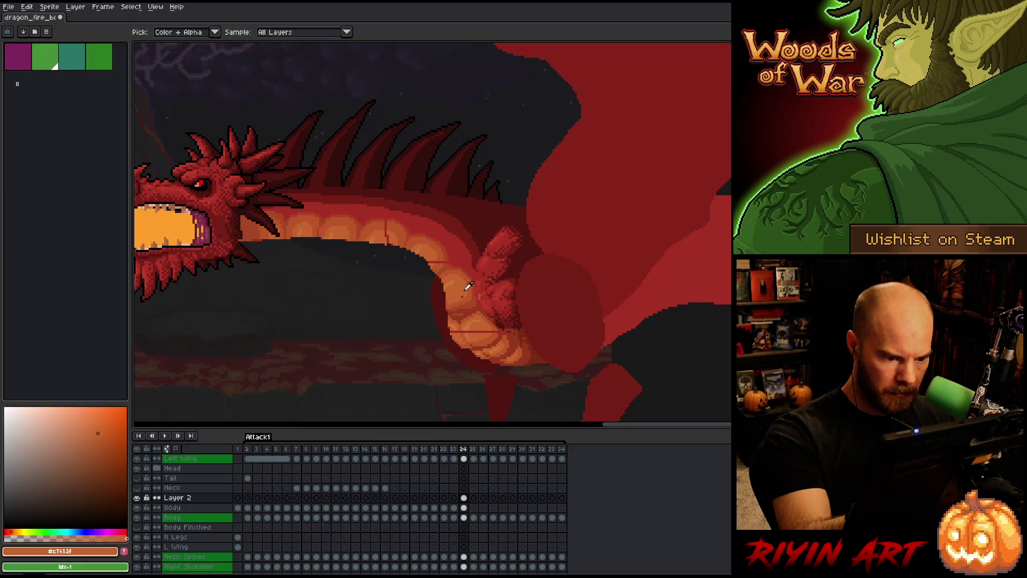
- Sample and compare belly shades #bb5629, #c7652f, #a74624 and #92381c across the chest
{"action": "key", "text": "alt"}
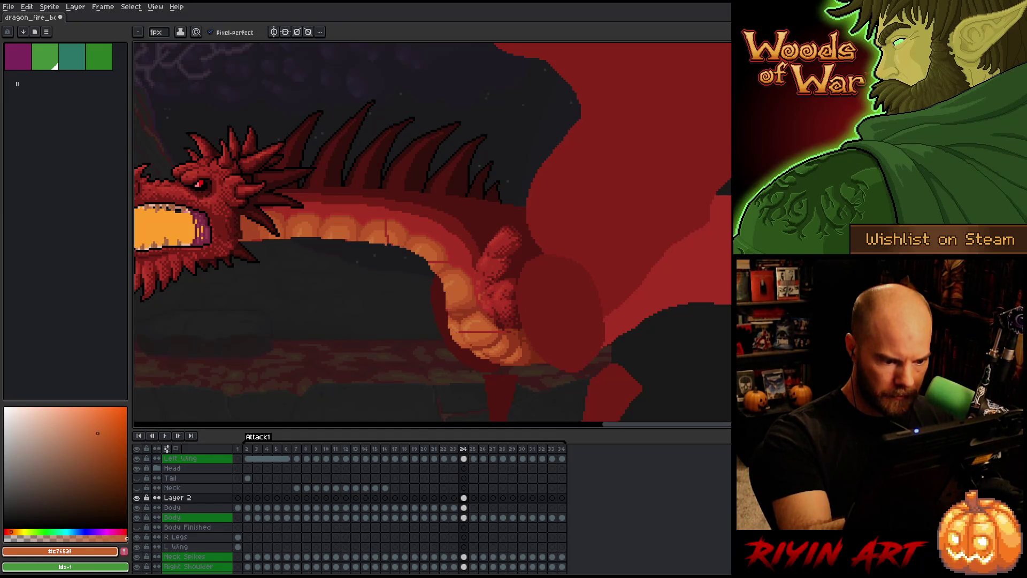
{"action": "left_click", "coordinate": [467, 336], "text": "alt"}
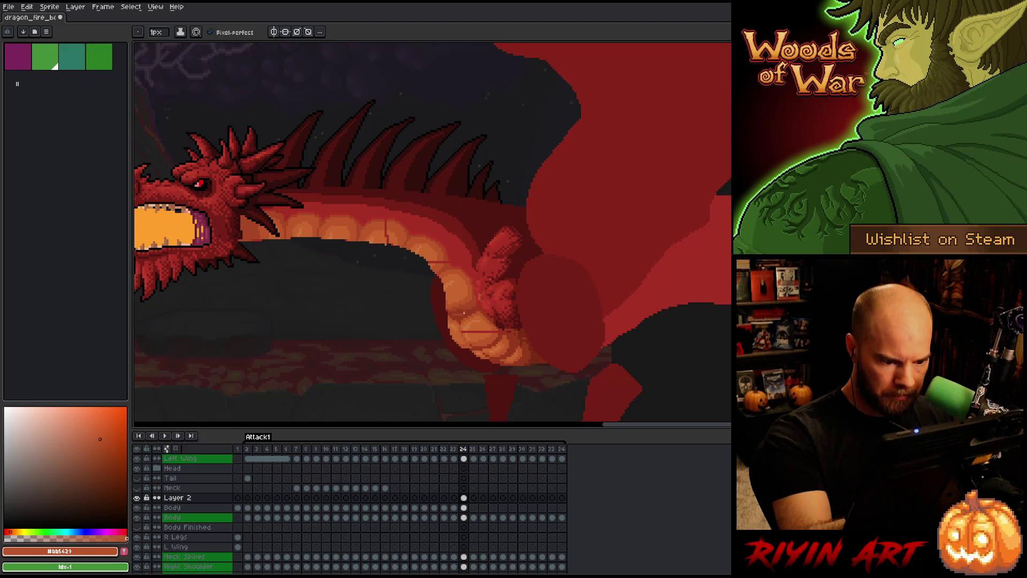
{"action": "left_click", "coordinate": [469, 328], "text": "alt"}
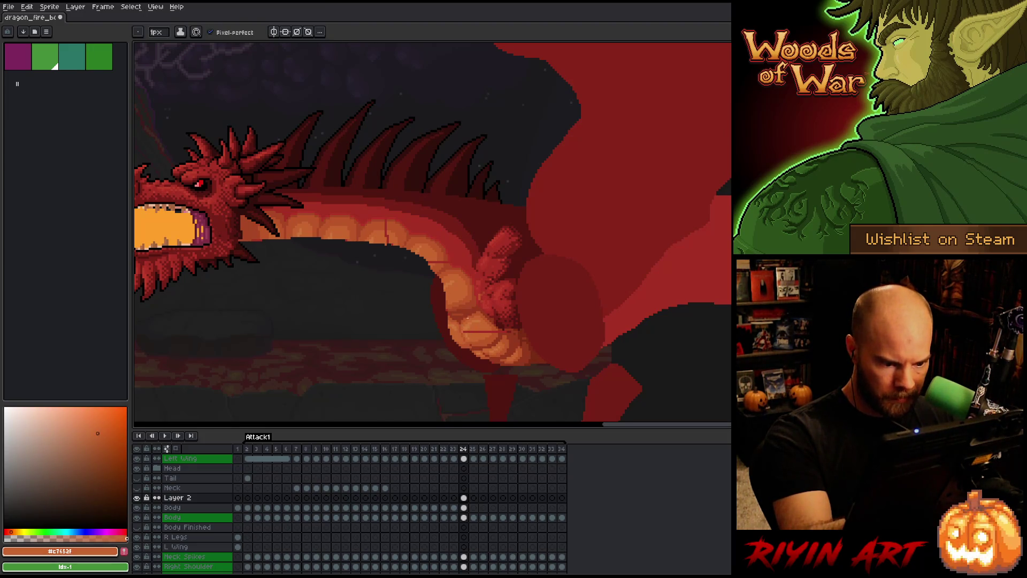
{"action": "left_click", "coordinate": [465, 334], "text": "alt"}
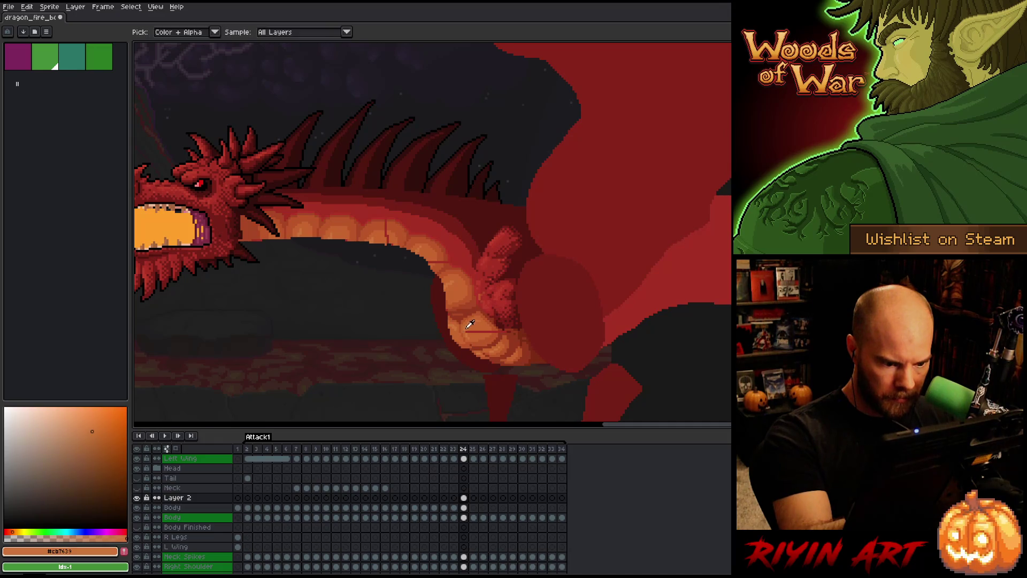
{"action": "left_click", "coordinate": [469, 332], "text": "alt"}
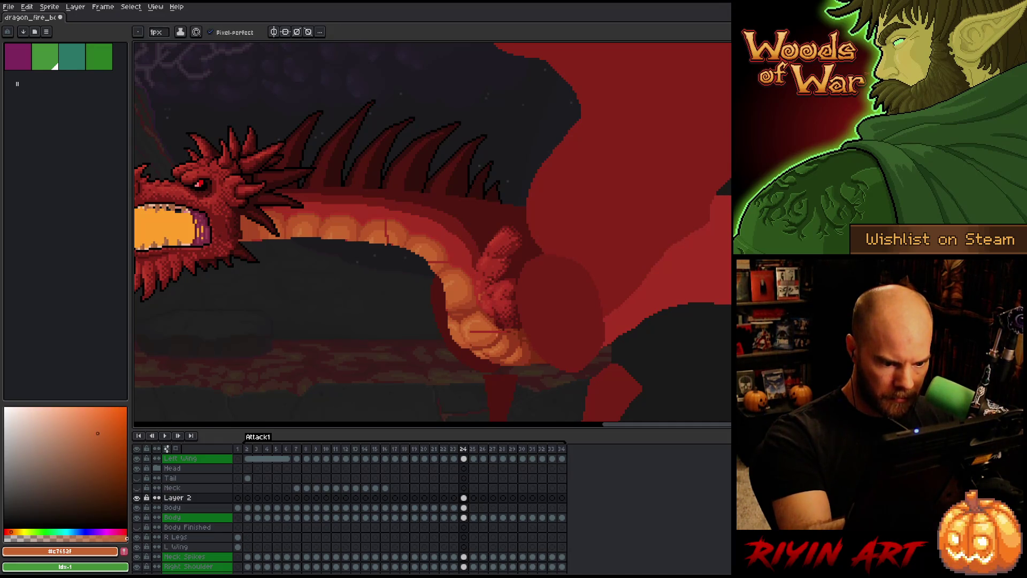
{"action": "left_click", "coordinate": [466, 336], "text": "alt"}
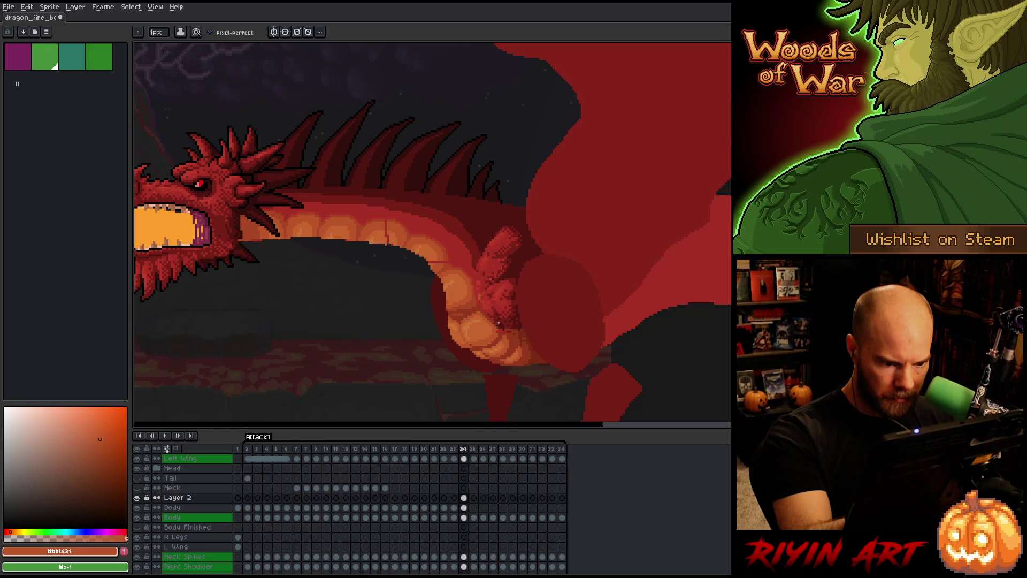
{"action": "left_click", "coordinate": [499, 330], "text": "alt"}
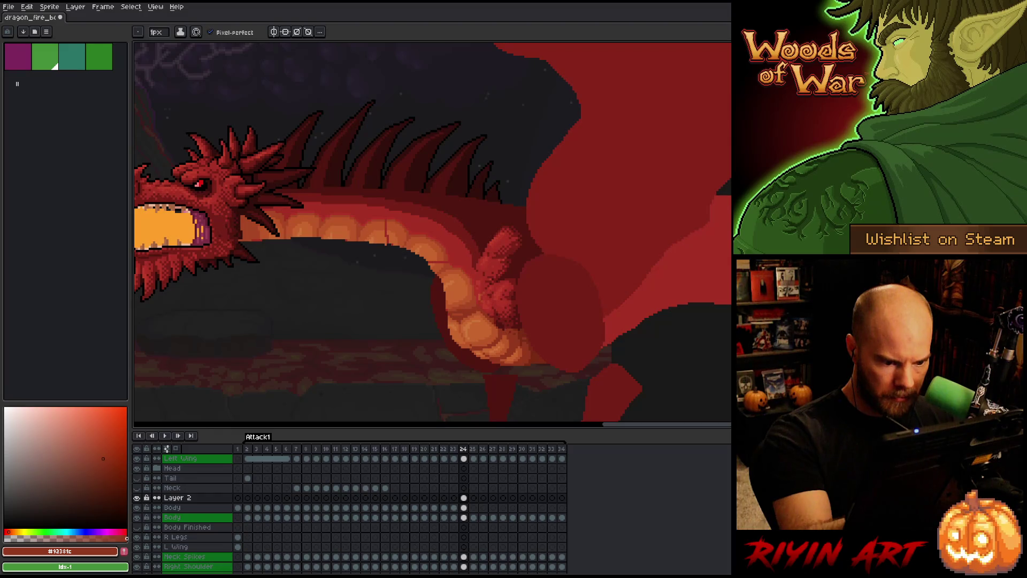
{"action": "left_click", "coordinate": [442, 255], "text": "alt"}
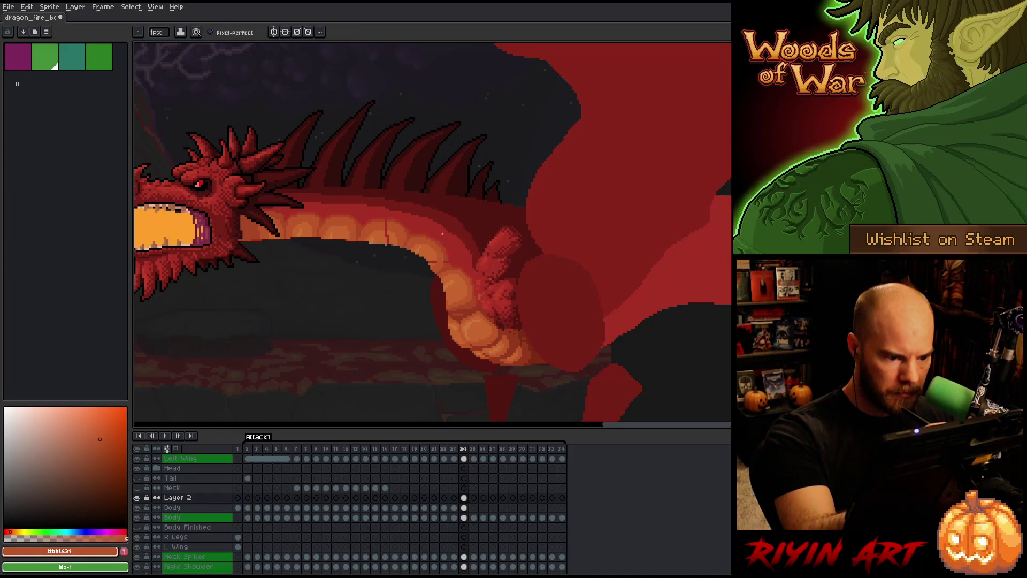
{"action": "left_click", "coordinate": [447, 259], "text": "alt"}
{"action": "left_click", "coordinate": [451, 251], "text": "alt"}
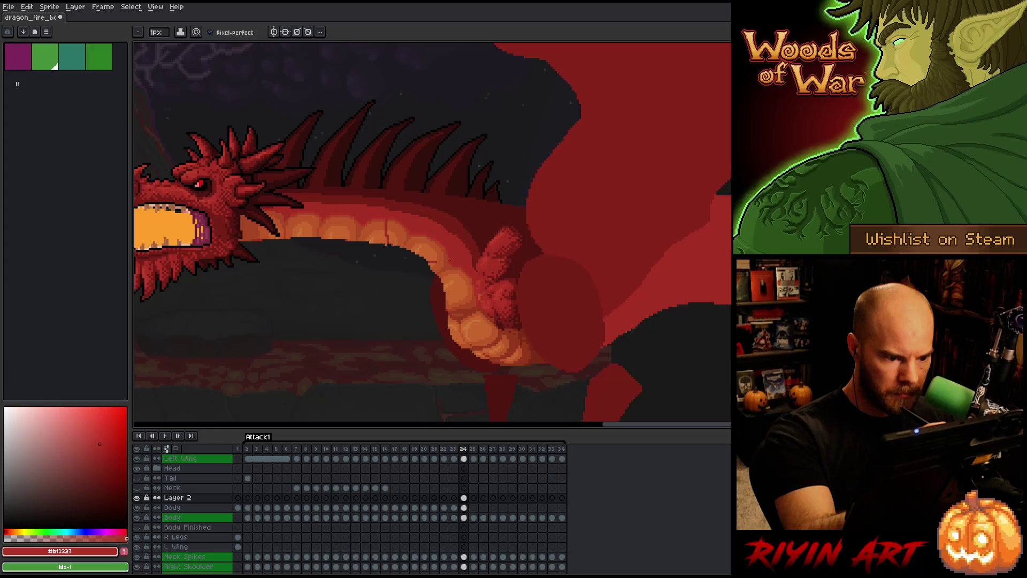
{"action": "left_click", "coordinate": [436, 260], "text": "alt"}
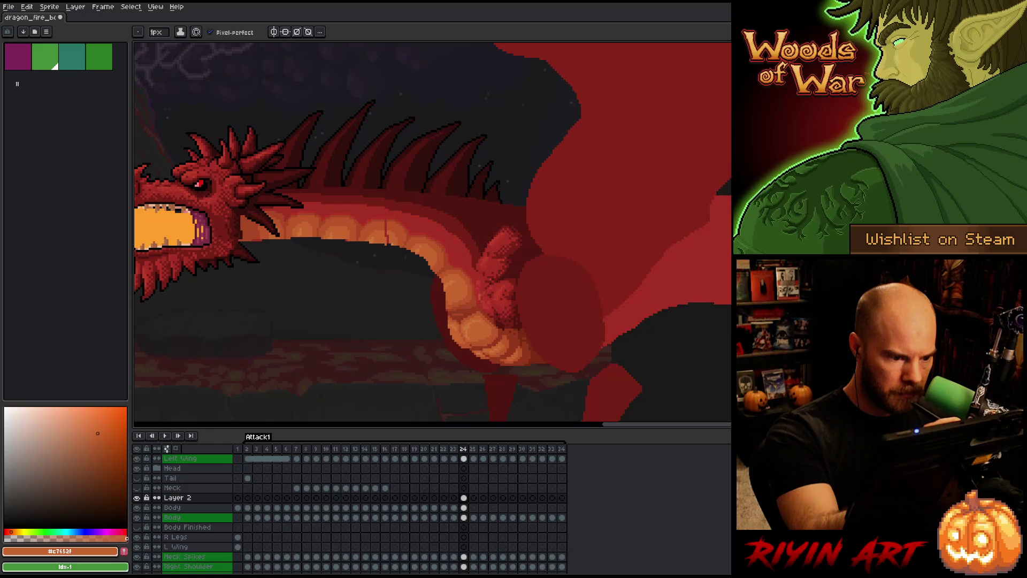
- Compare more belly shades and settle on #92381c with the 1px pencil on the Body layer
{"action": "left_click", "coordinate": [385, 228], "text": "alt"}
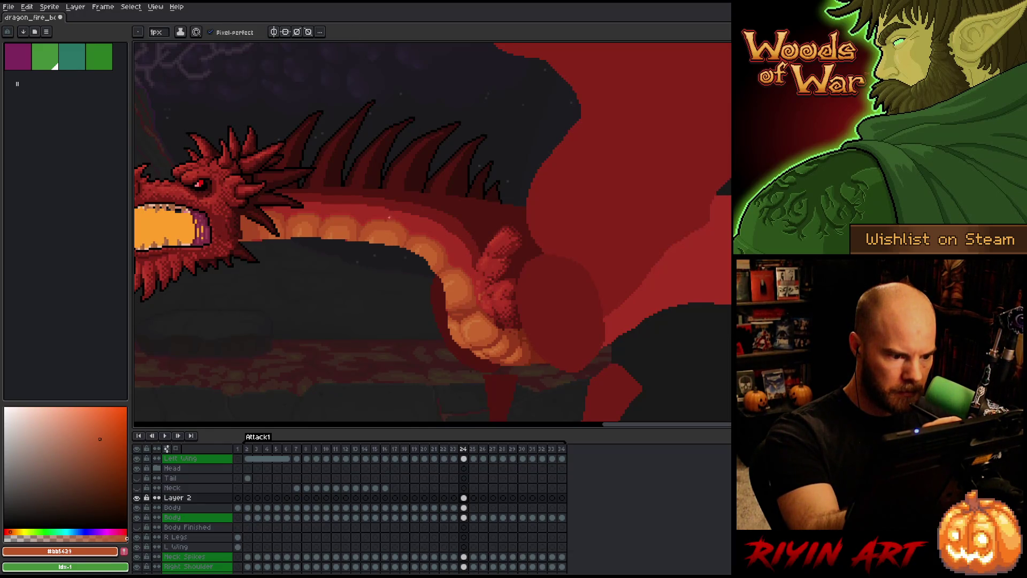
{"action": "left_click", "coordinate": [389, 218], "text": "alt"}
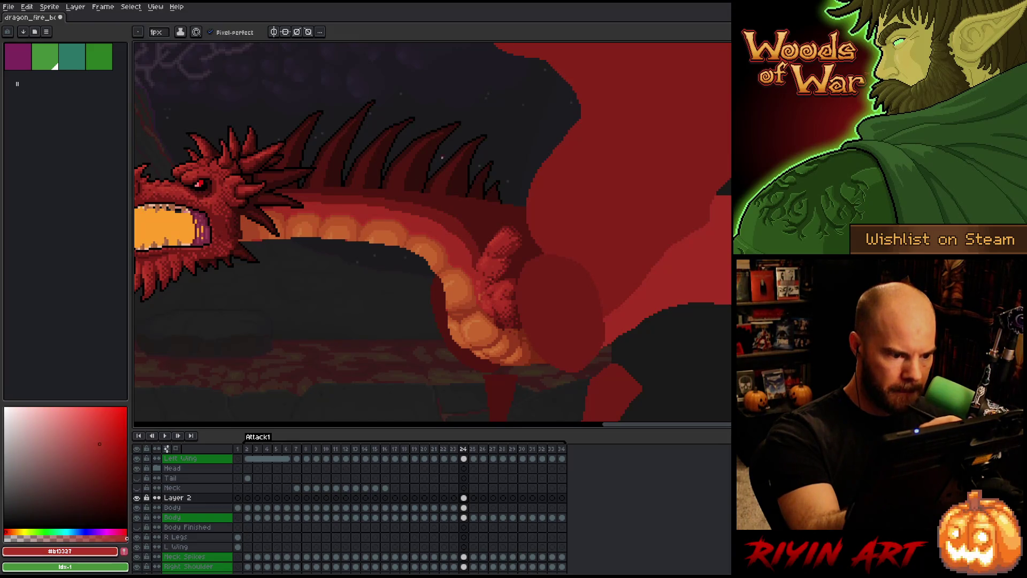
{"action": "left_click", "coordinate": [347, 240], "text": "alt"}
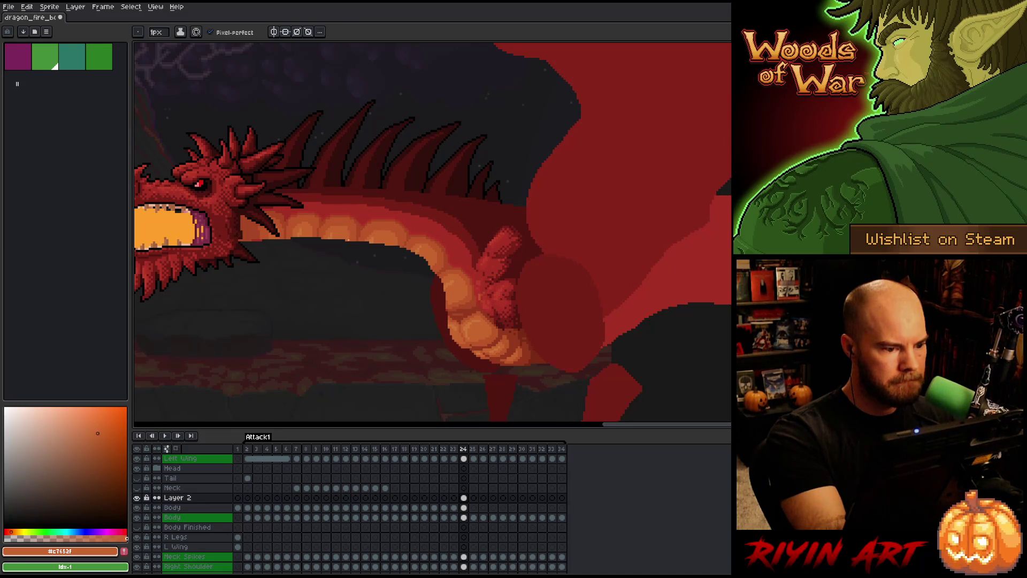
{"action": "left_click", "coordinate": [361, 153], "text": "alt"}
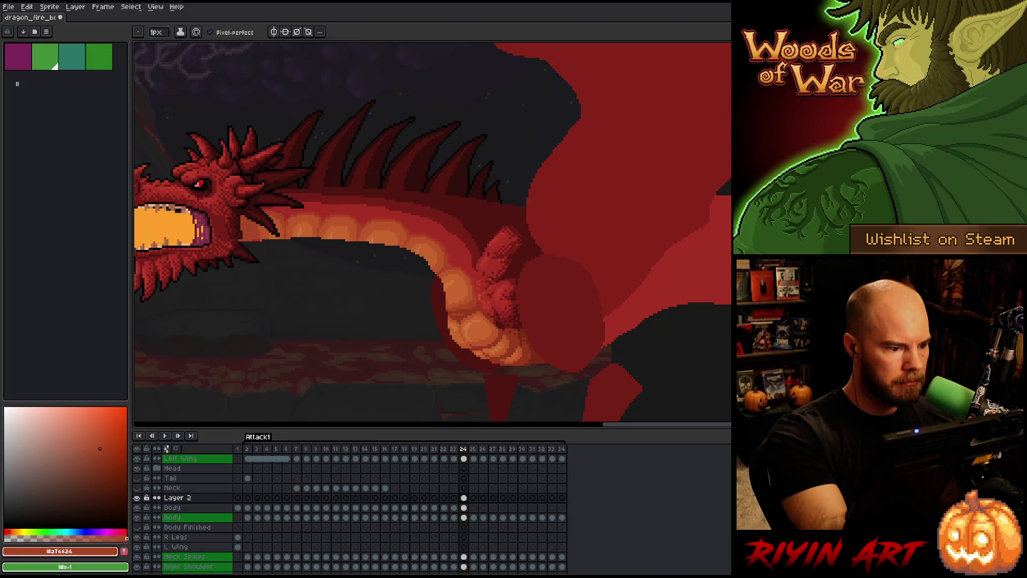
{"action": "left_click", "coordinate": [455, 280], "text": "alt"}
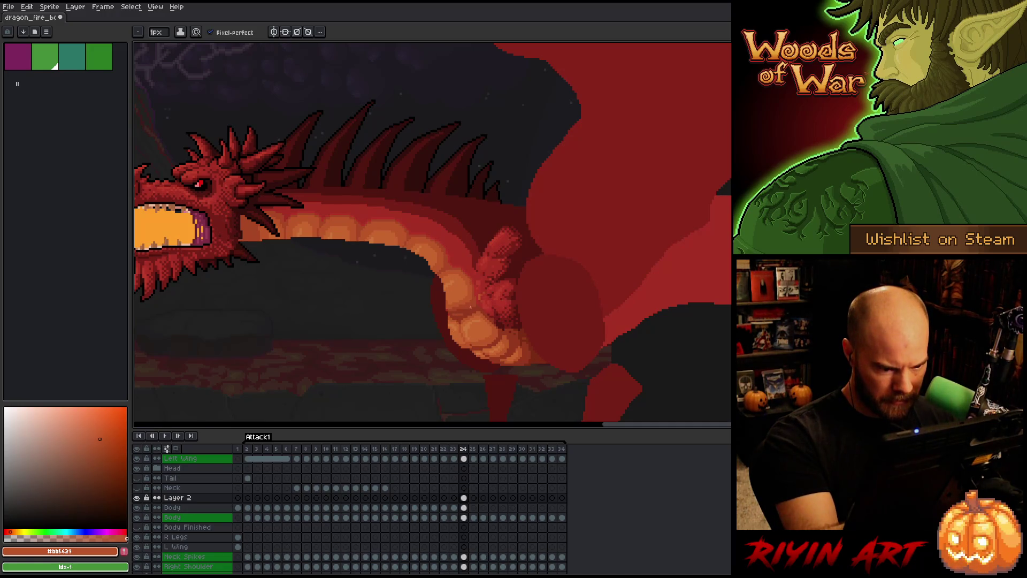
{"action": "left_click", "coordinate": [465, 311], "text": "alt"}
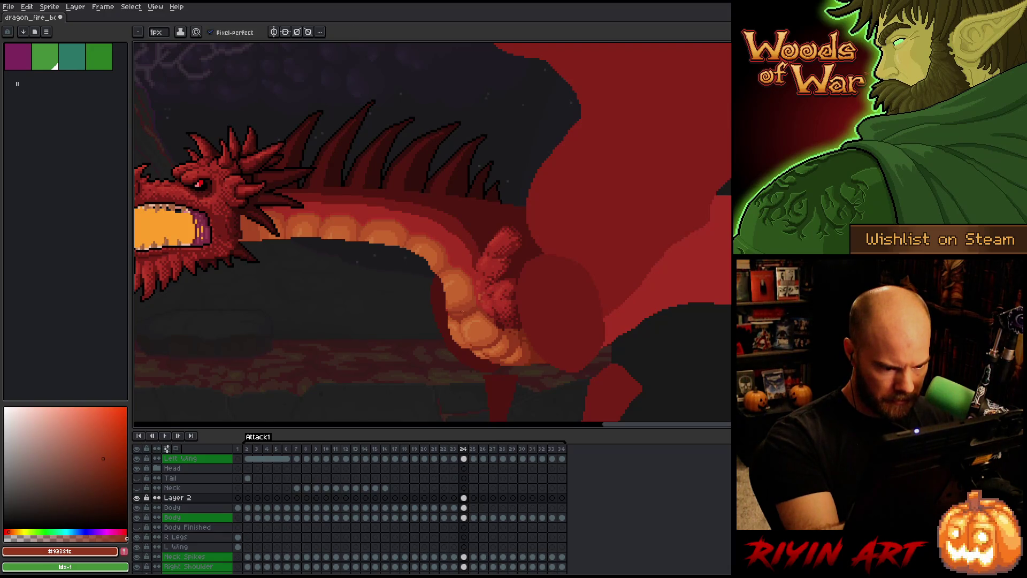
{"action": "left_click", "coordinate": [461, 316], "text": "alt"}
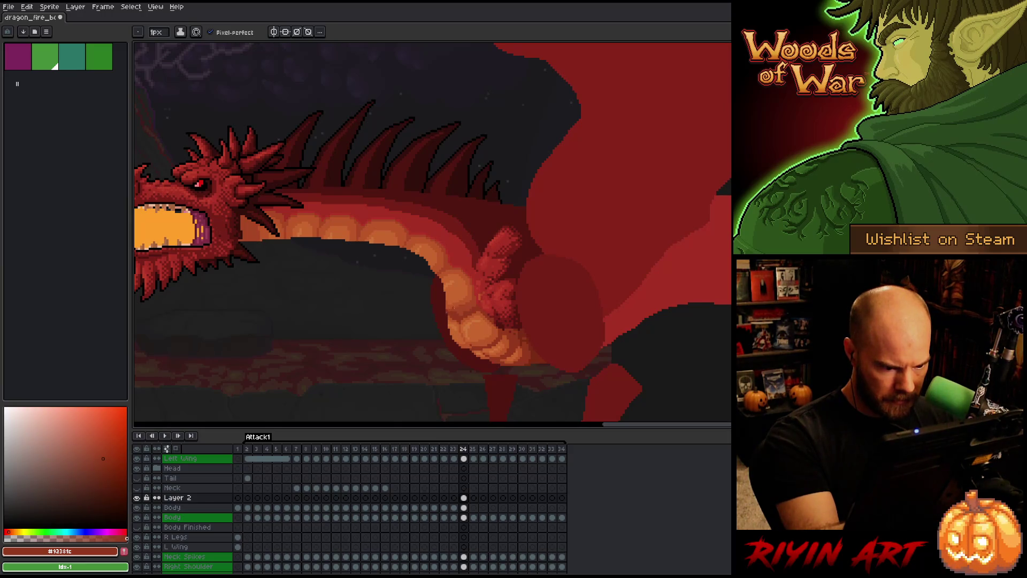
{"action": "left_click", "coordinate": [455, 312], "text": "alt"}
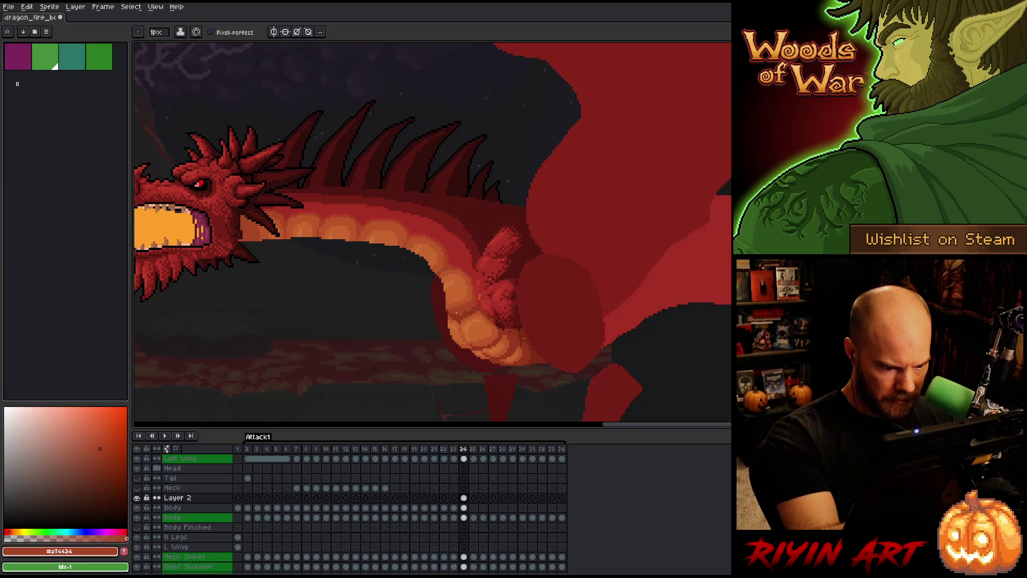
{"action": "left_click", "coordinate": [471, 306], "text": "alt"}
{"action": "left_click", "coordinate": [455, 305], "text": "alt"}
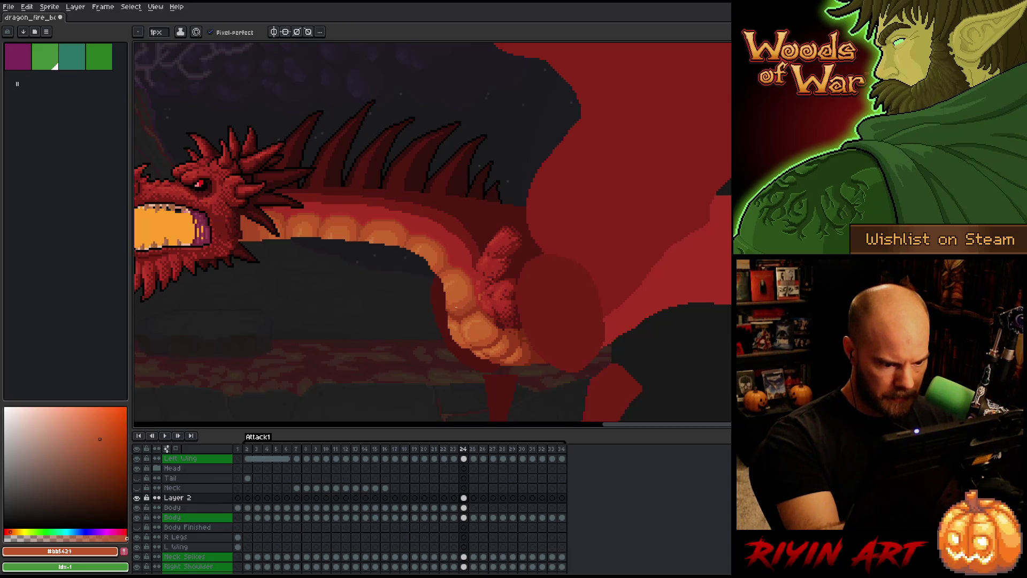
{"action": "left_click", "coordinate": [457, 311], "text": "alt"}
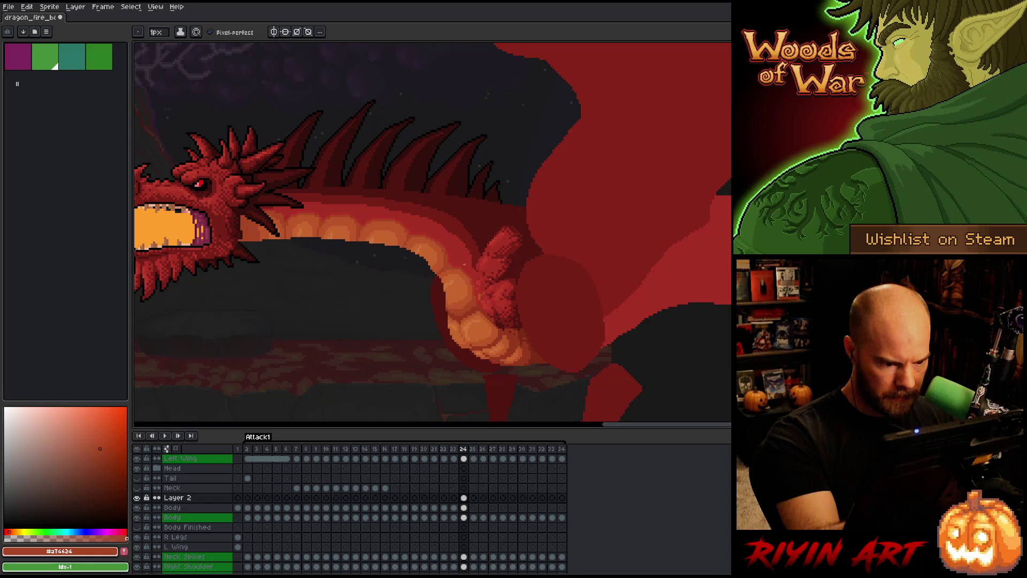
{"action": "left_click", "coordinate": [461, 298], "text": "alt"}
{"action": "key", "text": "b"}
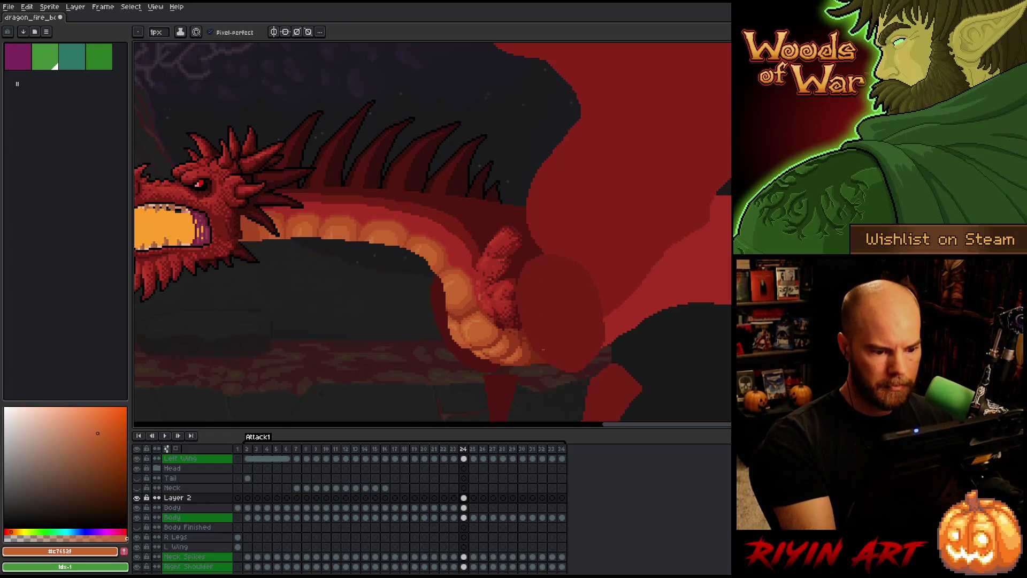
{"action": "left_click", "coordinate": [505, 341], "text": "alt"}
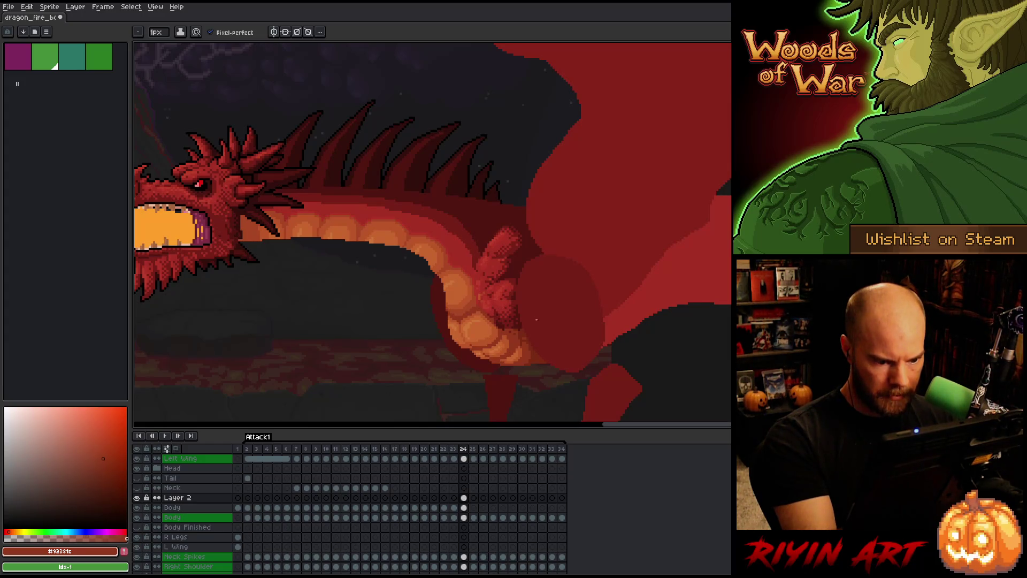
{"action": "left_click", "coordinate": [463, 517]}
- Mask the frame 24 Body pixels, paint a dark-red dab on Layer 2, and return to Body
{"action": "key", "text": "e"}
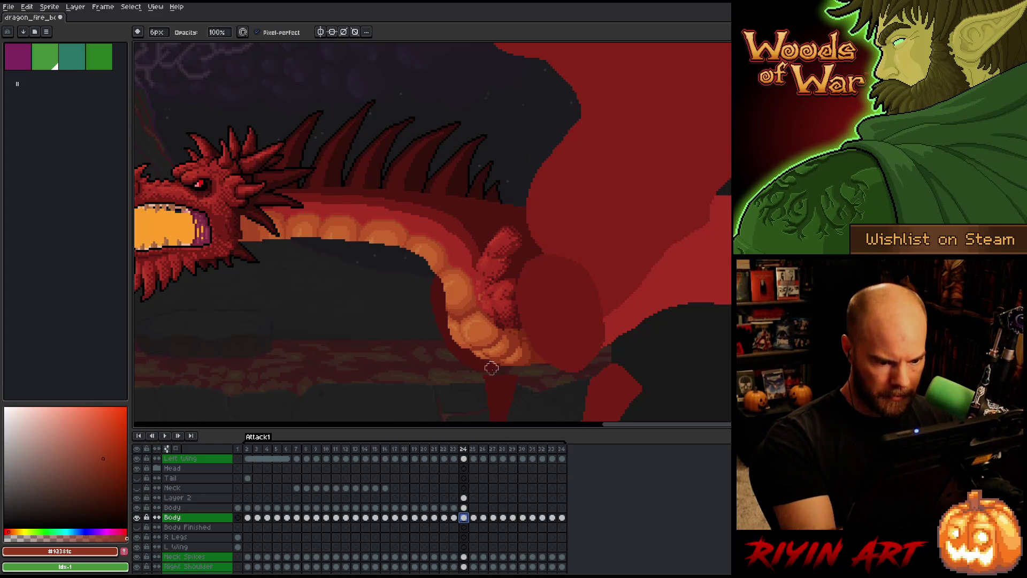
{"action": "left_click", "coordinate": [496, 392]}
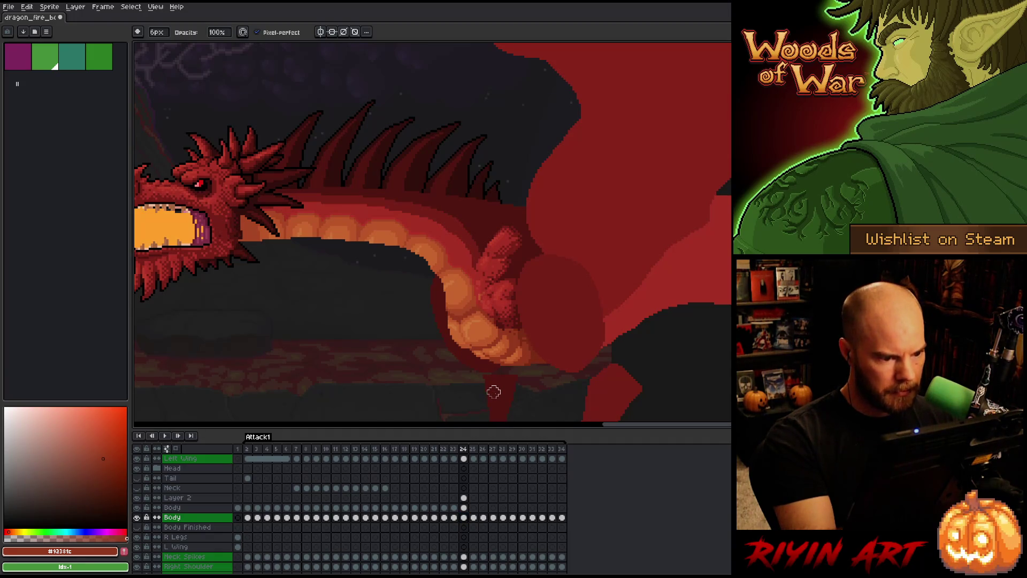
{"action": "left_click", "coordinate": [465, 517], "text": "ctrl"}
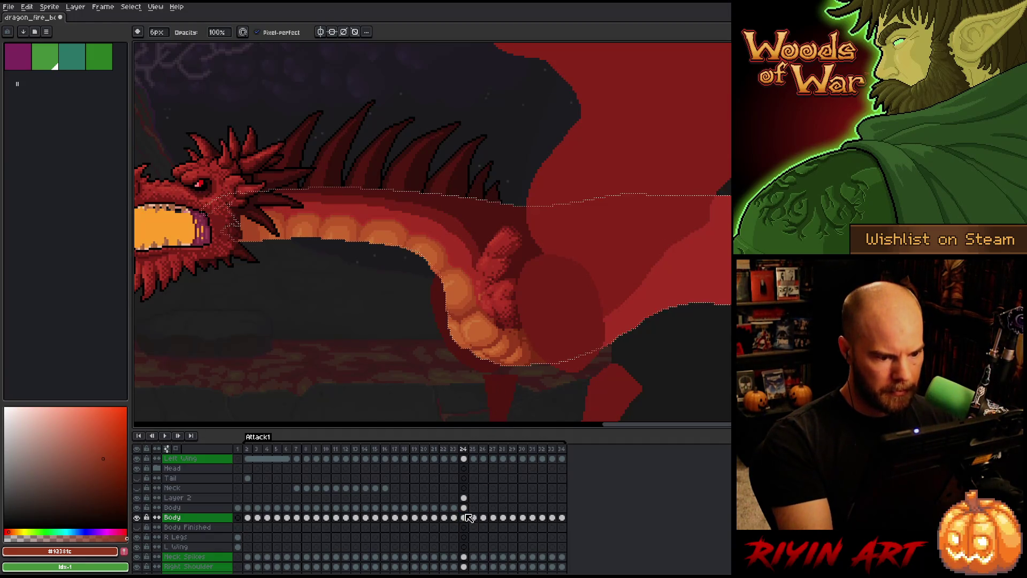
{"action": "left_click", "coordinate": [465, 508]}
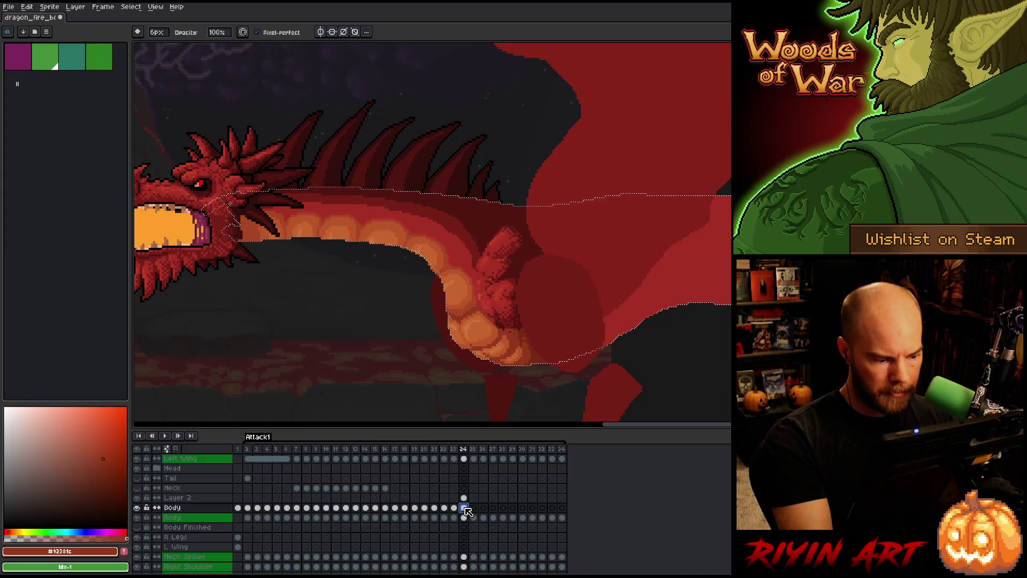
{"action": "left_click", "coordinate": [465, 498]}
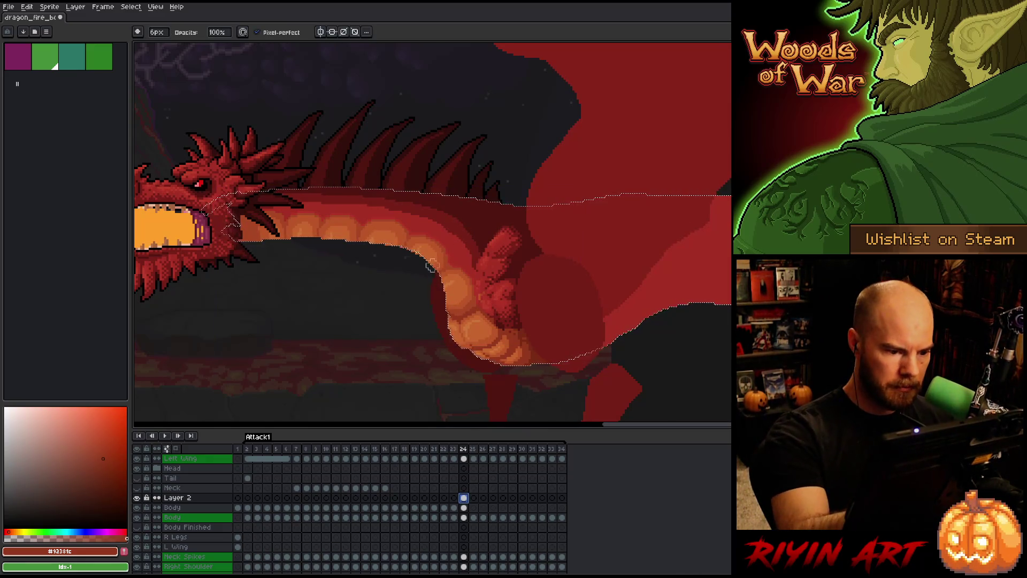
{"action": "left_click", "coordinate": [342, 381]}
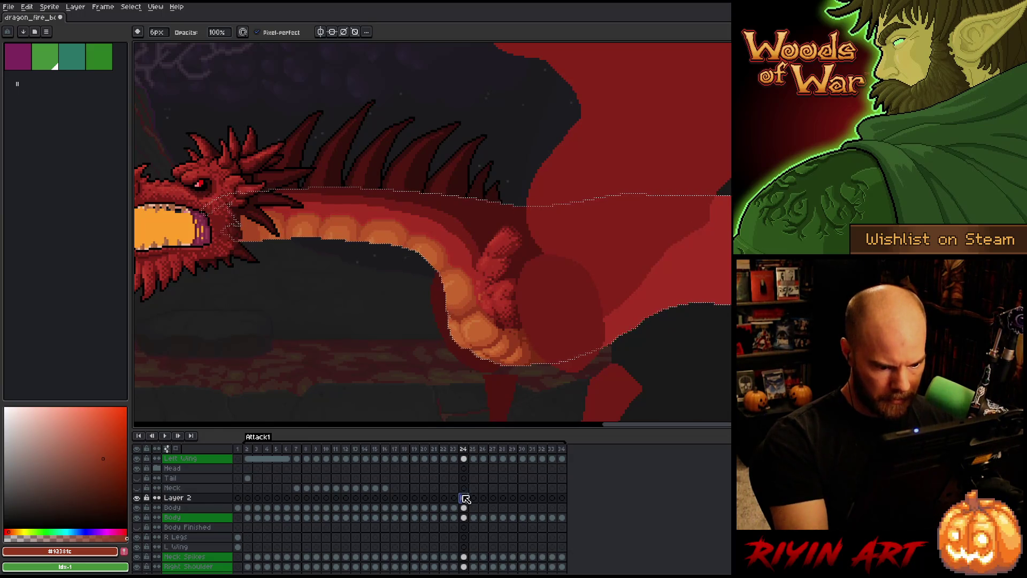
{"action": "left_click", "coordinate": [463, 517]}
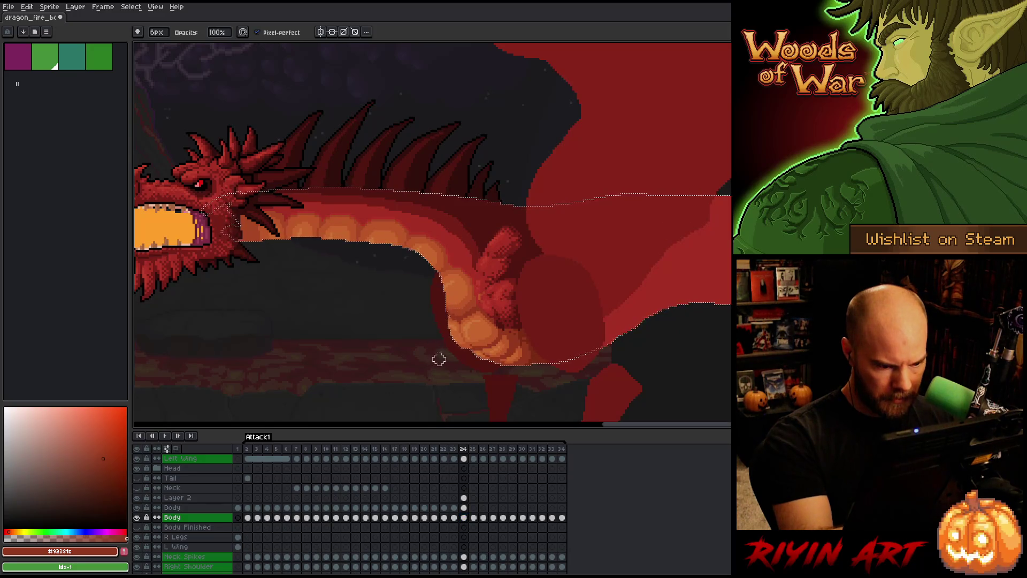
{"action": "scroll", "coordinate": [449, 321], "scroll_direction": "up", "scroll_amount": 3}
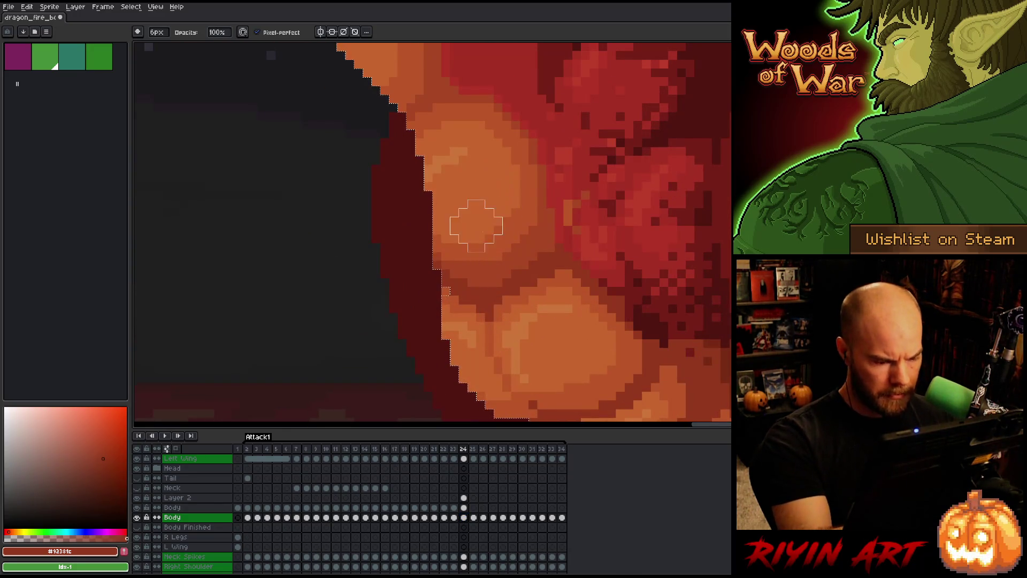
- Clear the body mask and pick red #a52f24 from the dragon's body with the 1px pencil
{"action": "left_click", "coordinate": [463, 498]}
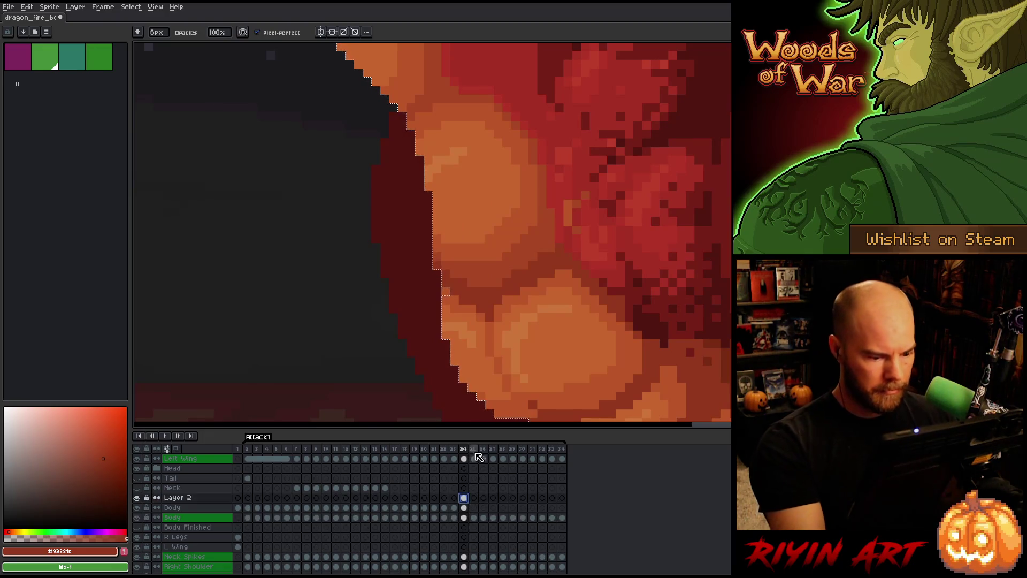
{"action": "left_click", "coordinate": [464, 507]}
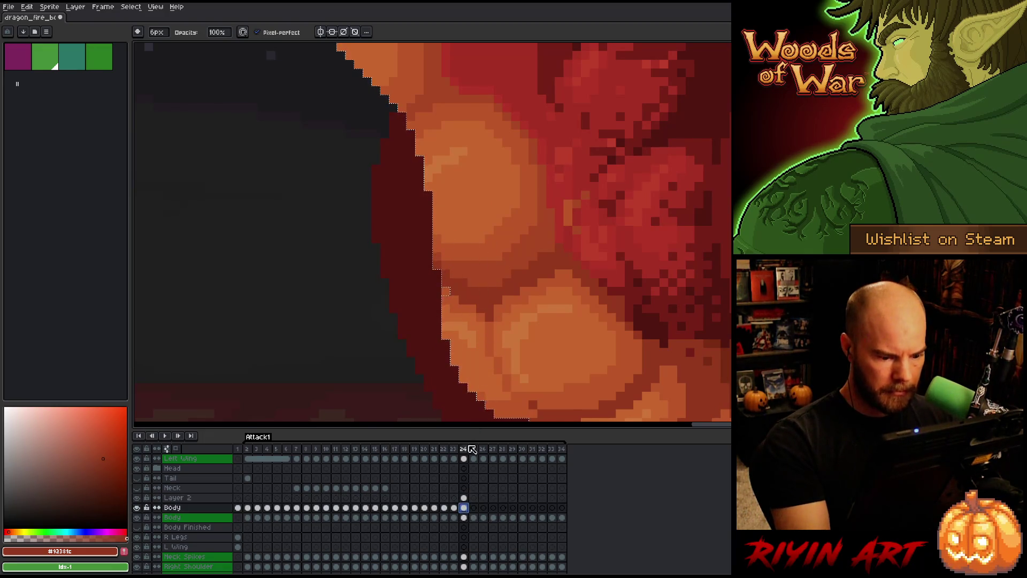
{"action": "scroll", "coordinate": [549, 200], "scroll_direction": "down", "scroll_amount": 3}
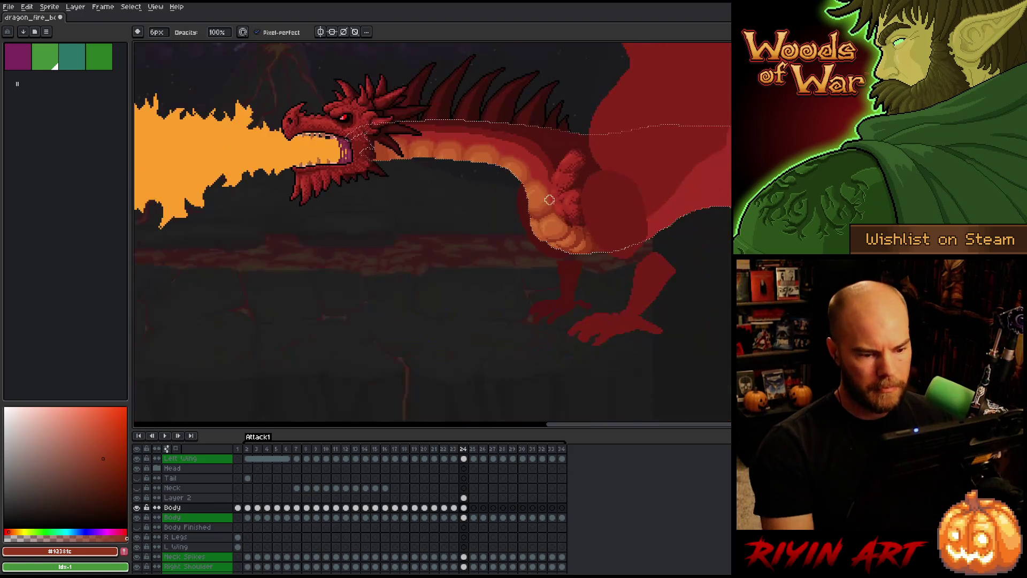
{"action": "scroll", "coordinate": [430, 256], "scroll_direction": "up", "scroll_amount": 3}
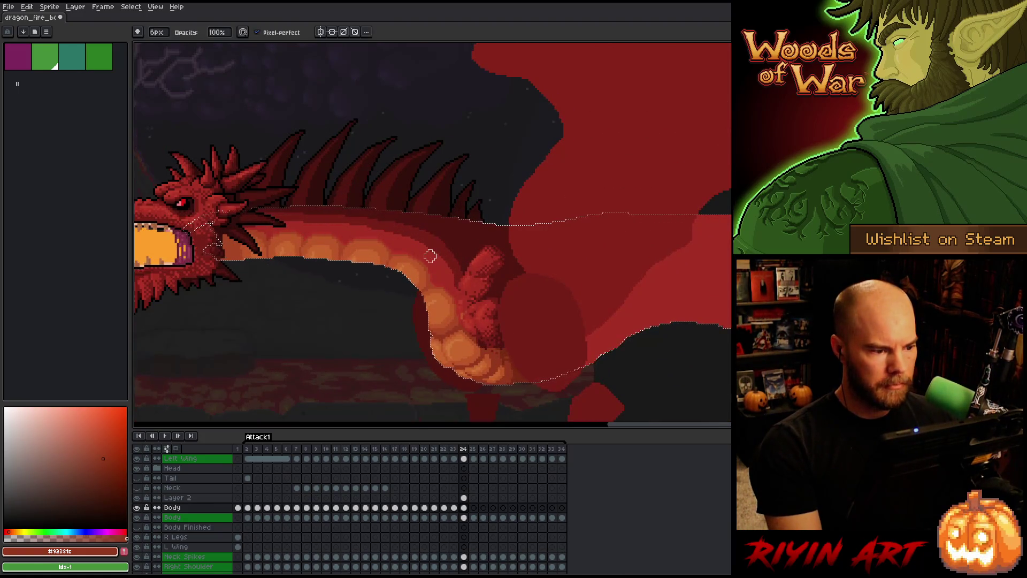
{"action": "key", "text": "ctrl+d"}
{"action": "scroll", "coordinate": [436, 260], "scroll_direction": "down", "scroll_amount": 1}
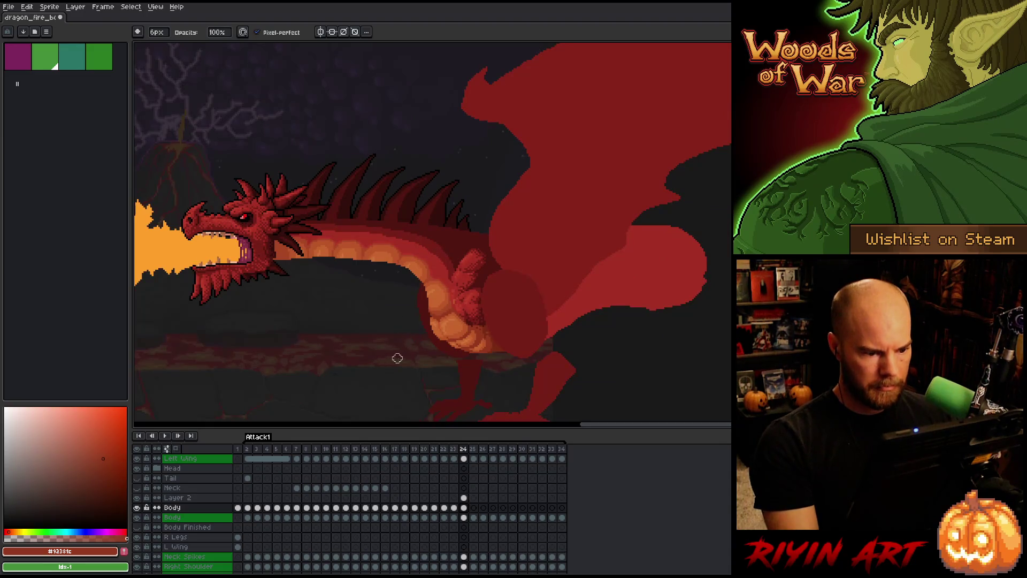
{"action": "scroll", "coordinate": [427, 320], "scroll_direction": "up", "scroll_amount": 3}
{"action": "scroll", "coordinate": [429, 320], "scroll_direction": "down", "scroll_amount": 1}
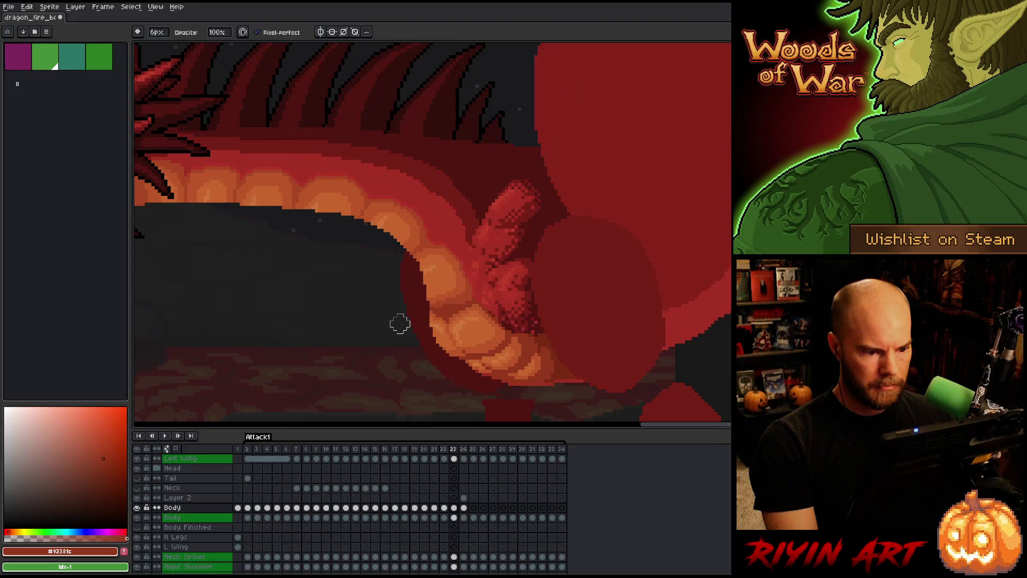
{"action": "key", "text": "b"}
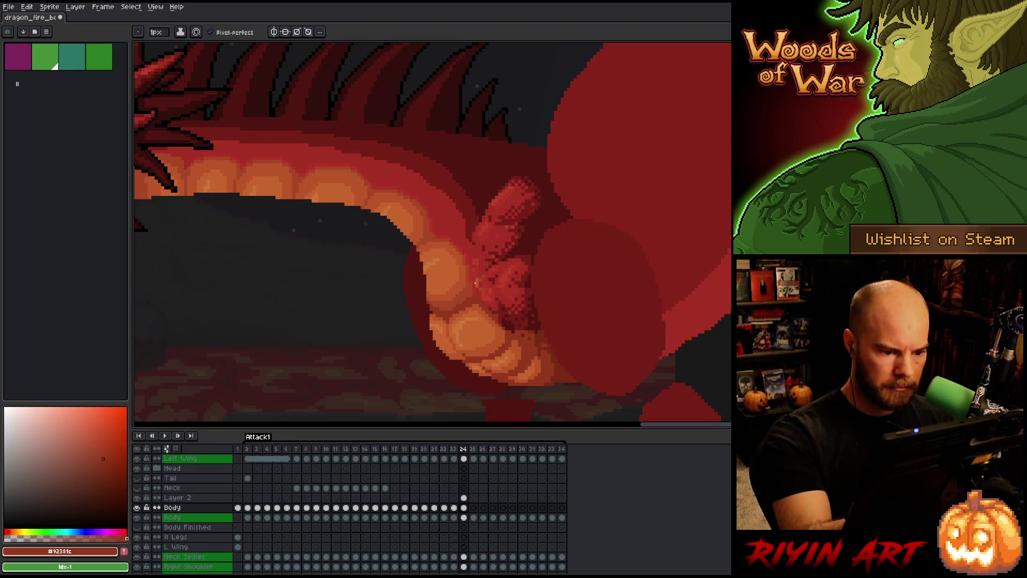
{"action": "key", "text": "b"}
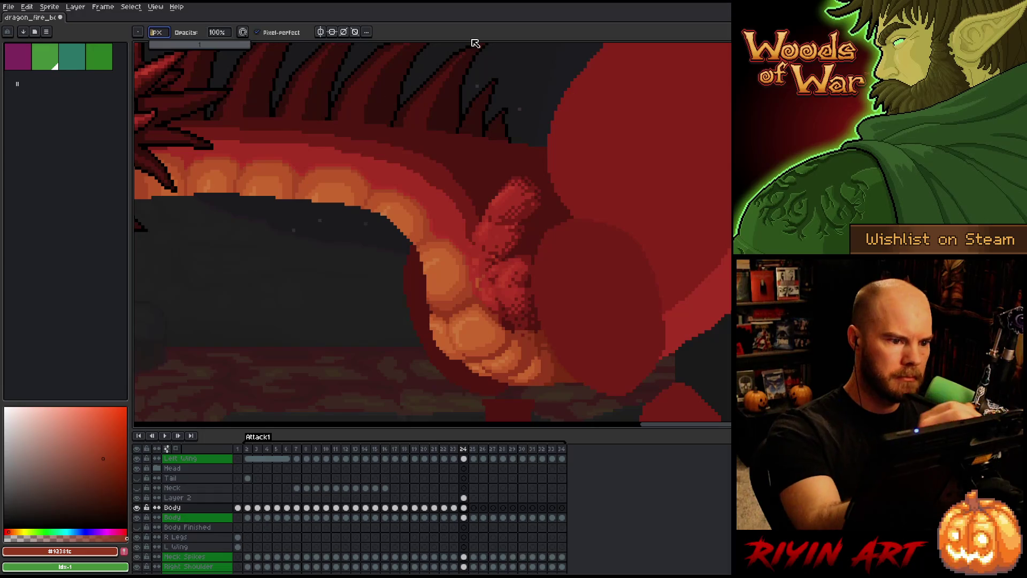
{"action": "left_click", "coordinate": [481, 282], "text": "alt"}
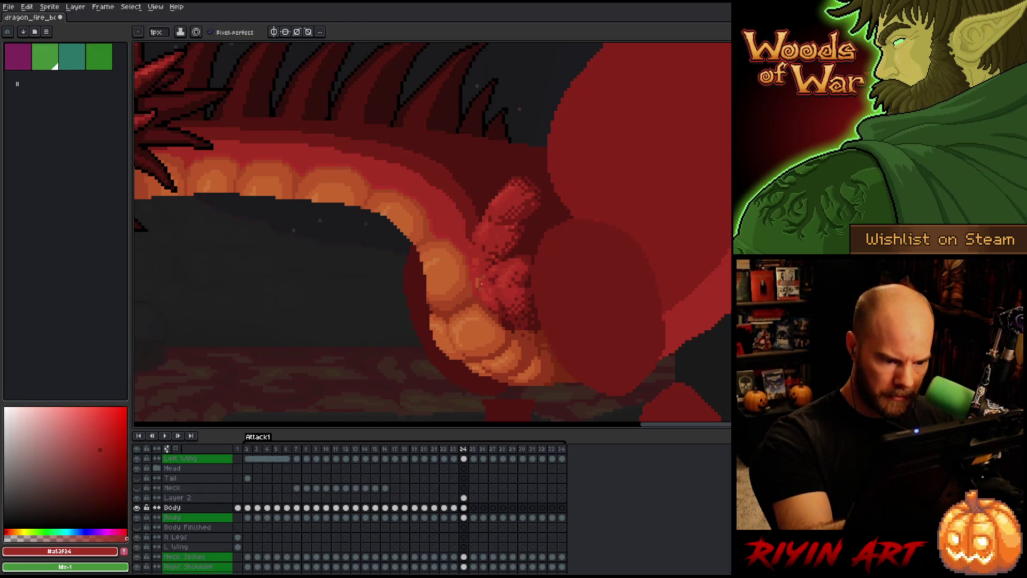